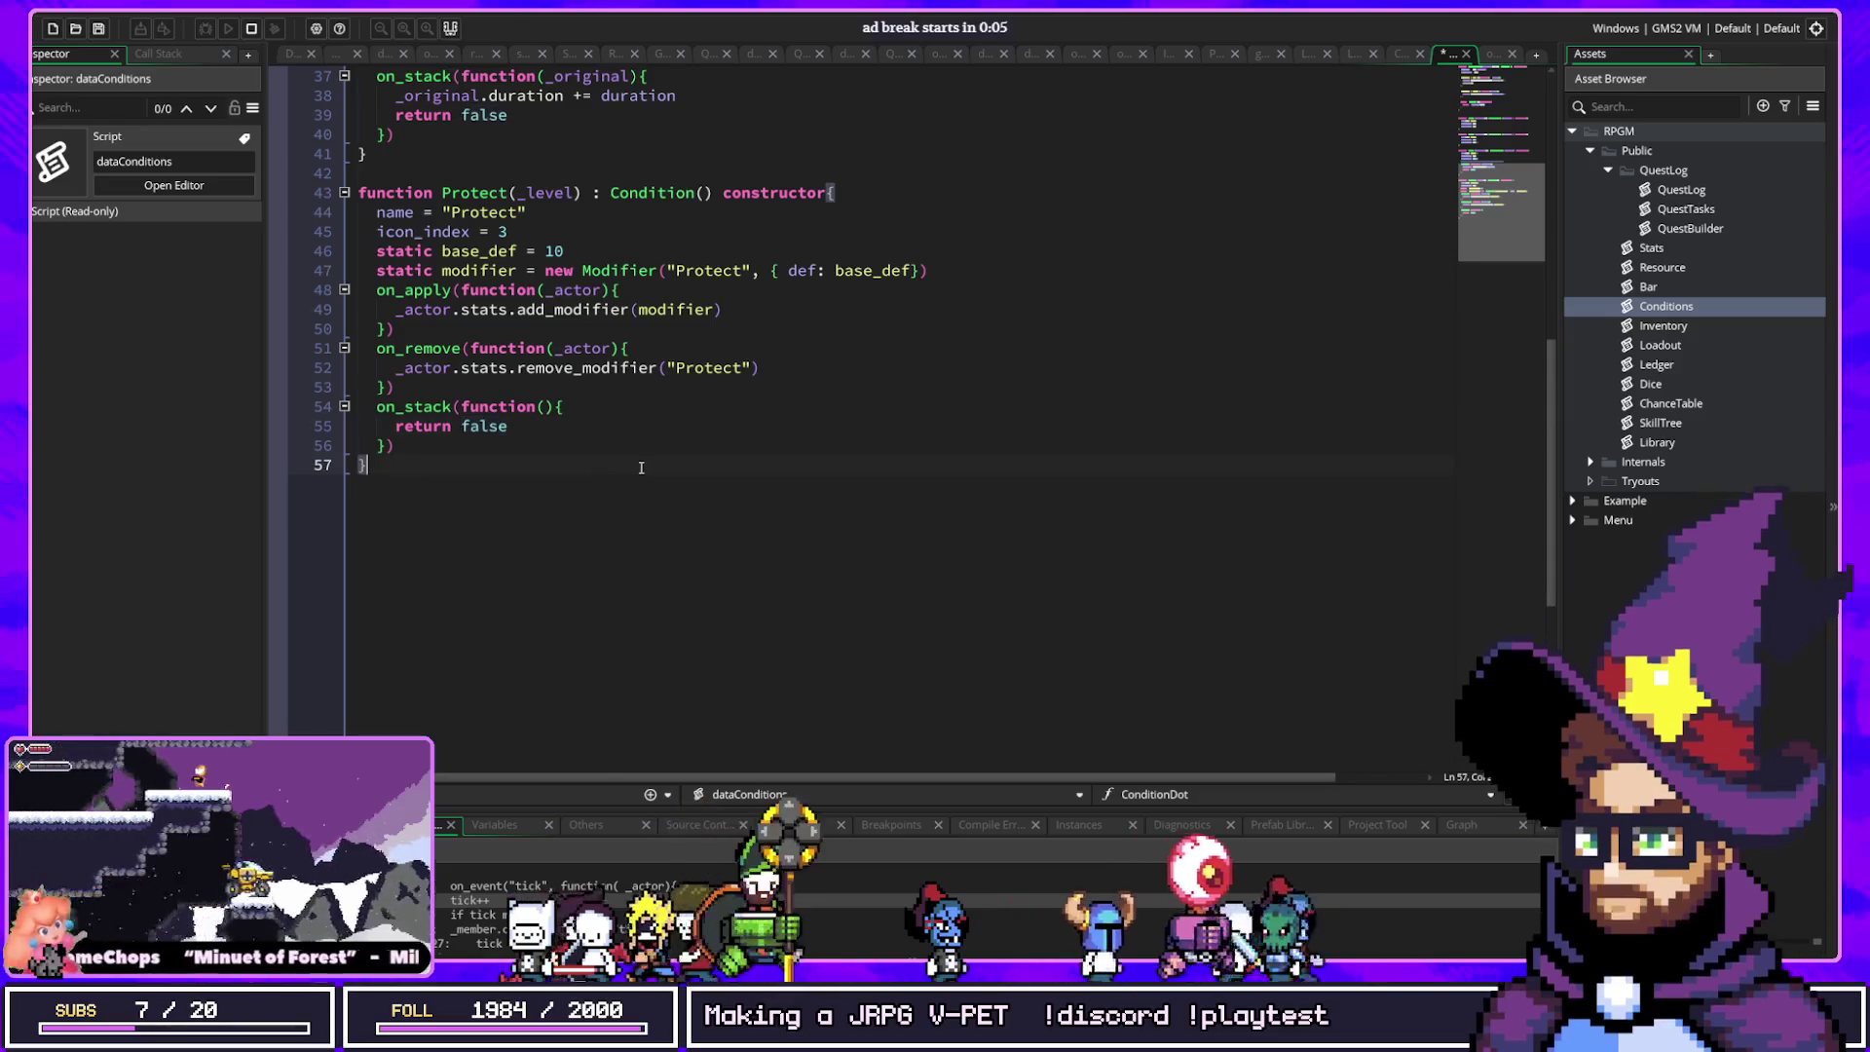
# Step: Declare an empty LastResort() constructor inheriting from Condition() below Protect in dataConditions
pyautogui.press('Return')
pyautogui.press('Return')
pyautogui.write('function LastR')
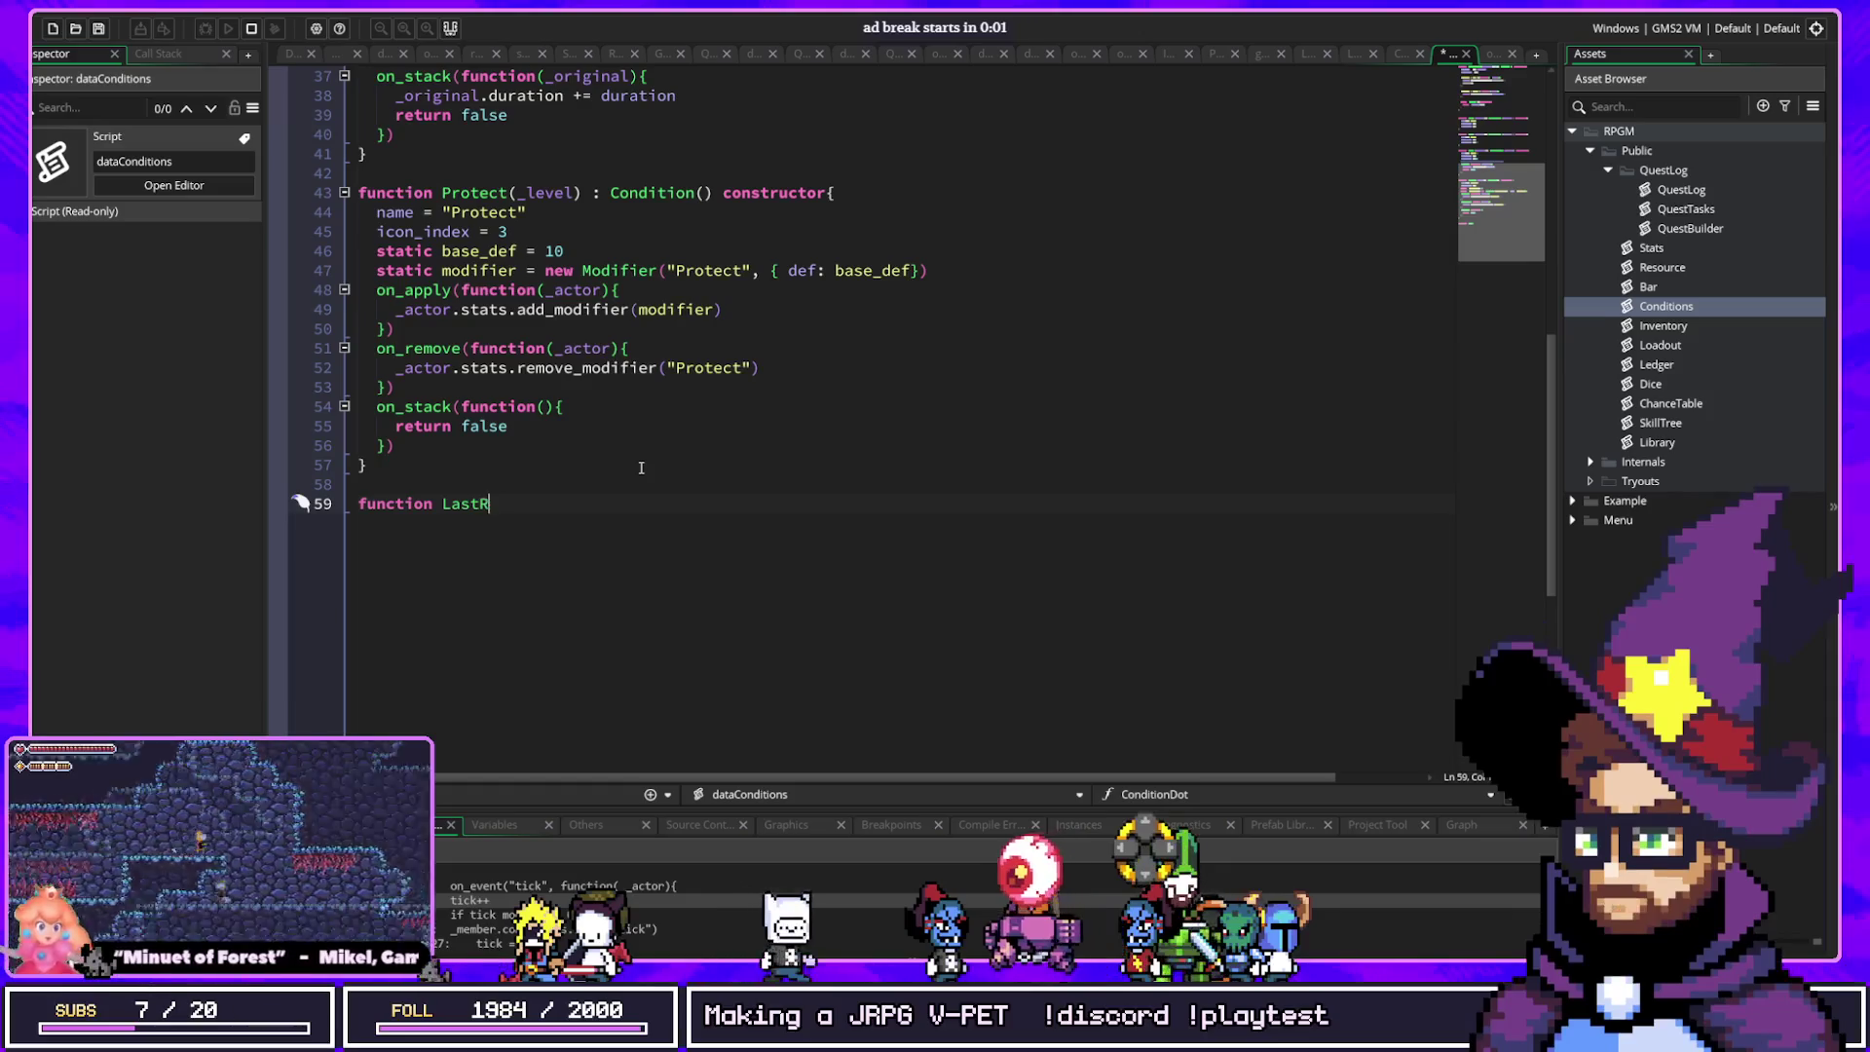
pyautogui.write('esort(_')
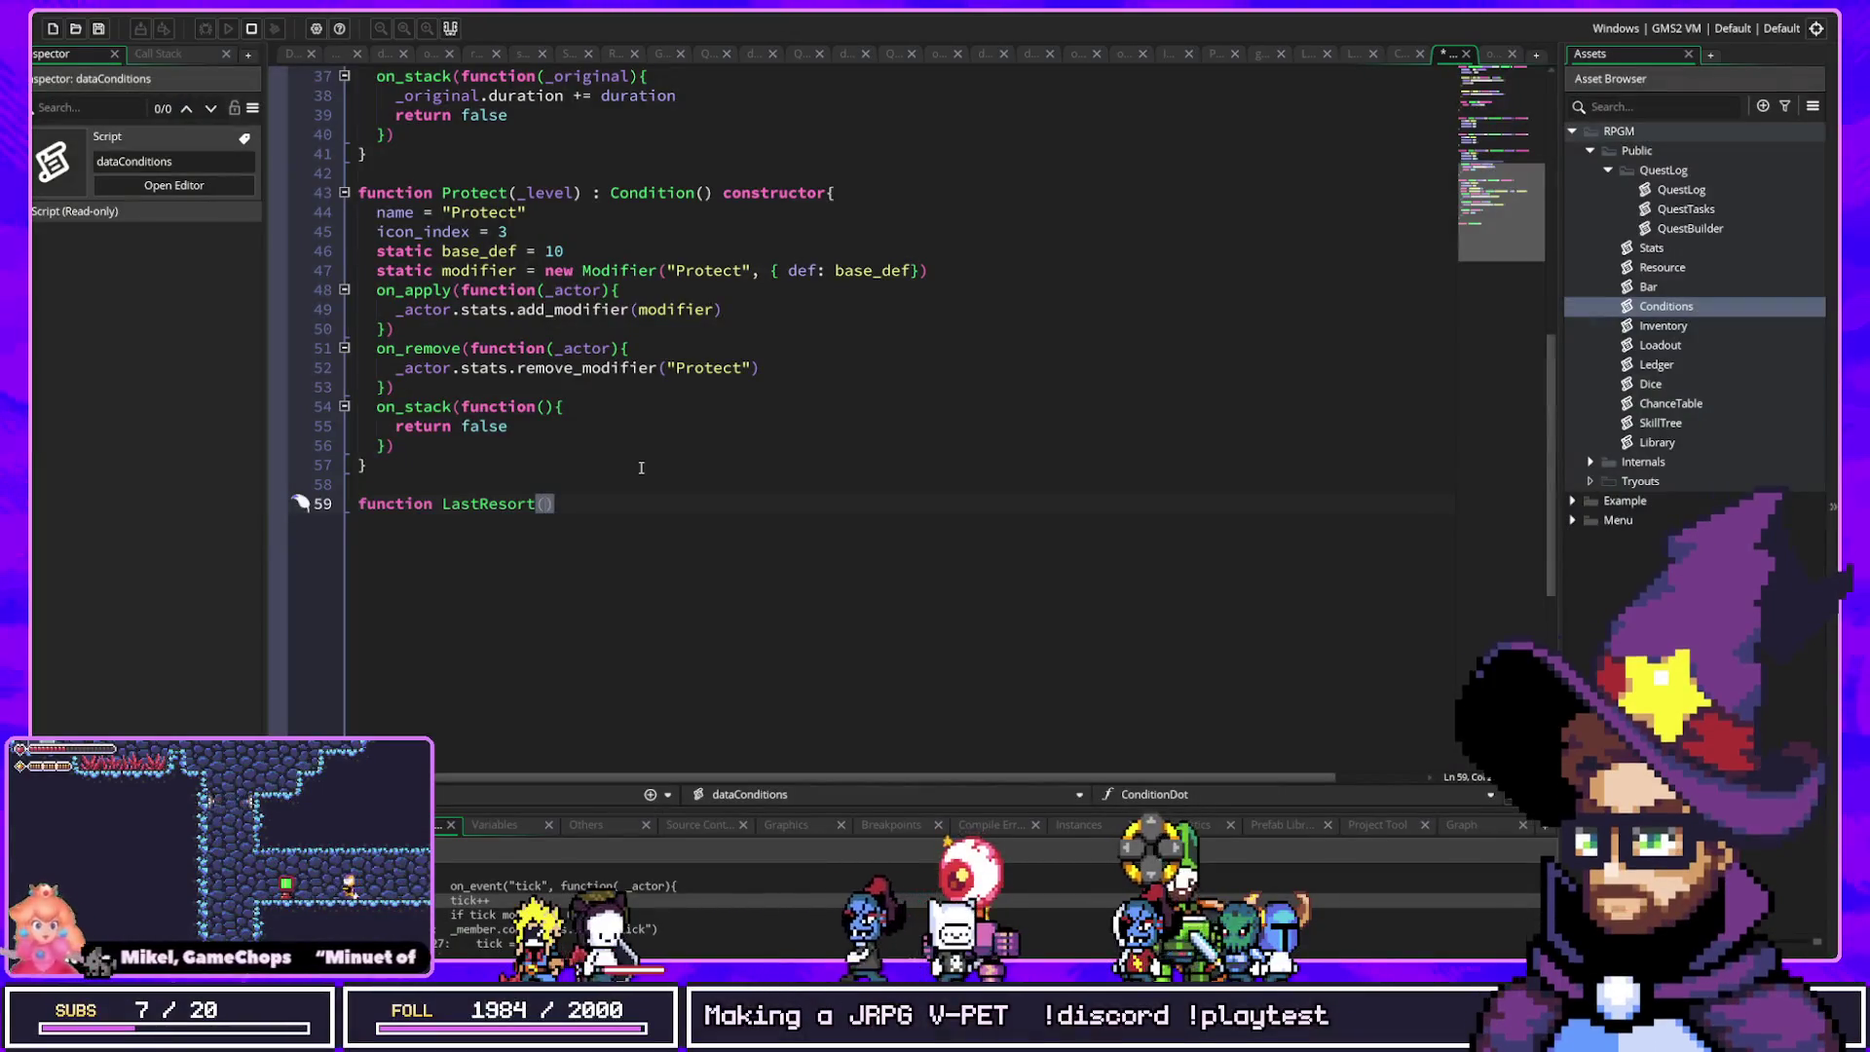
pyautogui.press('BackSpace')
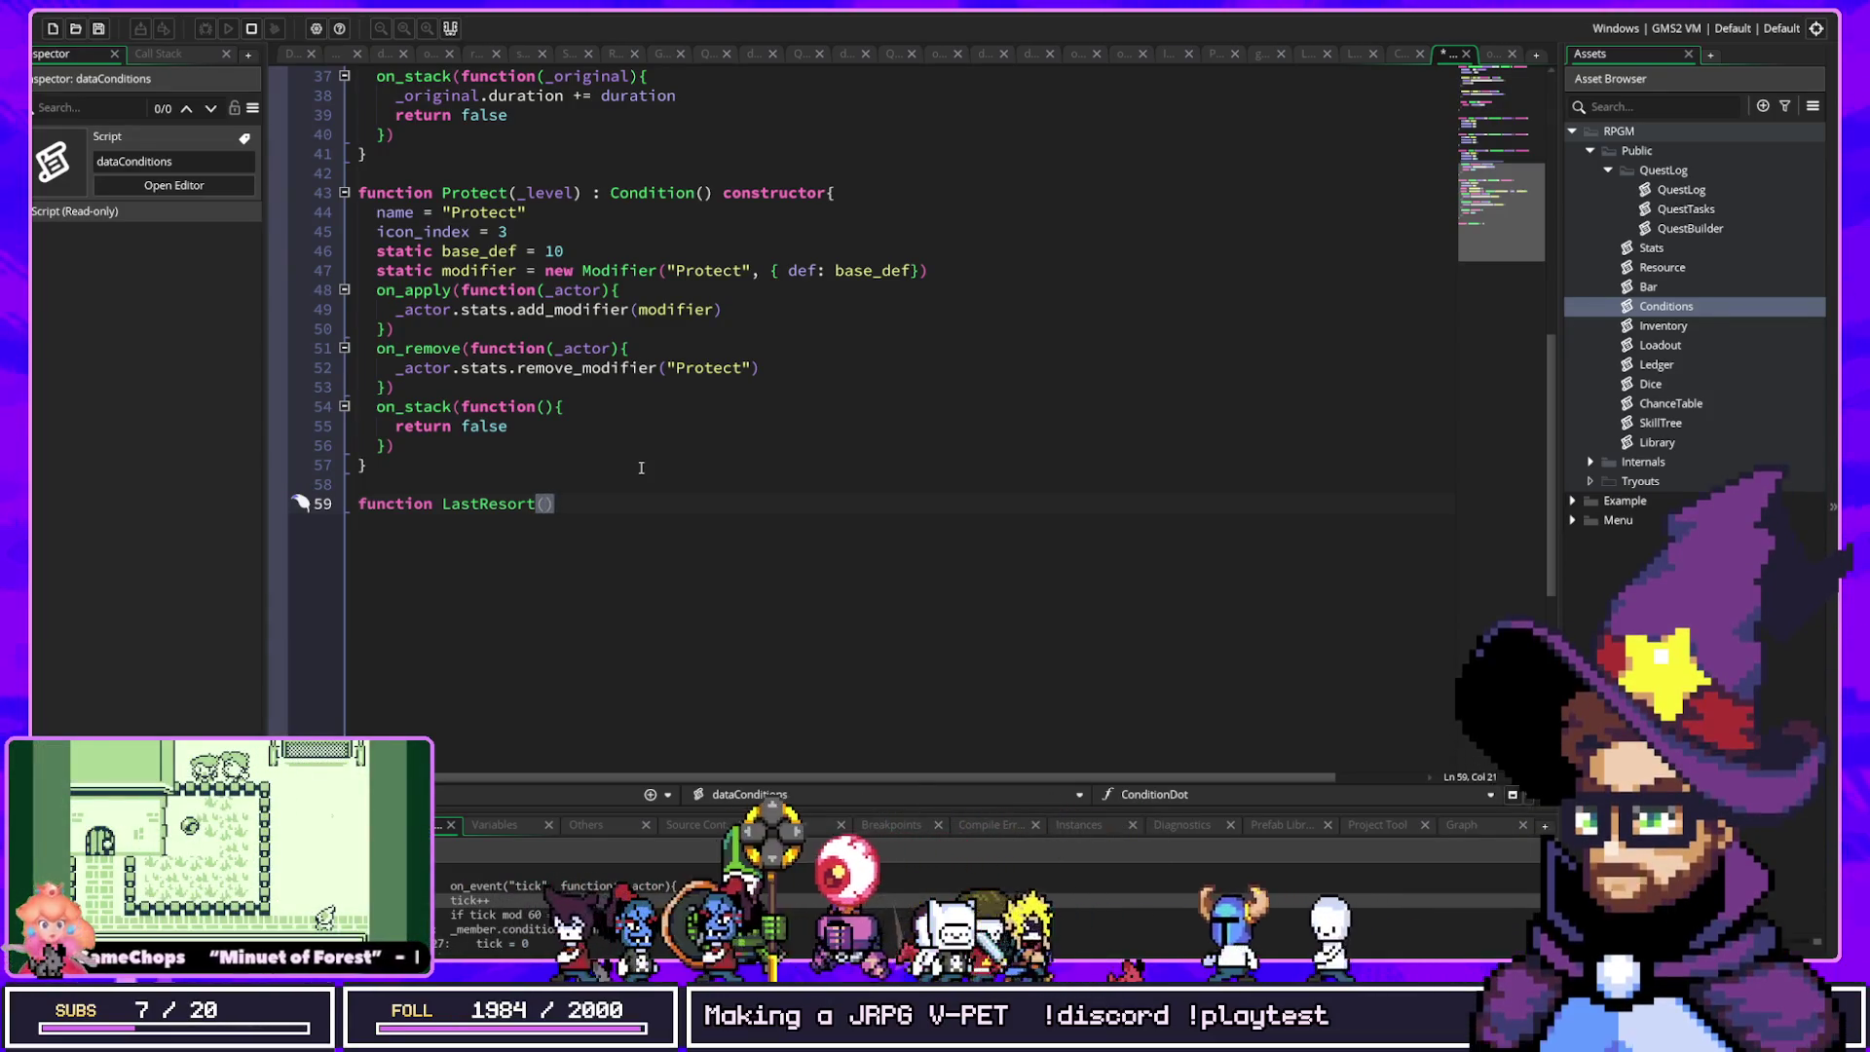
pyautogui.press('Right')
pyautogui.write(';')
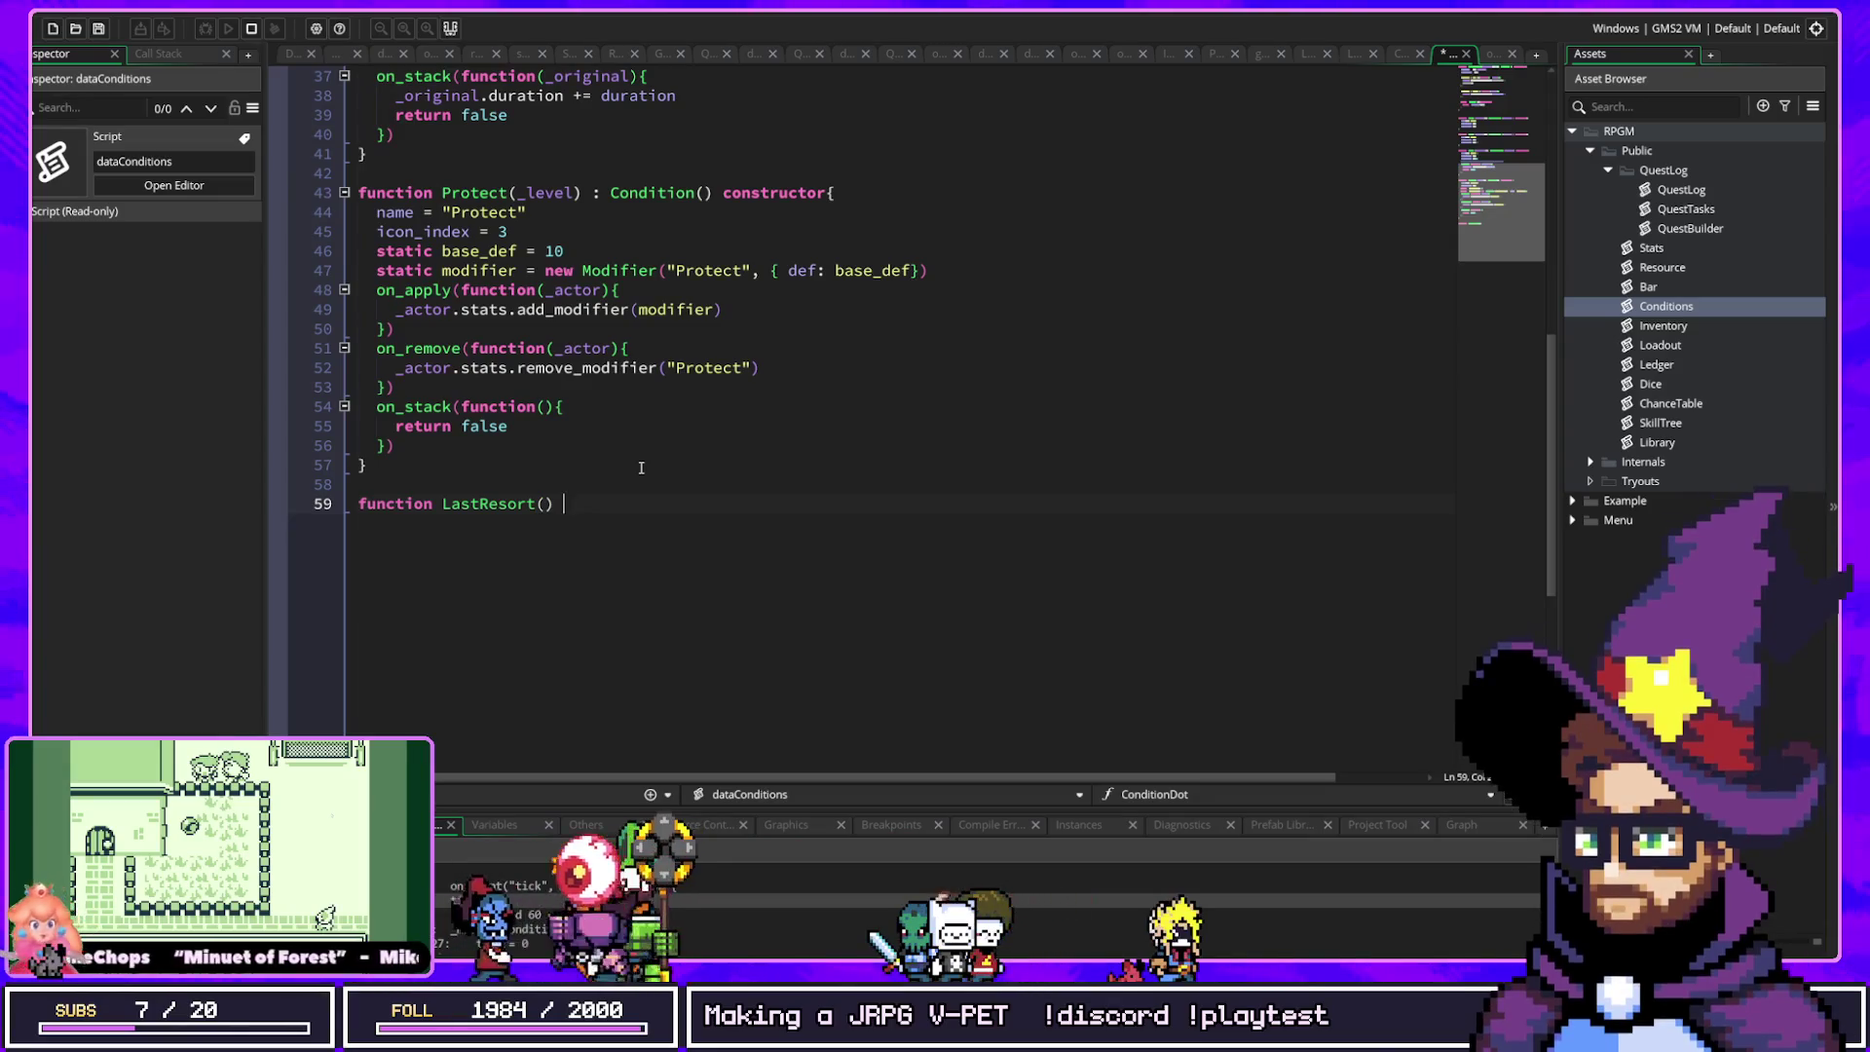
pyautogui.write('ondit')
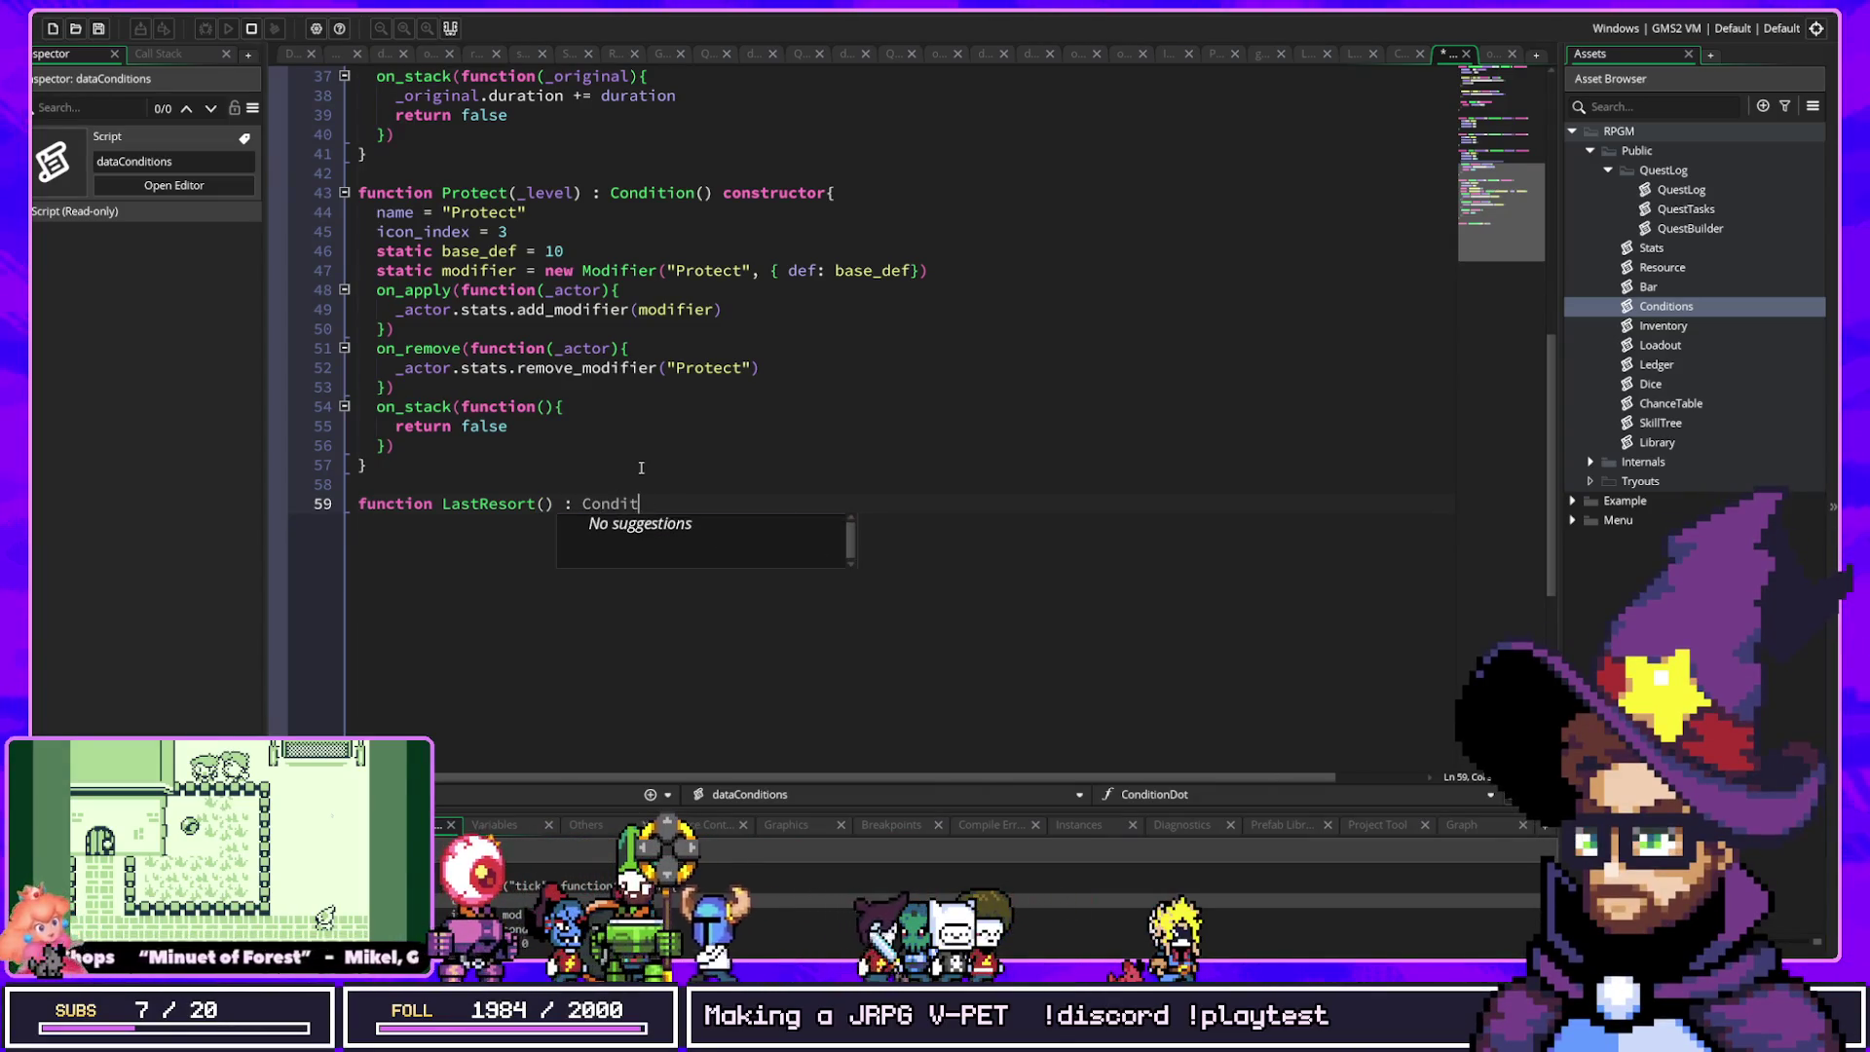
pyautogui.write('ion() ')
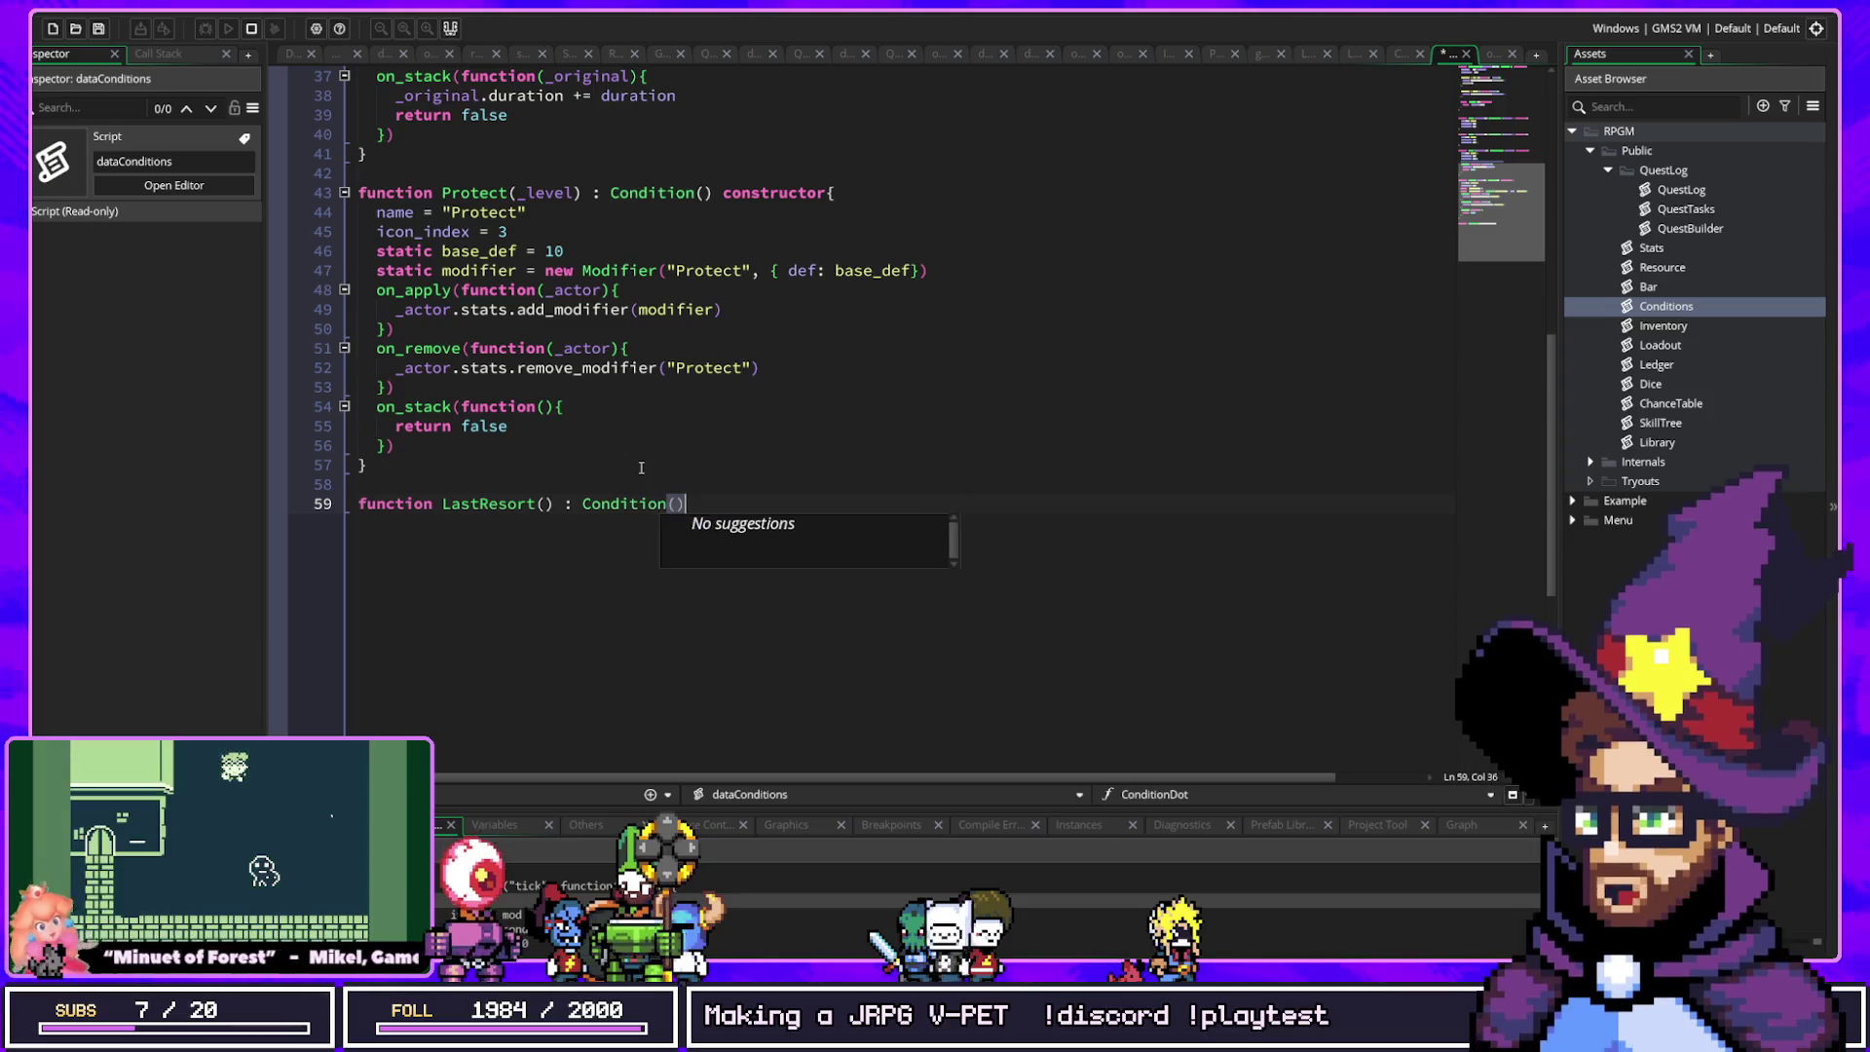
pyautogui.write('constructor {')
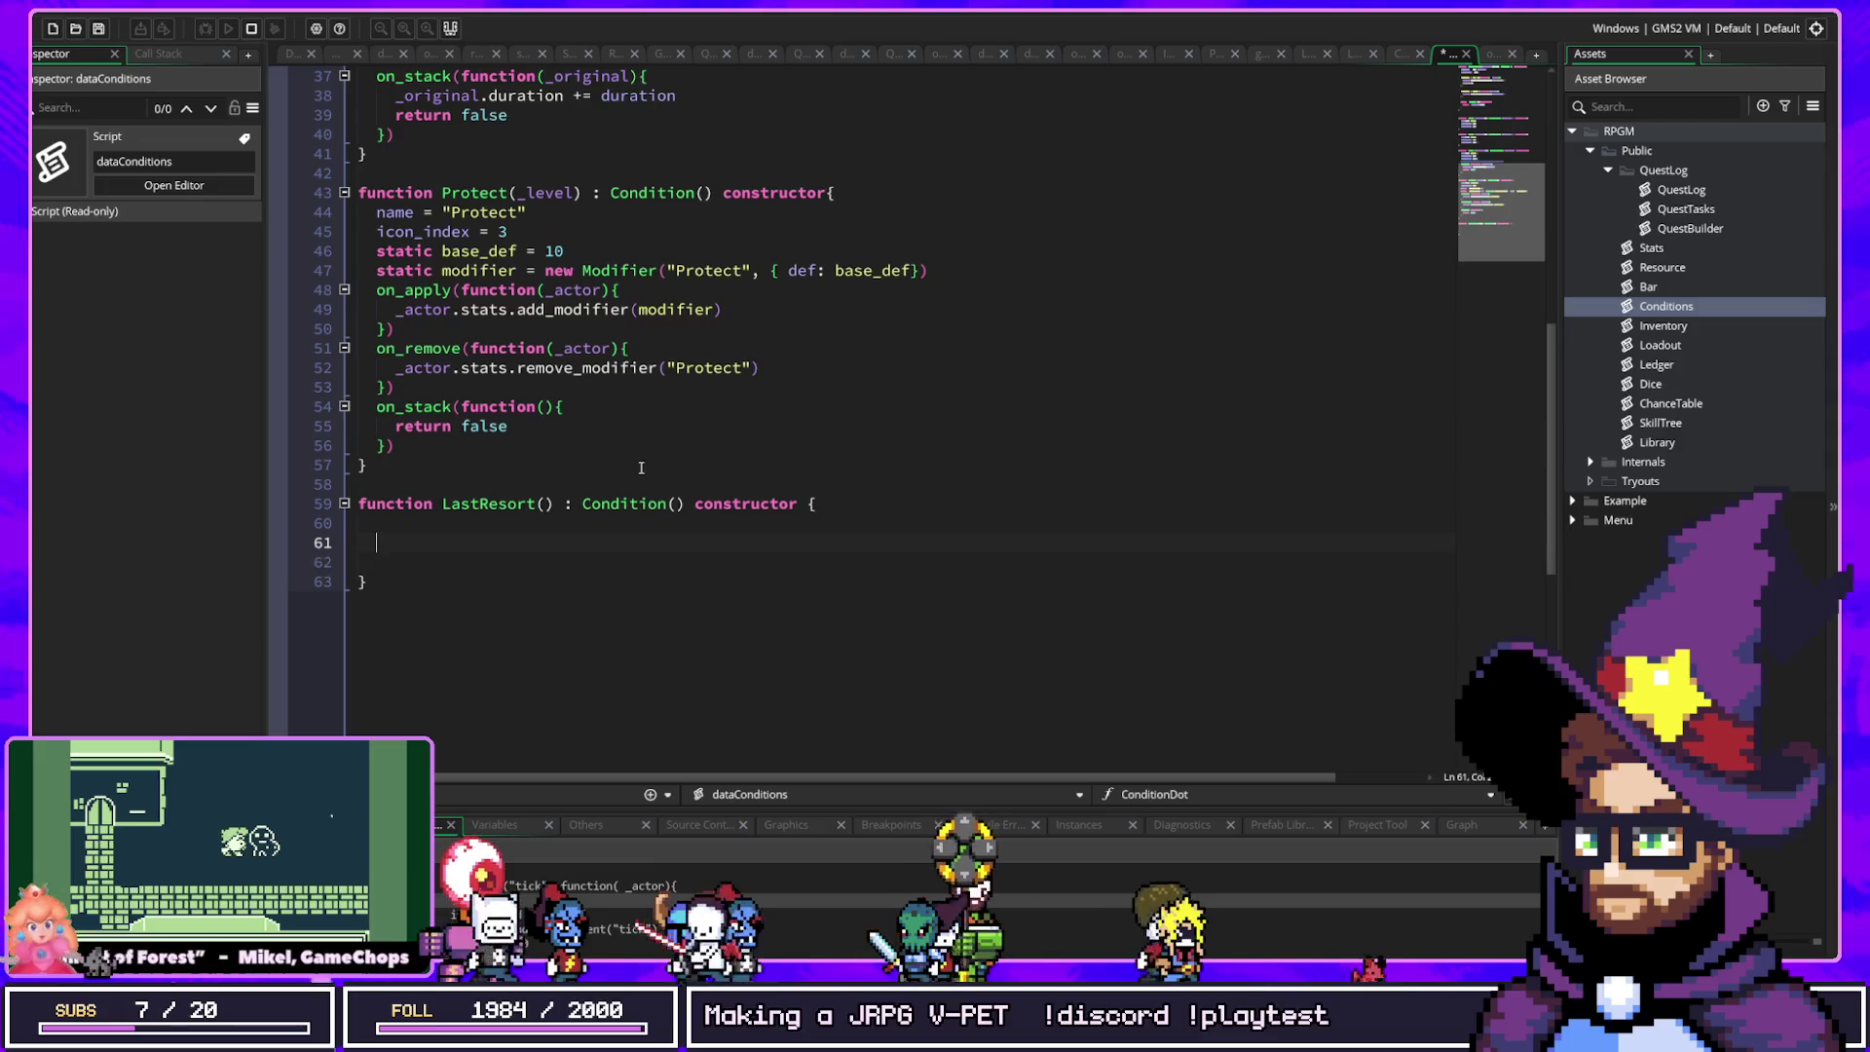
pyautogui.click(960, 272)
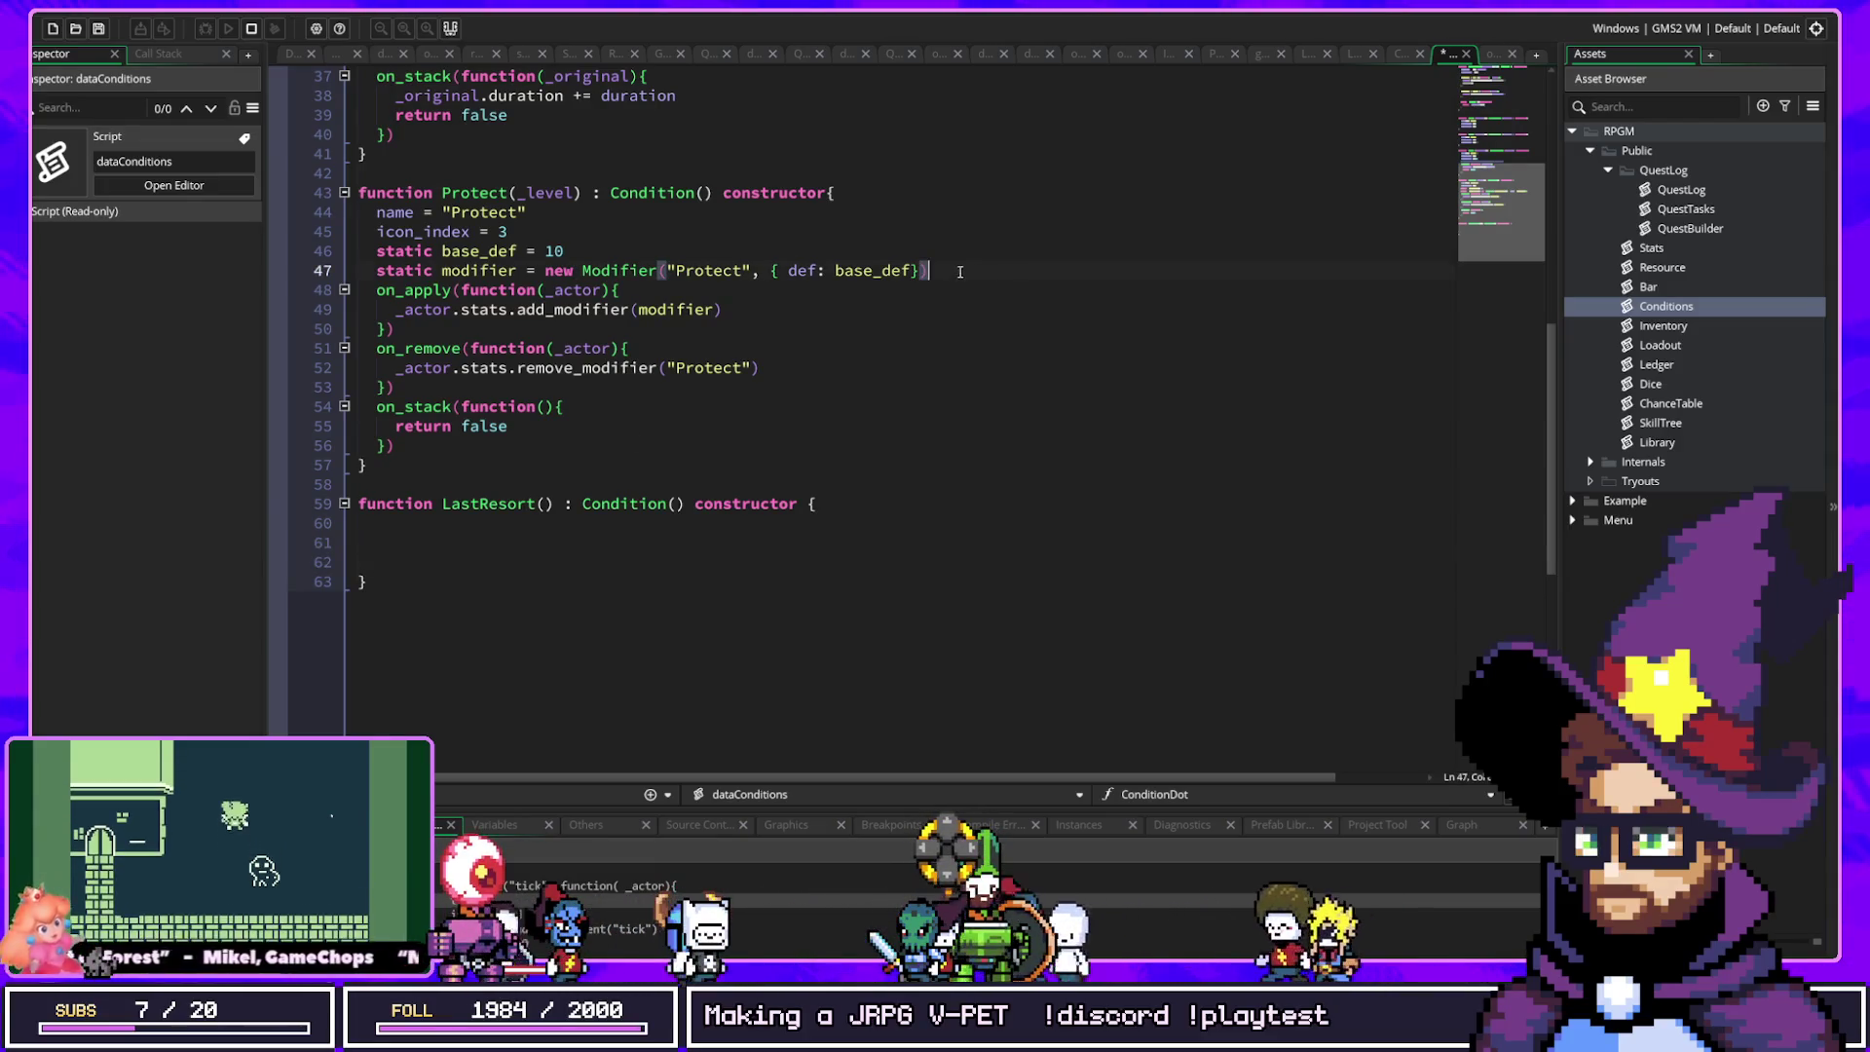
# Step: Copy Protect's static modifier, on_apply and on_remove lines into LastResort's body
pyautogui.press('Down')
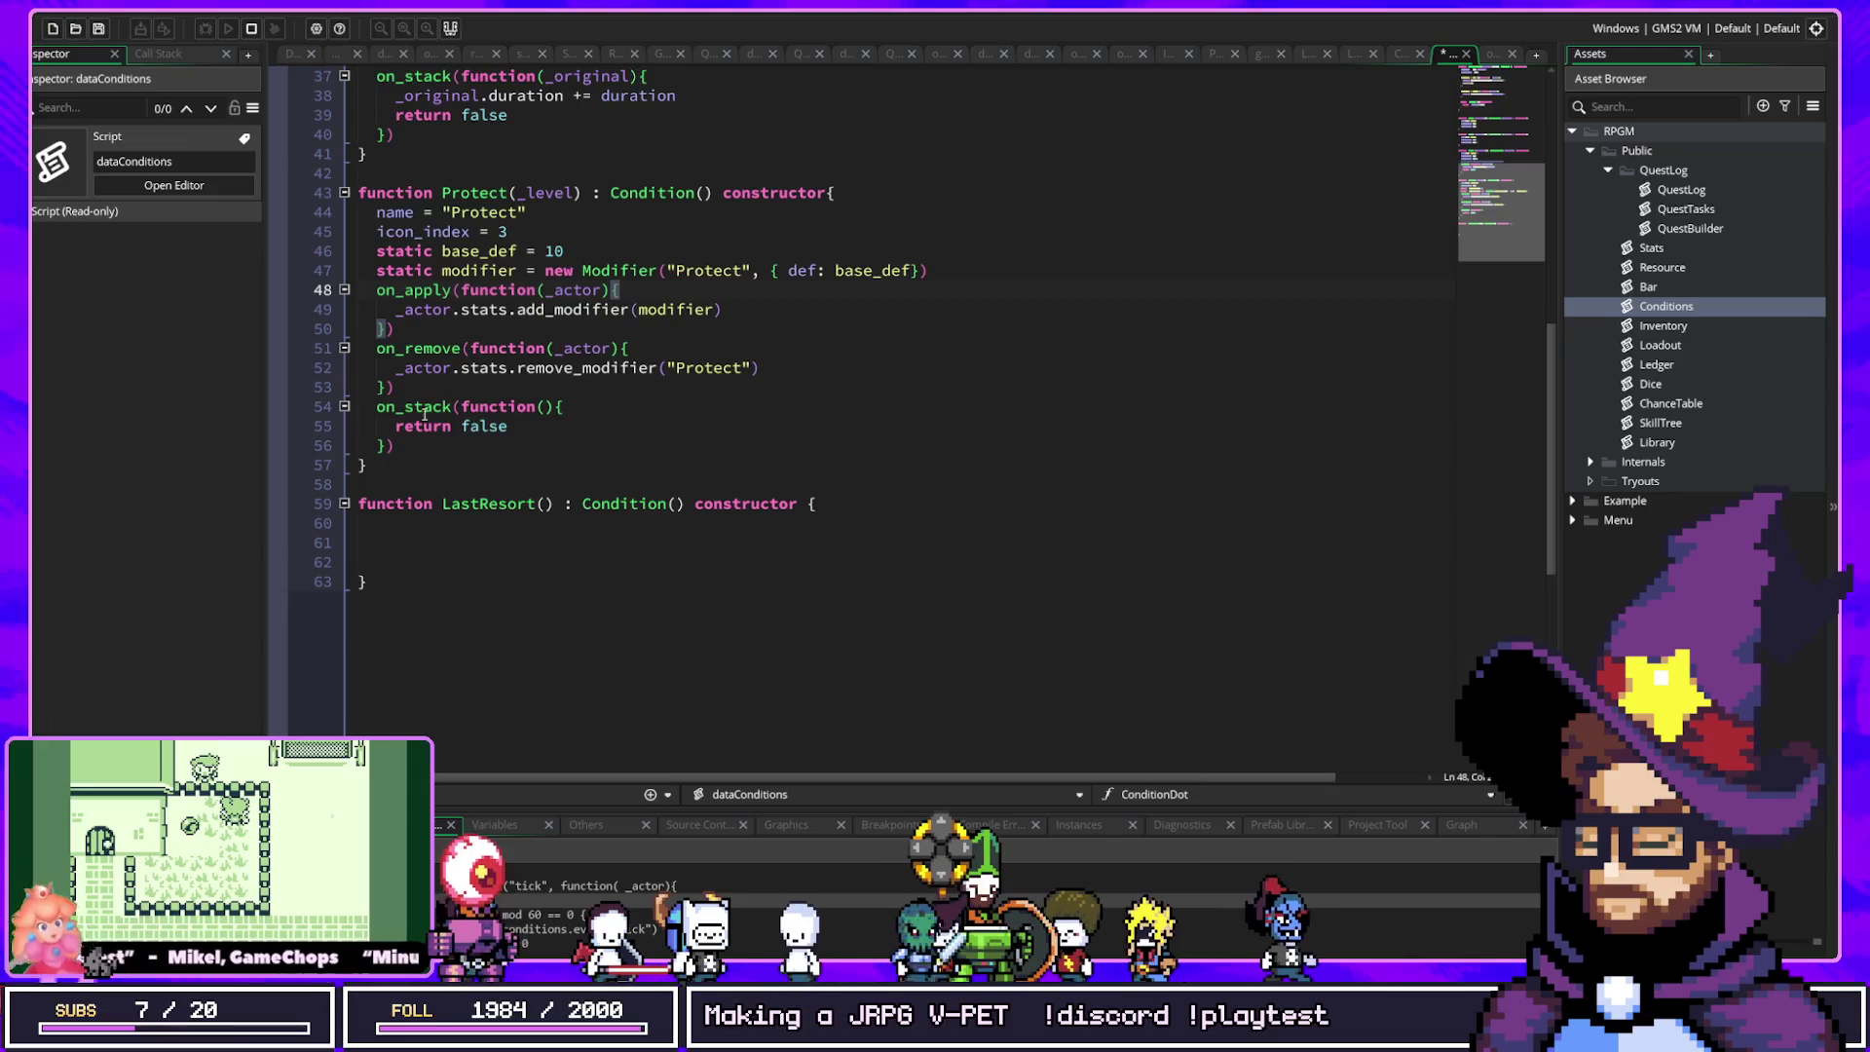
pyautogui.click(426, 407)
pyautogui.moveTo(412, 389); pyautogui.dragTo(380, 272)
pyautogui.hotkey('ctrl', 'c')
pyautogui.click(444, 539)
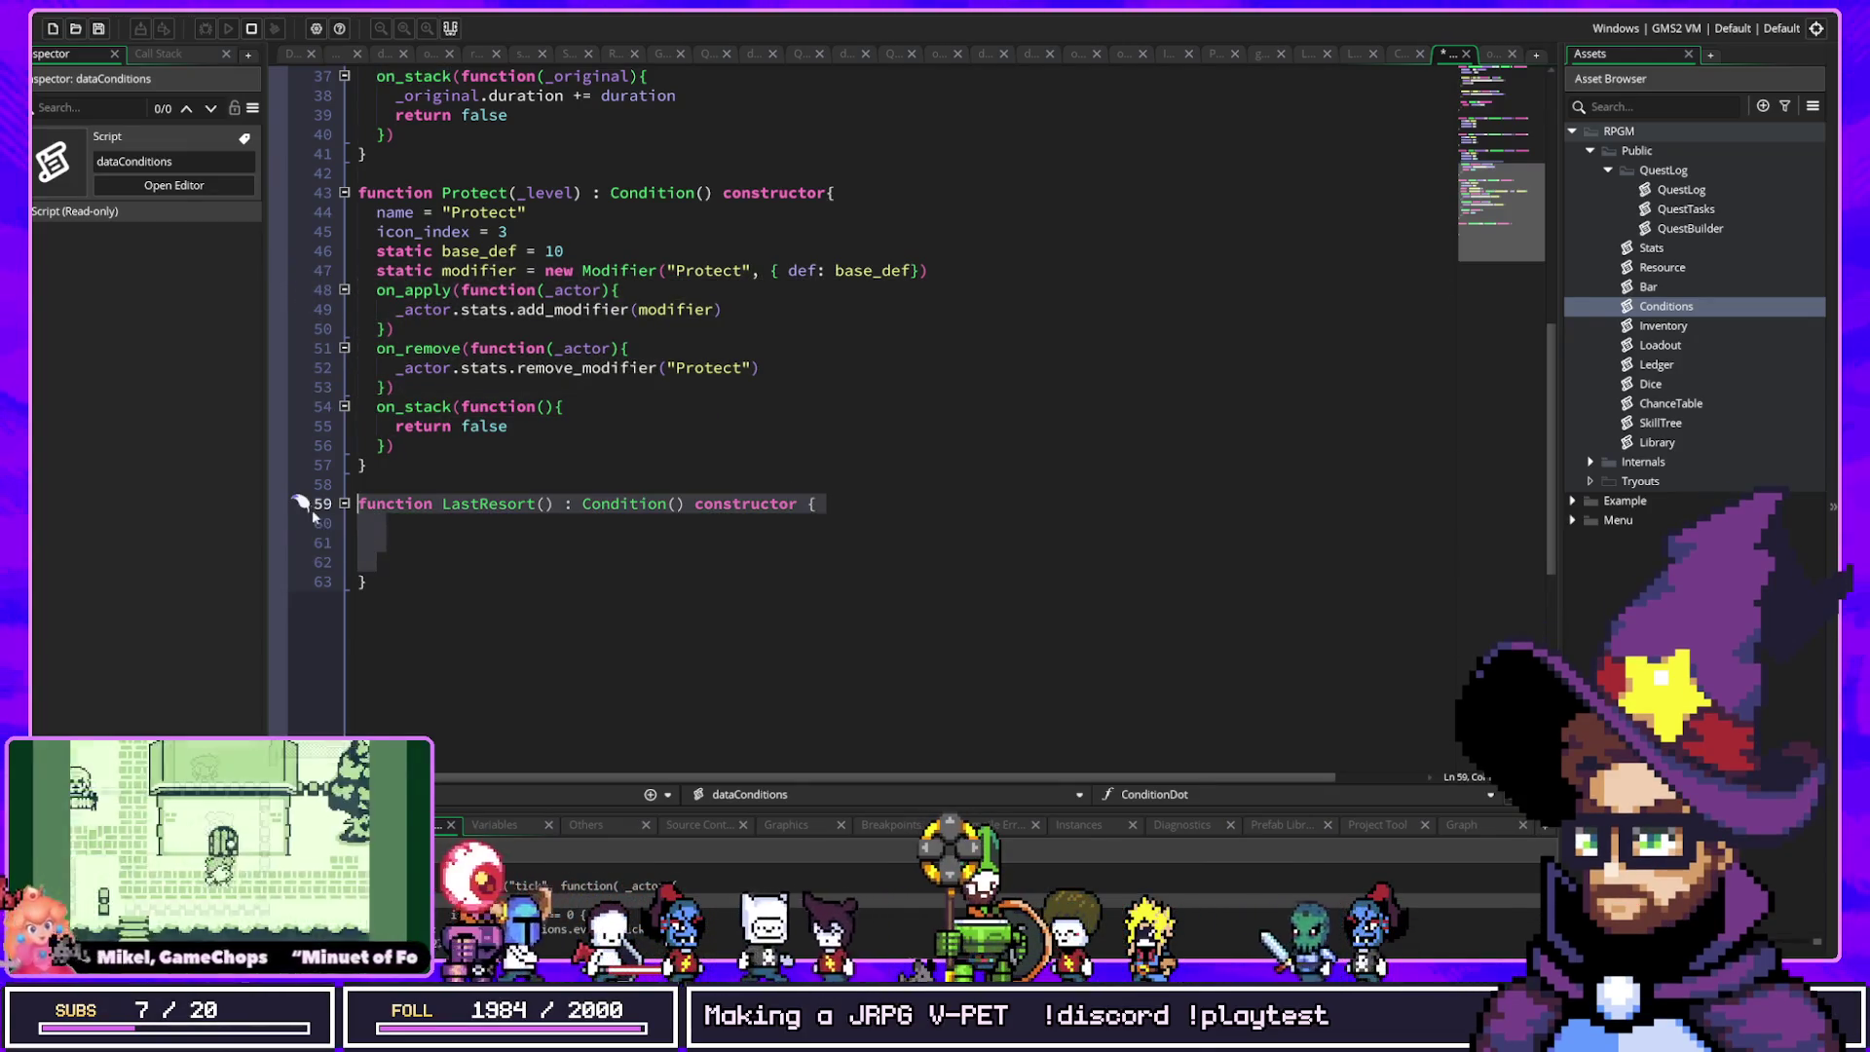
pyautogui.hotkey('ctrl', 'v')
pyautogui.hotkey('ctrl', 'z')
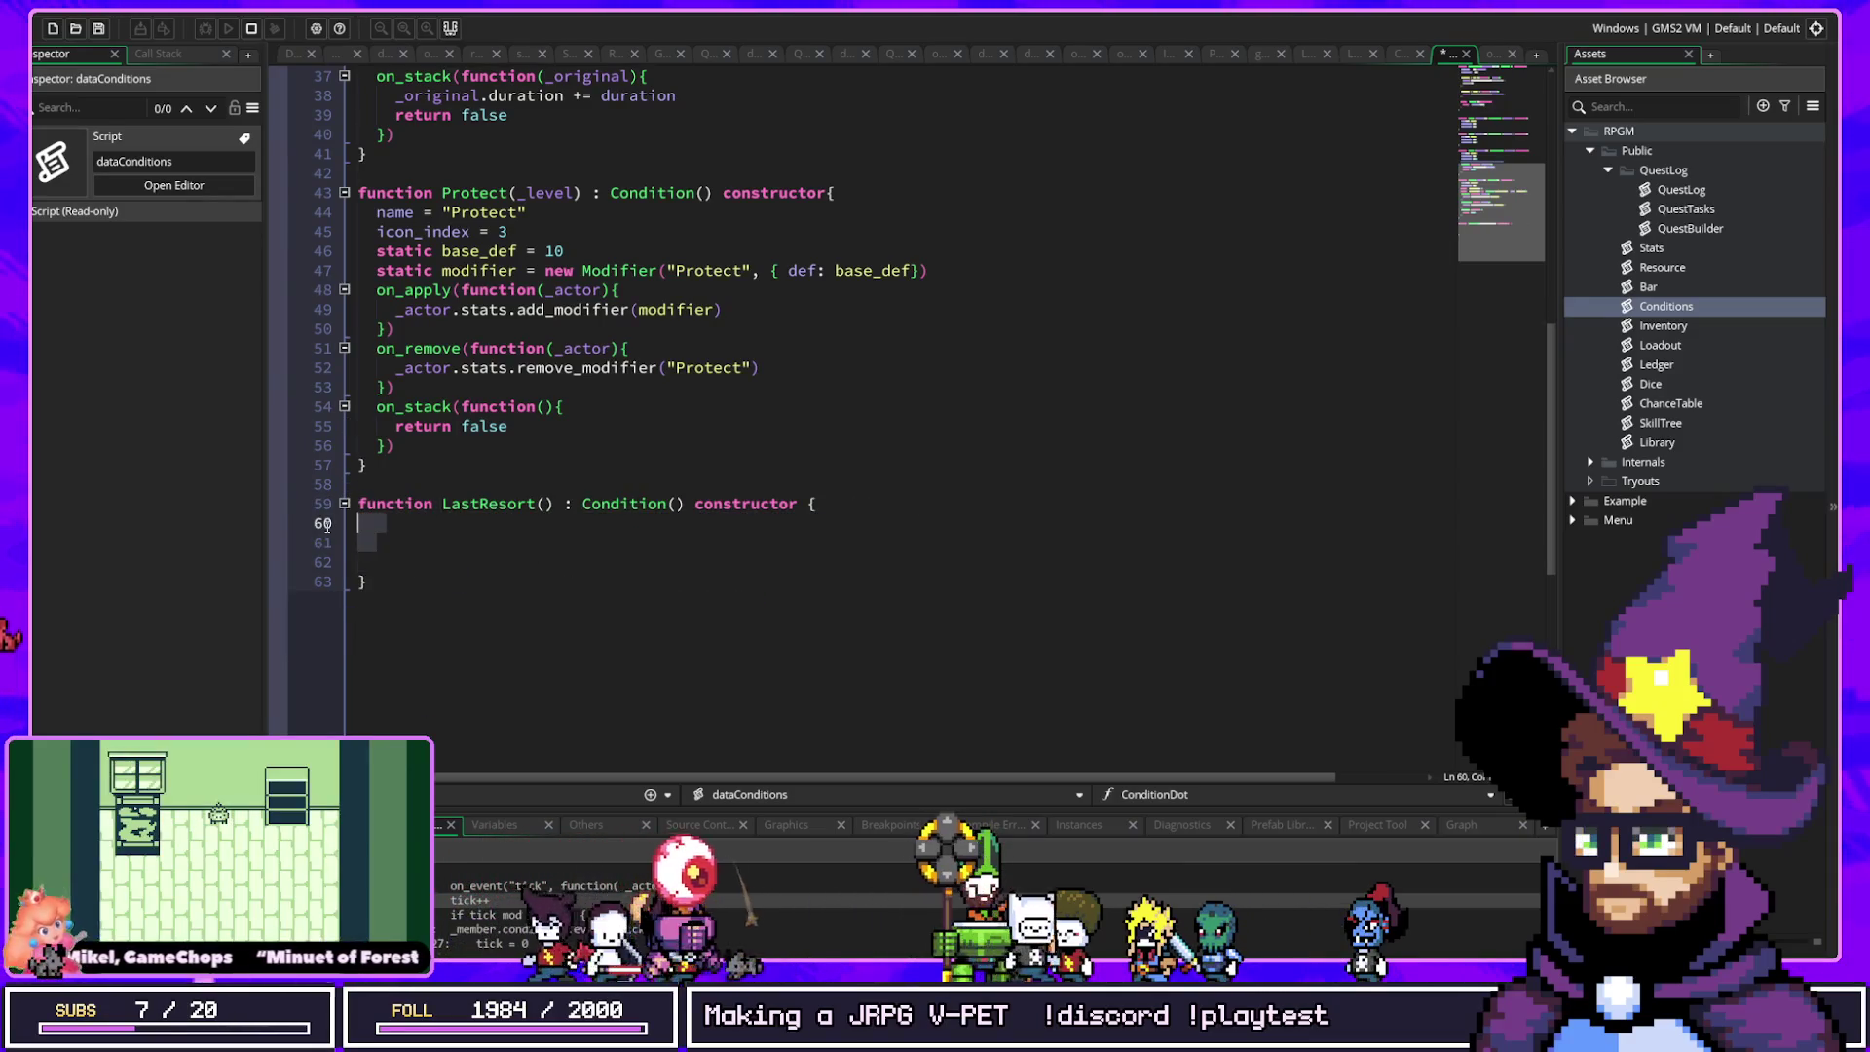
pyautogui.hotkey('ctrl', 'v')
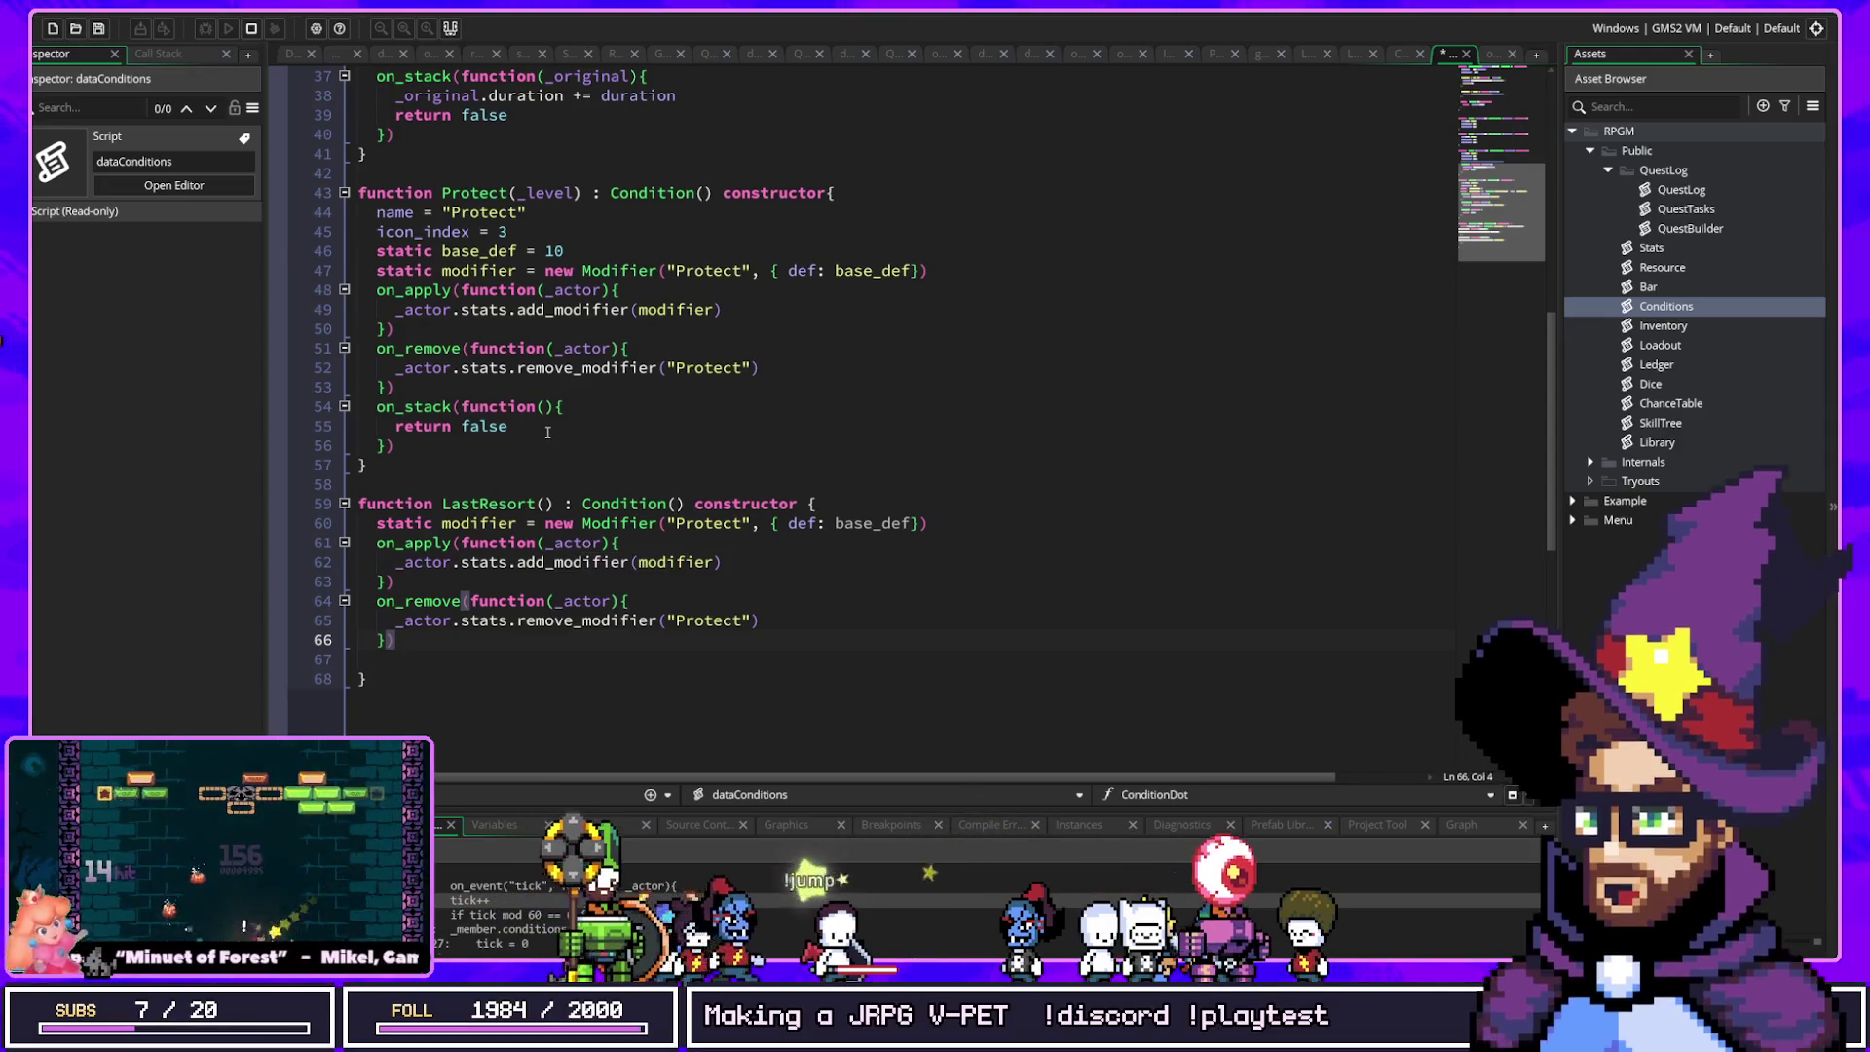
pyautogui.click(545, 561)
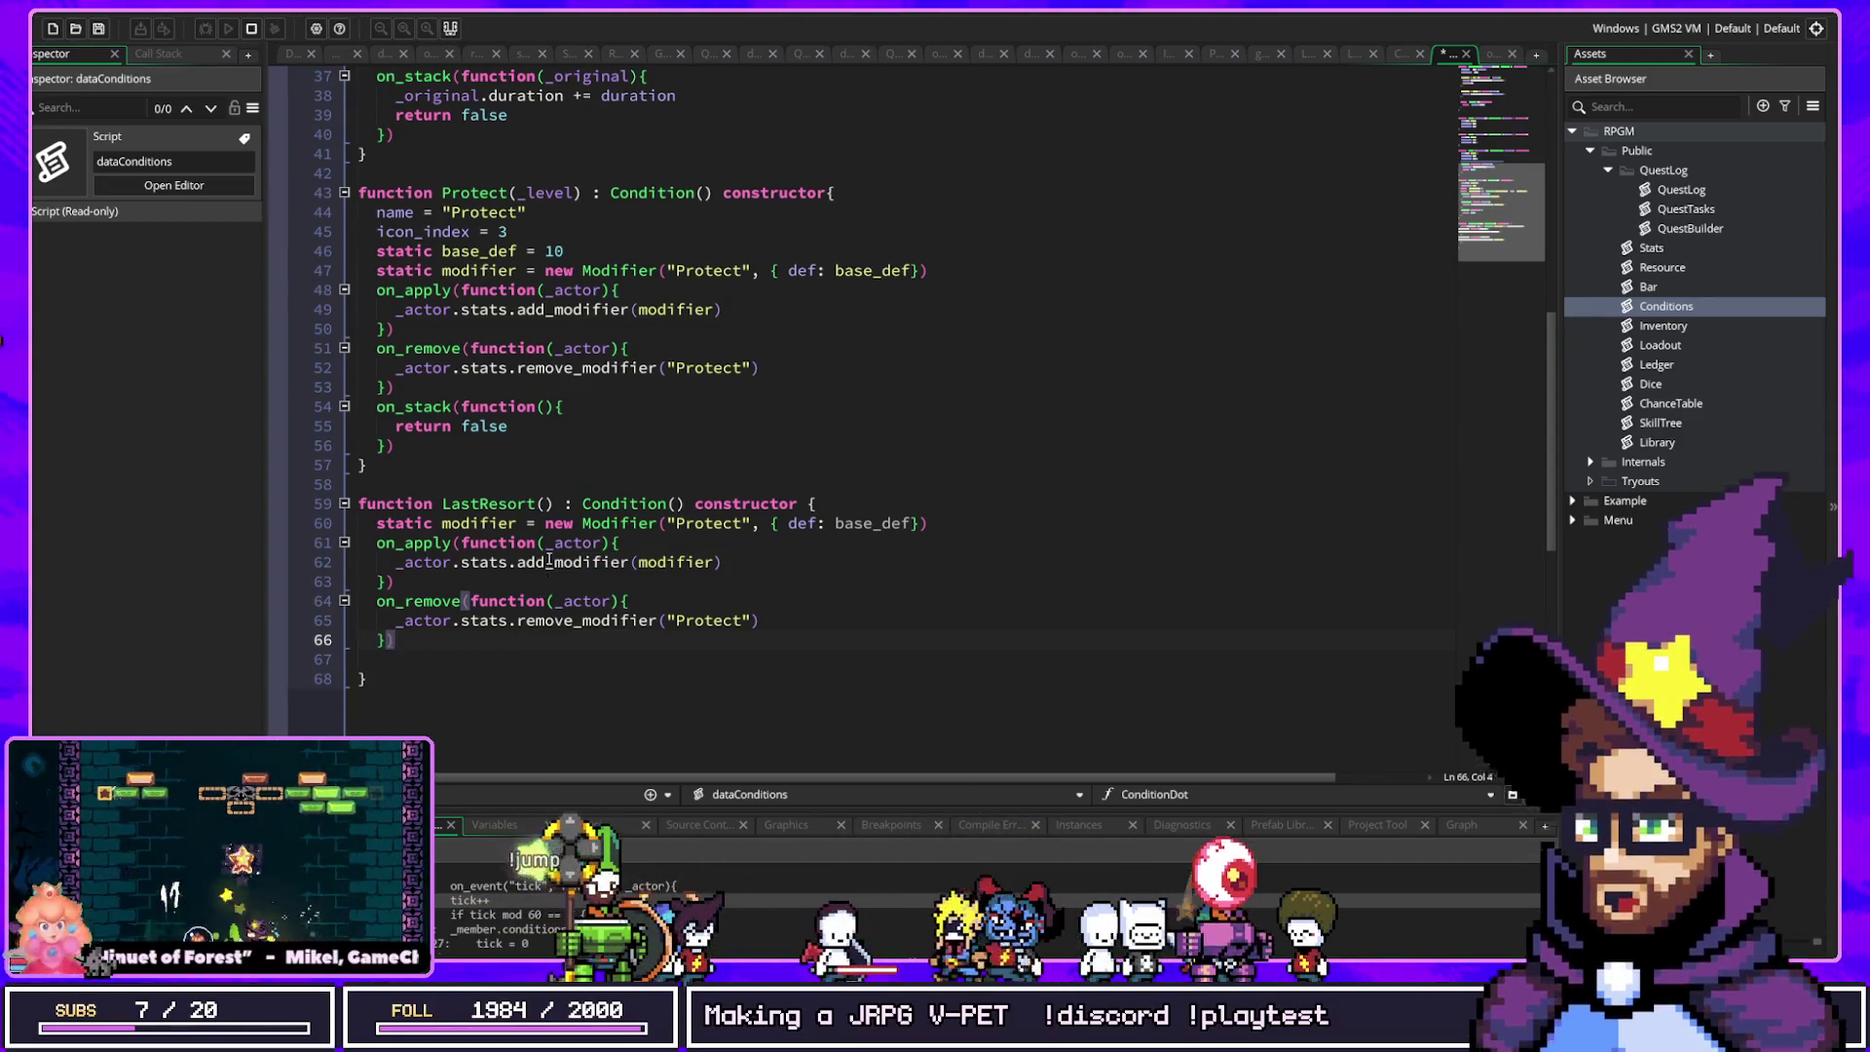
pyautogui.click(562, 699)
pyautogui.press('Return')
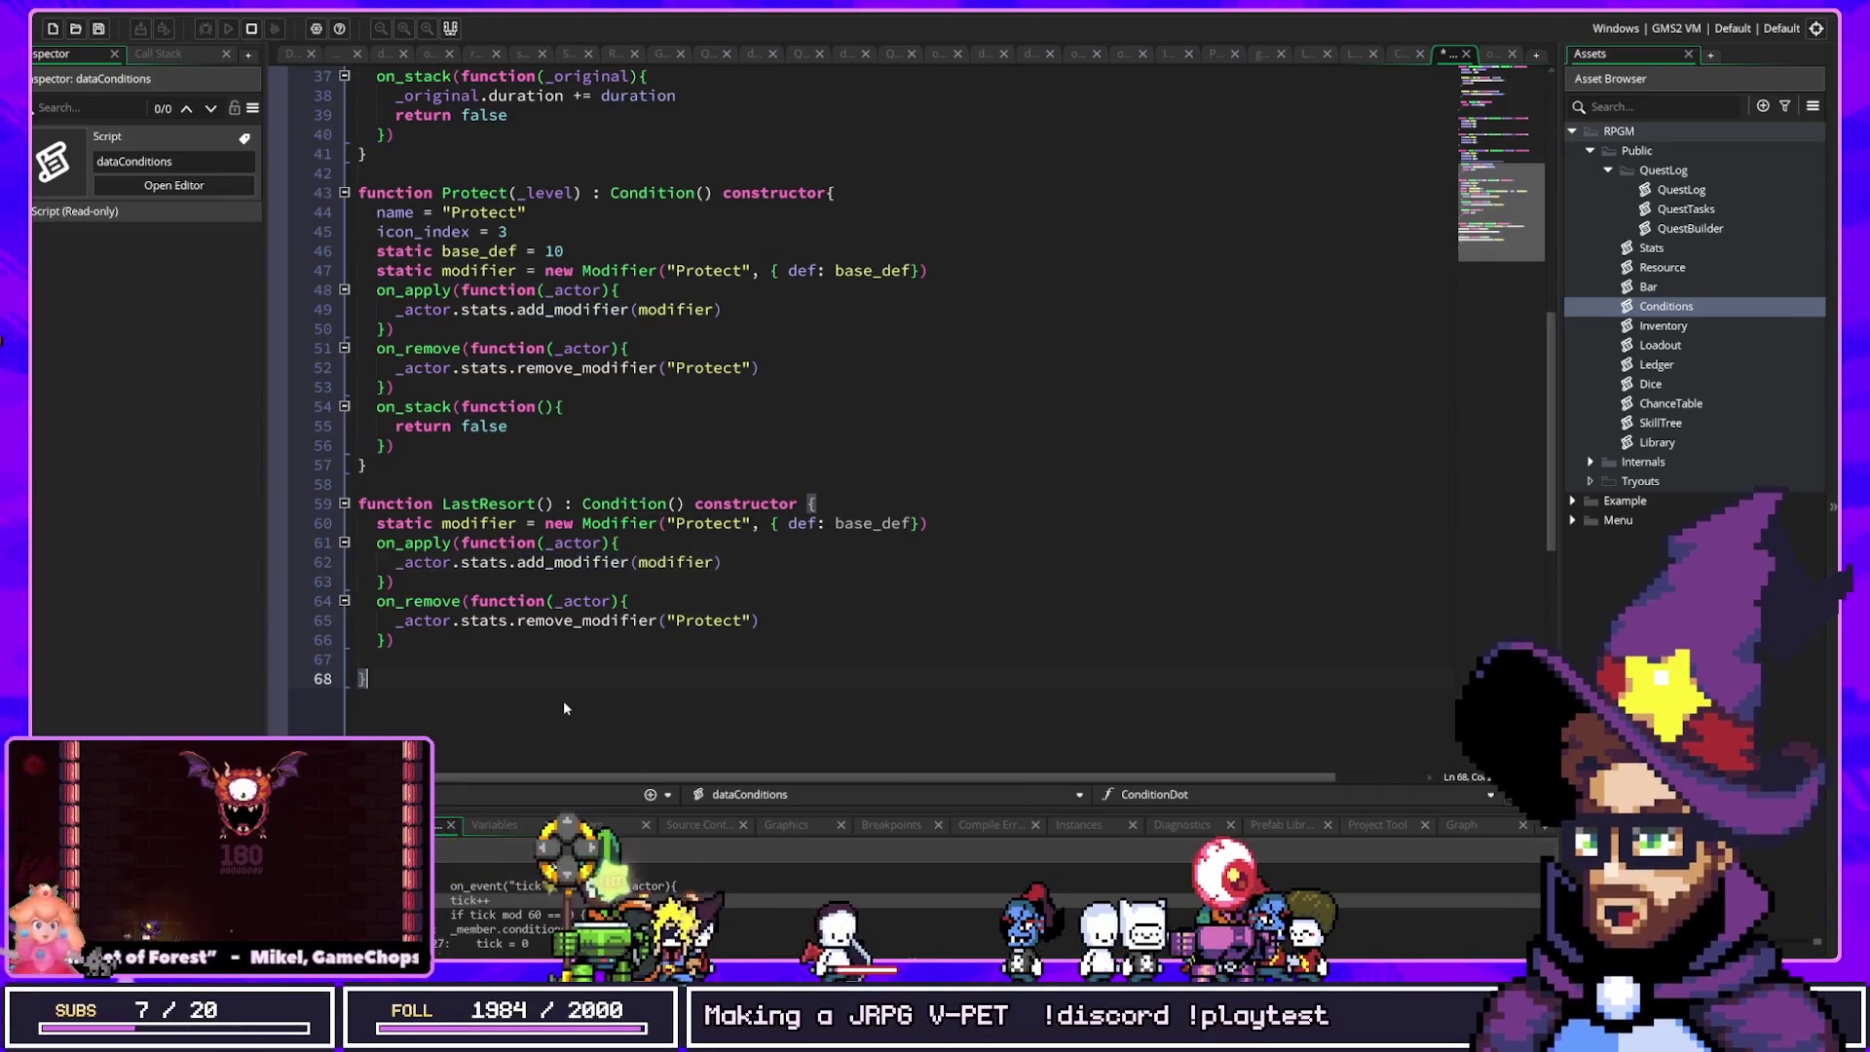
# Step: Delete the stray 'damge' text and the blank line before LastResort's brace, adding empty lines below it
pyautogui.press('Return')
pyautogui.write('damge')
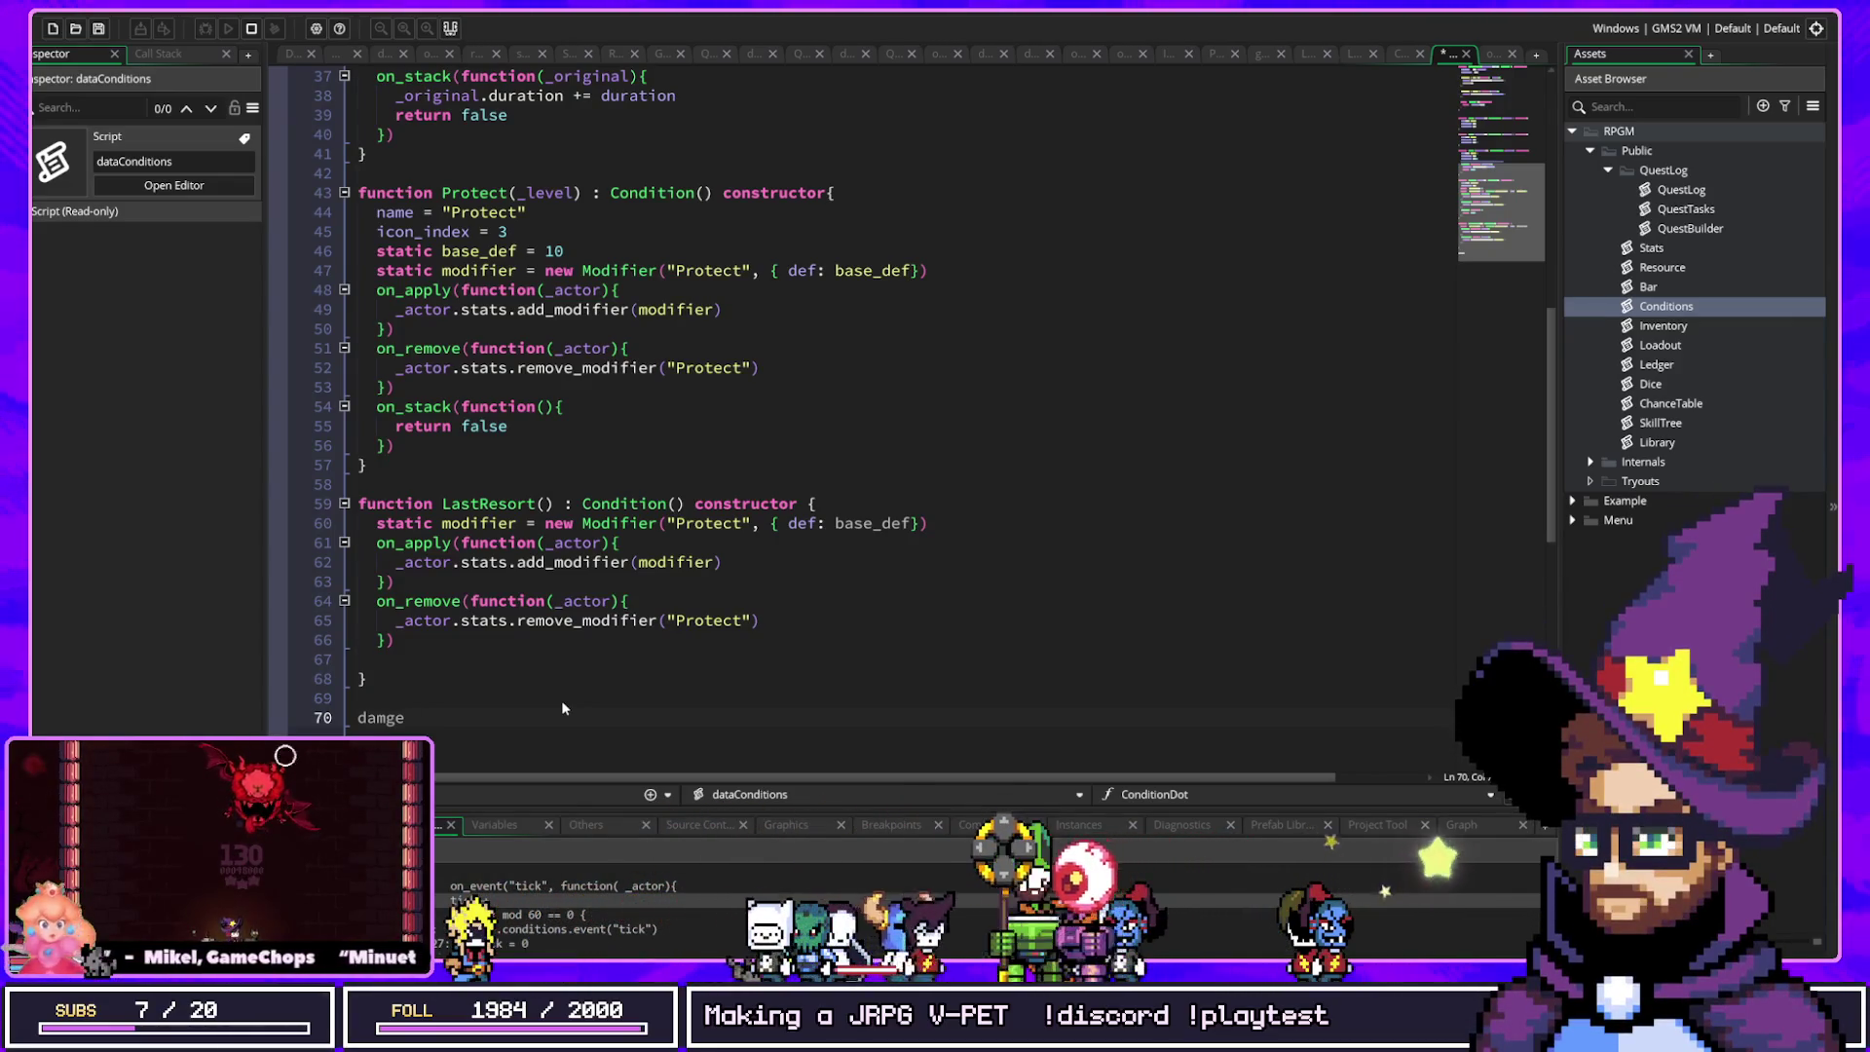
pyautogui.press('BackSpace')
pyautogui.press('BackSpace')
pyautogui.press('BackSpace')
pyautogui.press('Up')
pyautogui.press('Up')
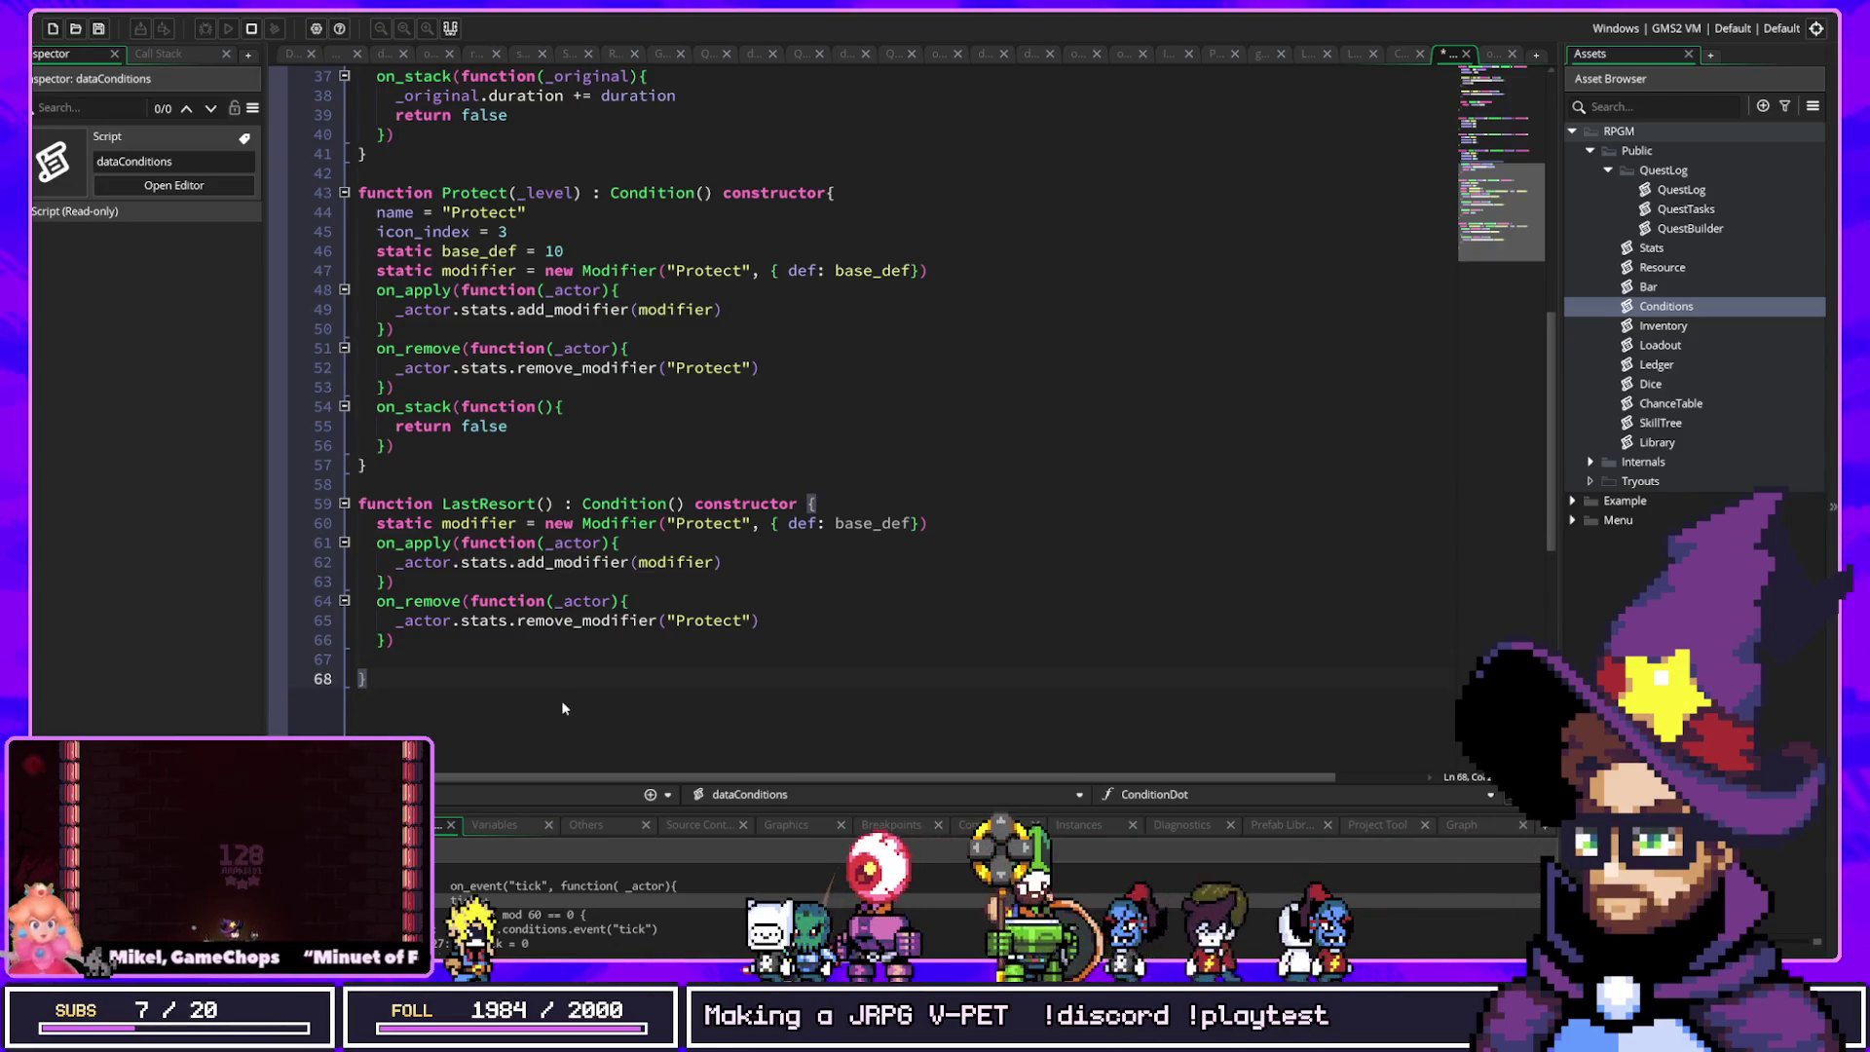
pyautogui.press('Down')
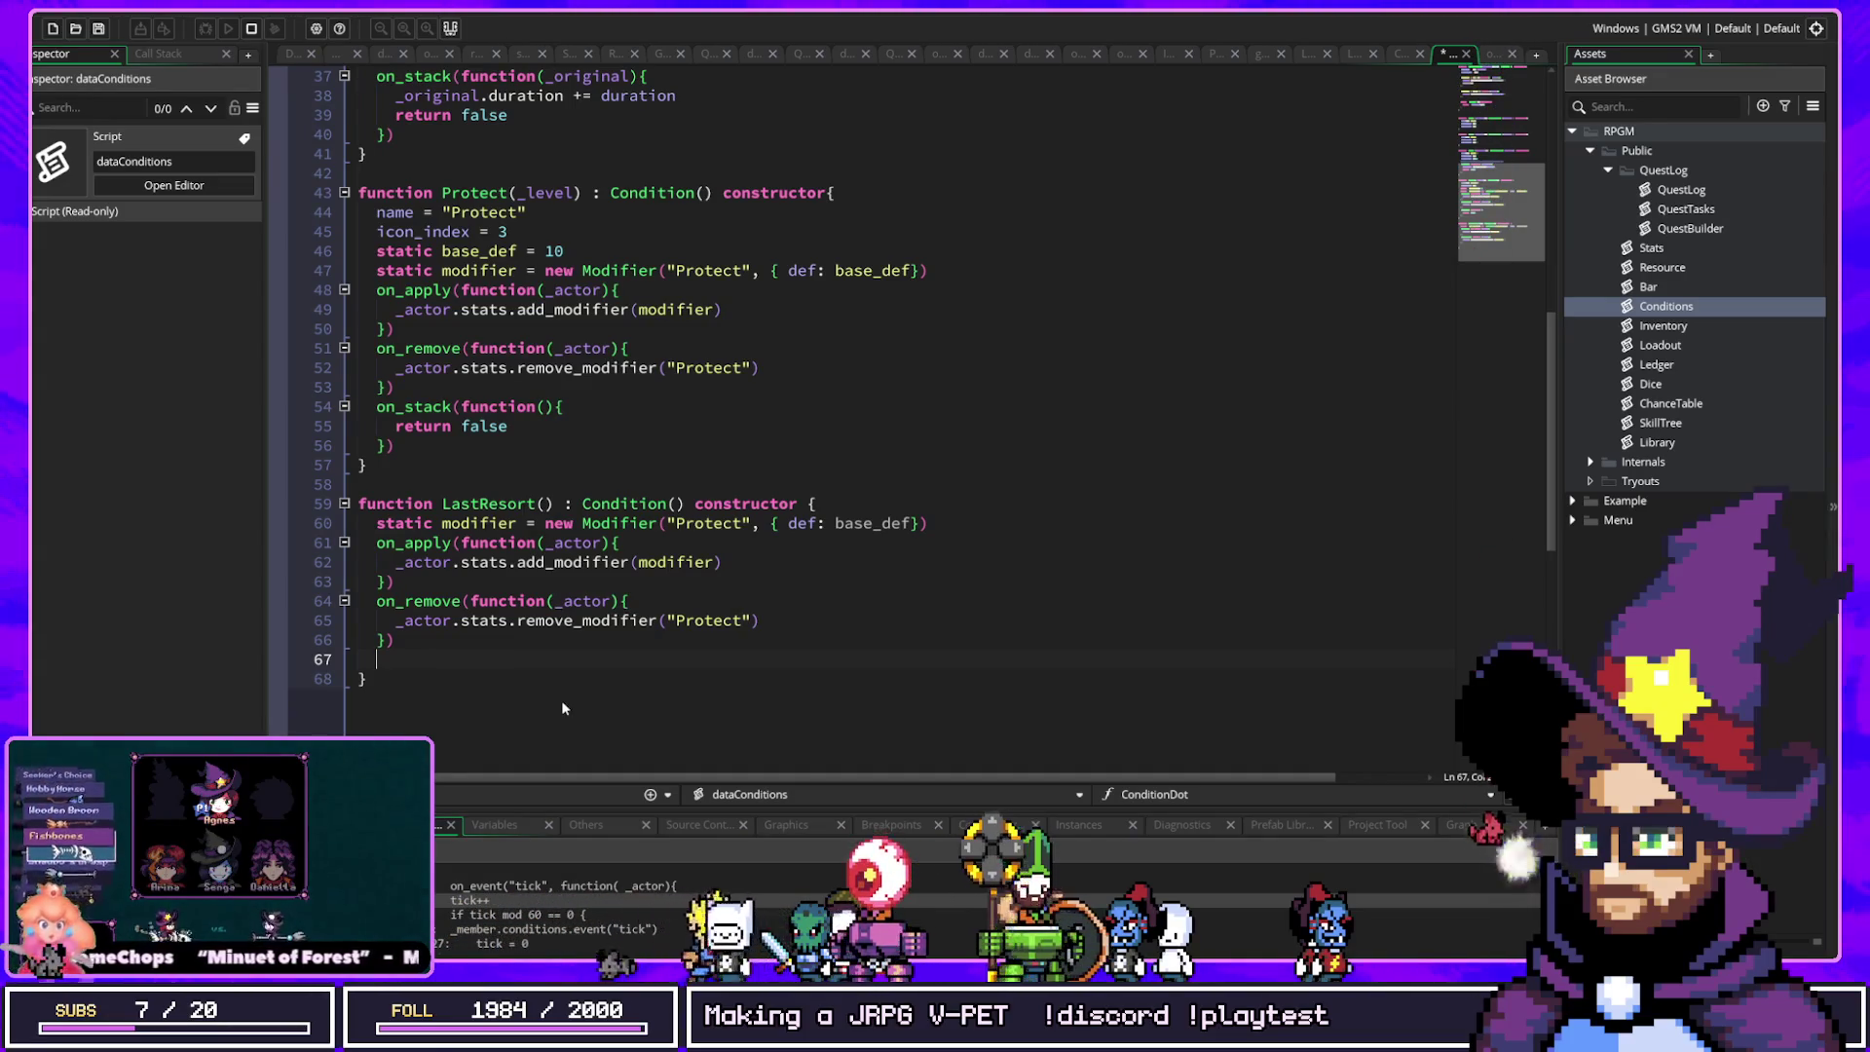
pyautogui.press('BackSpace')
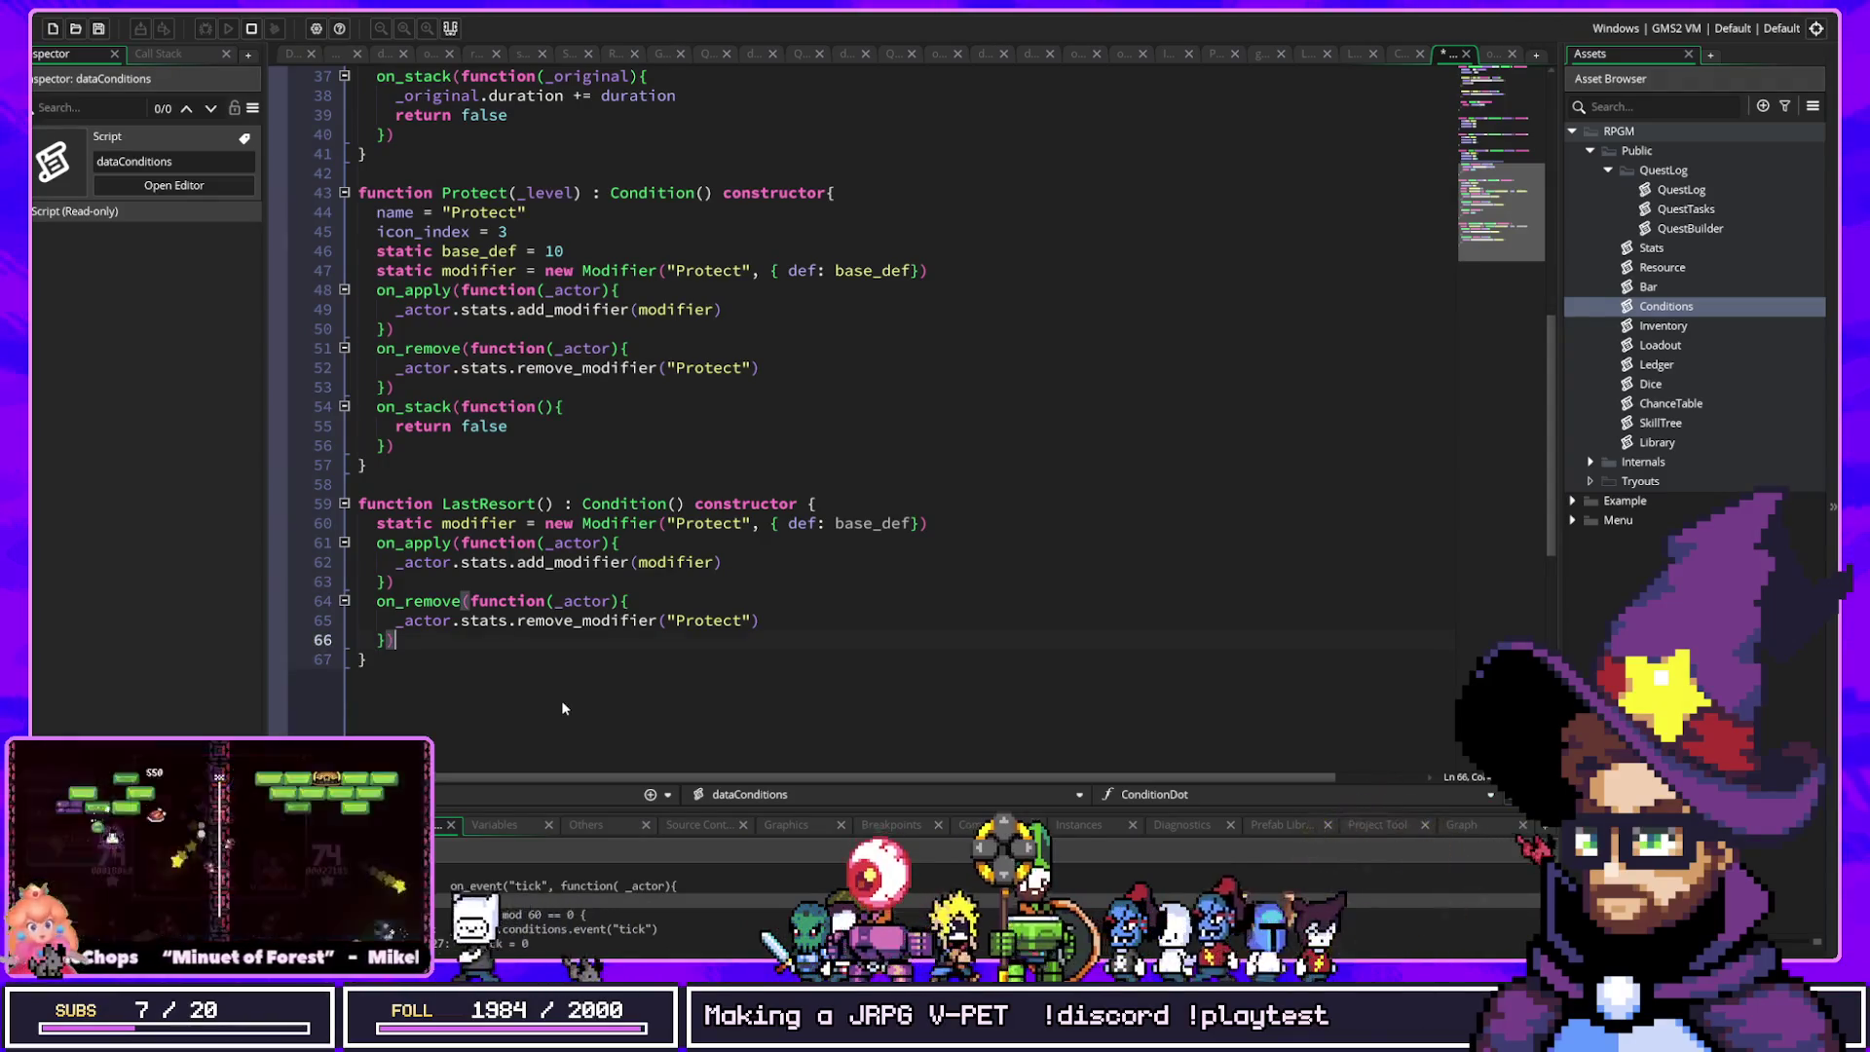
pyautogui.press('Down')
pyautogui.press('Return')
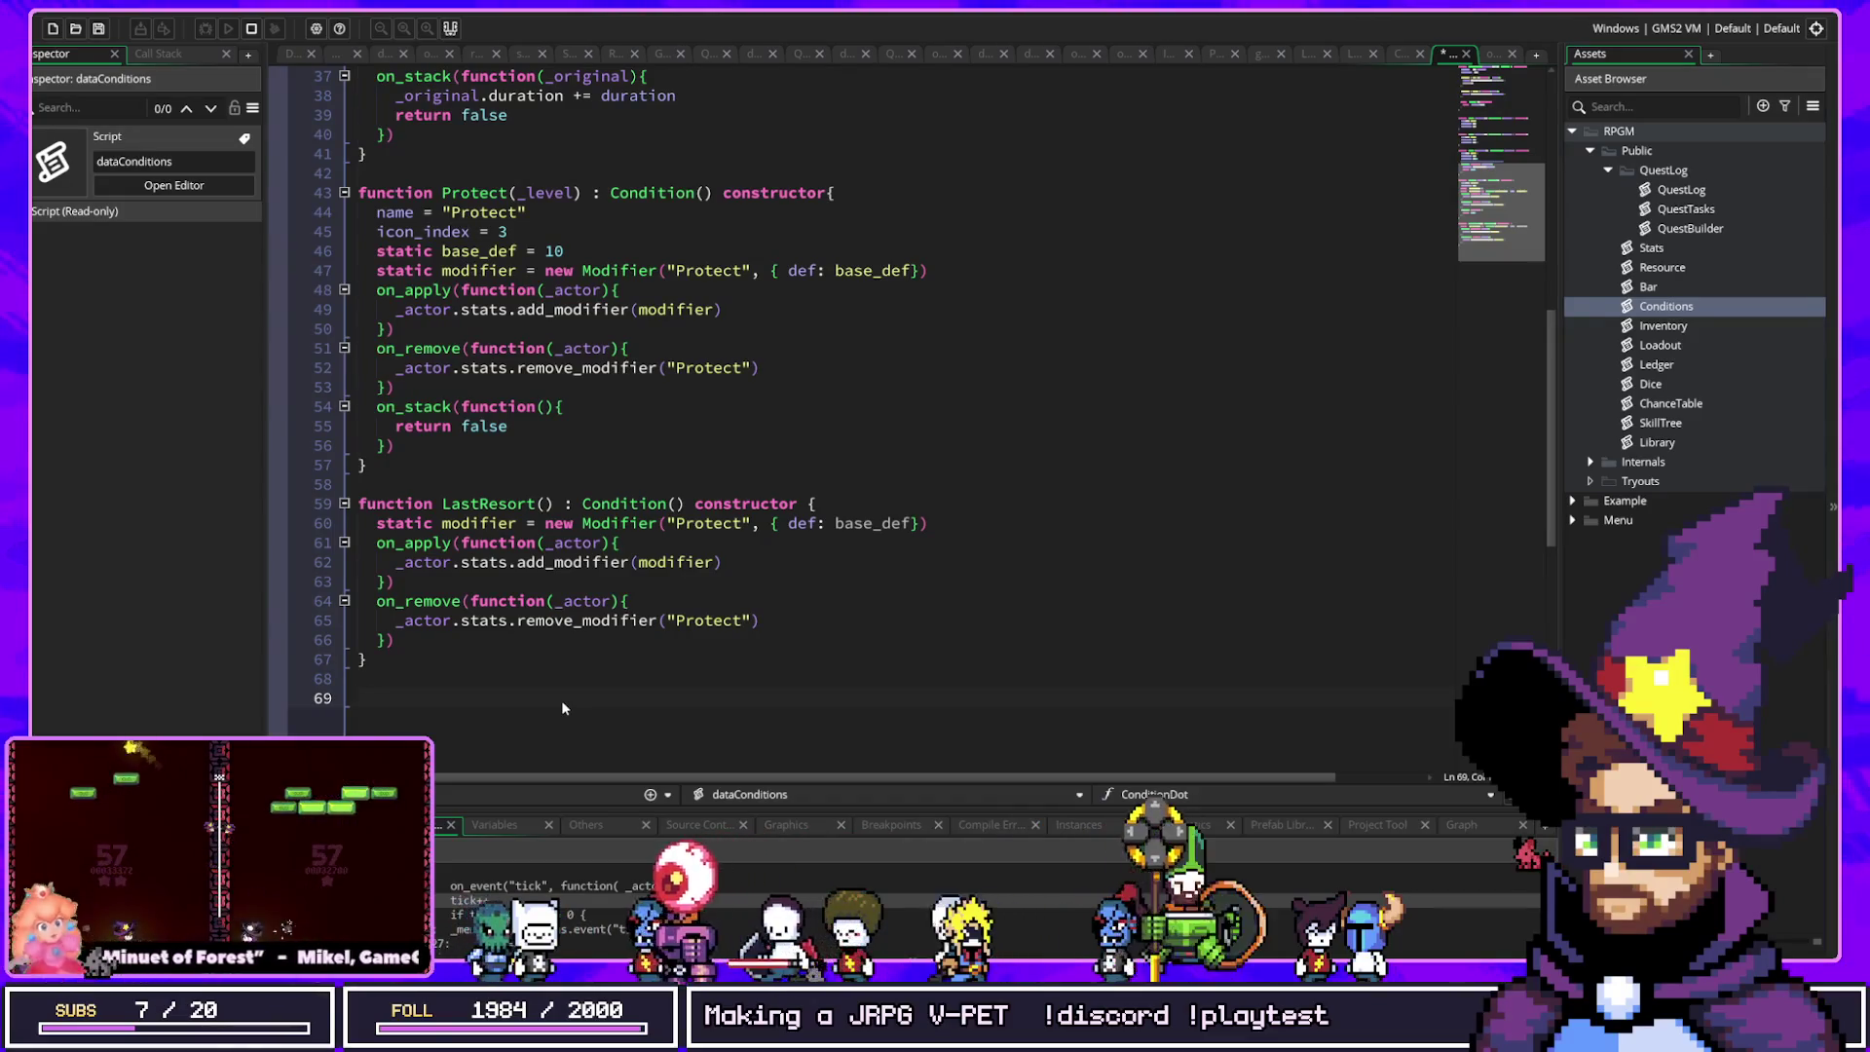
pyautogui.press('Return')
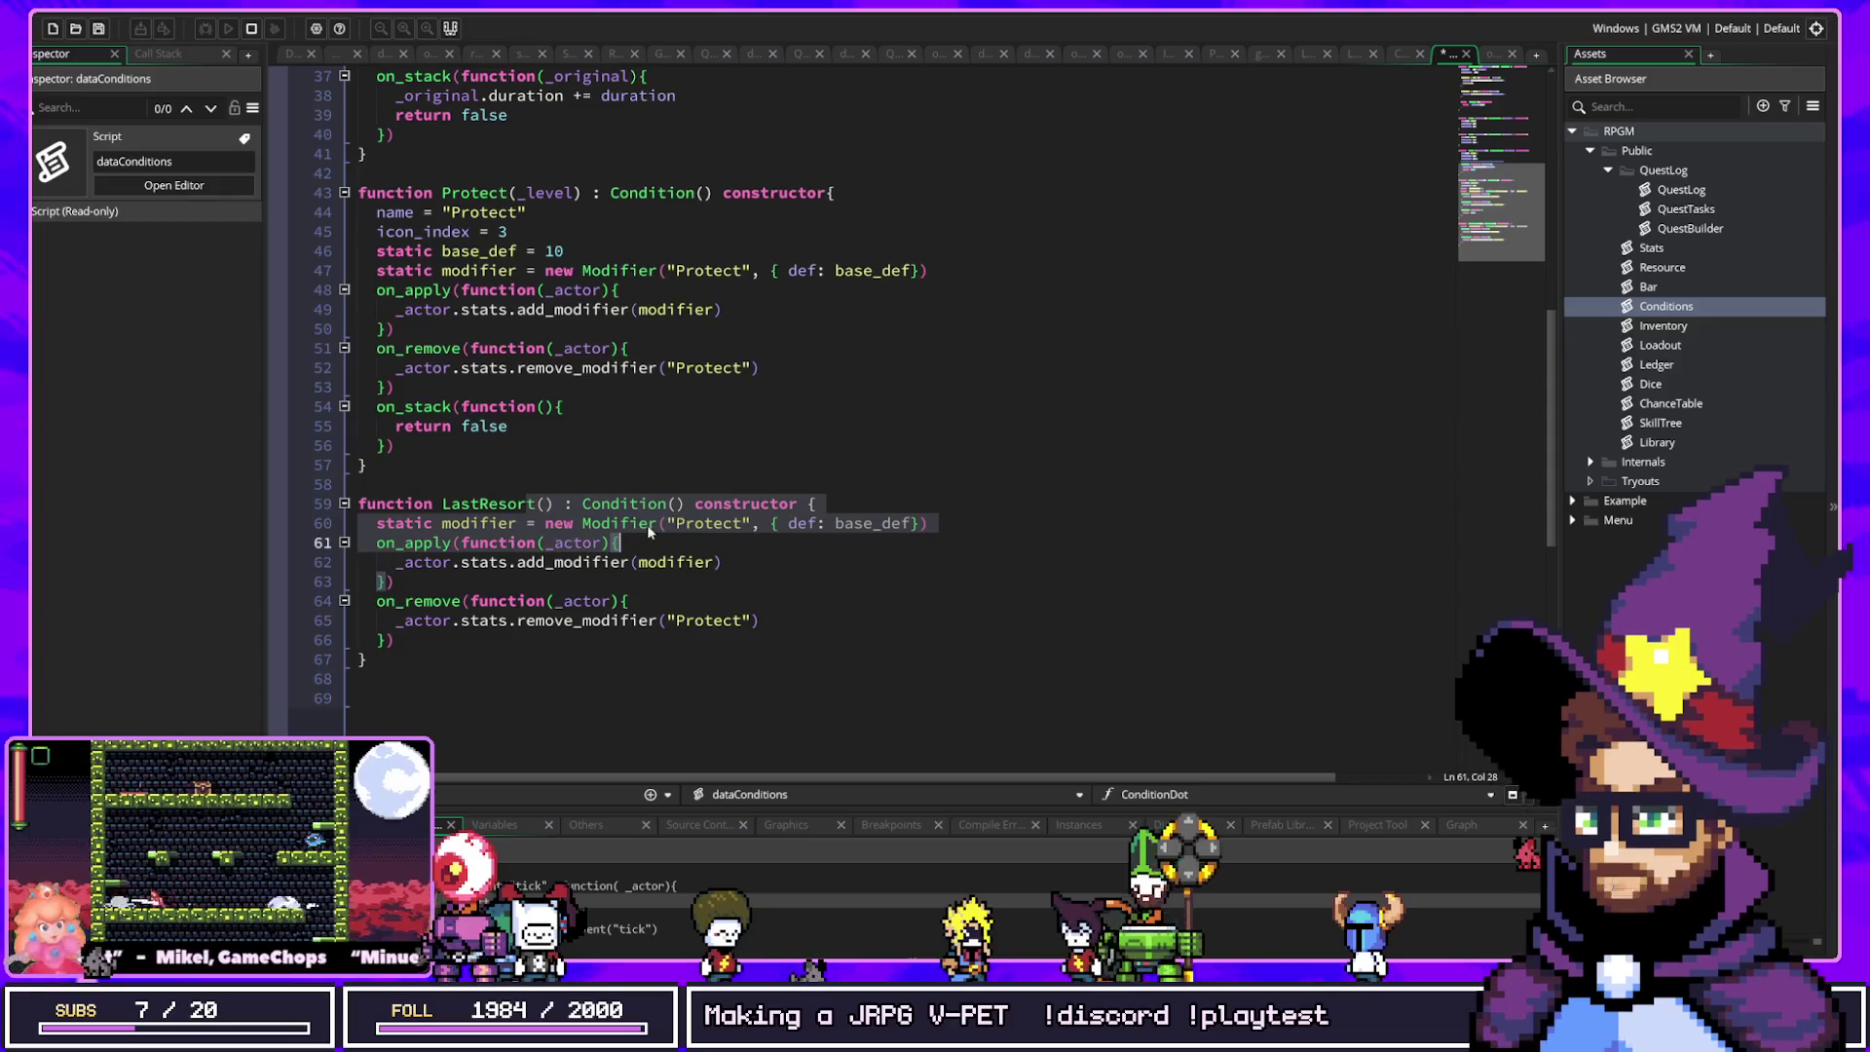
# Step: Write a callback(self, { item: }) block on the empty line below LastResort
pyautogui.click(653, 523)
pyautogui.click(514, 692)
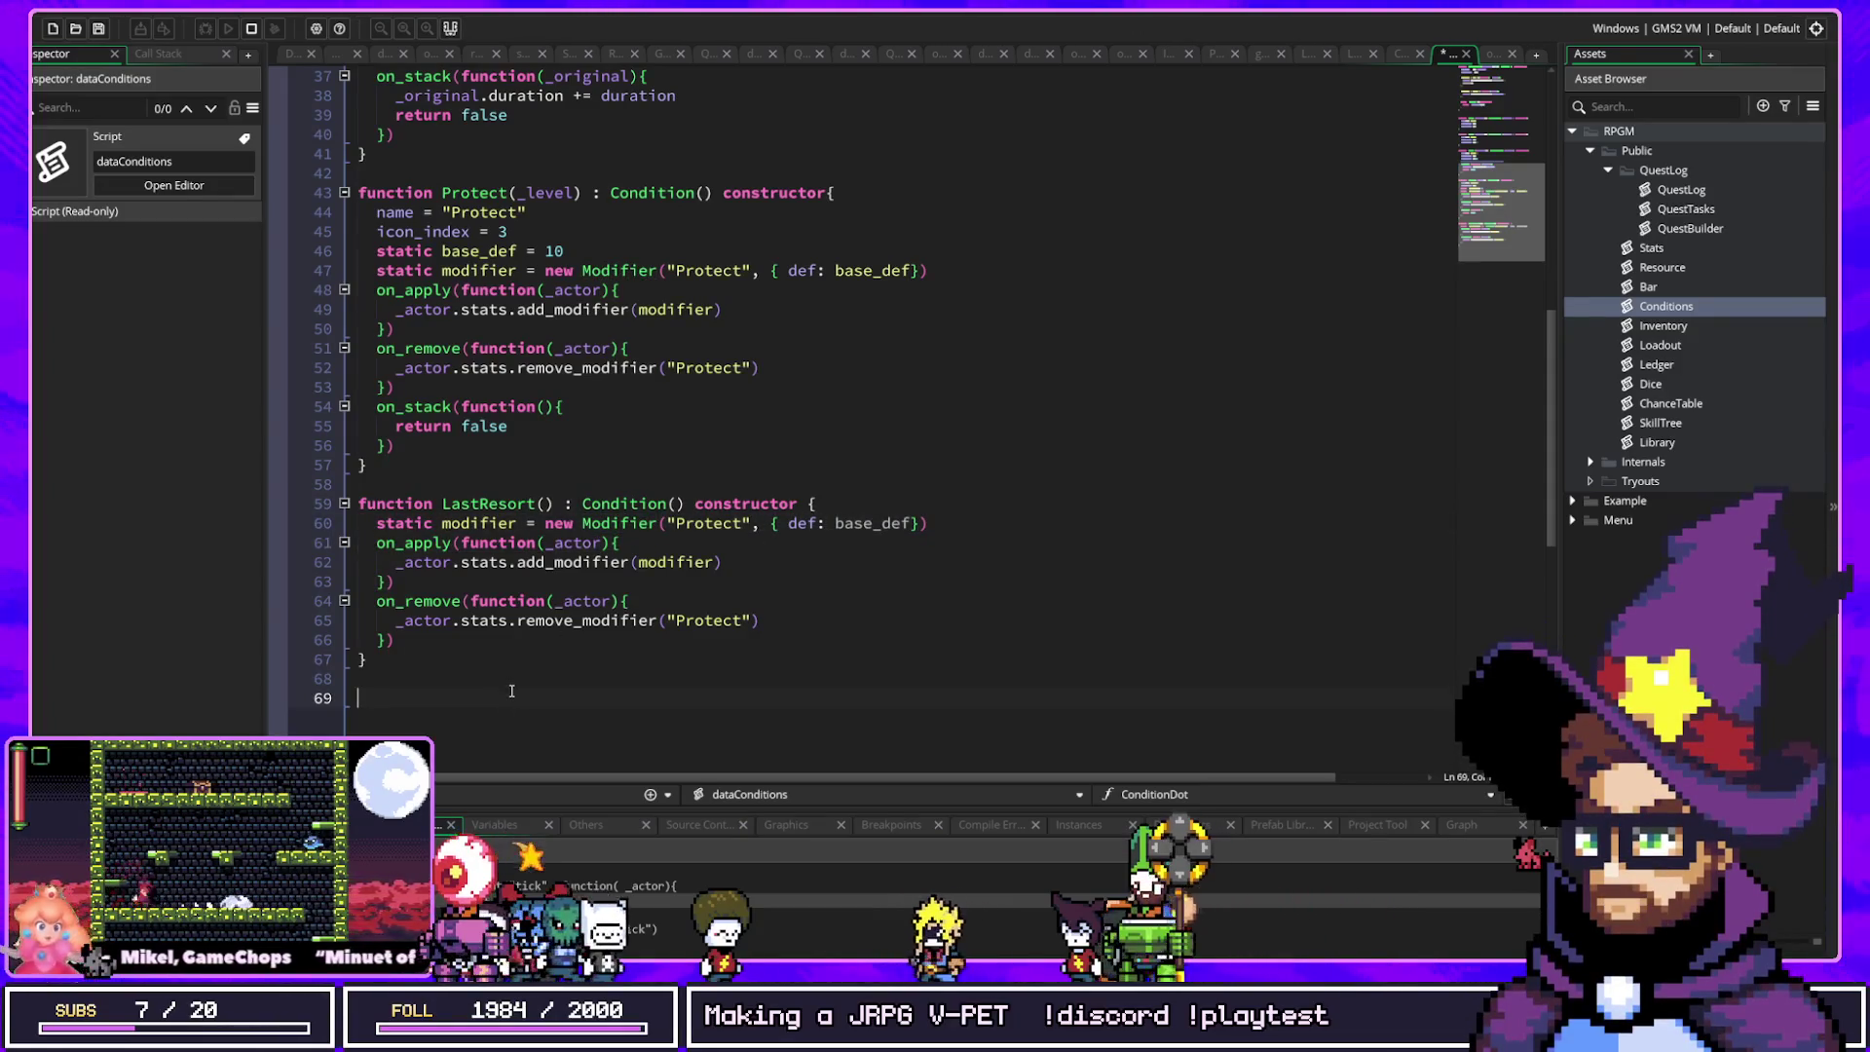
pyautogui.write('callback(se')
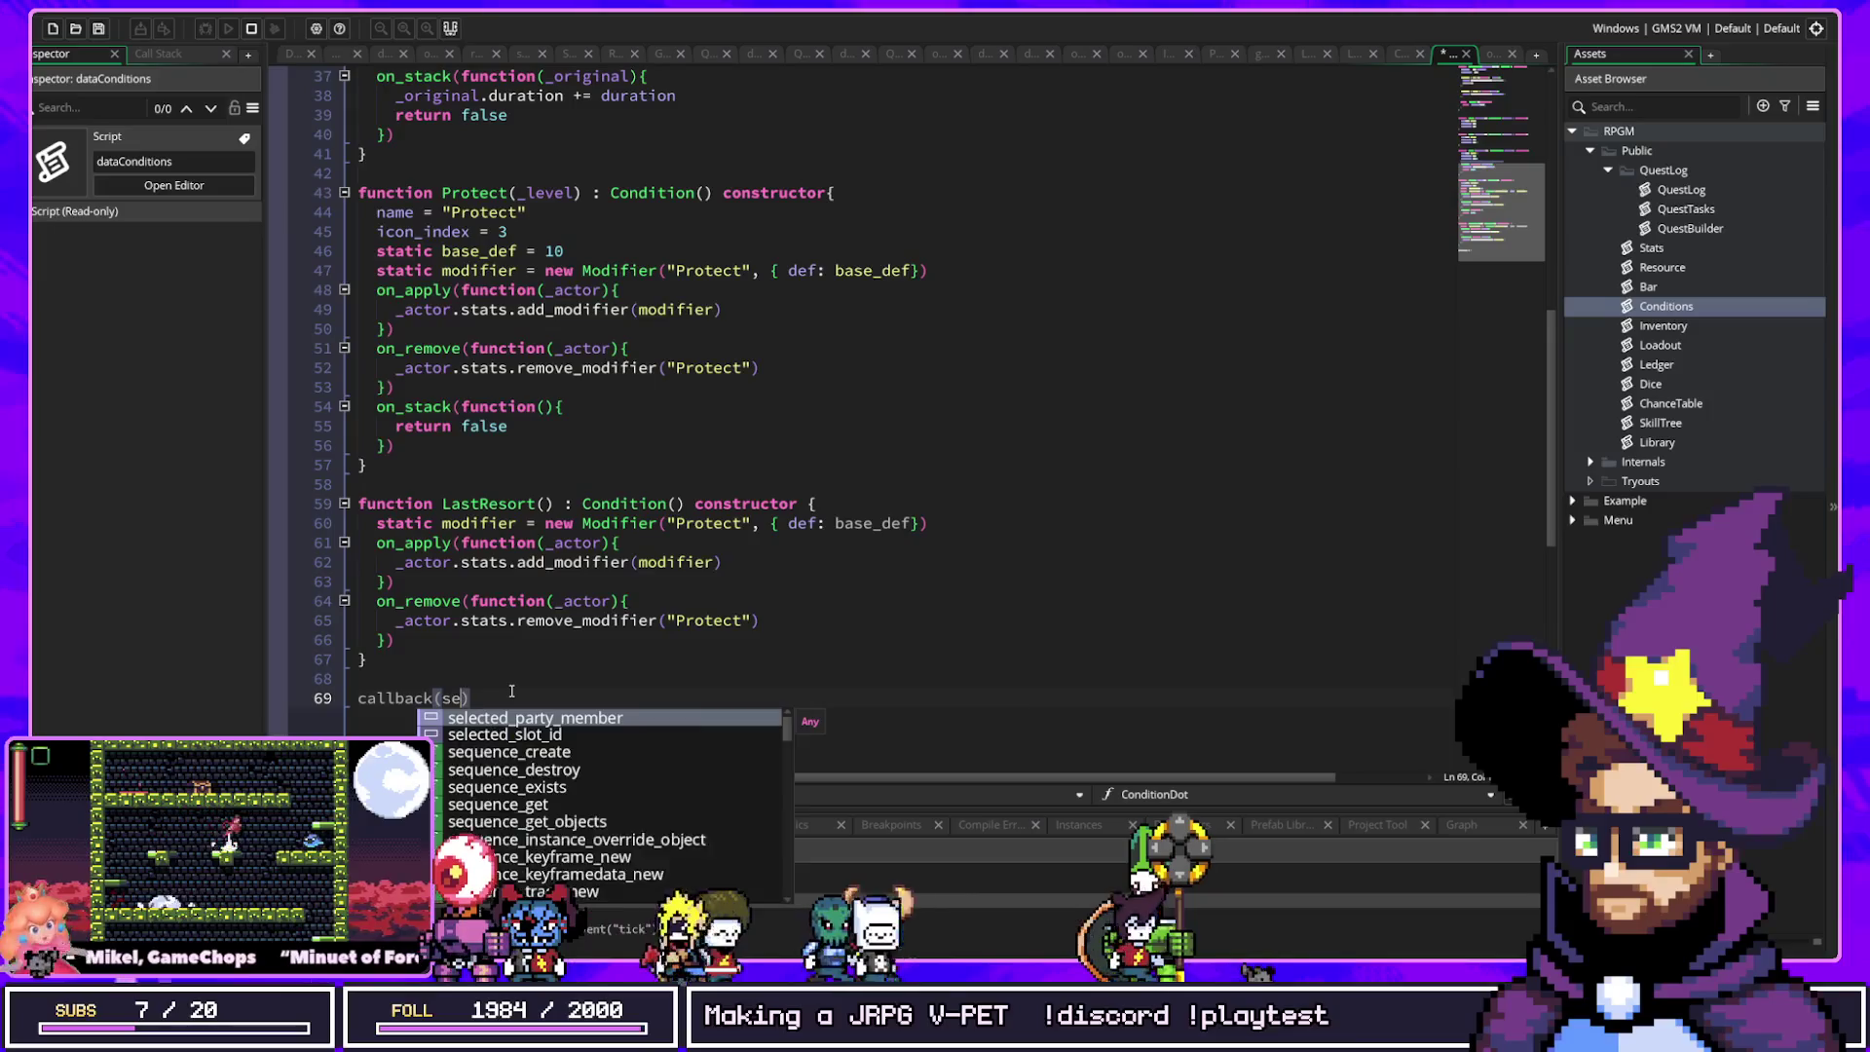
pyautogui.write('lf,')
pyautogui.press('Left')
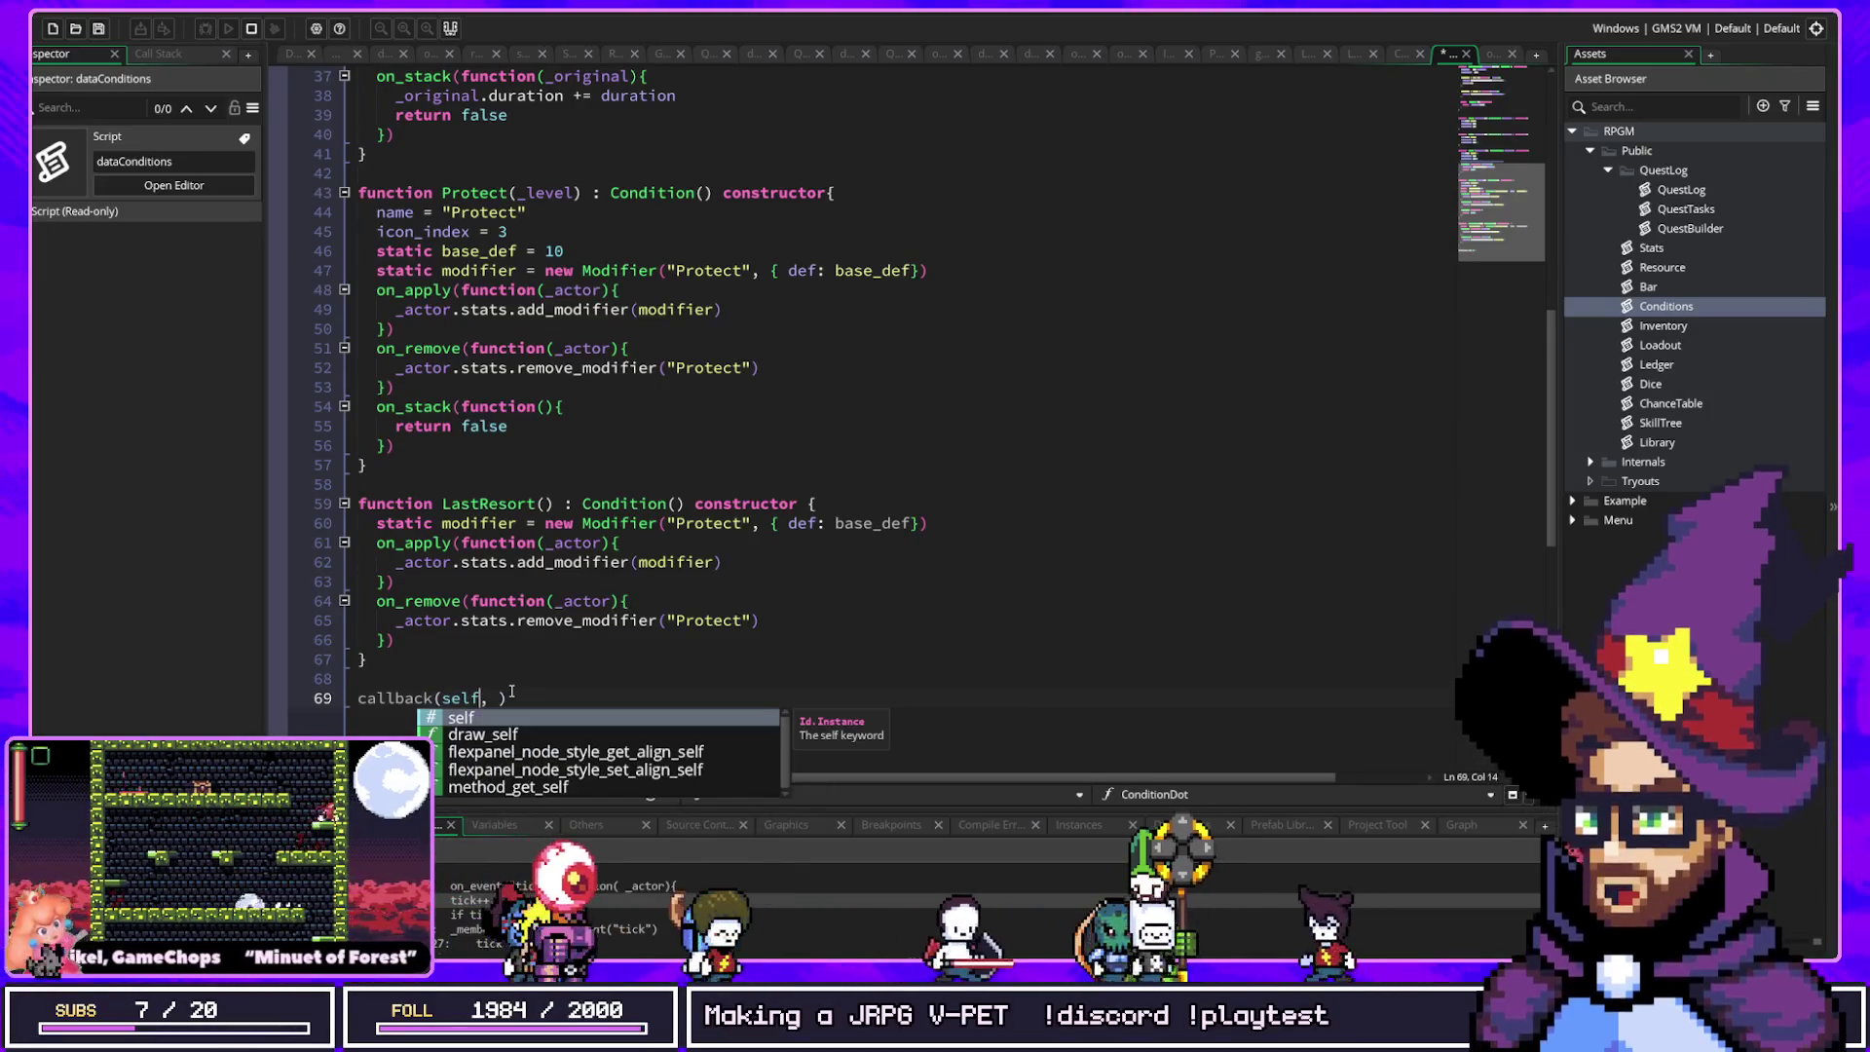
pyautogui.press('Right')
pyautogui.press('Right')
pyautogui.press('Right')
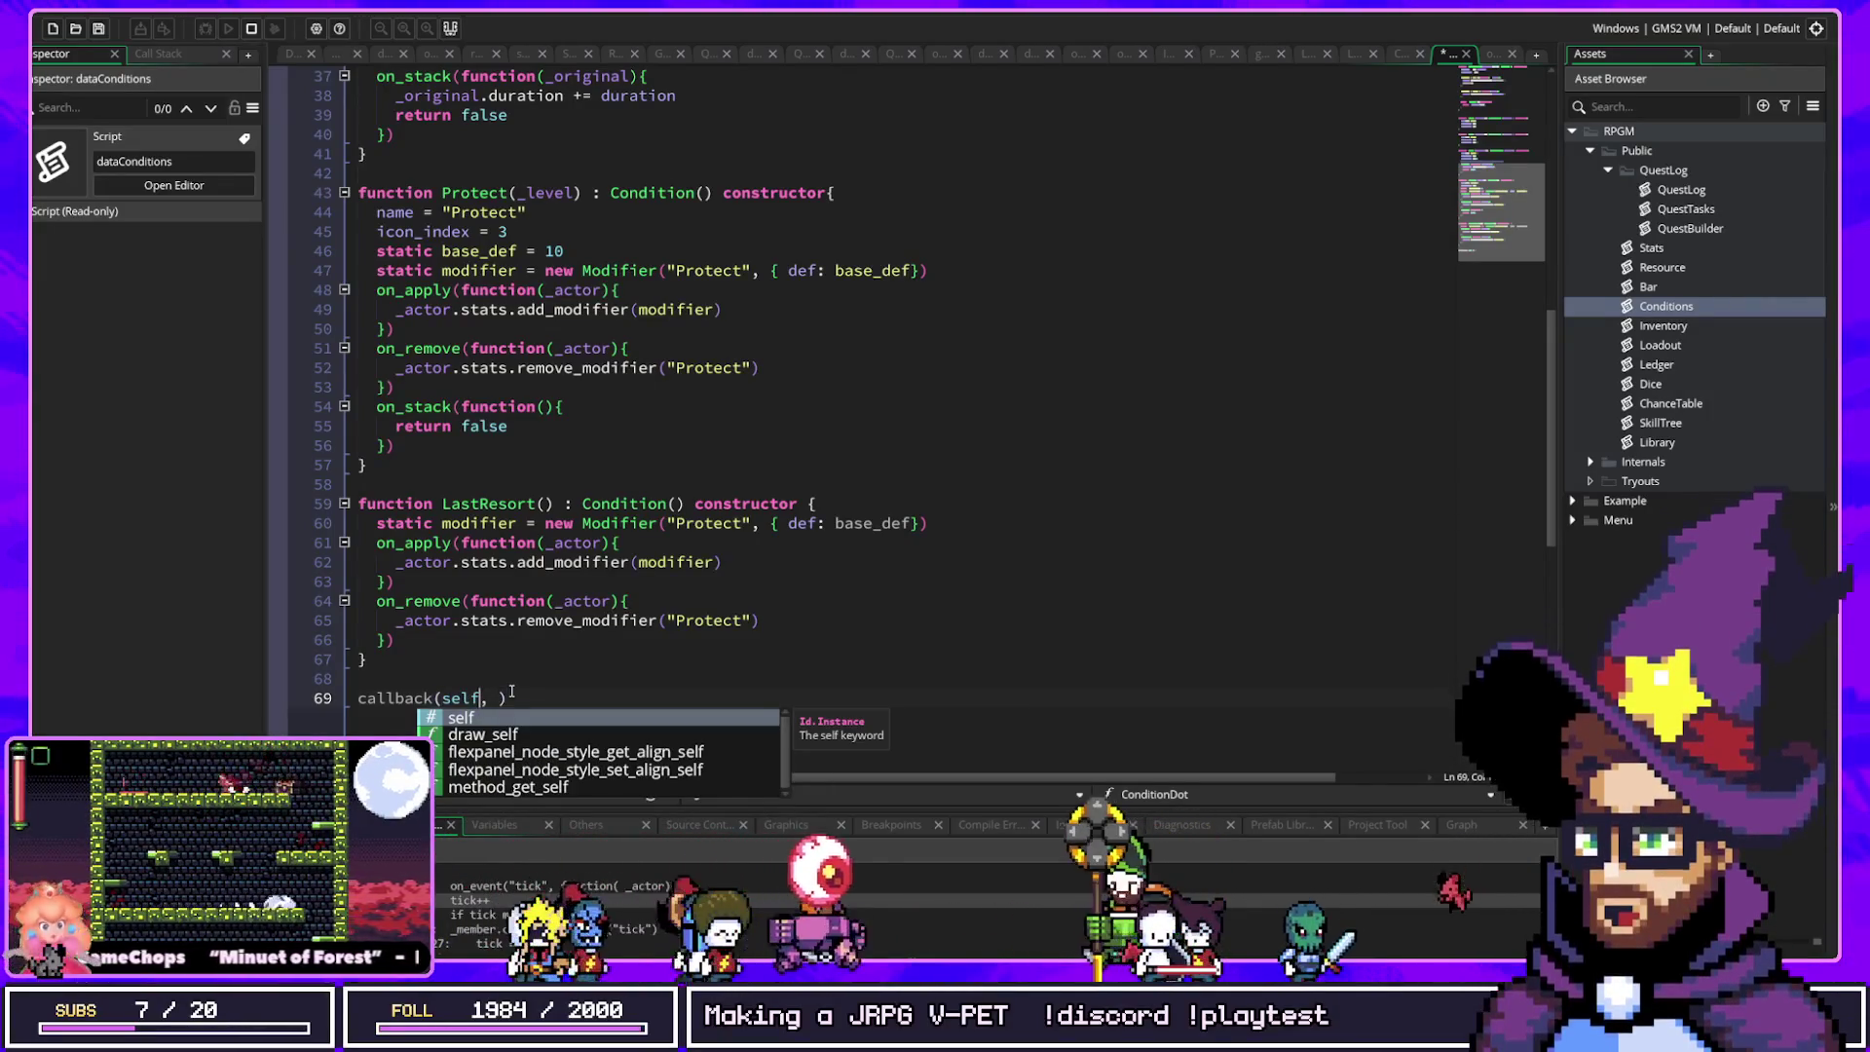
pyautogui.write('{')
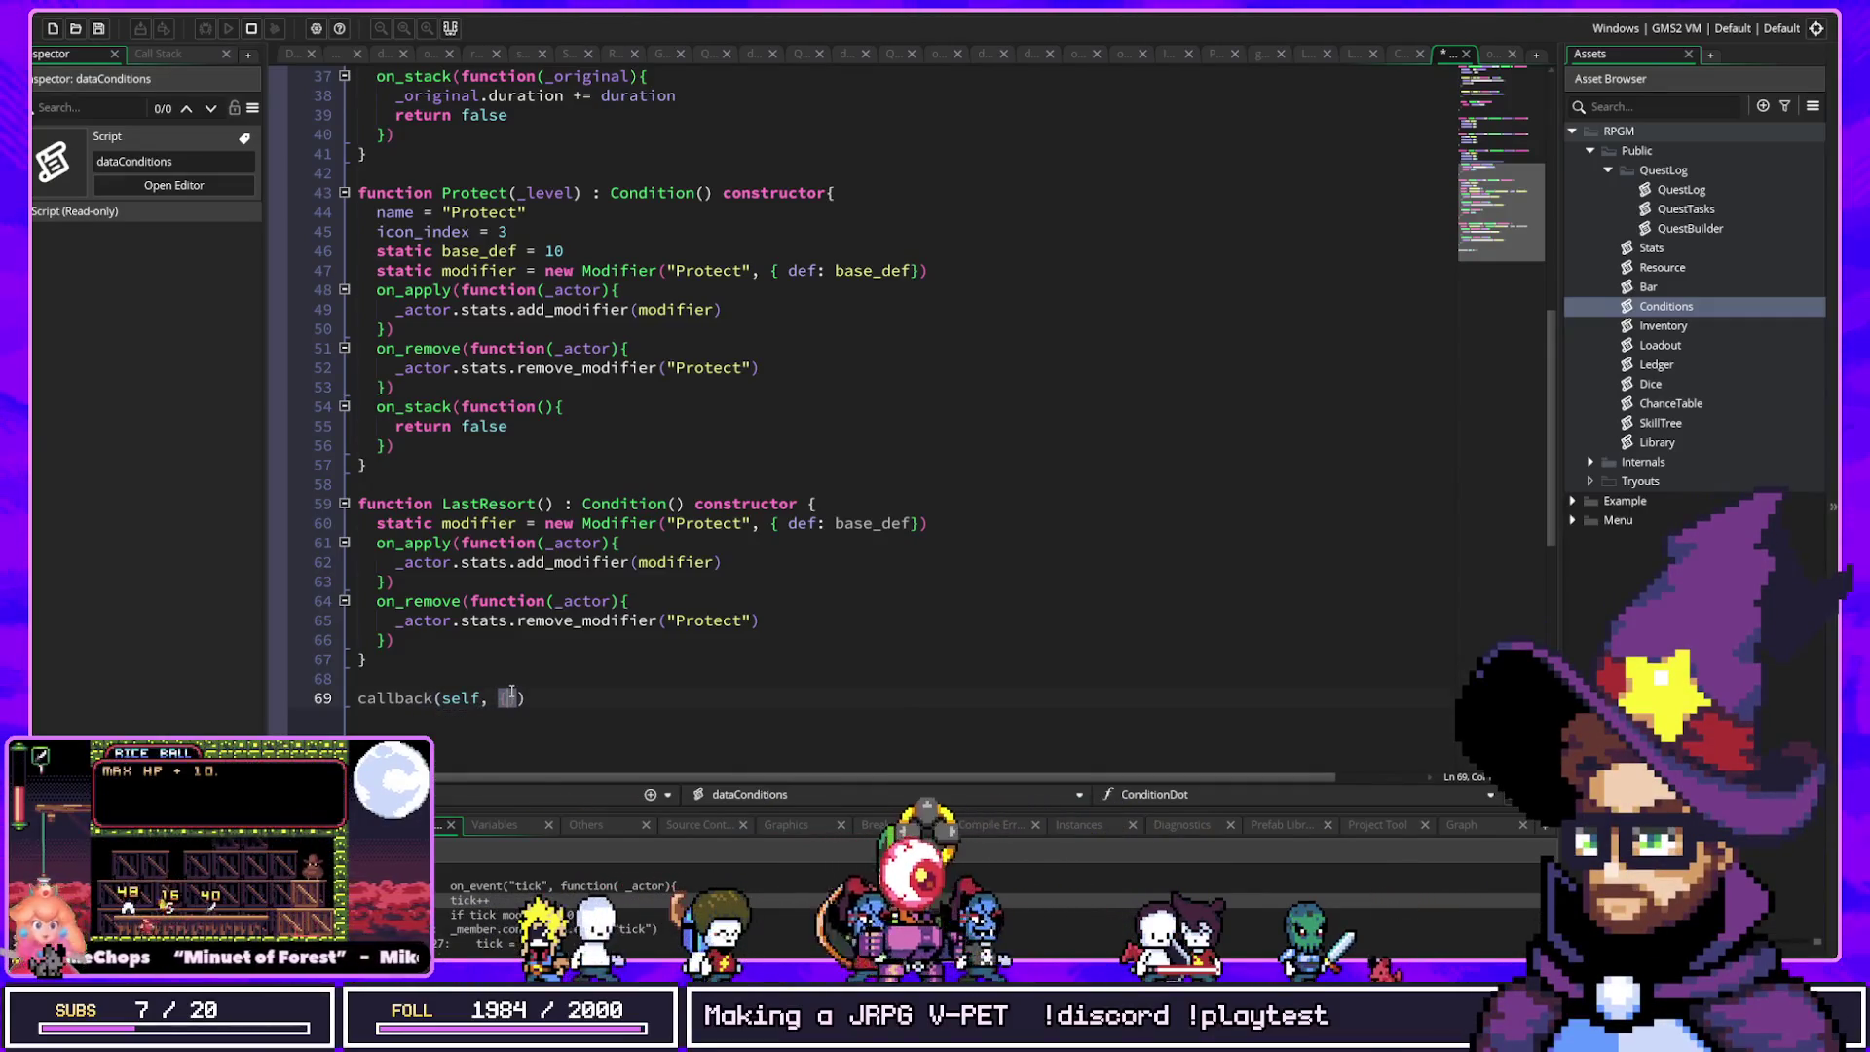
pyautogui.press('Return')
pyautogui.press('Return')
pyautogui.write('item:')
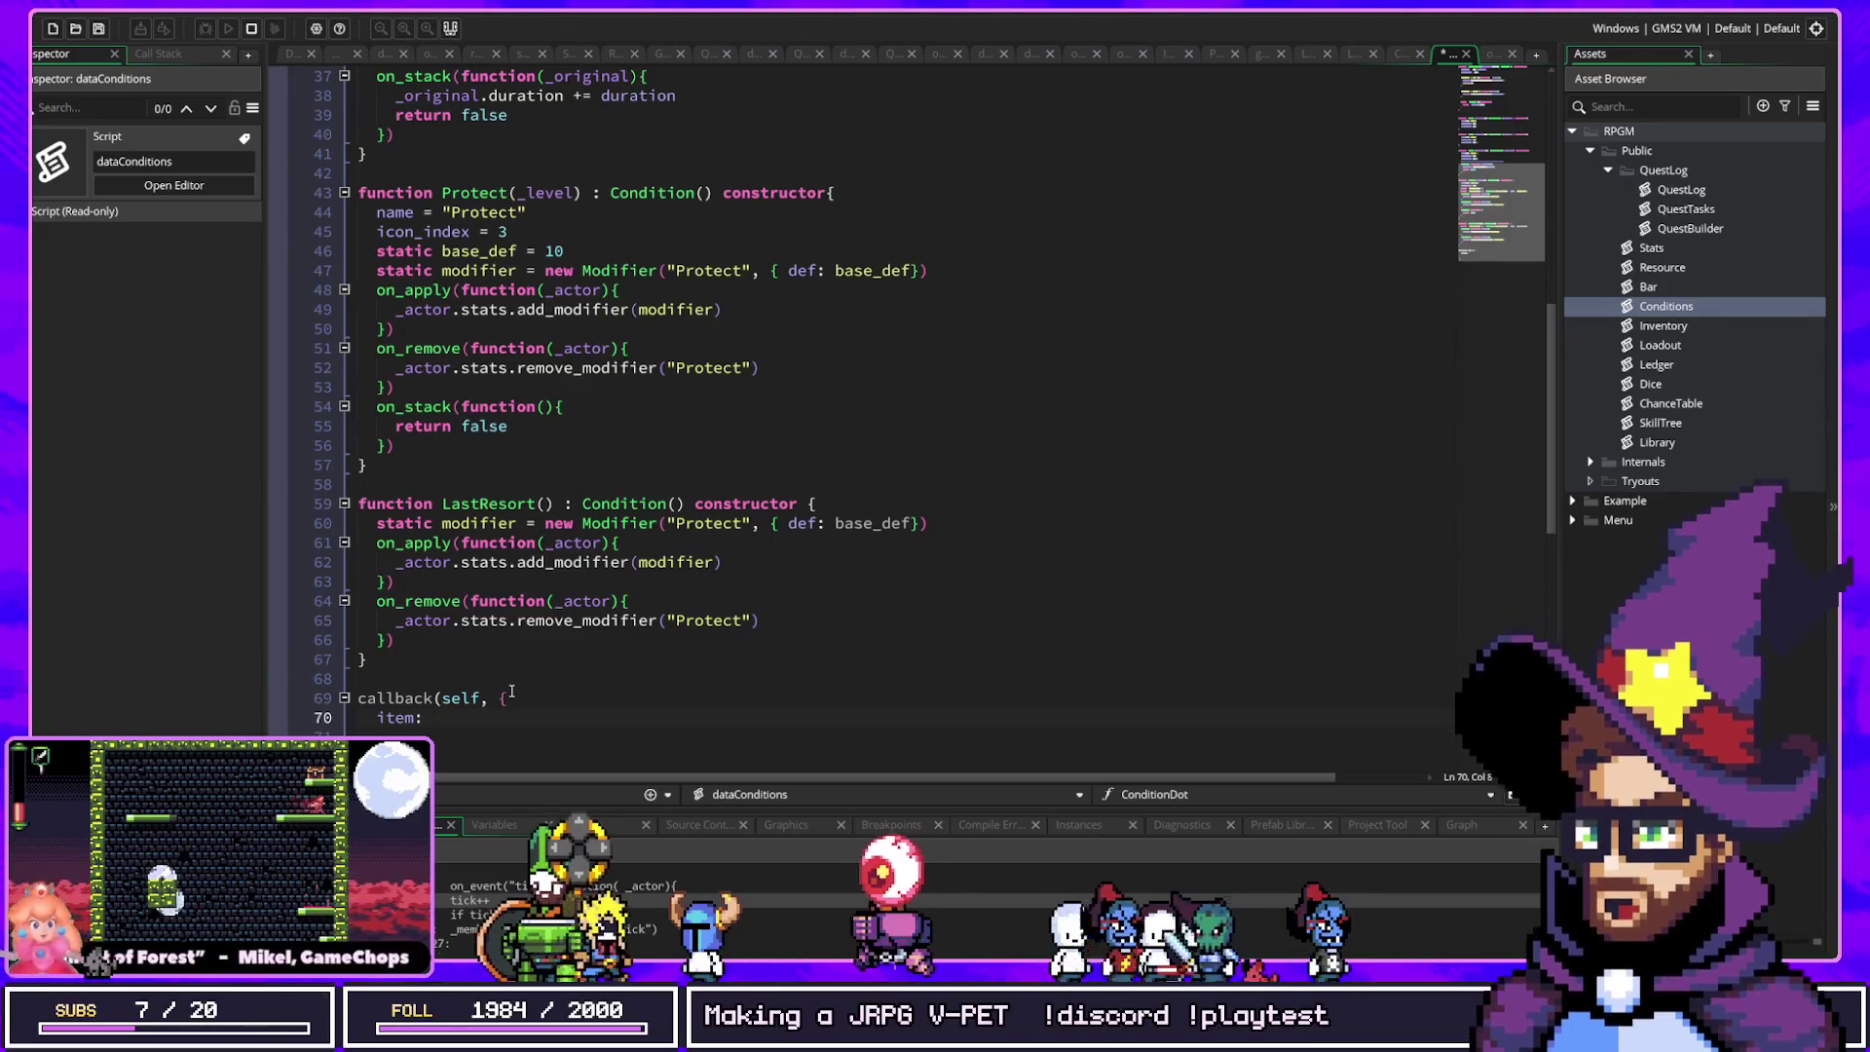
pyautogui.press('Return')
pyautogui.press('Return')
pyautogui.press('Return')
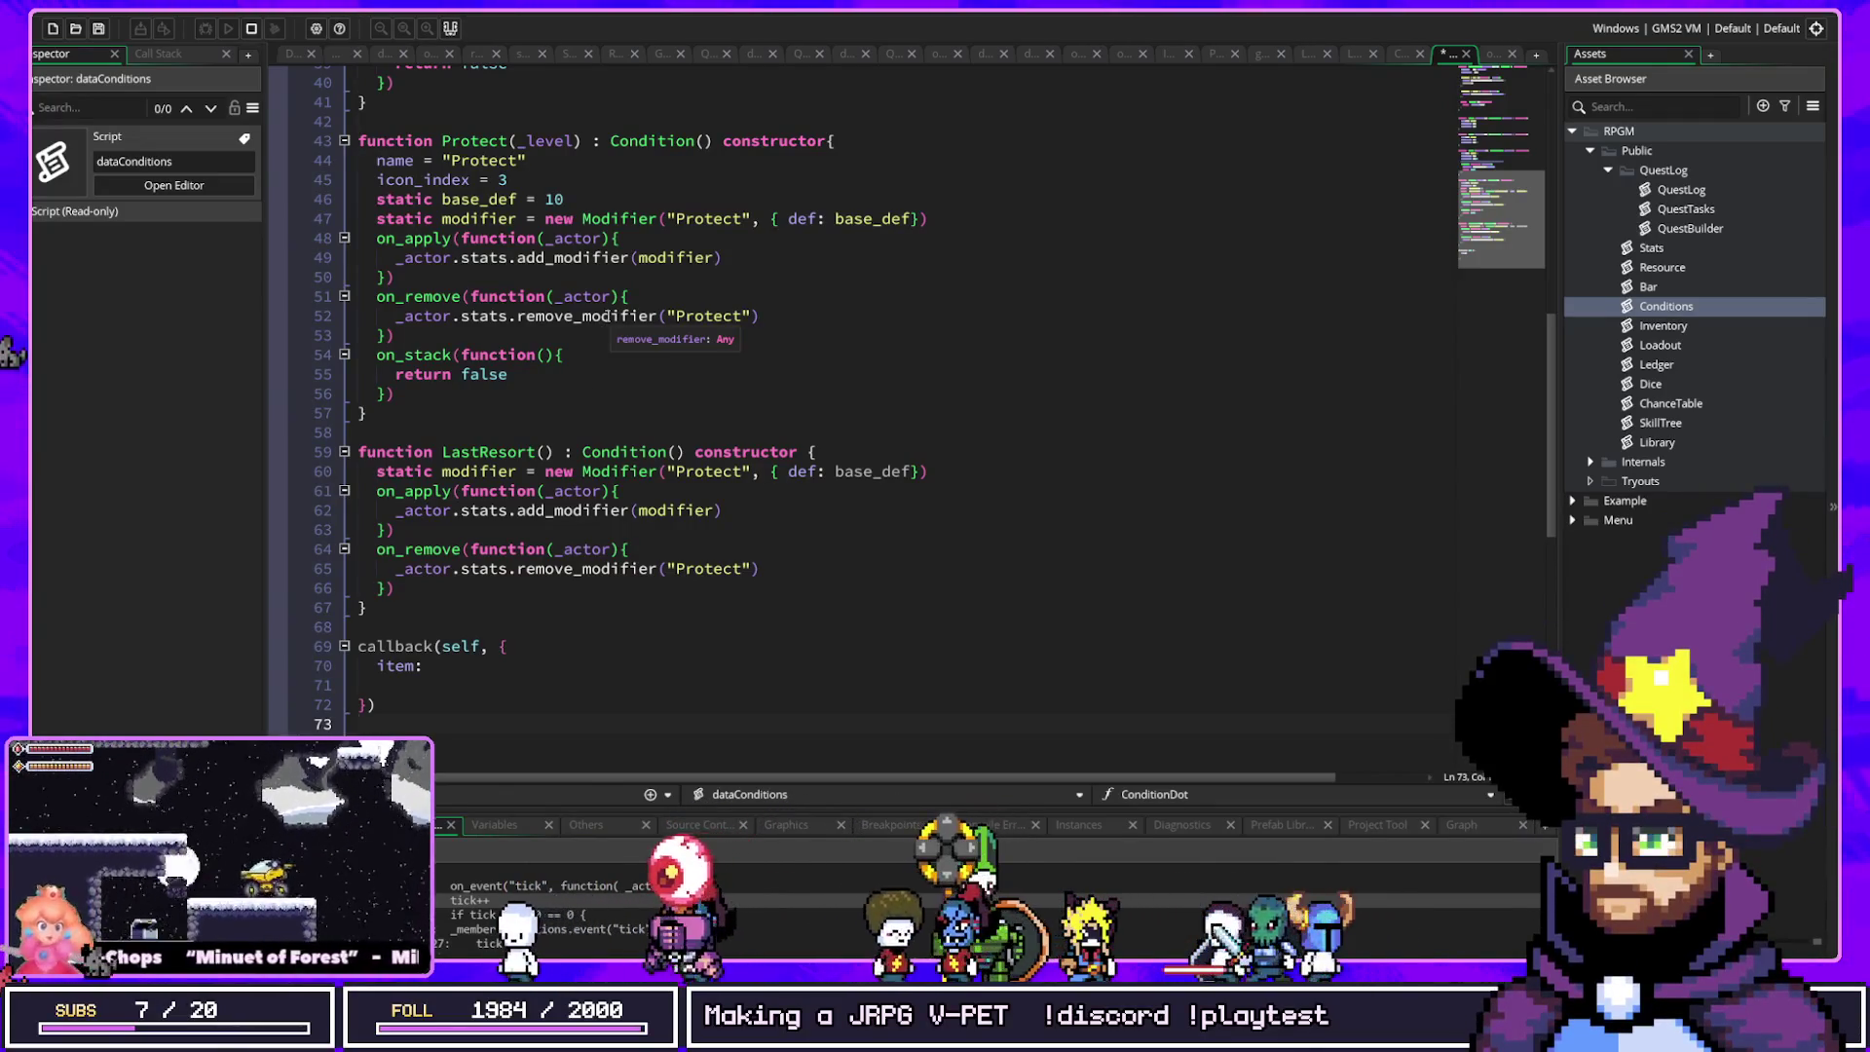
pyautogui.keyDown('shift'); pyautogui.click(309, 625); pyautogui.keyUp('shift')
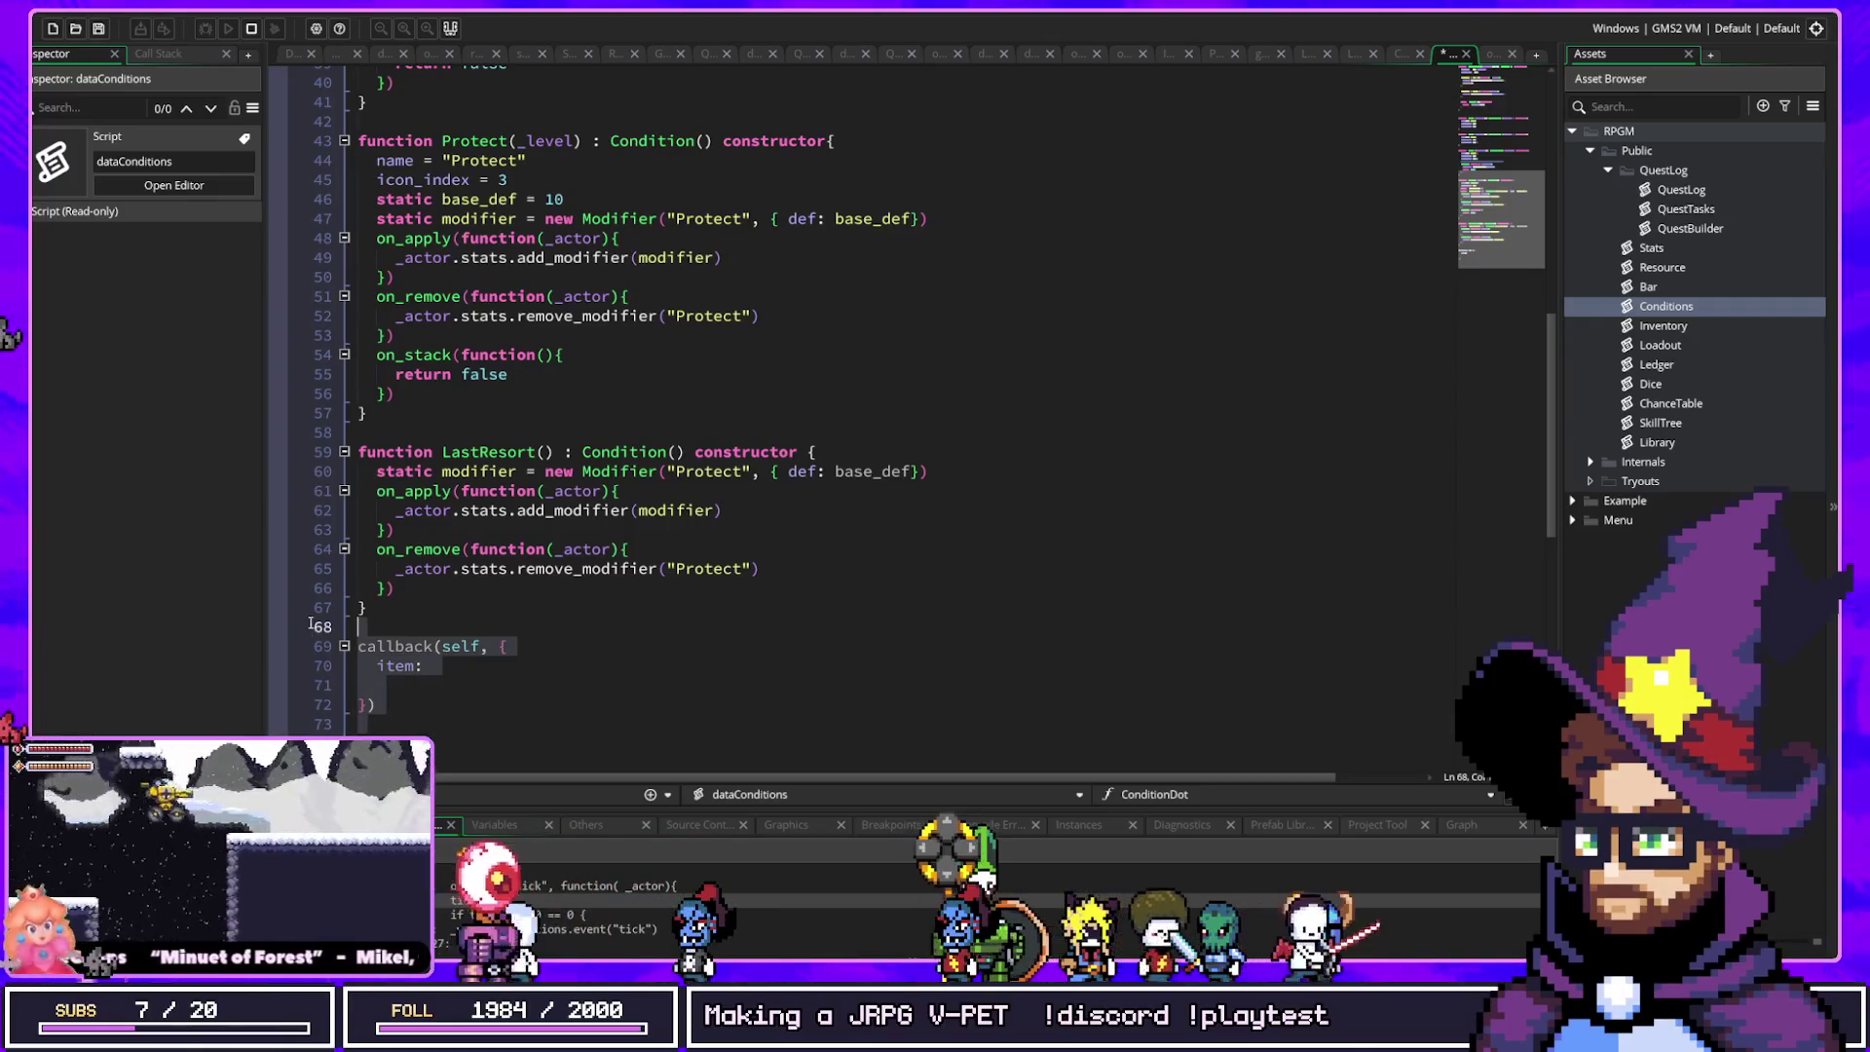
# Step: Select lines 69–73 holding the callback(self, { item: }) block and delete them
pyautogui.click(376, 668)
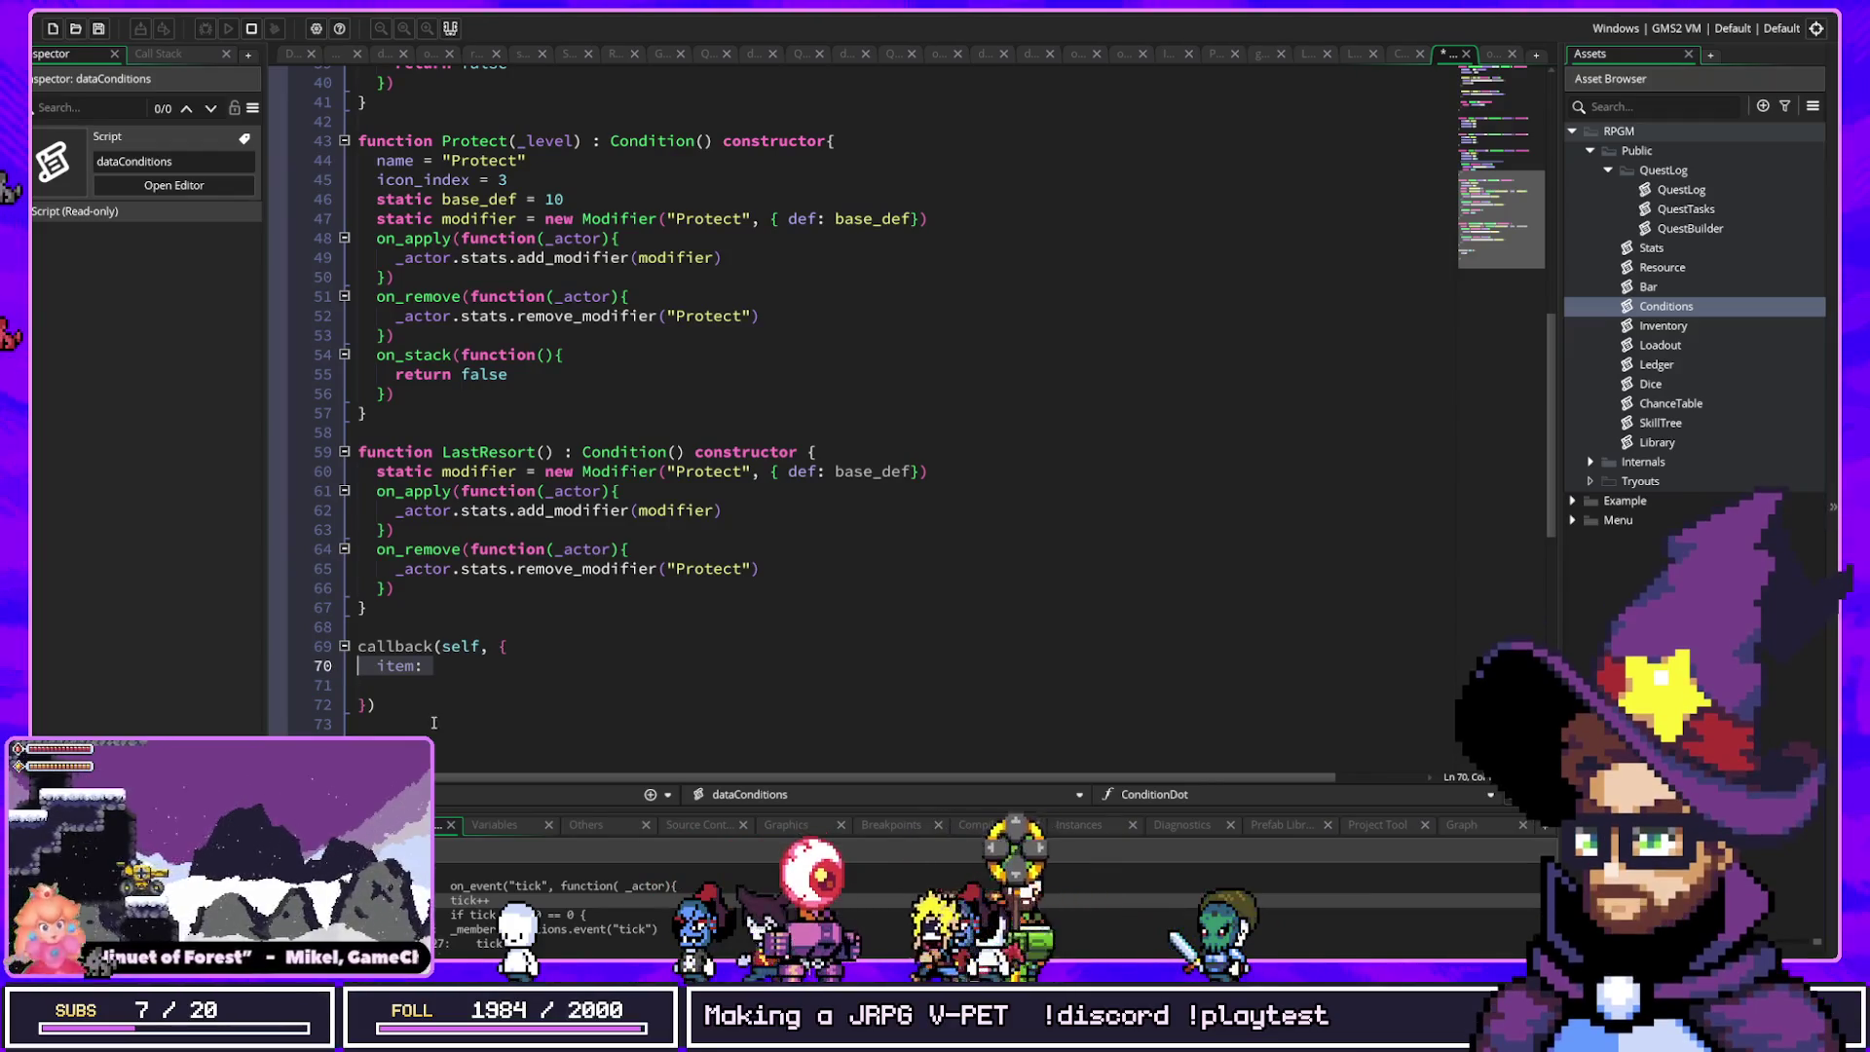
pyautogui.moveTo(376, 705); pyautogui.dragTo(338, 651)
pyautogui.click(479, 648)
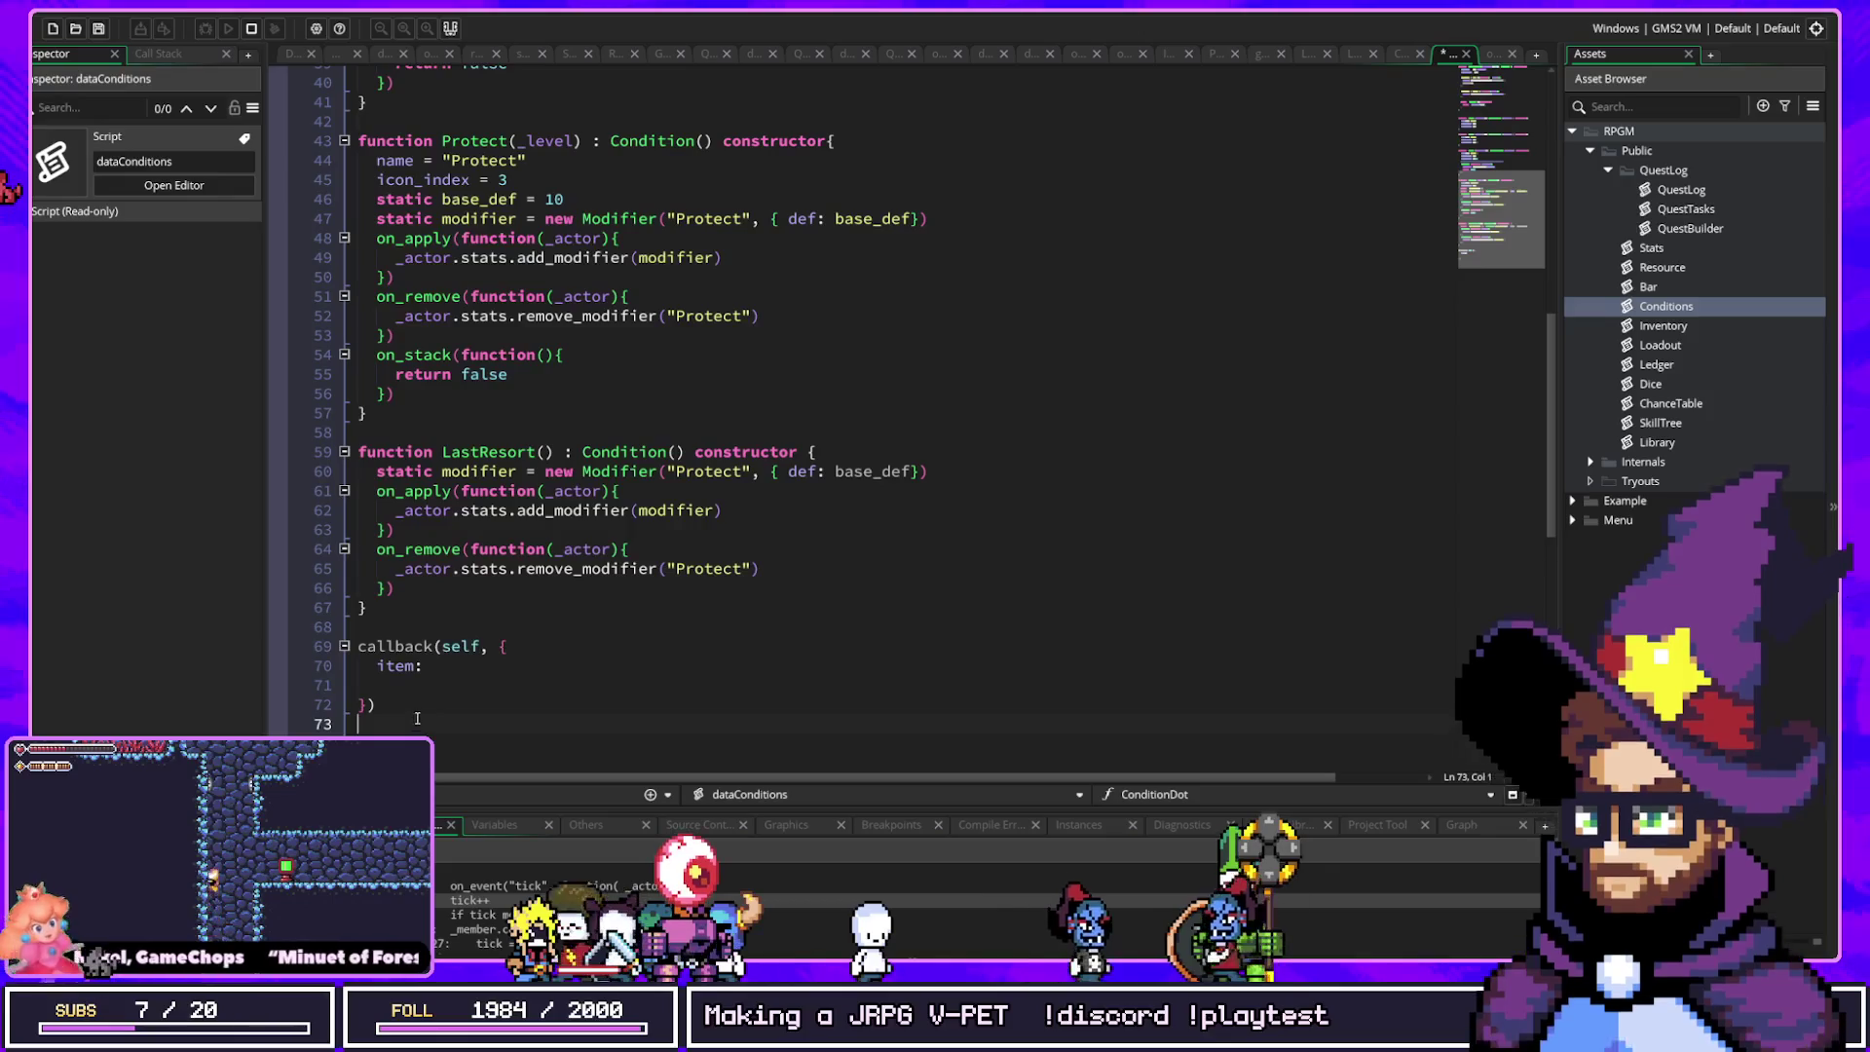
pyautogui.moveTo(356, 646); pyautogui.dragTo(502, 720)
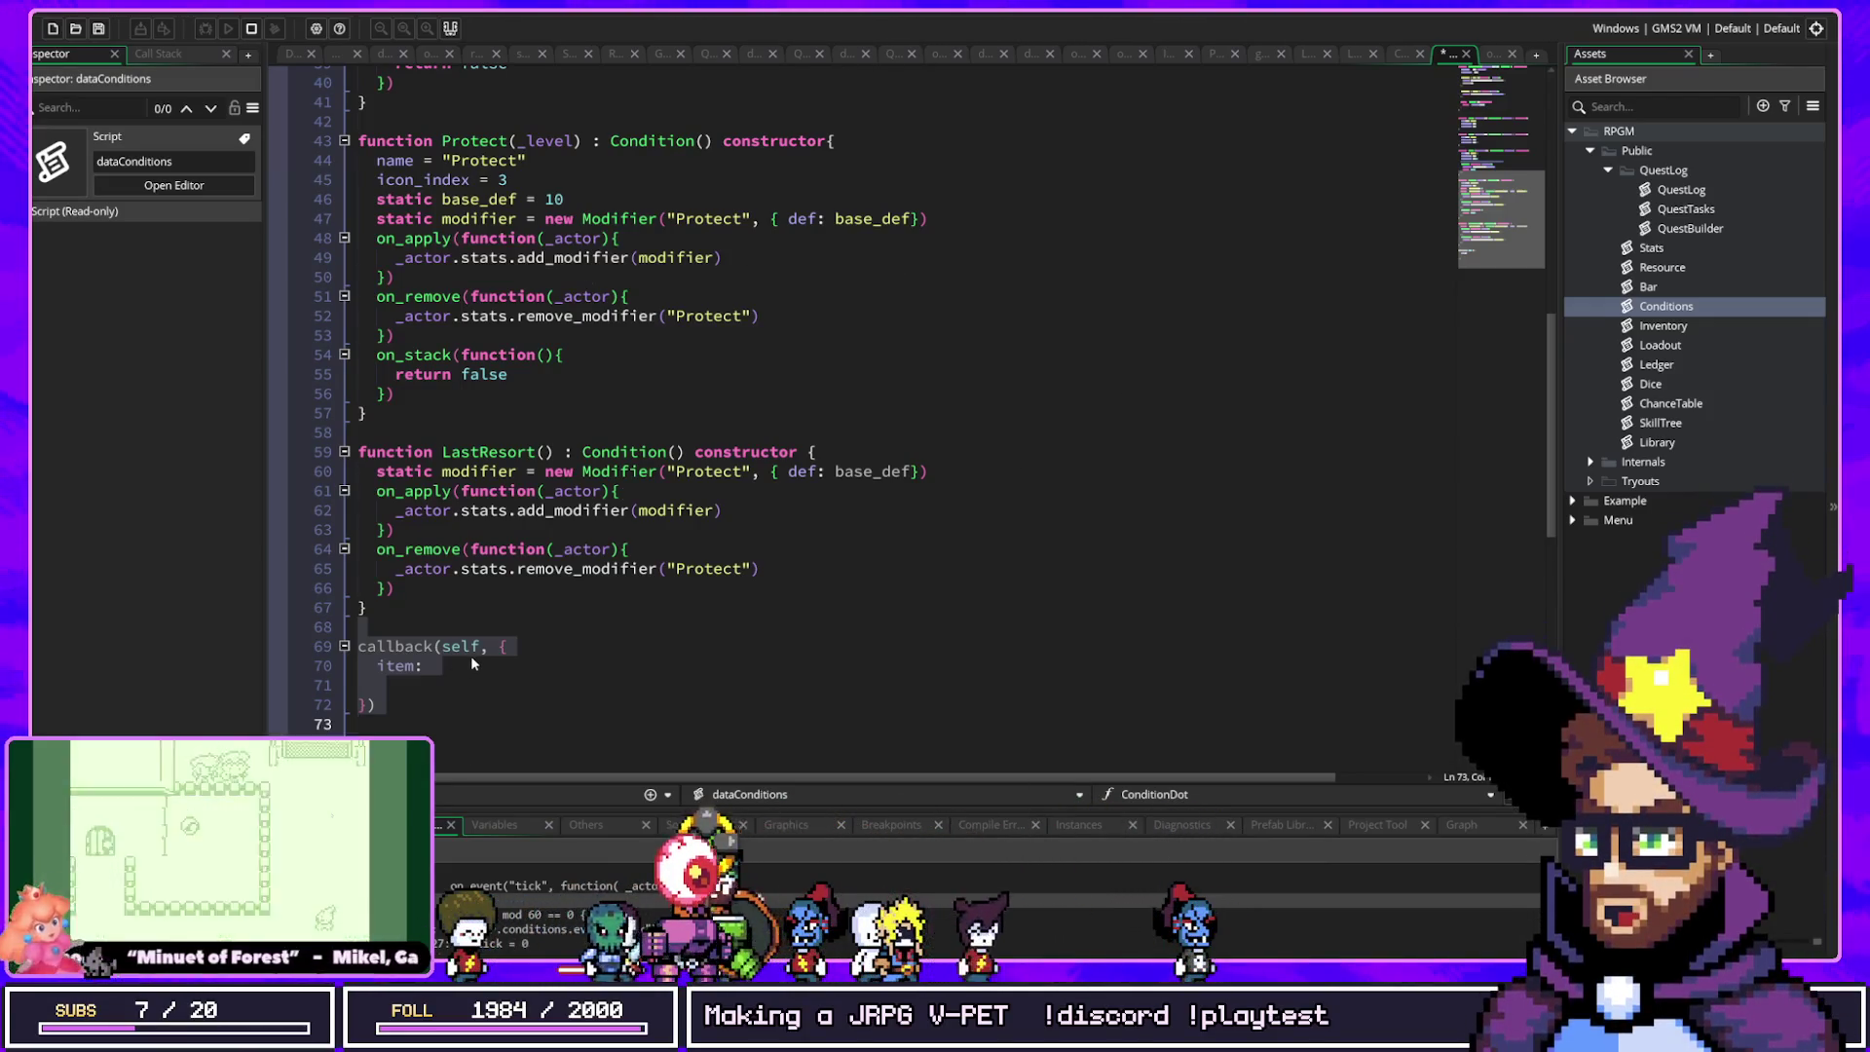
pyautogui.press('BackSpace')
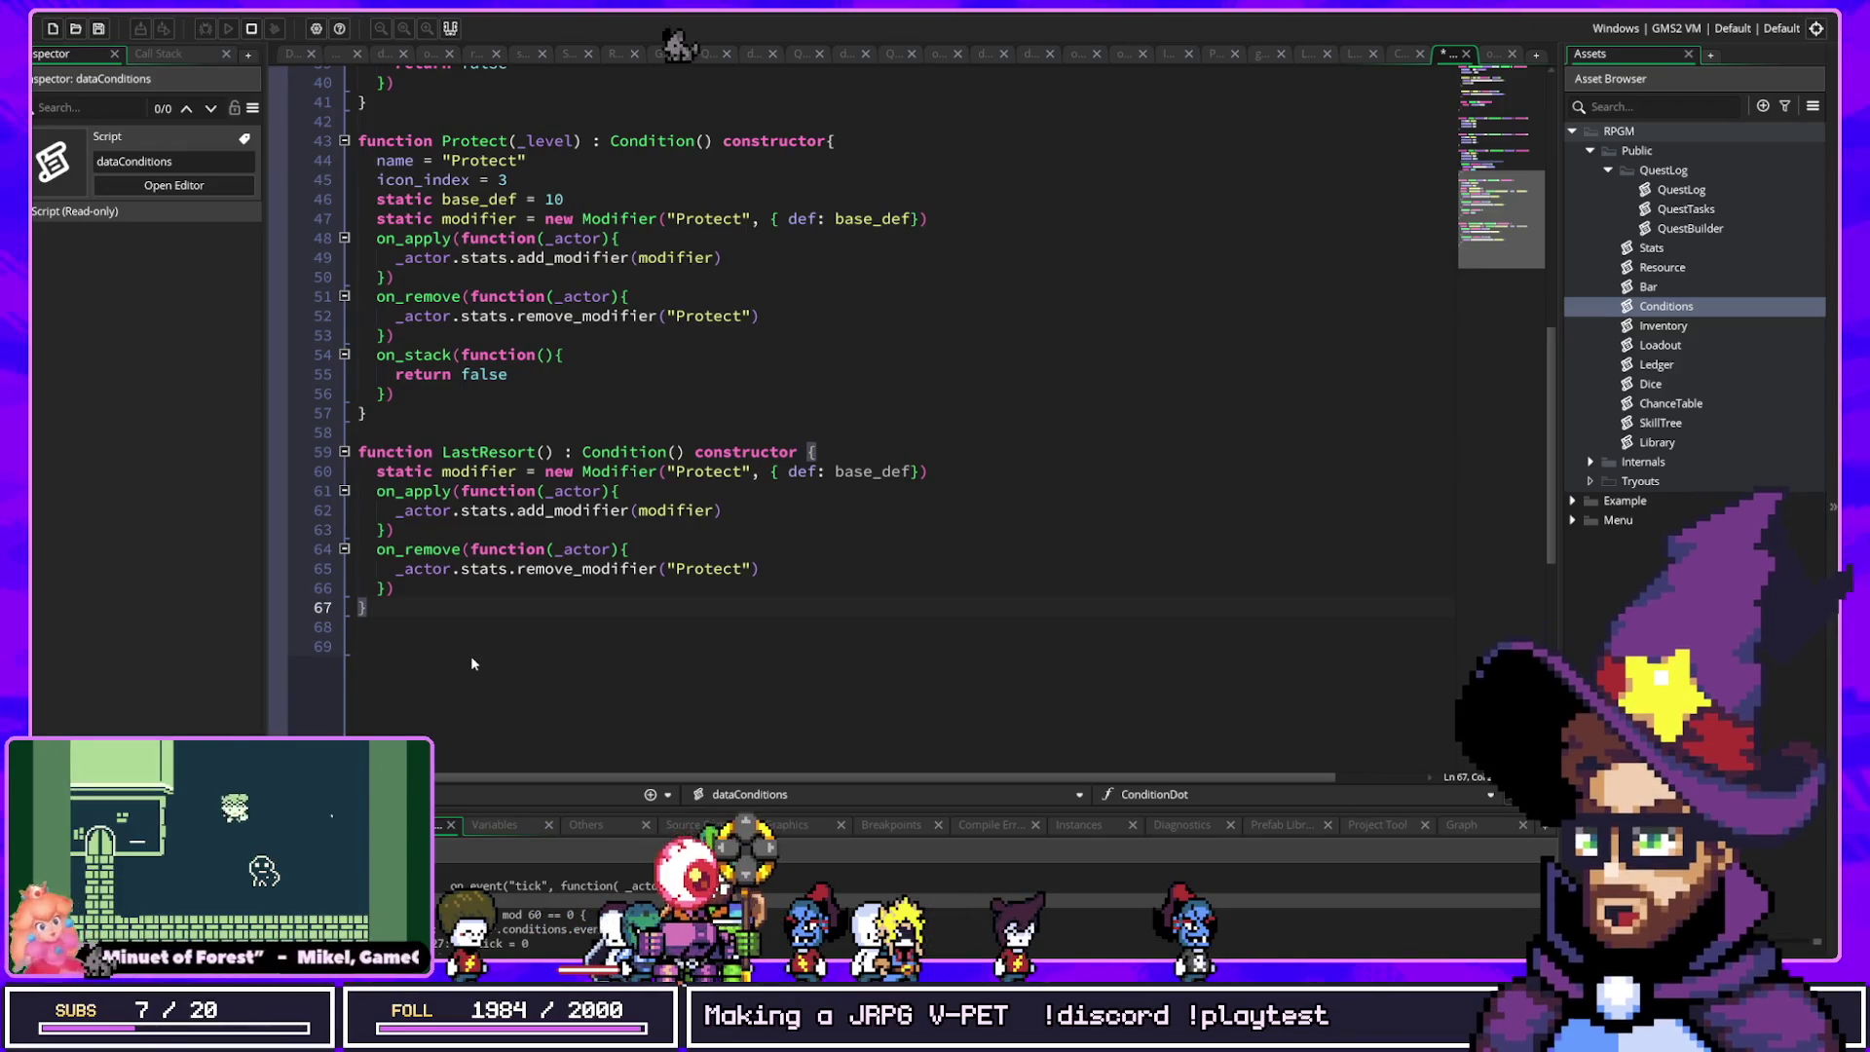
pyautogui.press('Up')
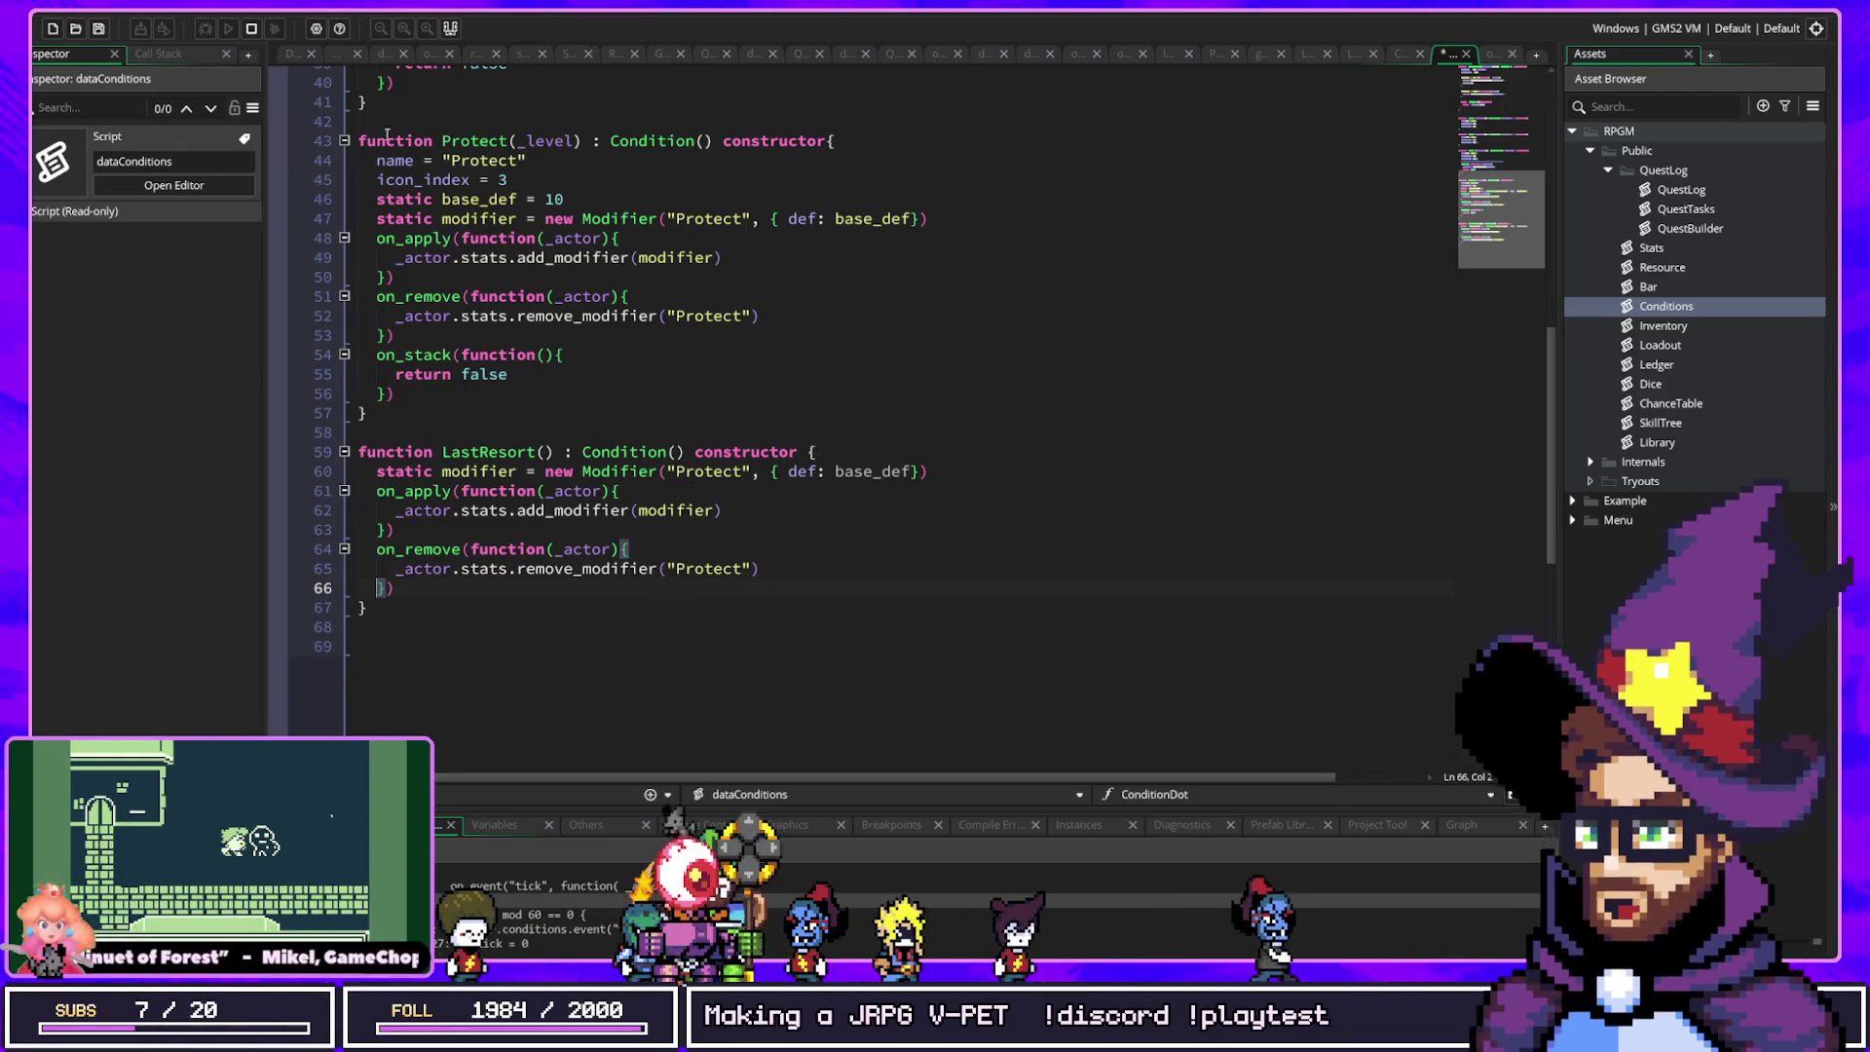
pyautogui.scroll(10, 475, 472)
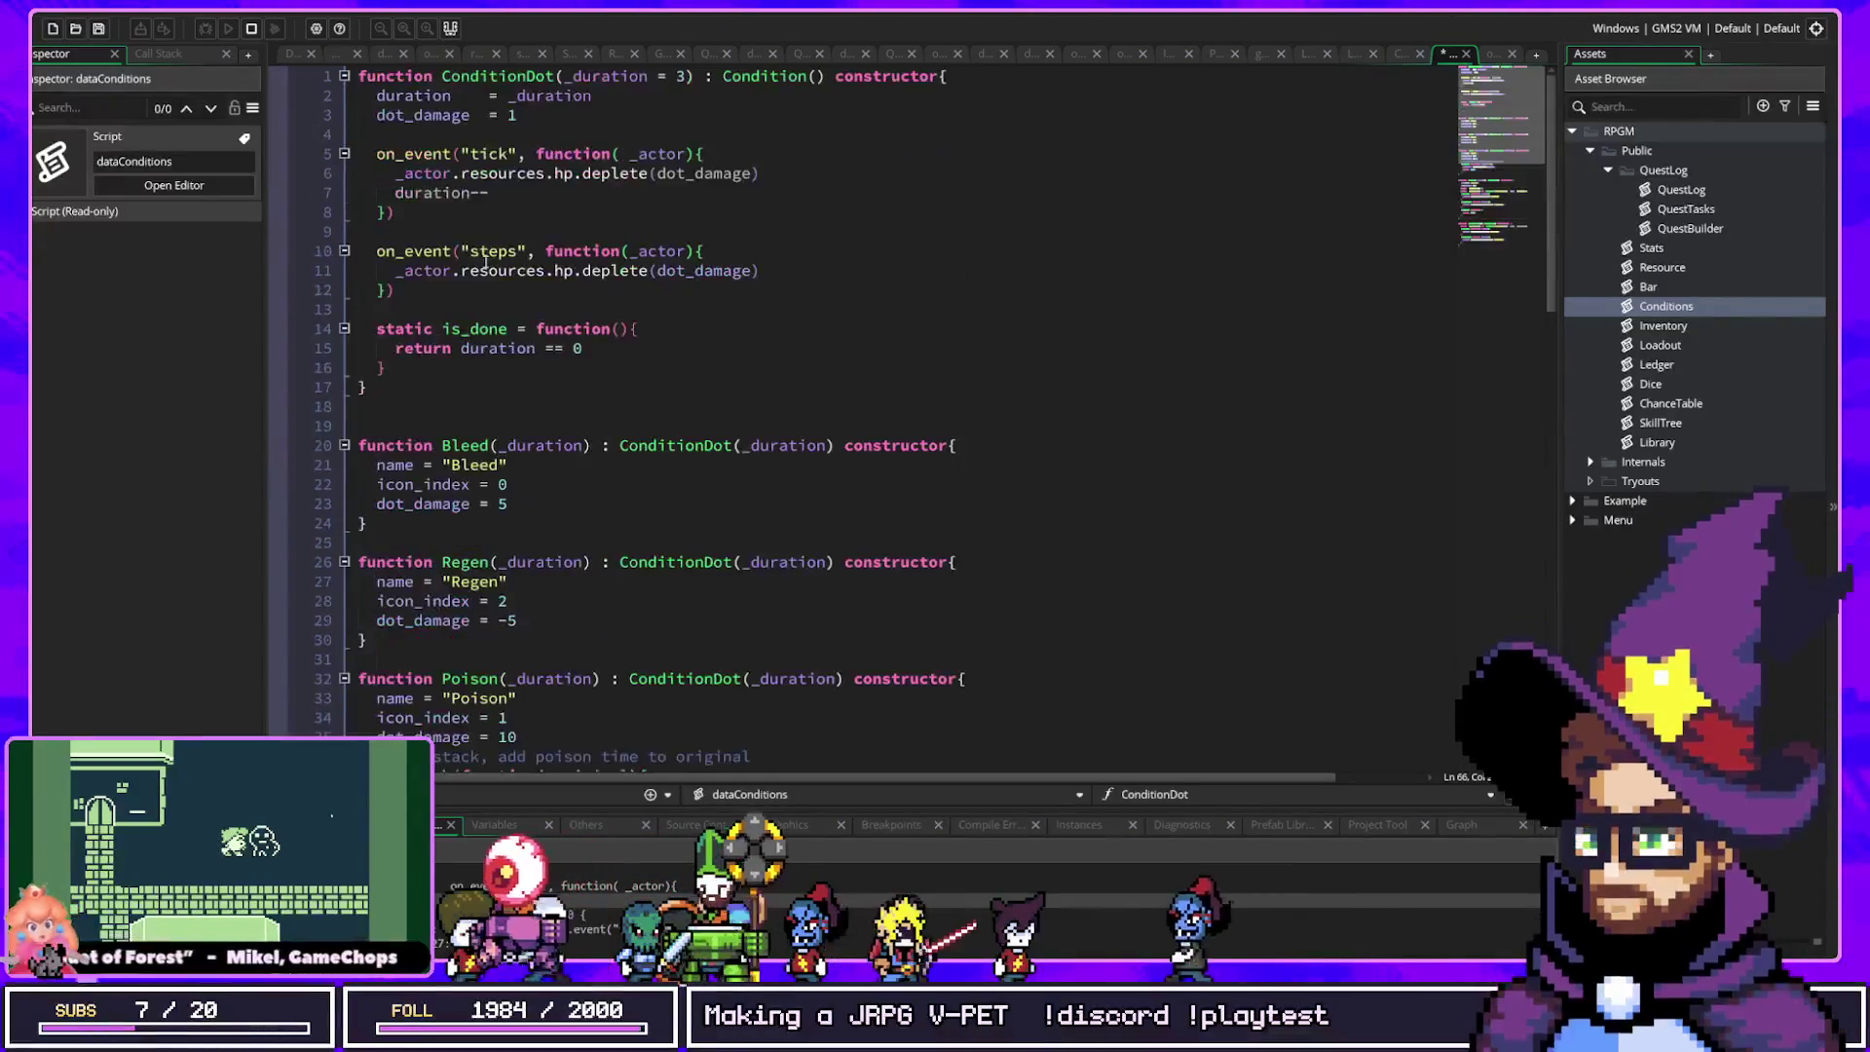
pyautogui.middleClick(755, 76)
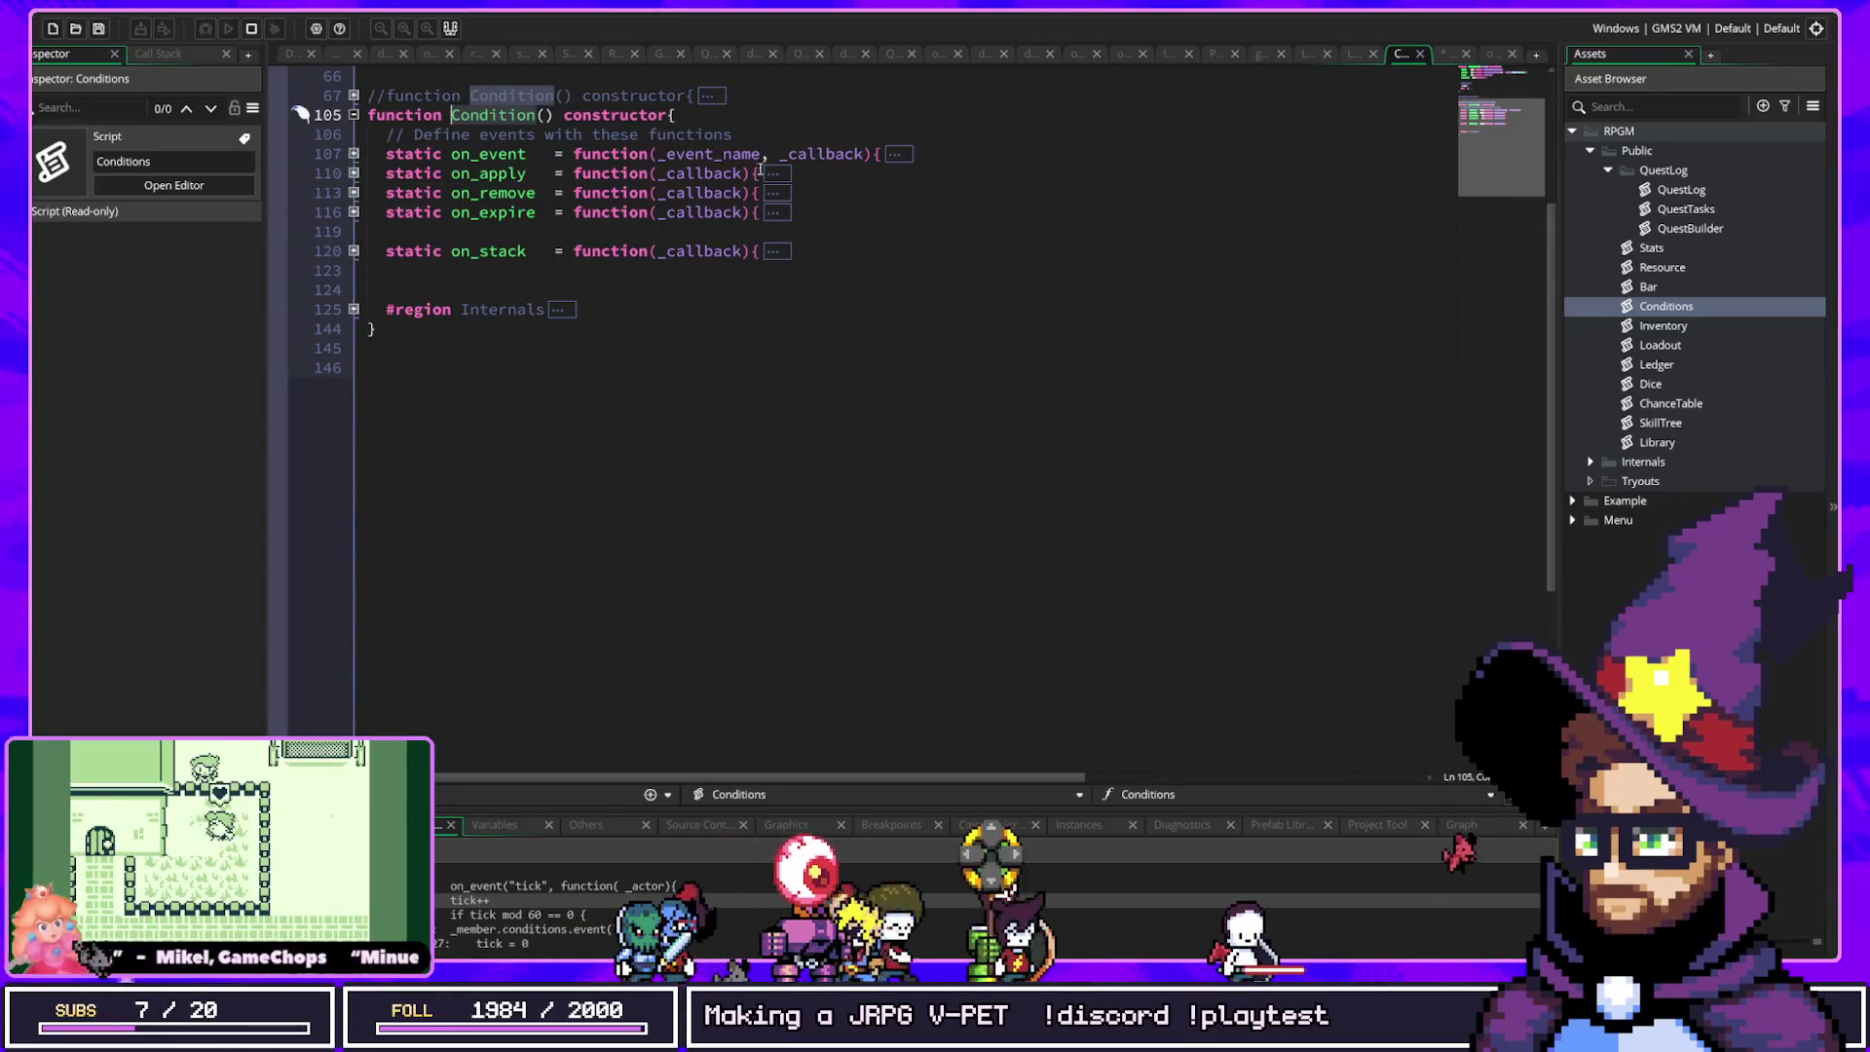
pyautogui.scroll(4, 451, 194)
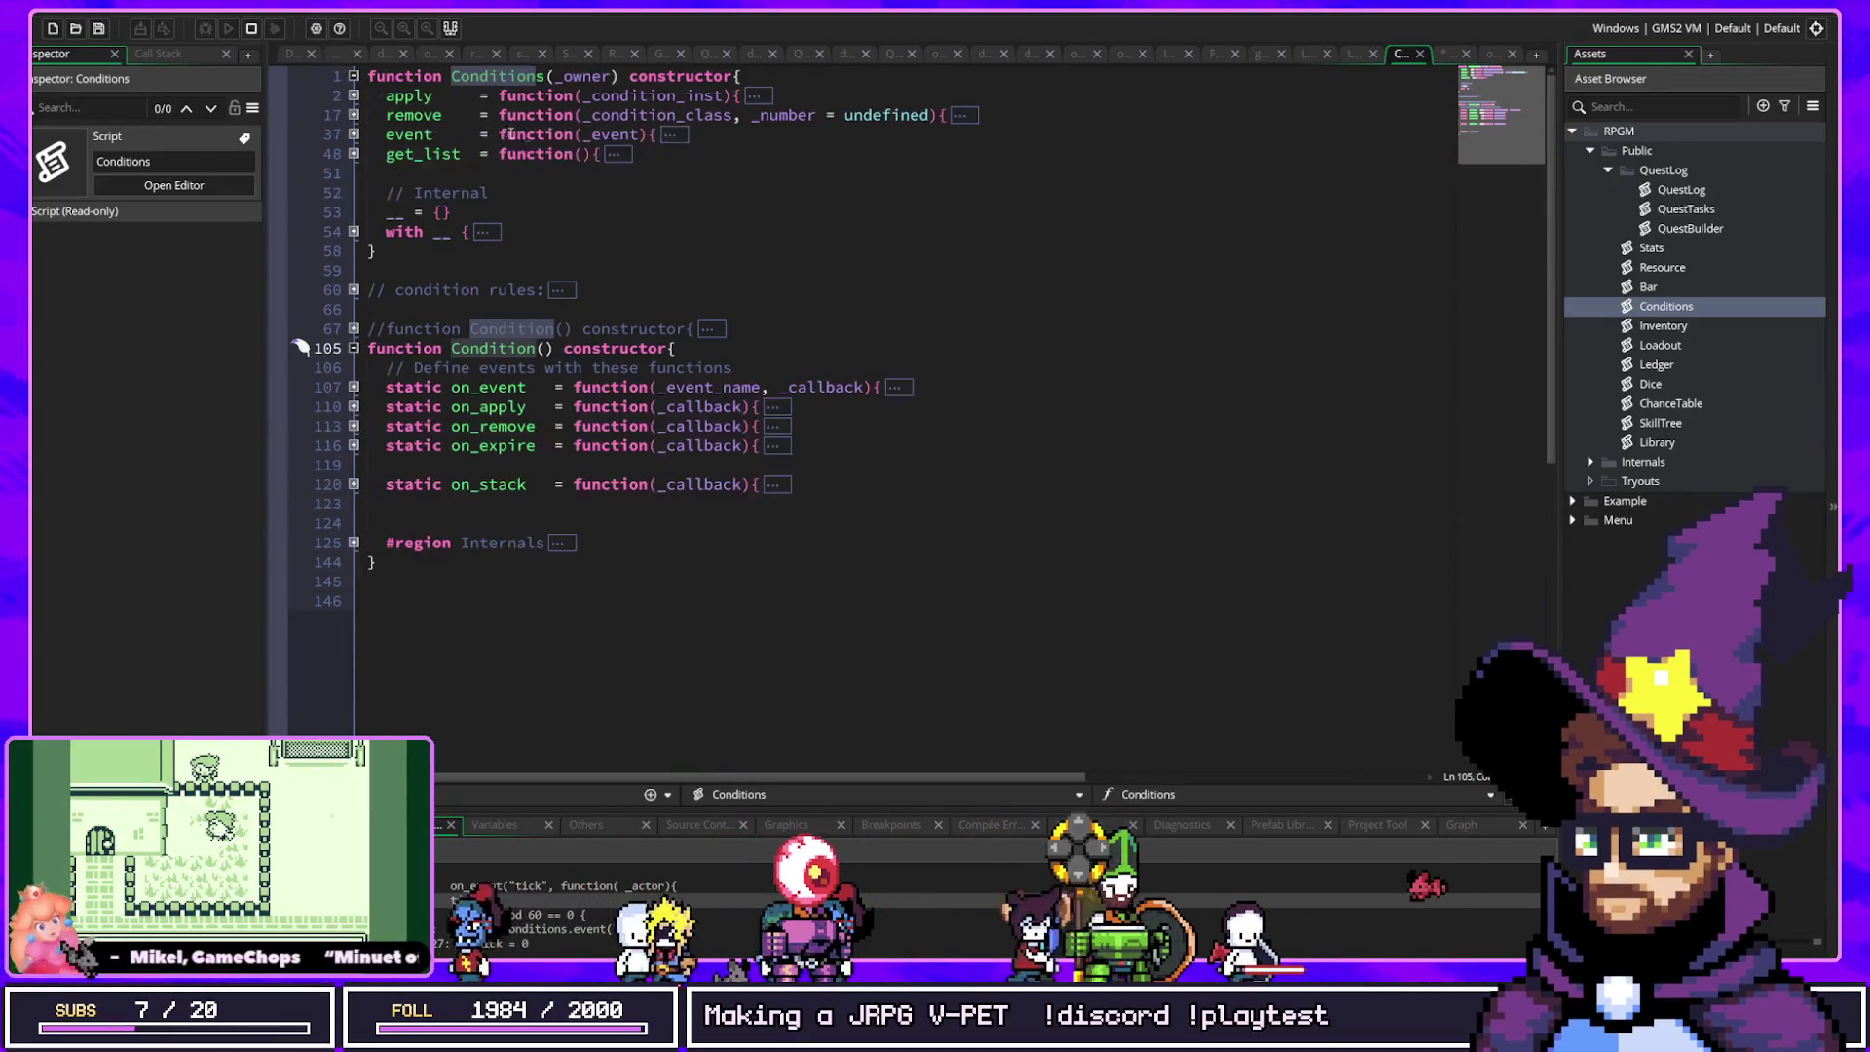
pyautogui.click(354, 134)
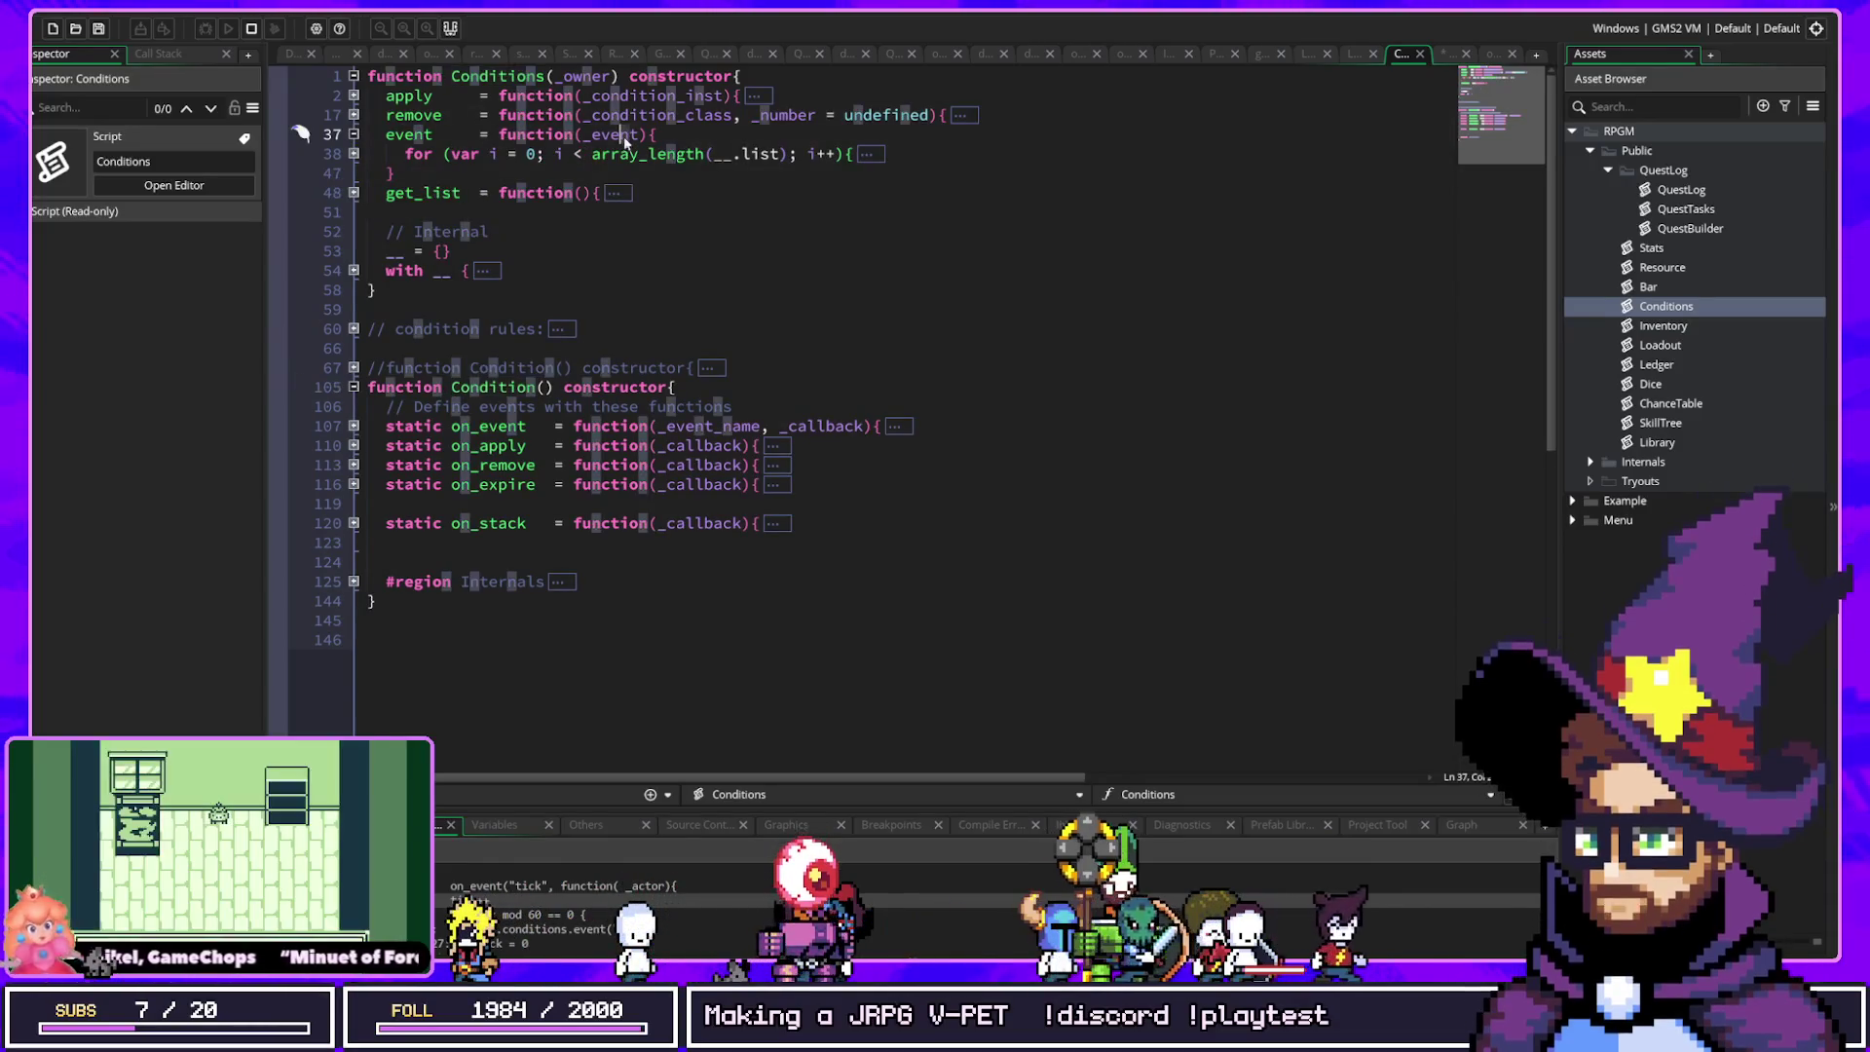
pyautogui.click(354, 134)
pyautogui.click(557, 115)
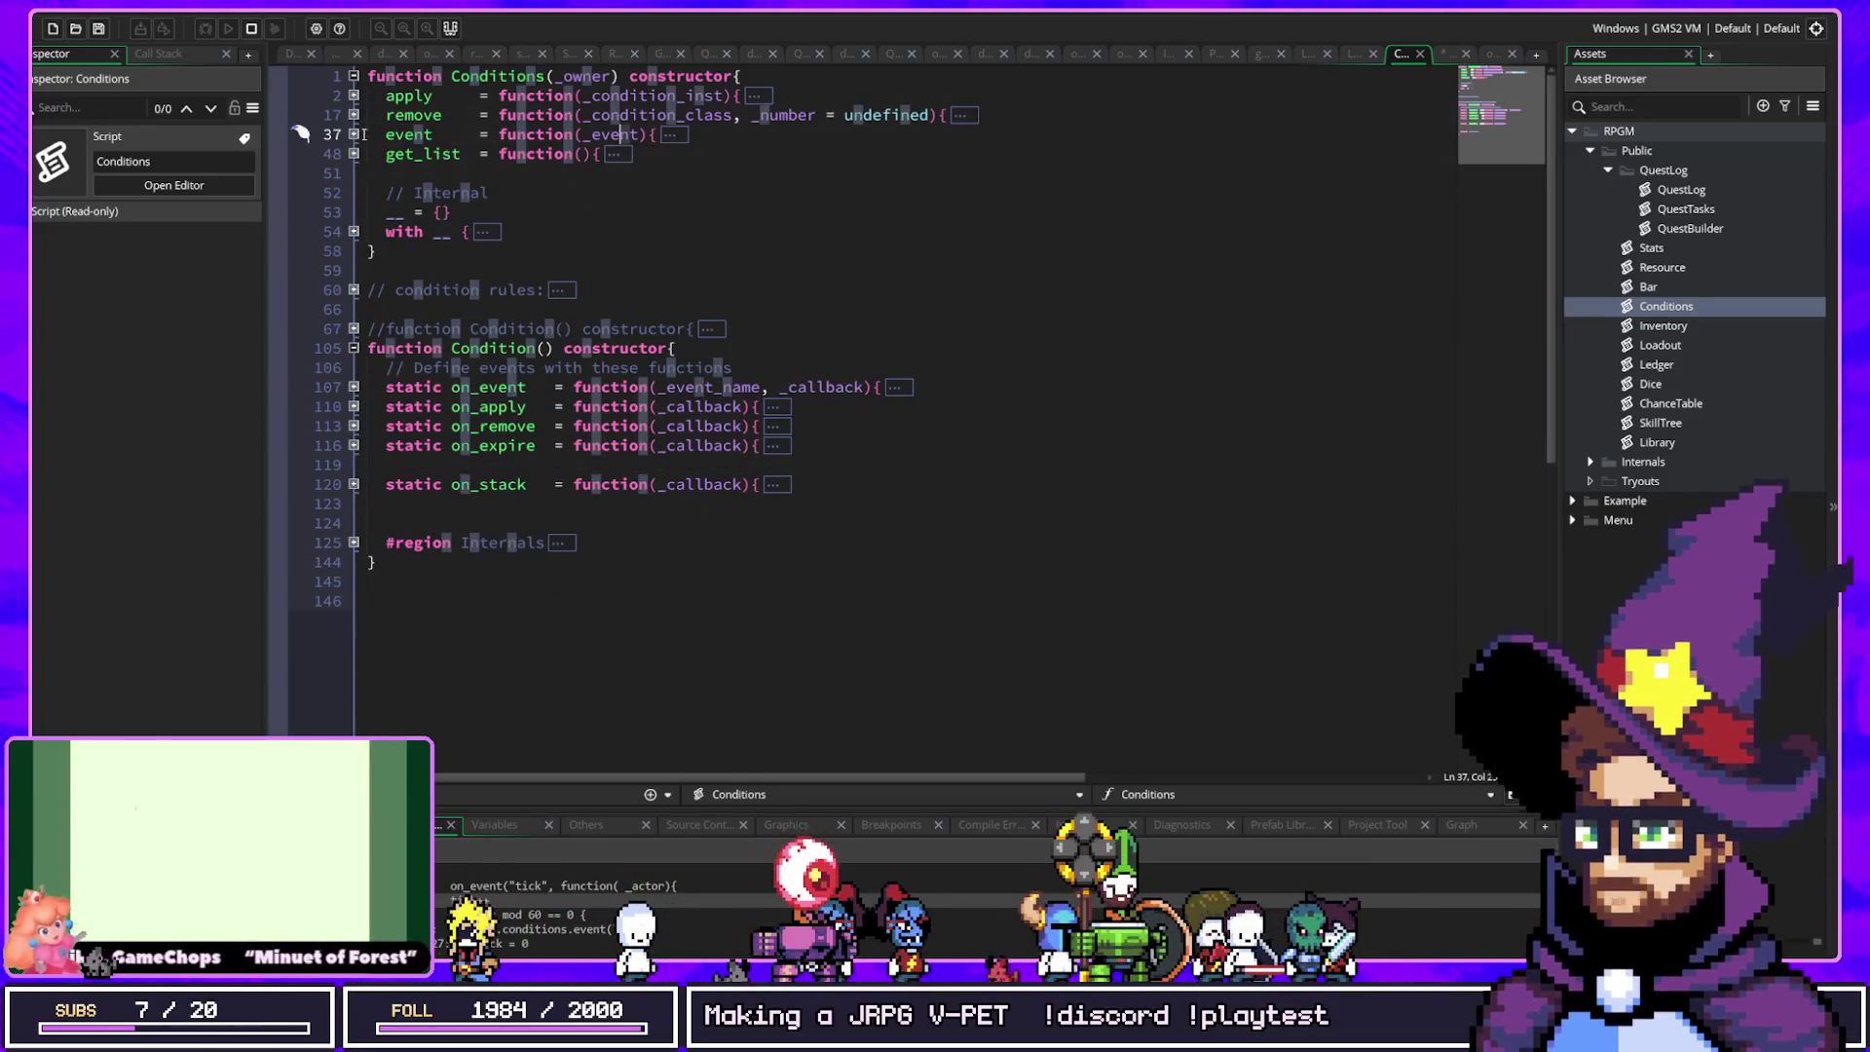
pyautogui.click(611, 134)
pyautogui.click(1495, 55)
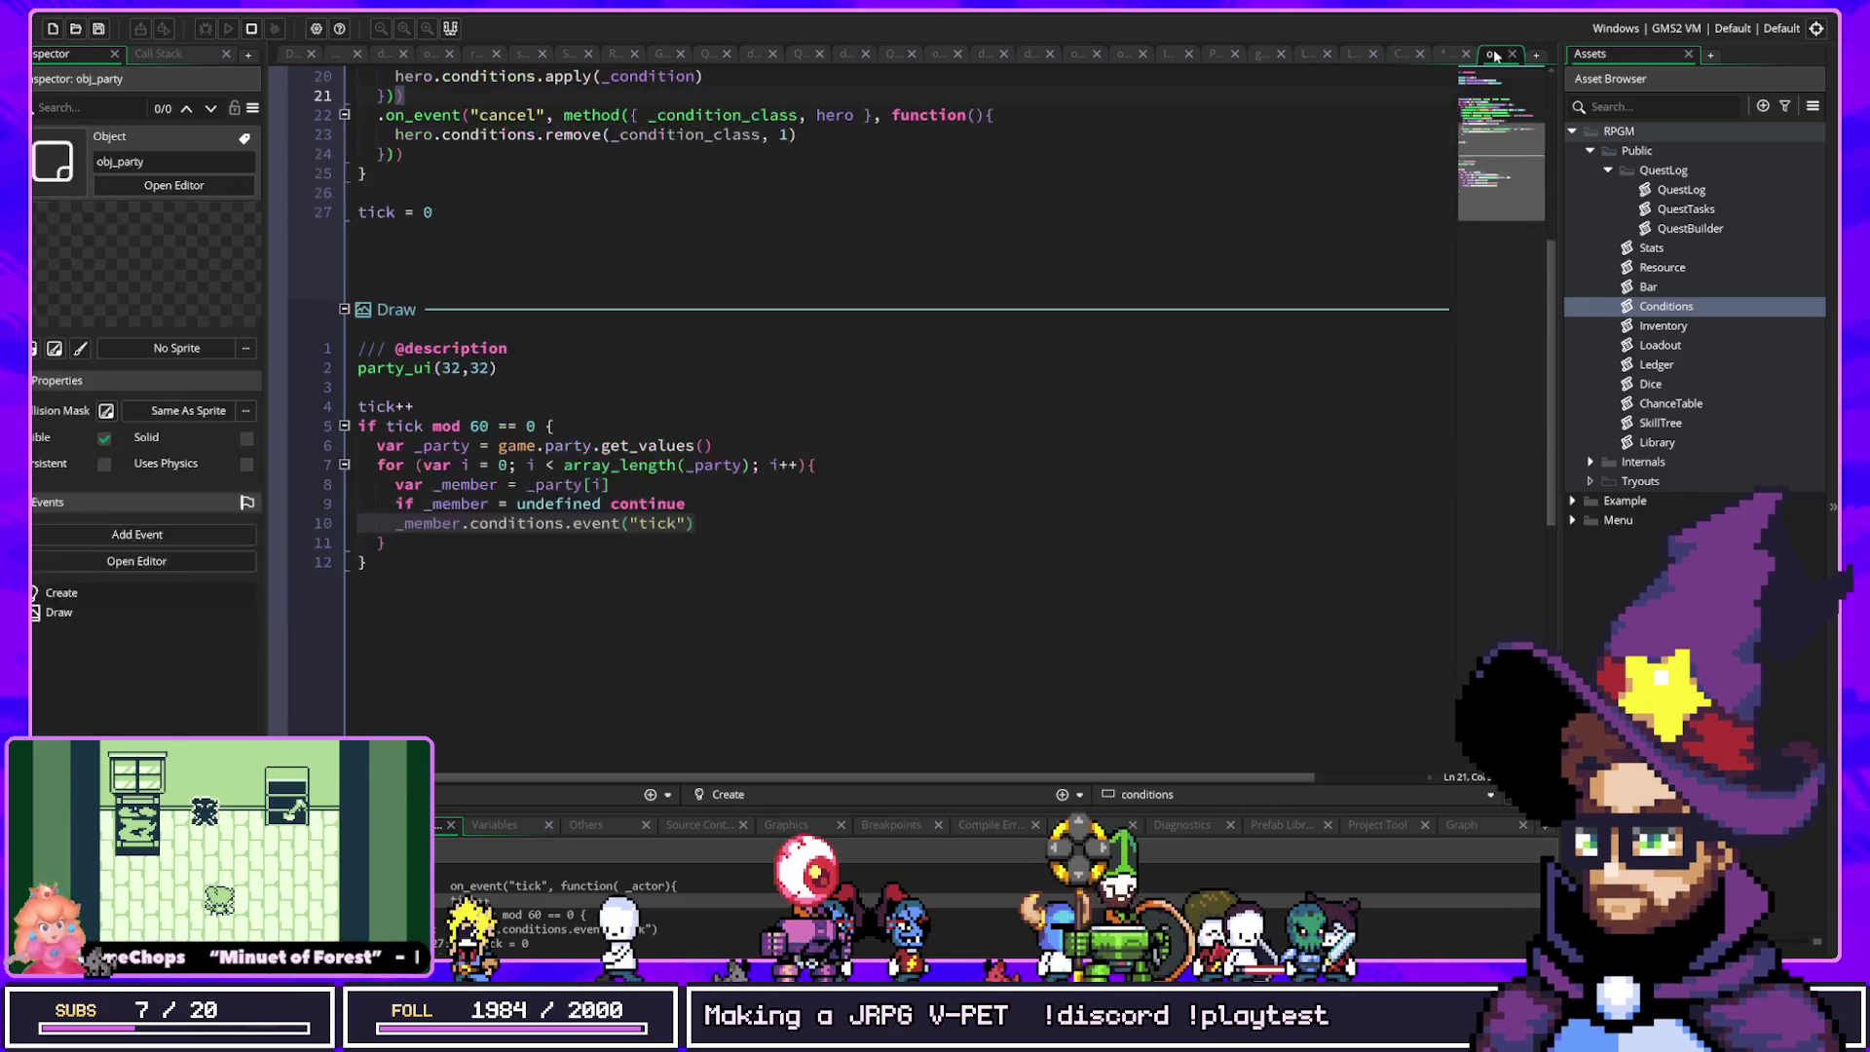
pyautogui.hotkey('ctrl', 't')
pyautogui.write('conditi')
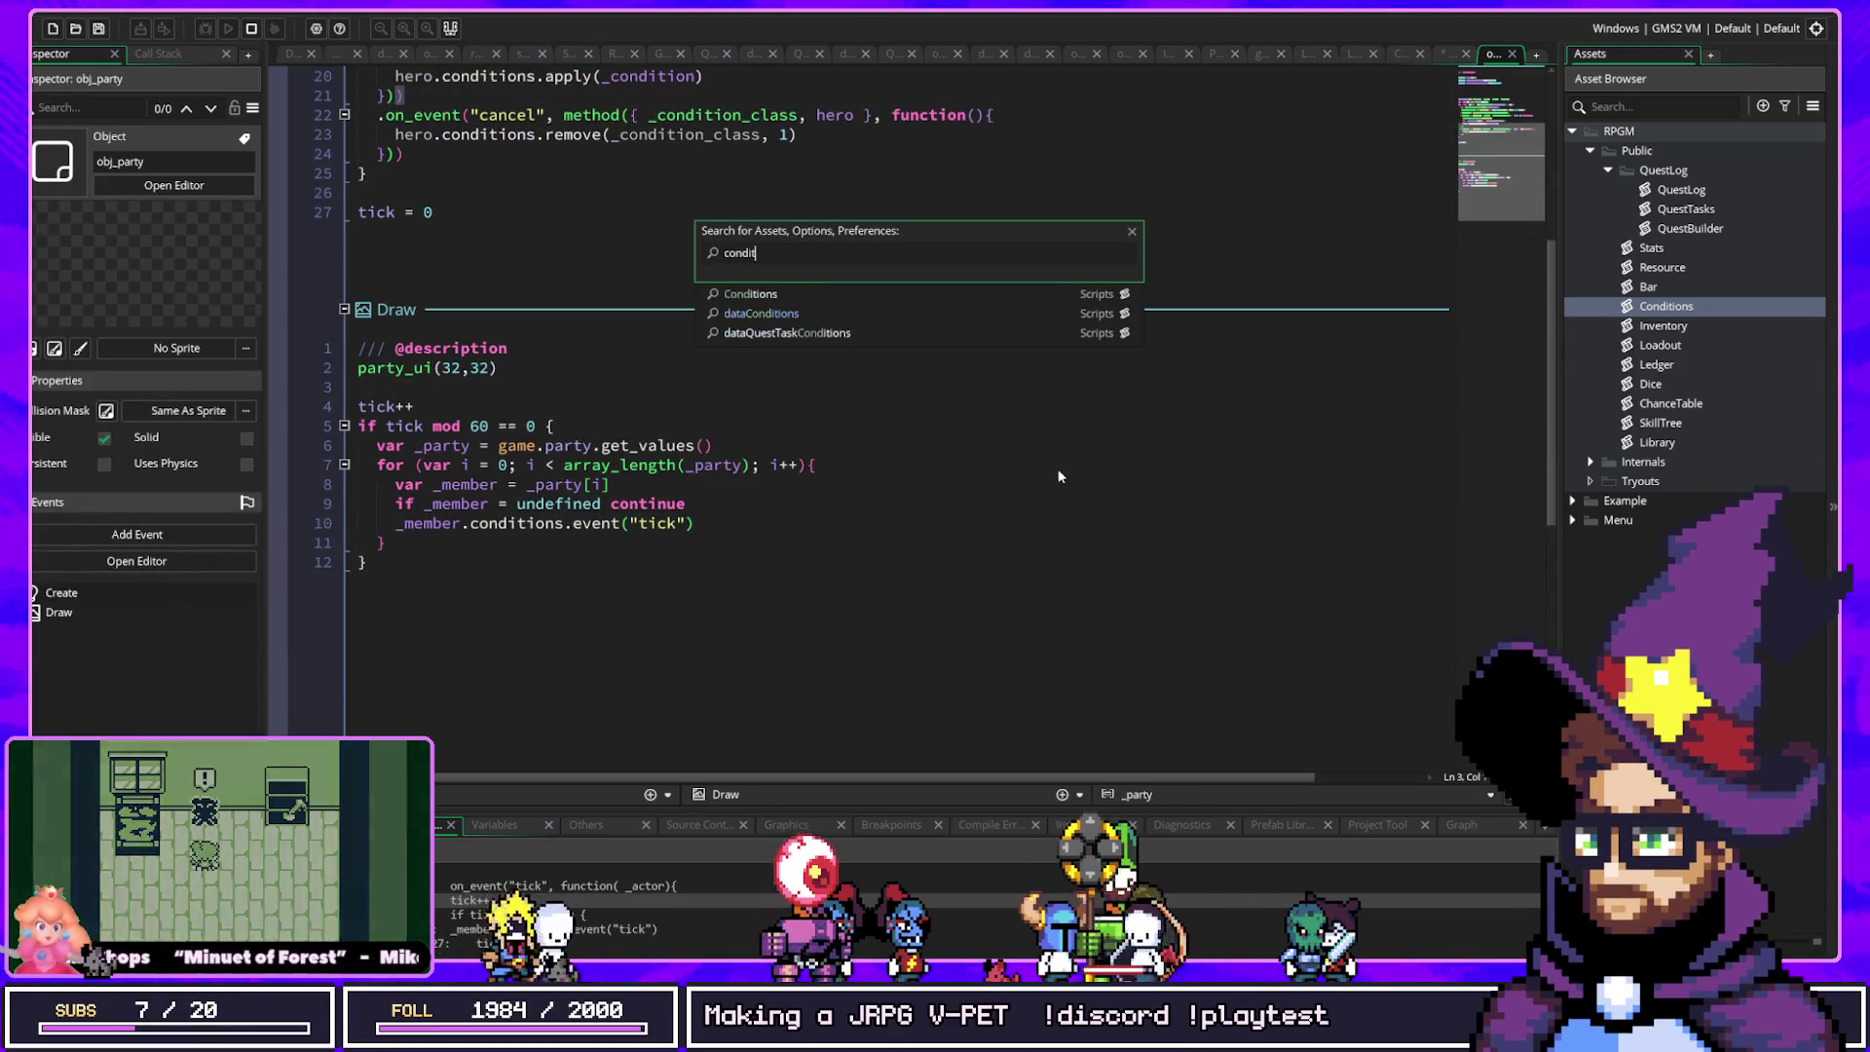
pyautogui.press('Return')
pyautogui.hotkey('ctrl', 't')
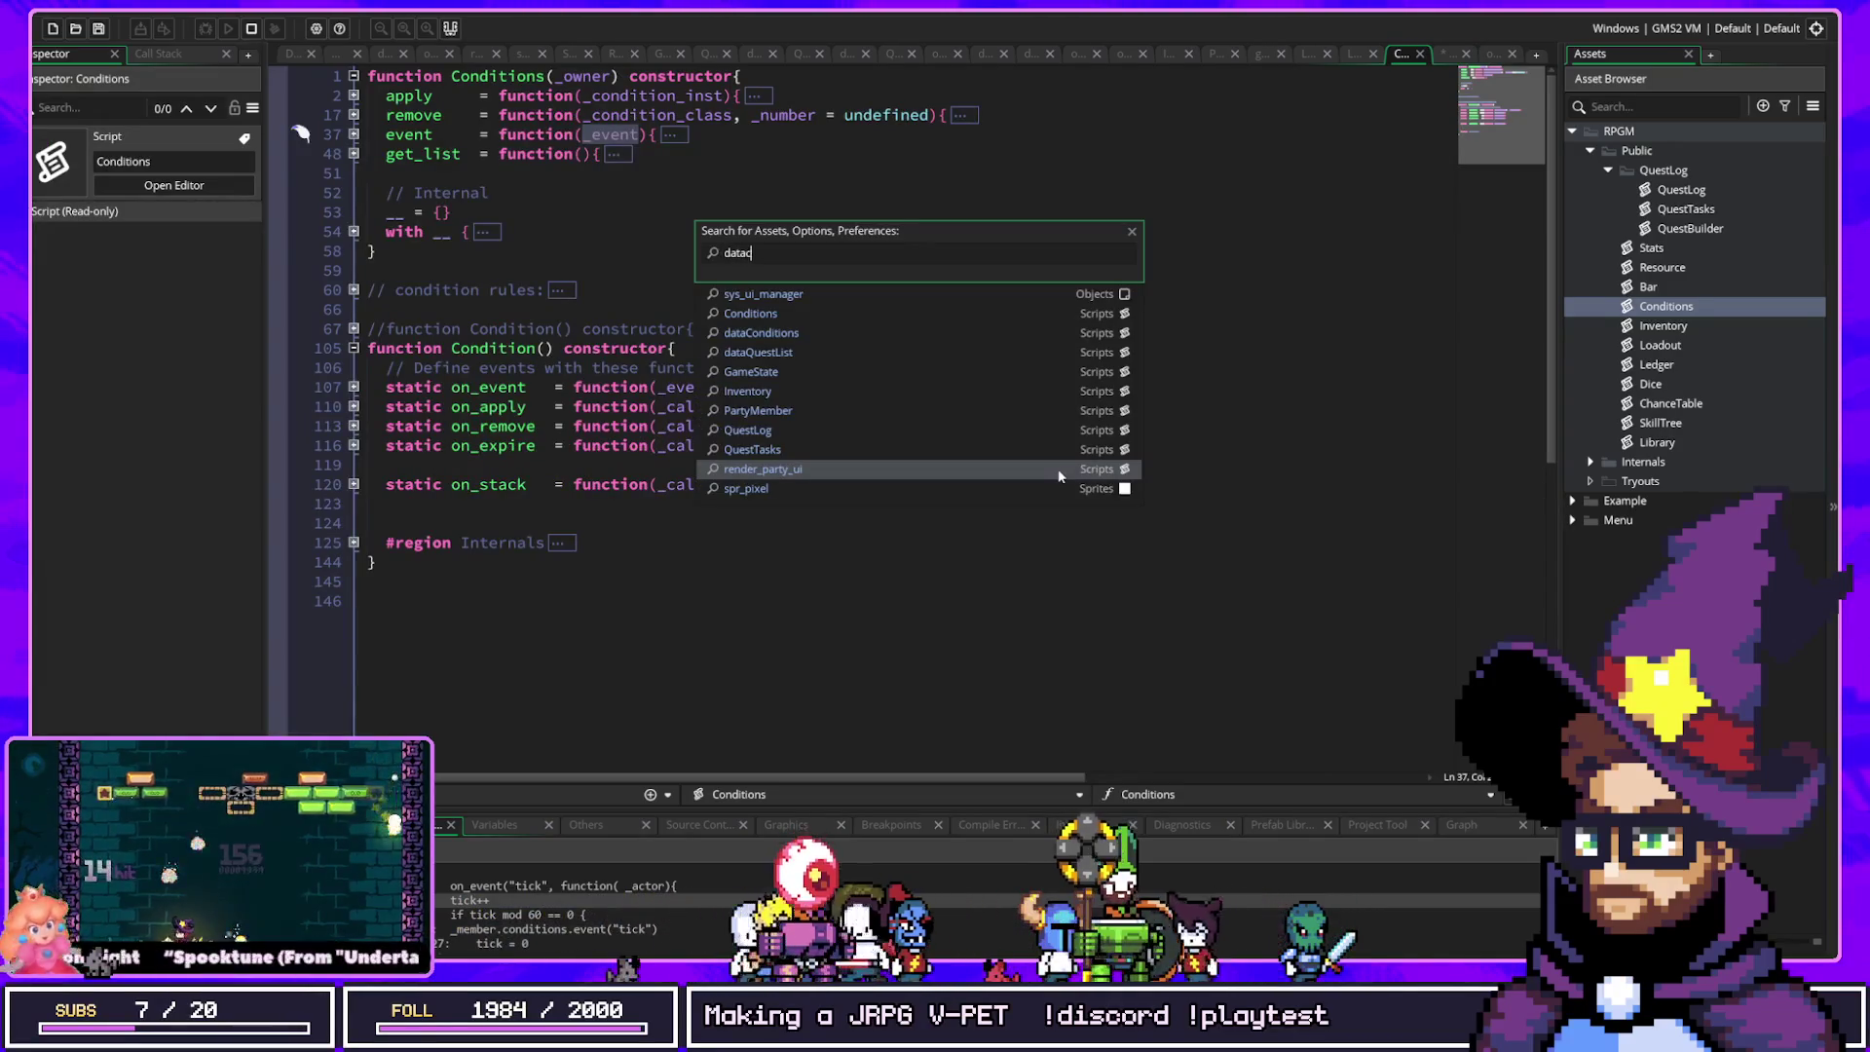
pyautogui.write('o')
pyautogui.press('Return')
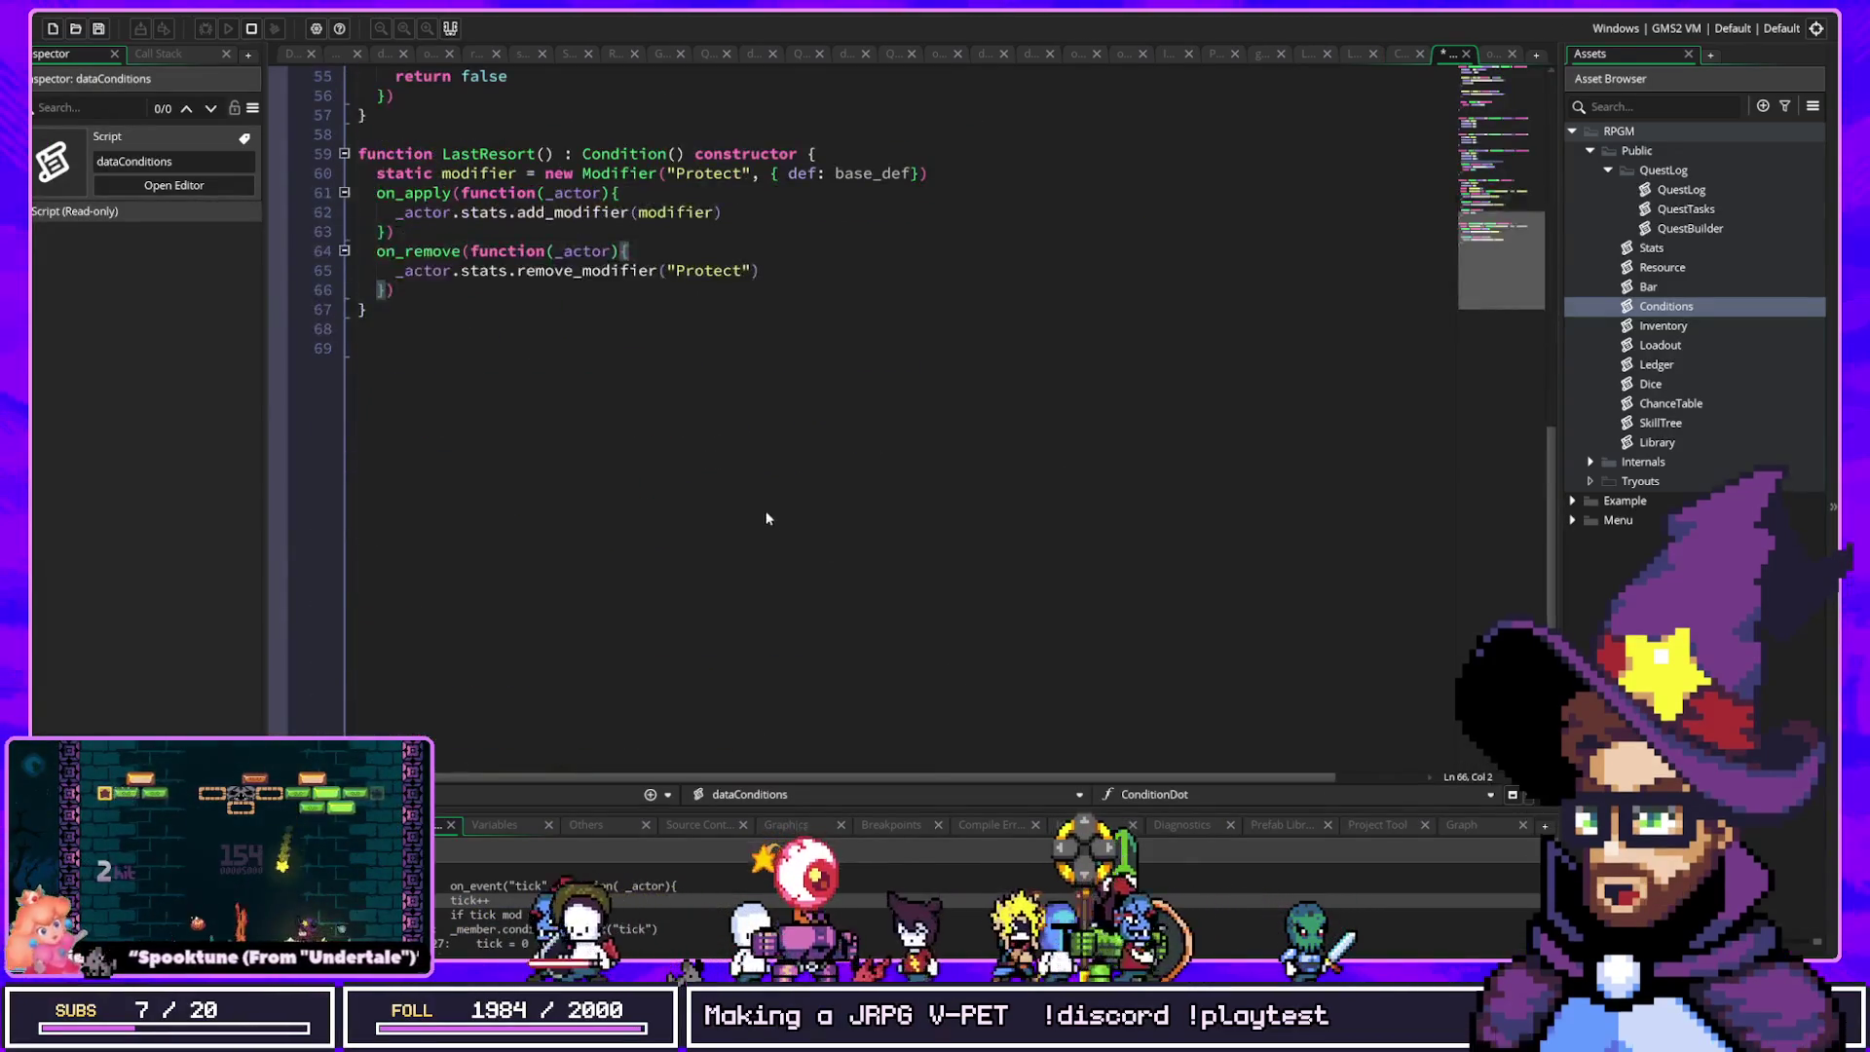
pyautogui.scroll(4, 767, 518)
pyautogui.doubleClick(684, 406)
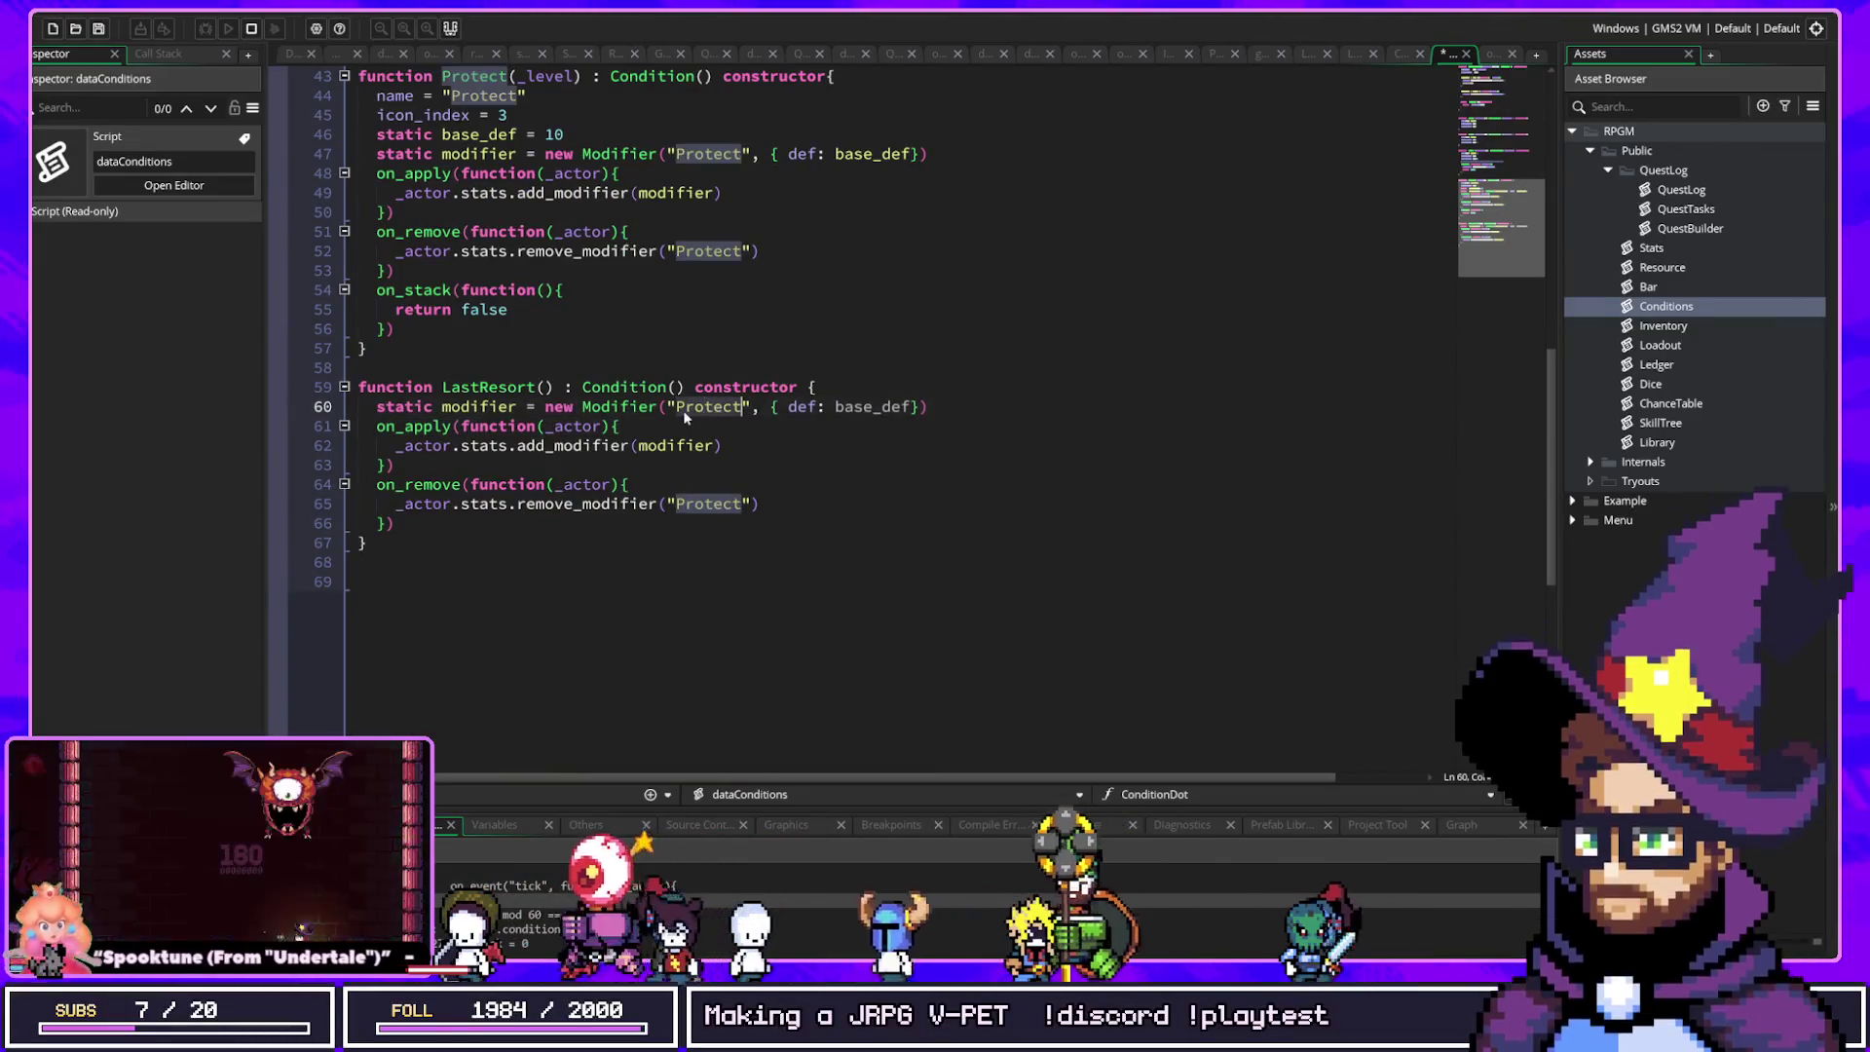
# Step: Rename the static modifier to "LastResort" and replace its def: base_def entry with atk
pyautogui.write('LastResort')
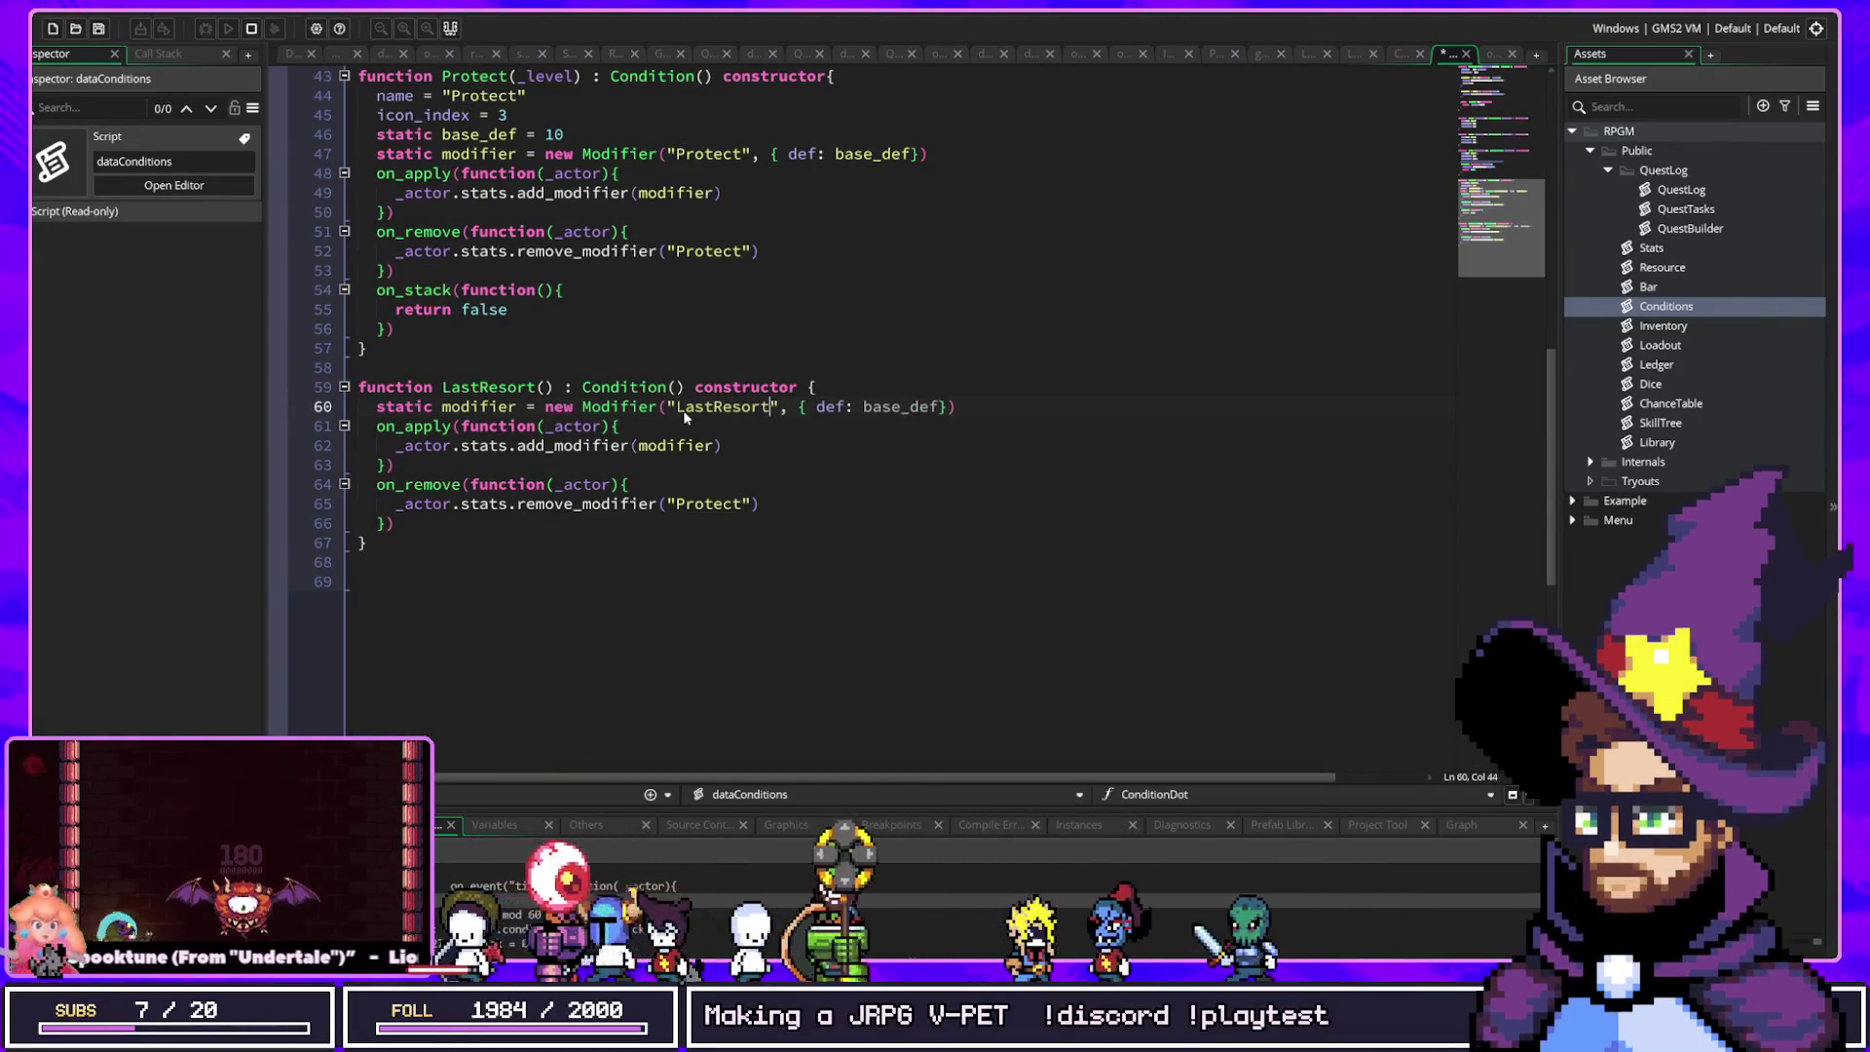
pyautogui.scroll(4, 682, 411)
pyautogui.click(396, 309)
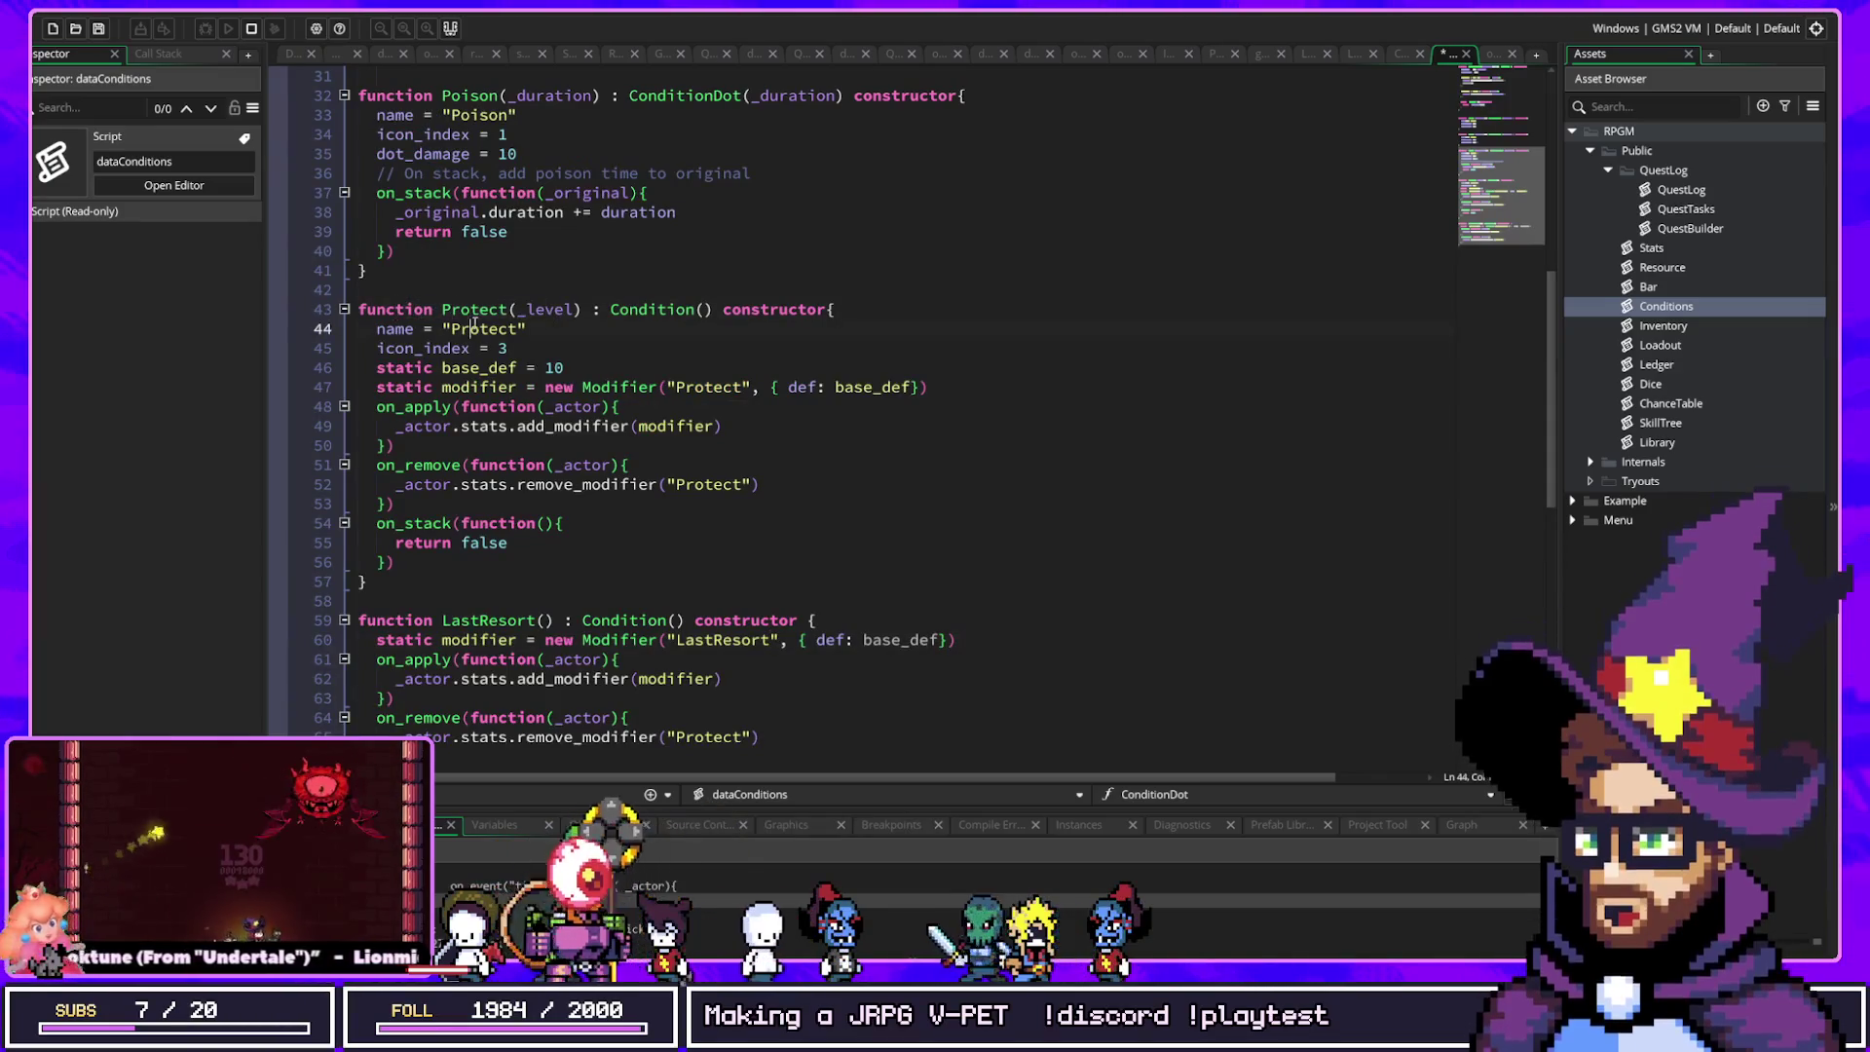
pyautogui.scroll(-4, 474, 322)
pyautogui.doubleClick(836, 406)
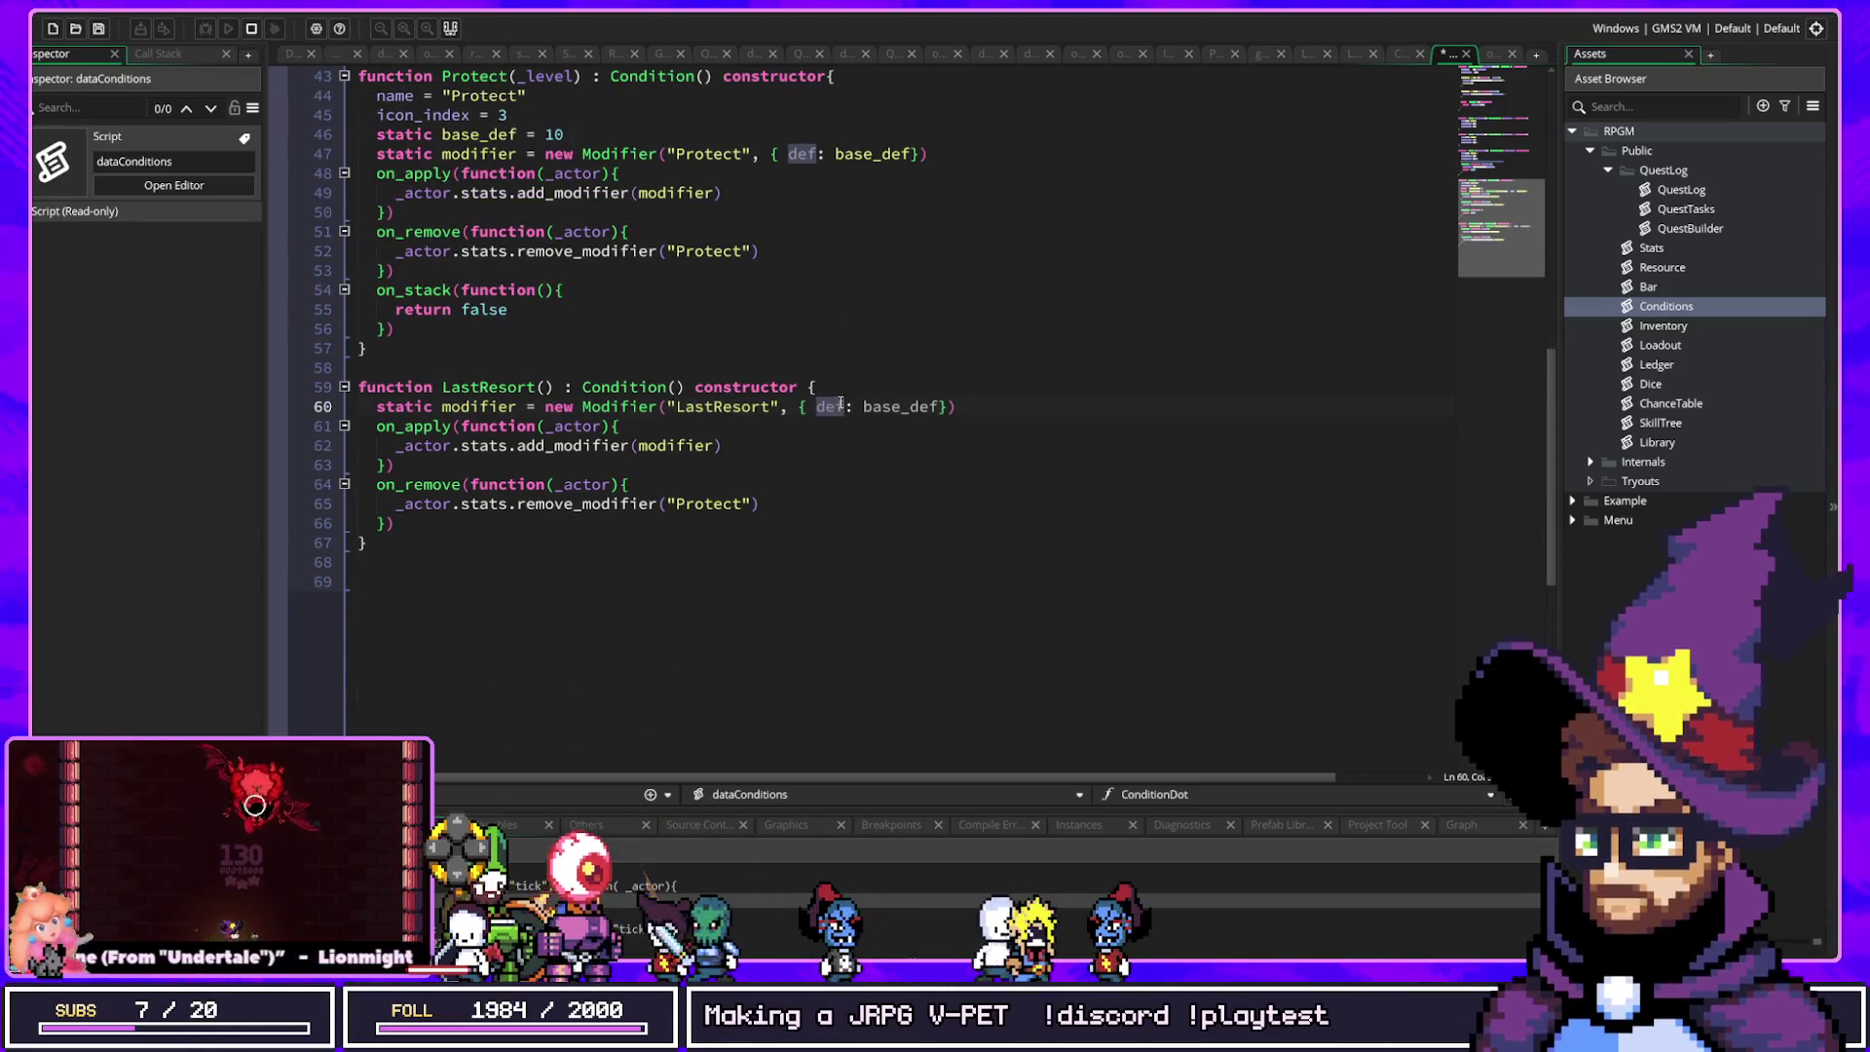
pyautogui.write('atk')
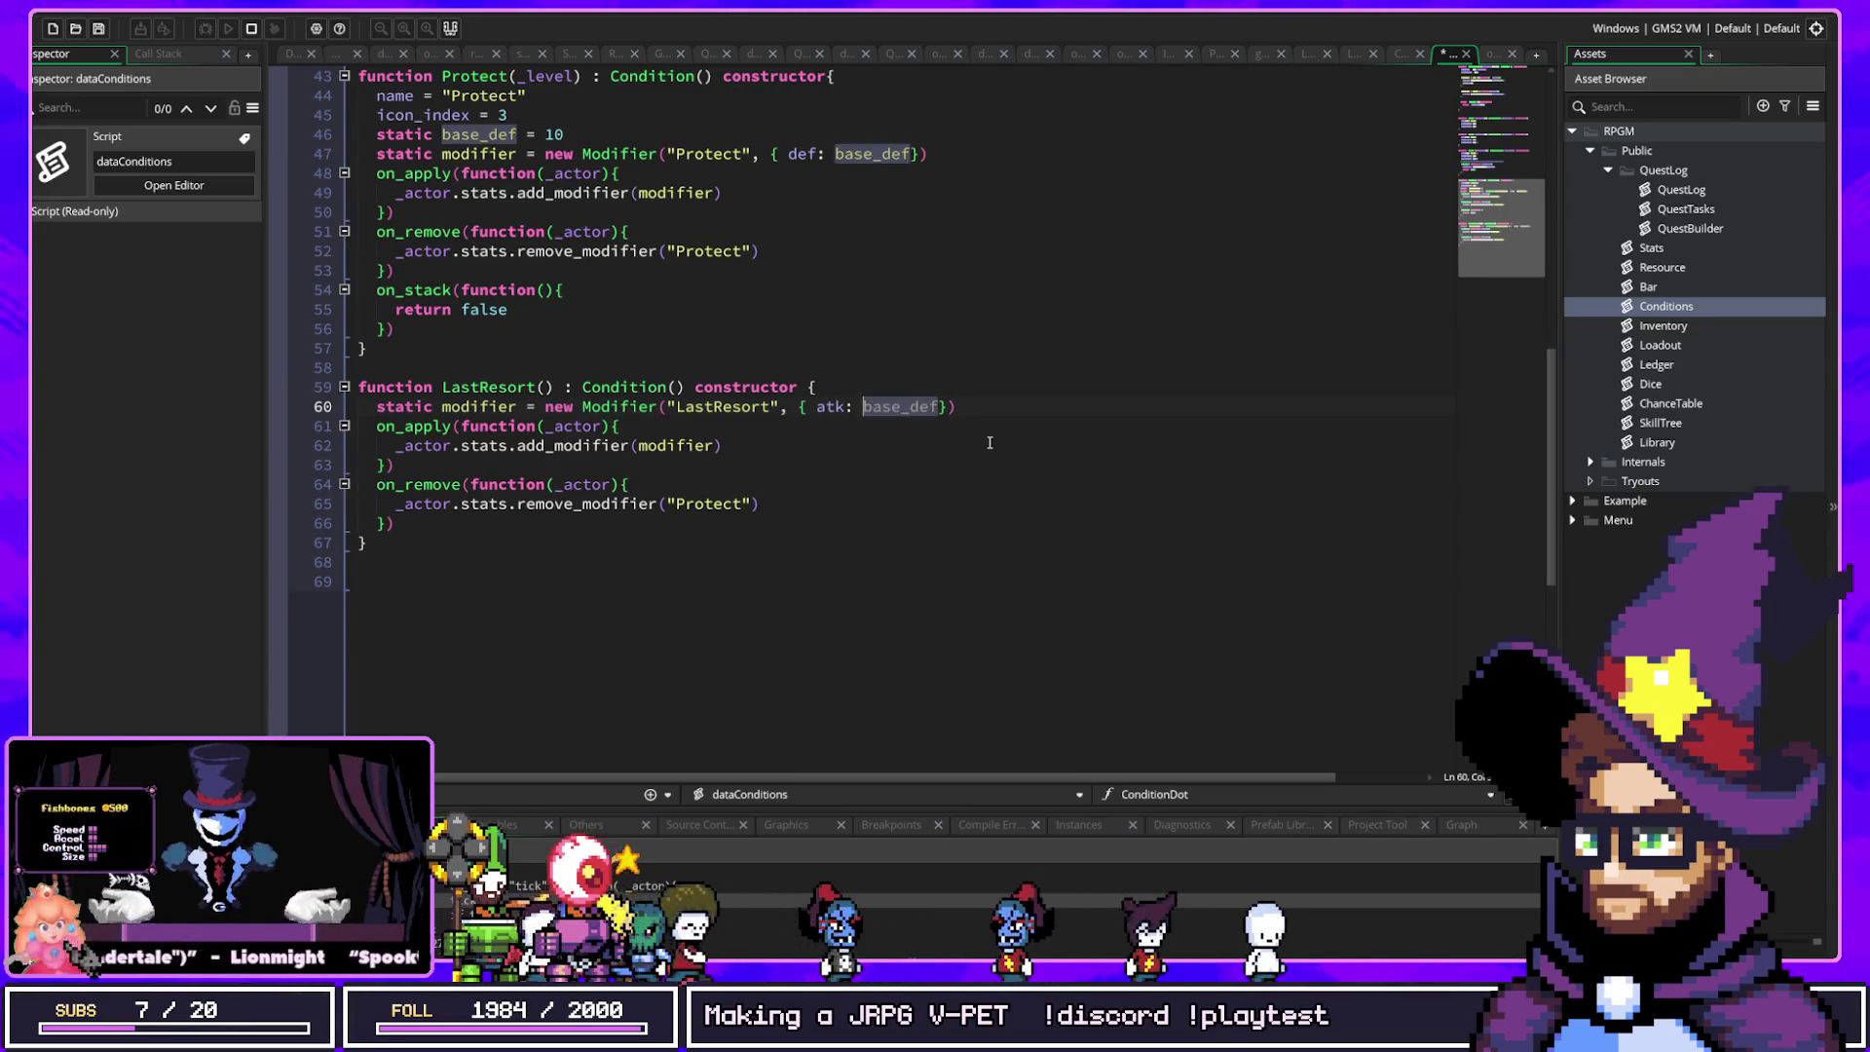
pyautogui.press('Delete')
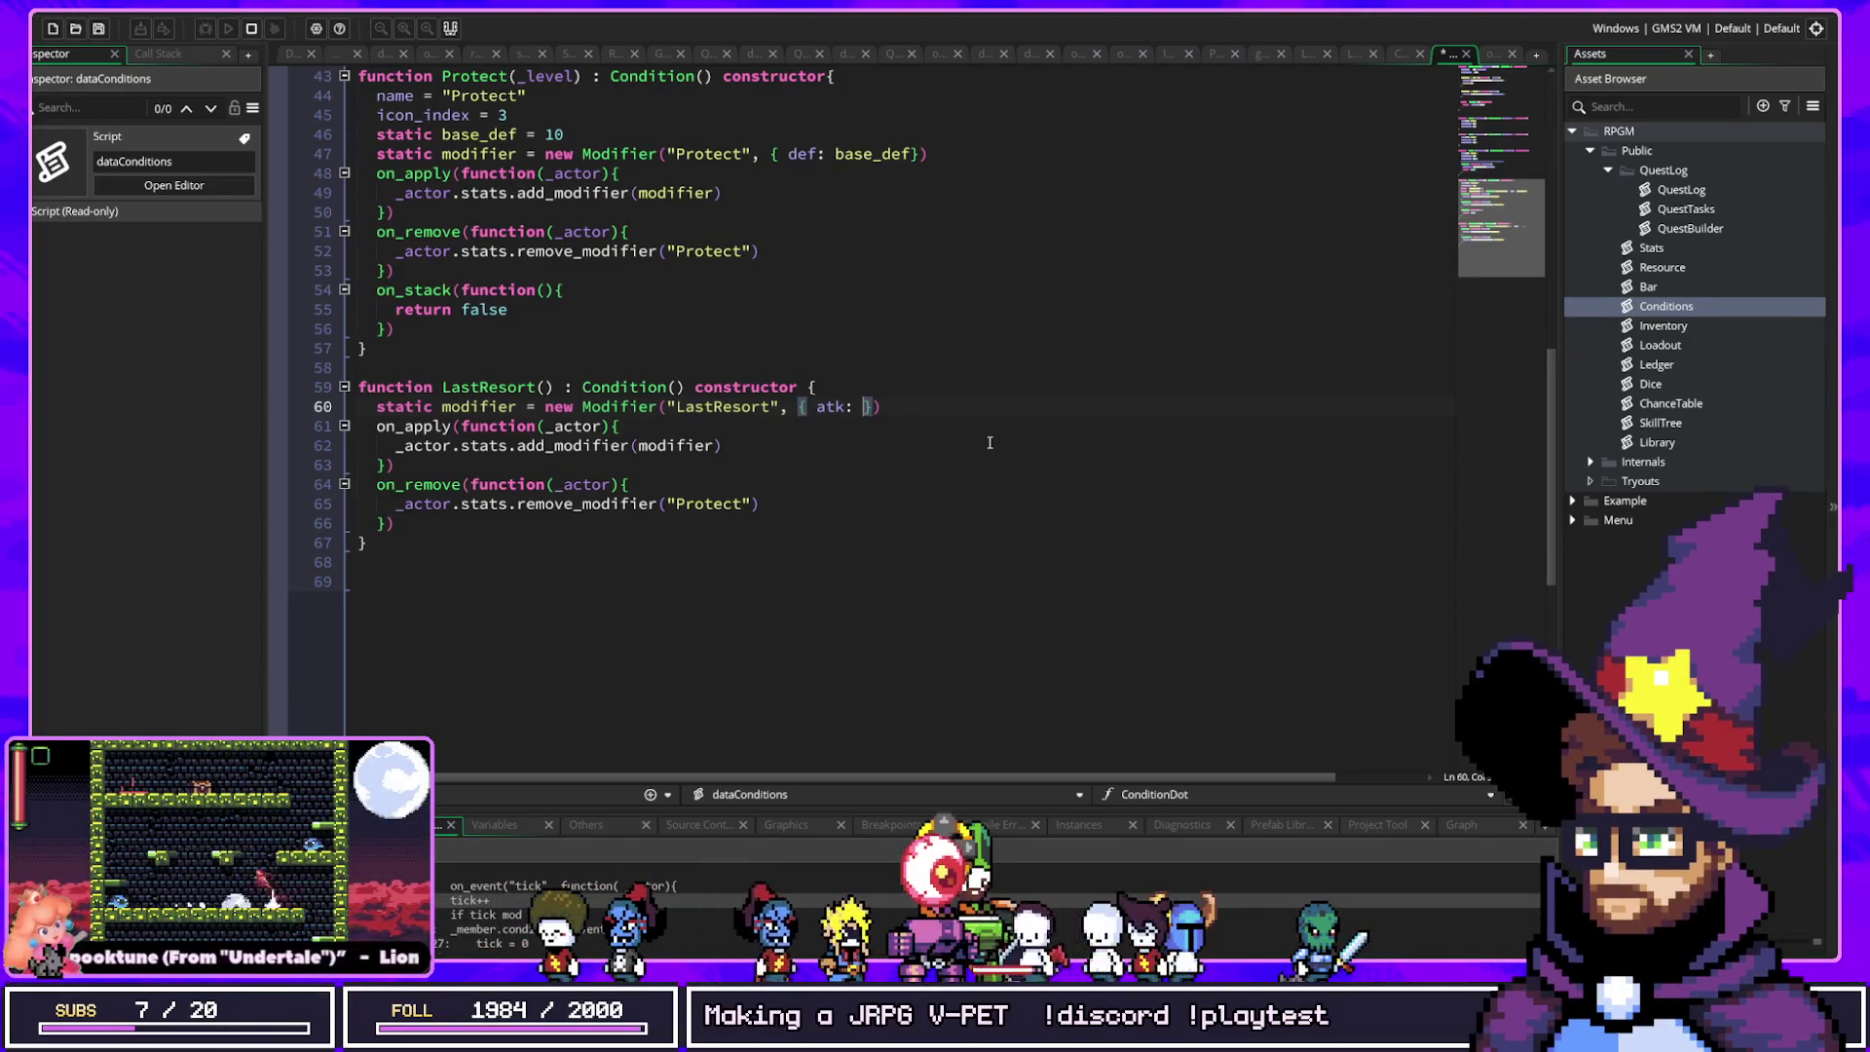
pyautogui.press('Return')
pyautogui.press('Return')
pyautogui.press('Return')
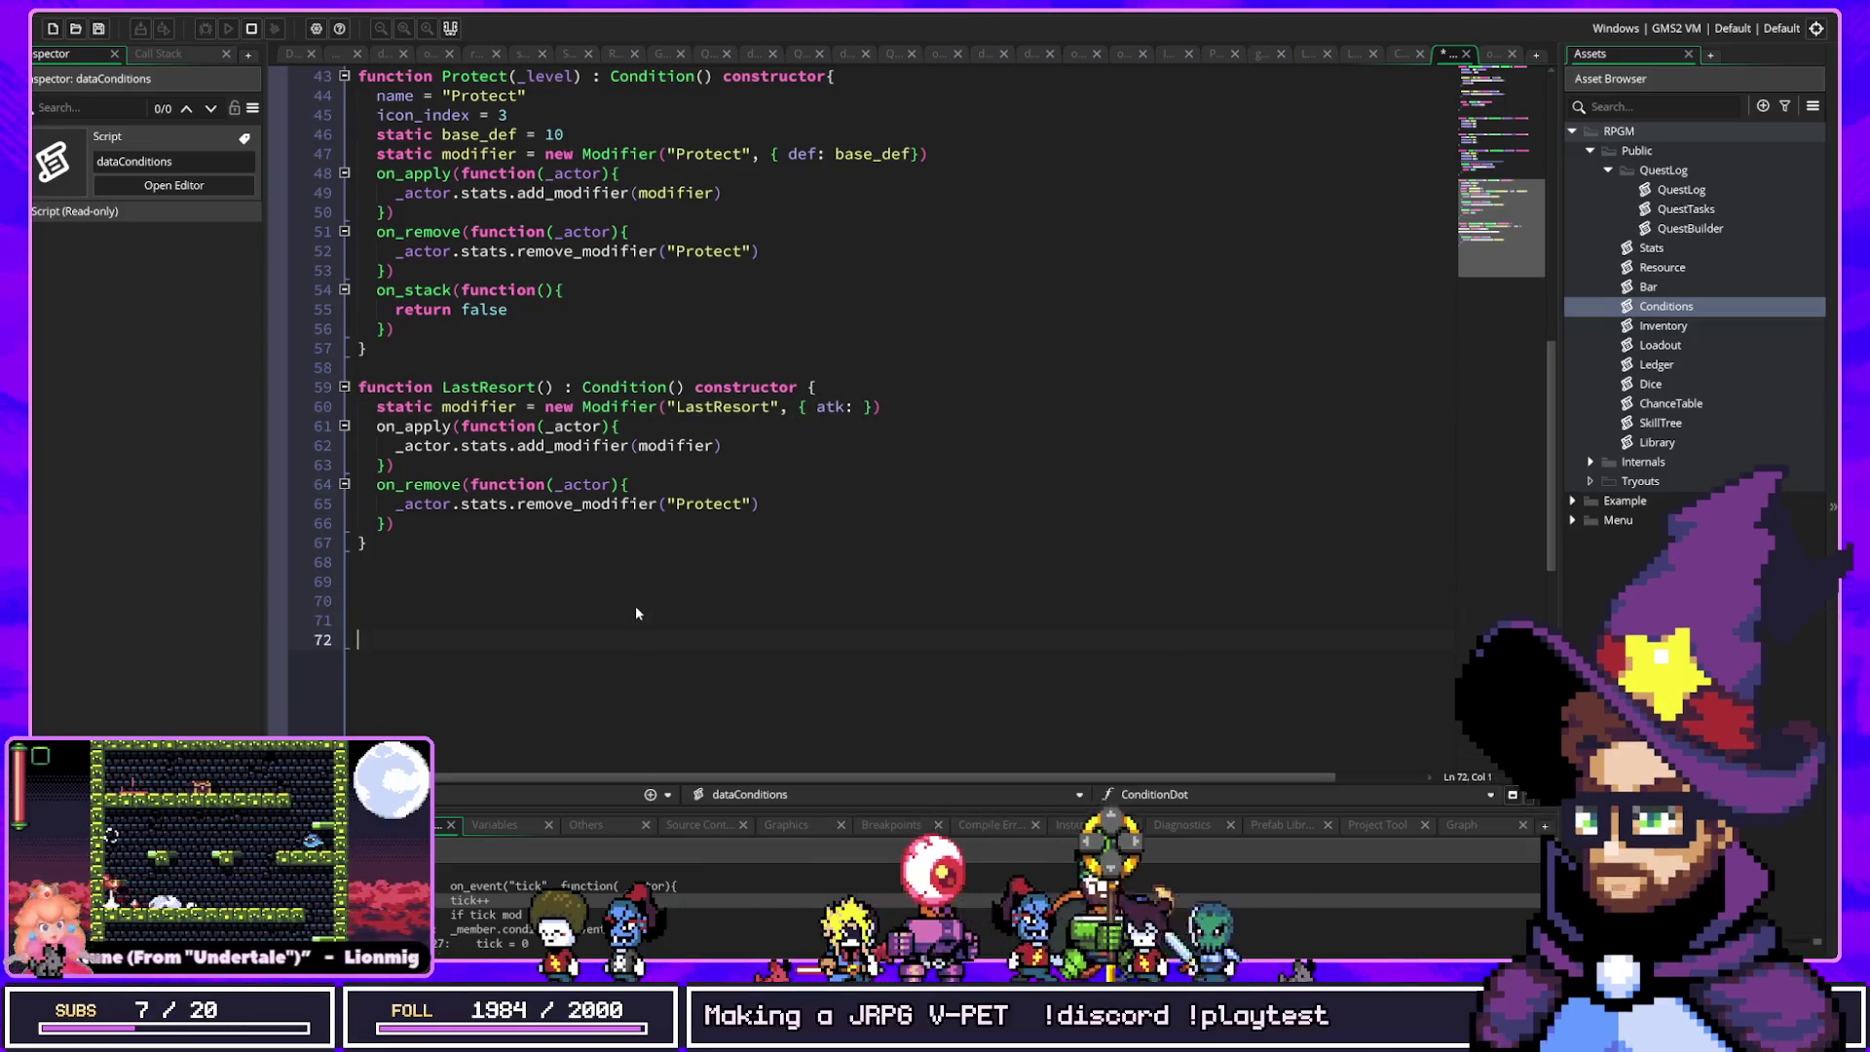
# Step: Draft a signal_subscribe("damage_dealt", function(){ conditons.event() }) block at the script's end
pyautogui.write('signal')
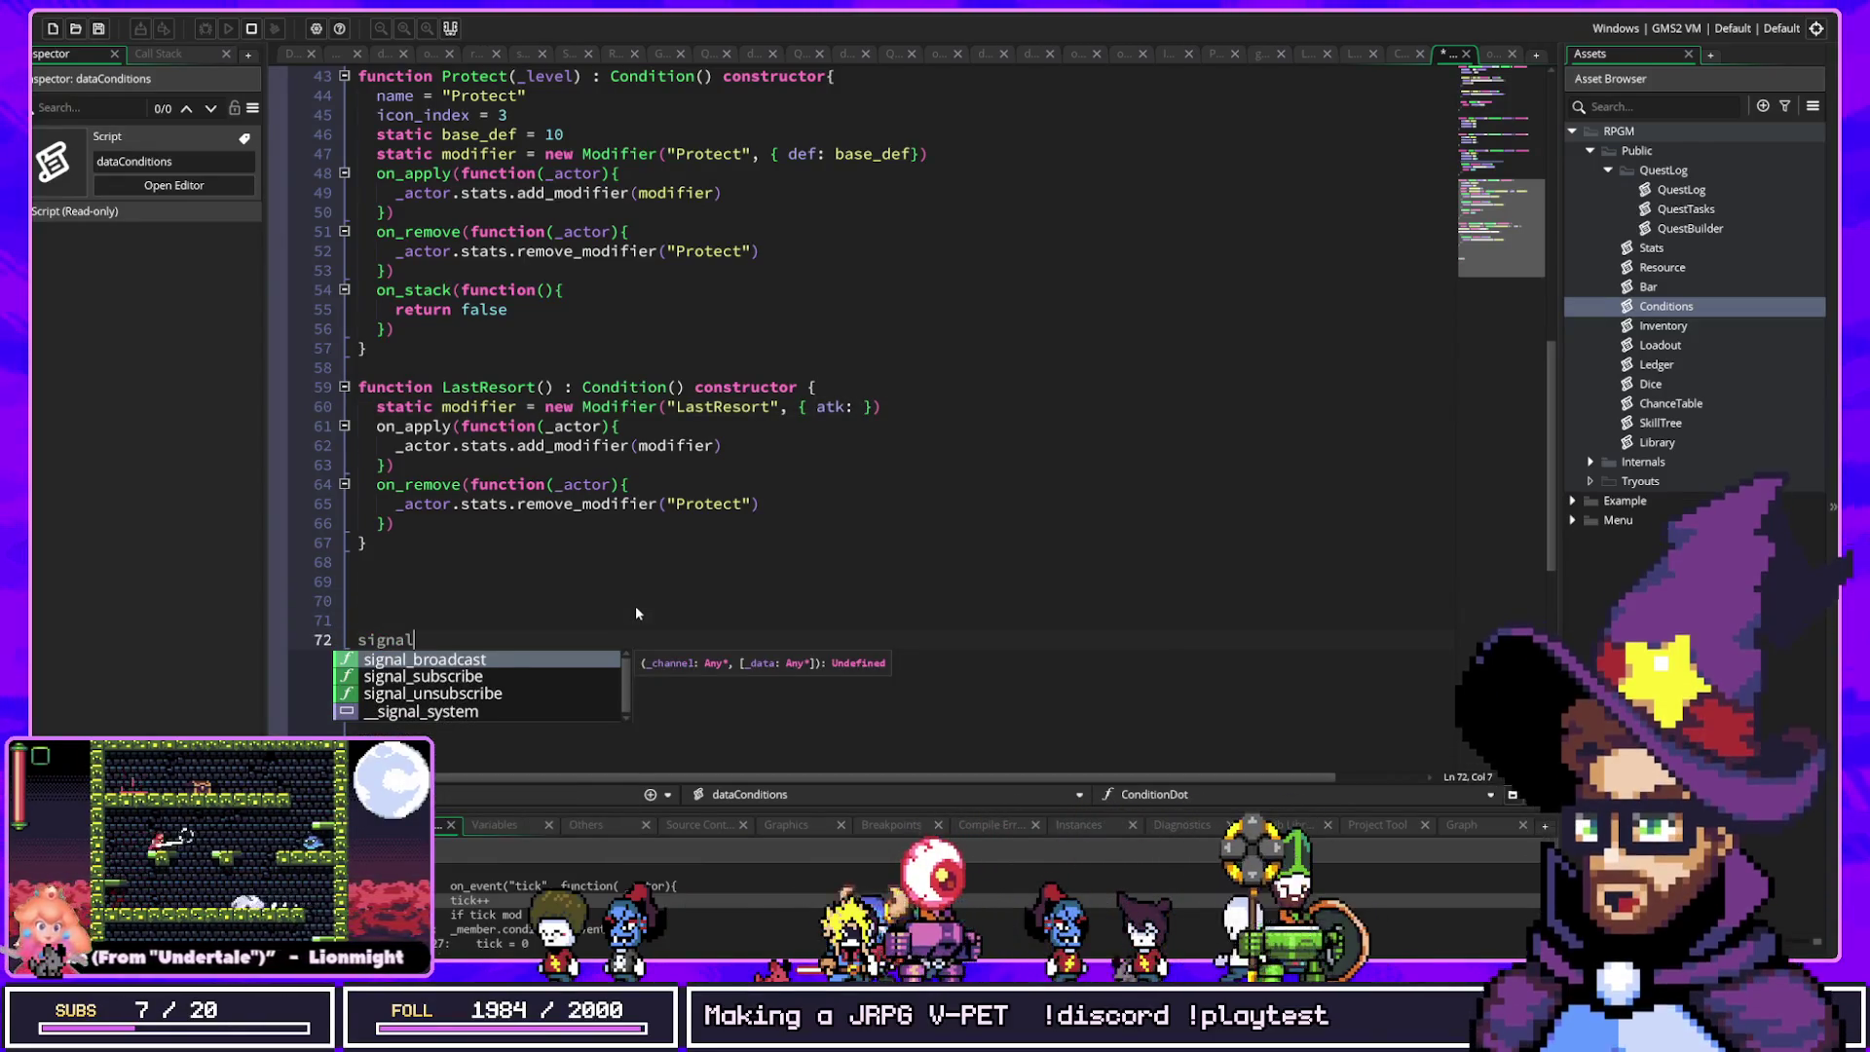
pyautogui.press('Down')
pyautogui.press('Up')
pyautogui.press('Return')
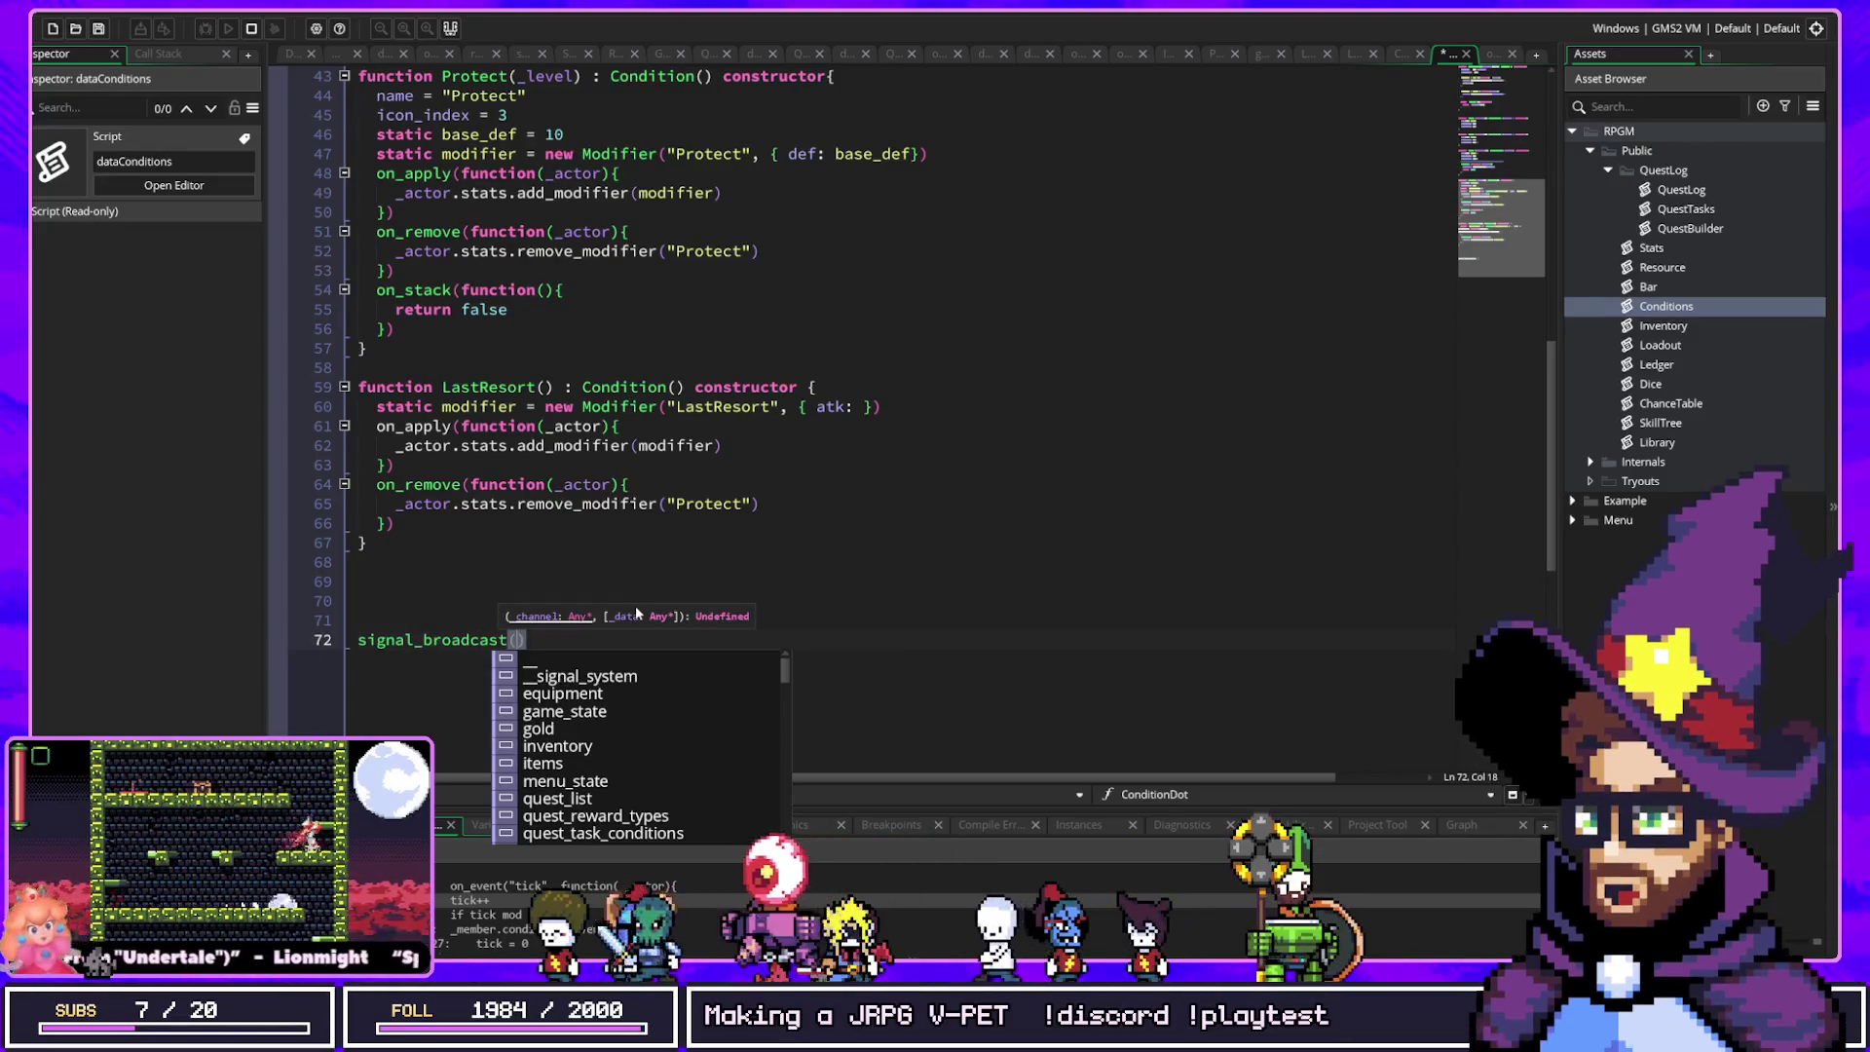
pyautogui.press('Escape')
pyautogui.hotkey('ctrl', 'BackSpace')
pyautogui.hotkey('ctrl', 'BackSpace')
pyautogui.press('BackSpace')
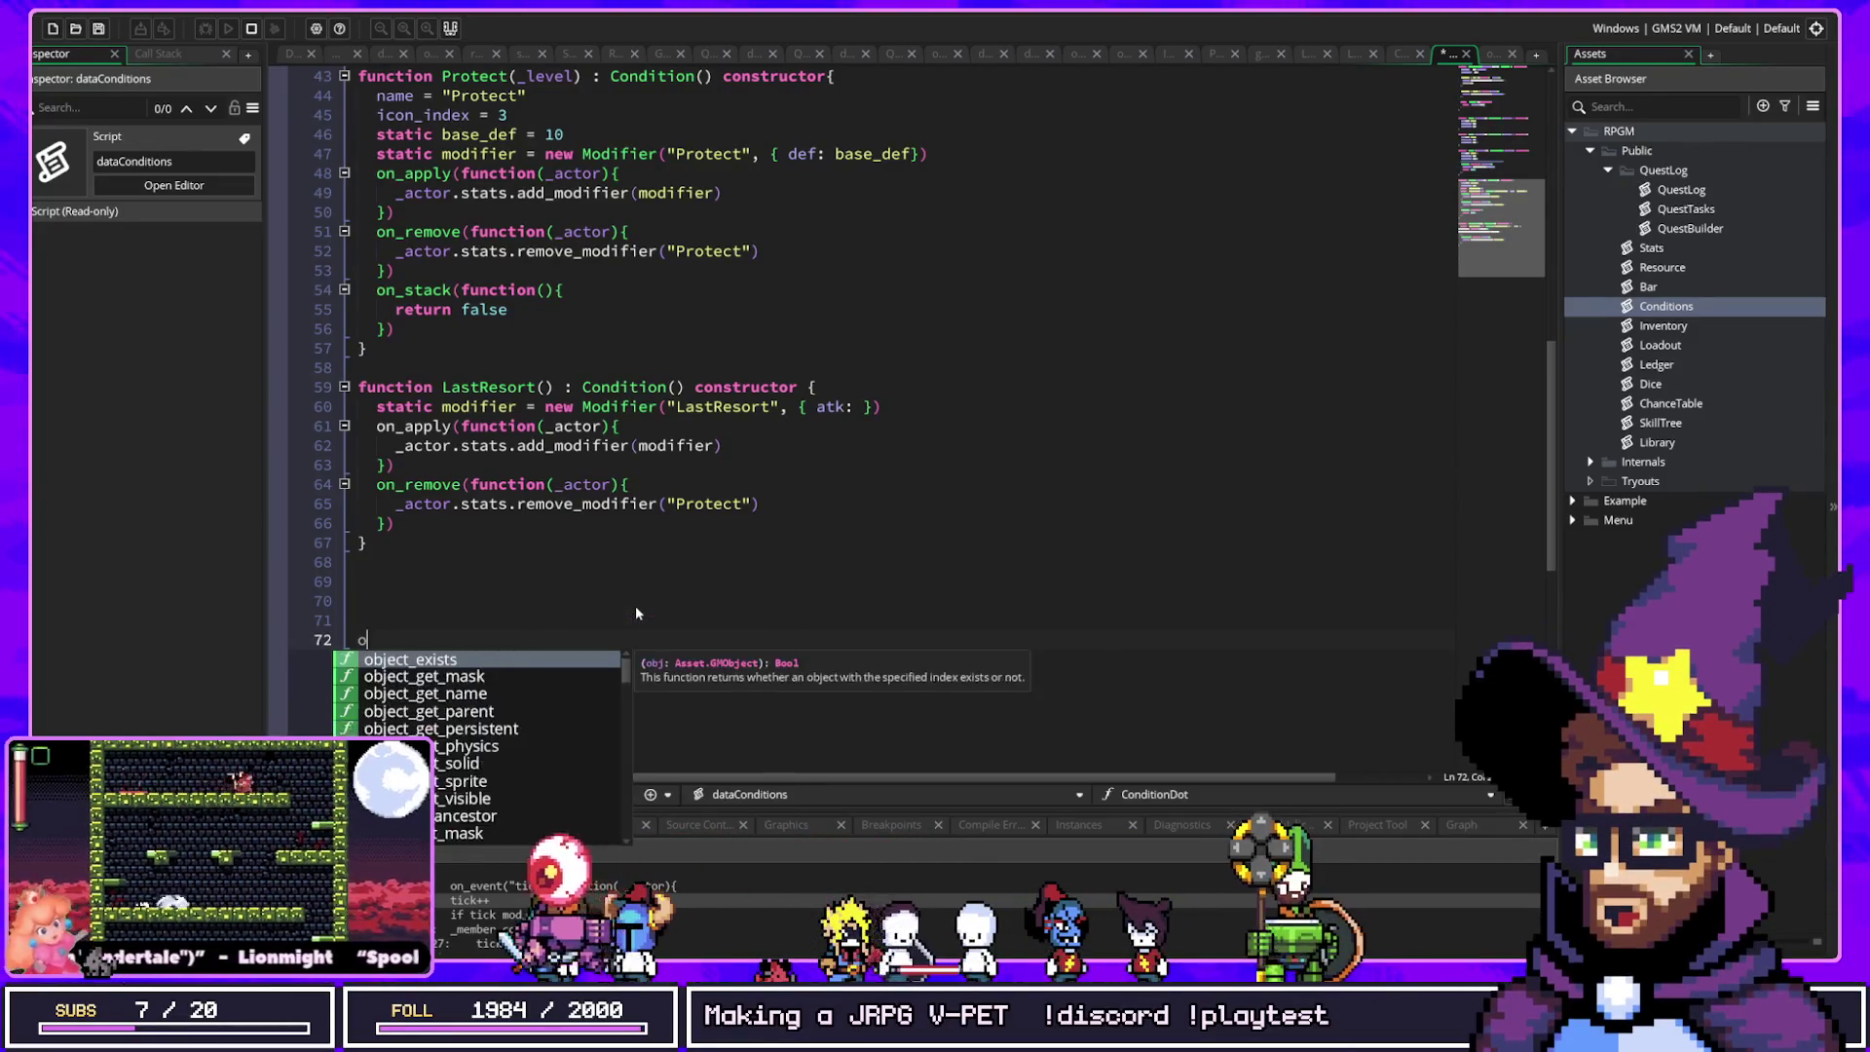
pyautogui.write('sign')
pyautogui.write('_sub')
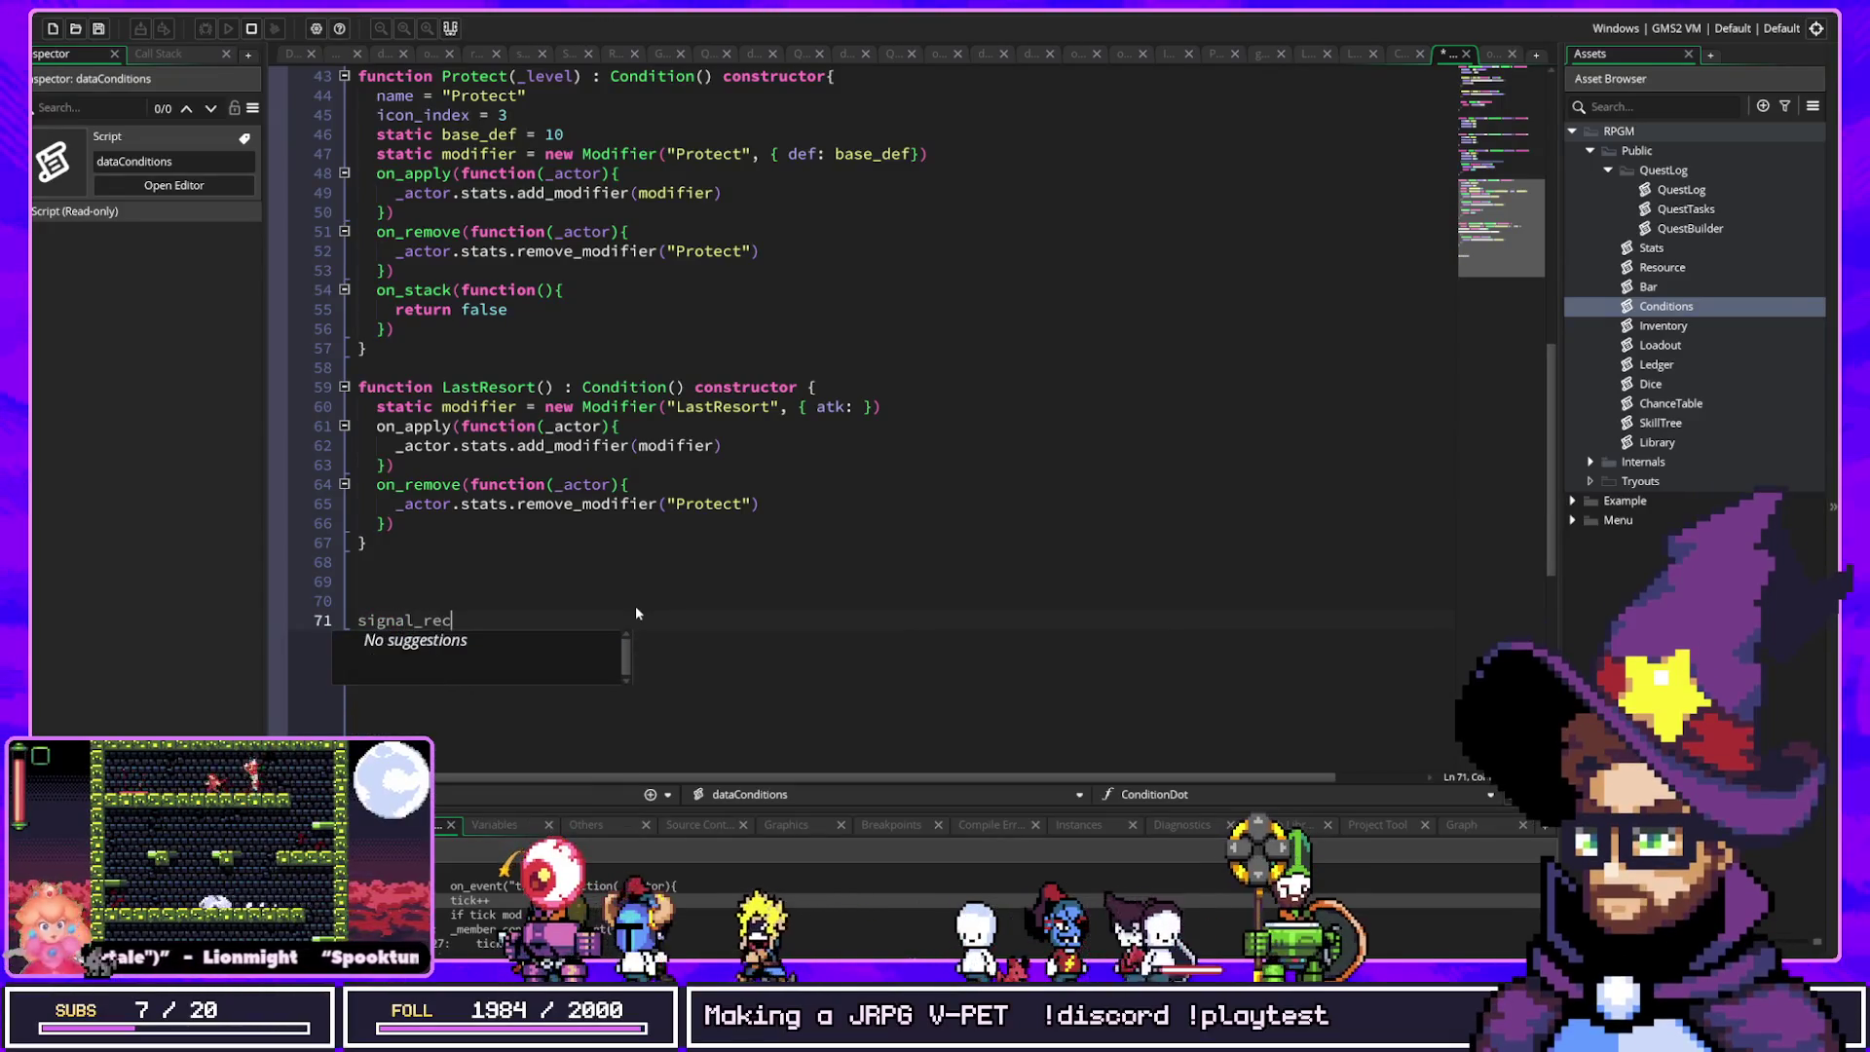
pyautogui.press('Return')
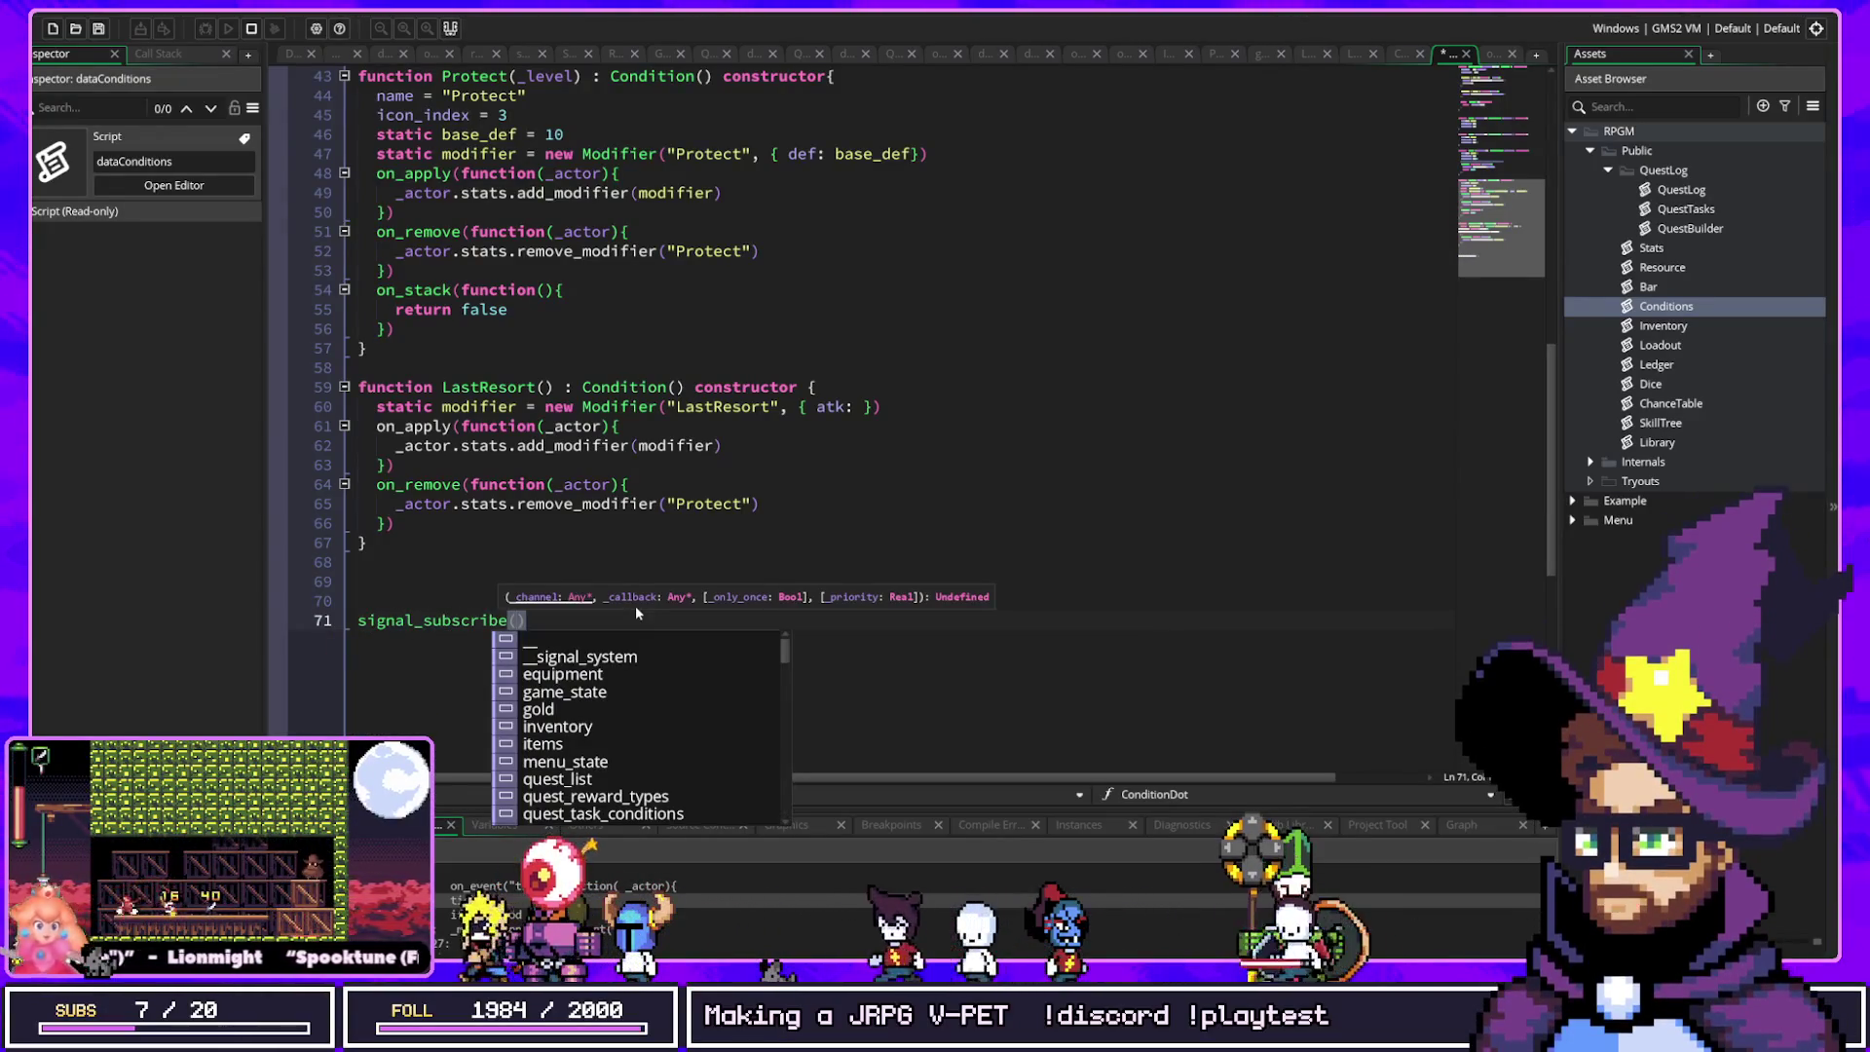
pyautogui.write('"damage_dealt"')
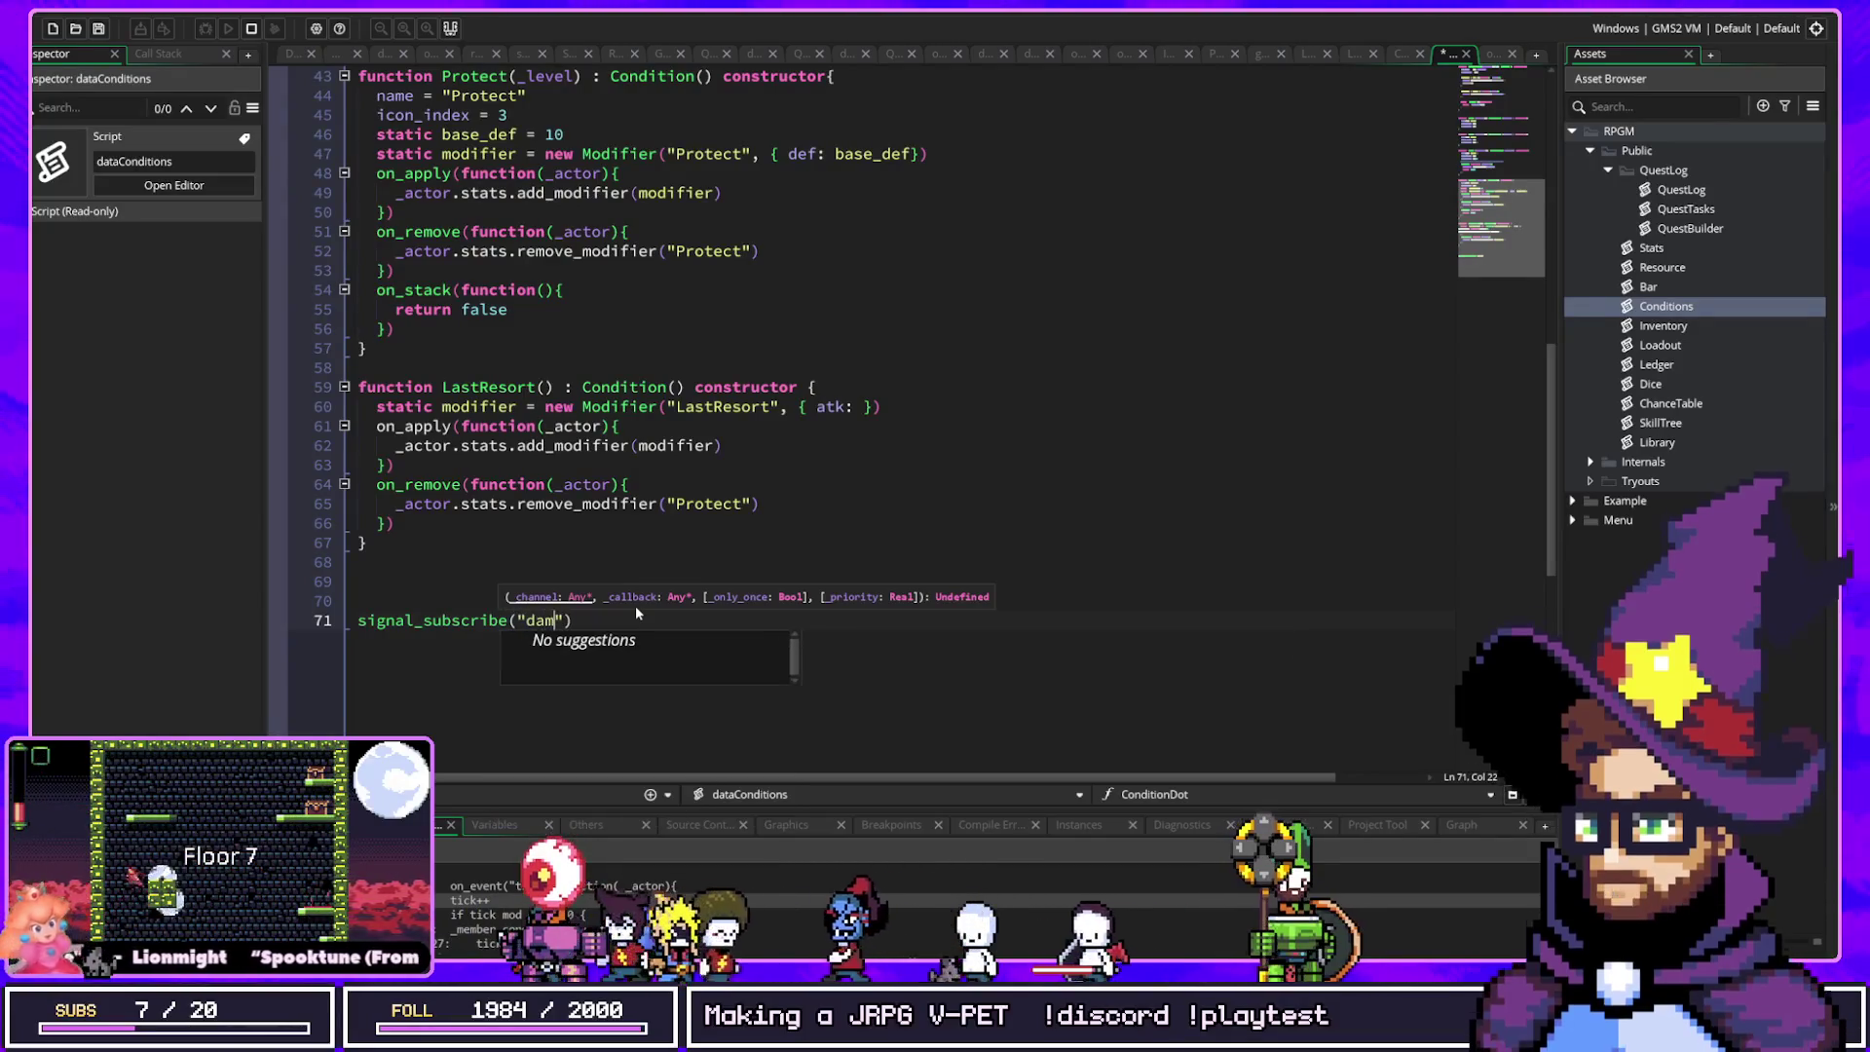
pyautogui.write(', func')
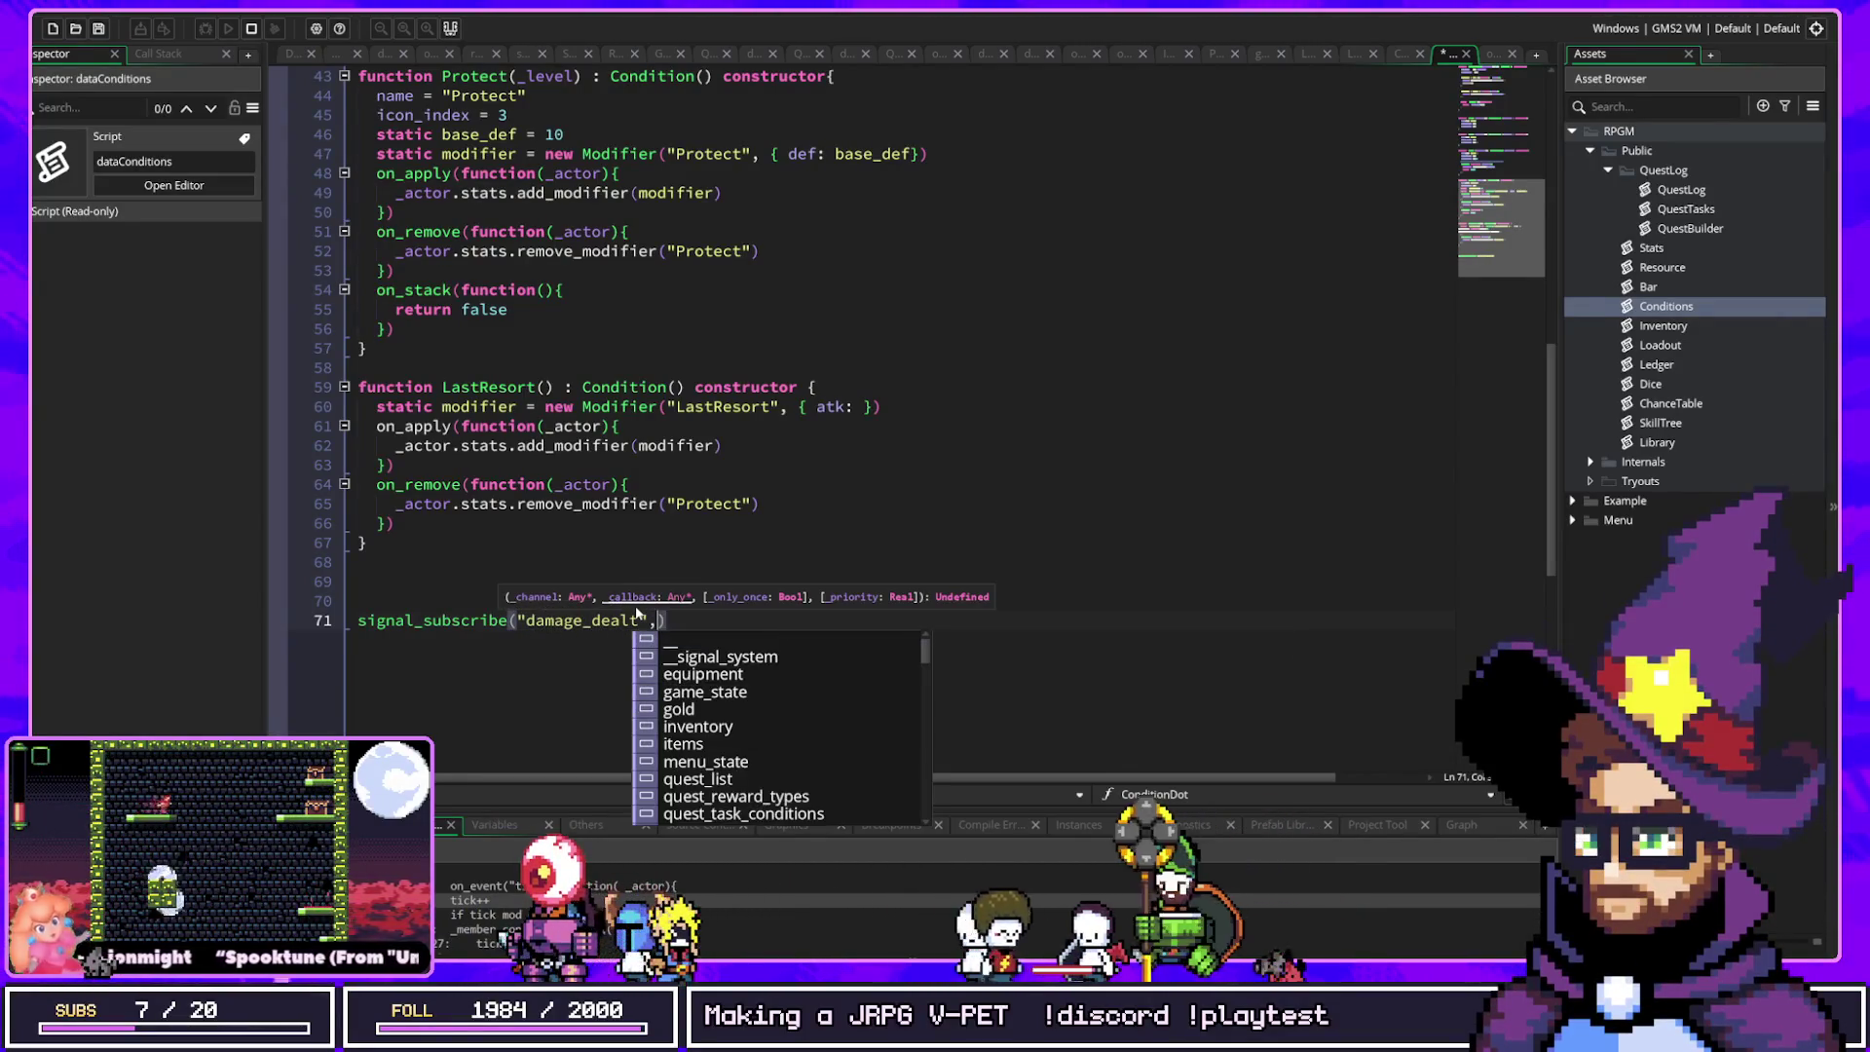
pyautogui.press('Return')
pyautogui.write('(')
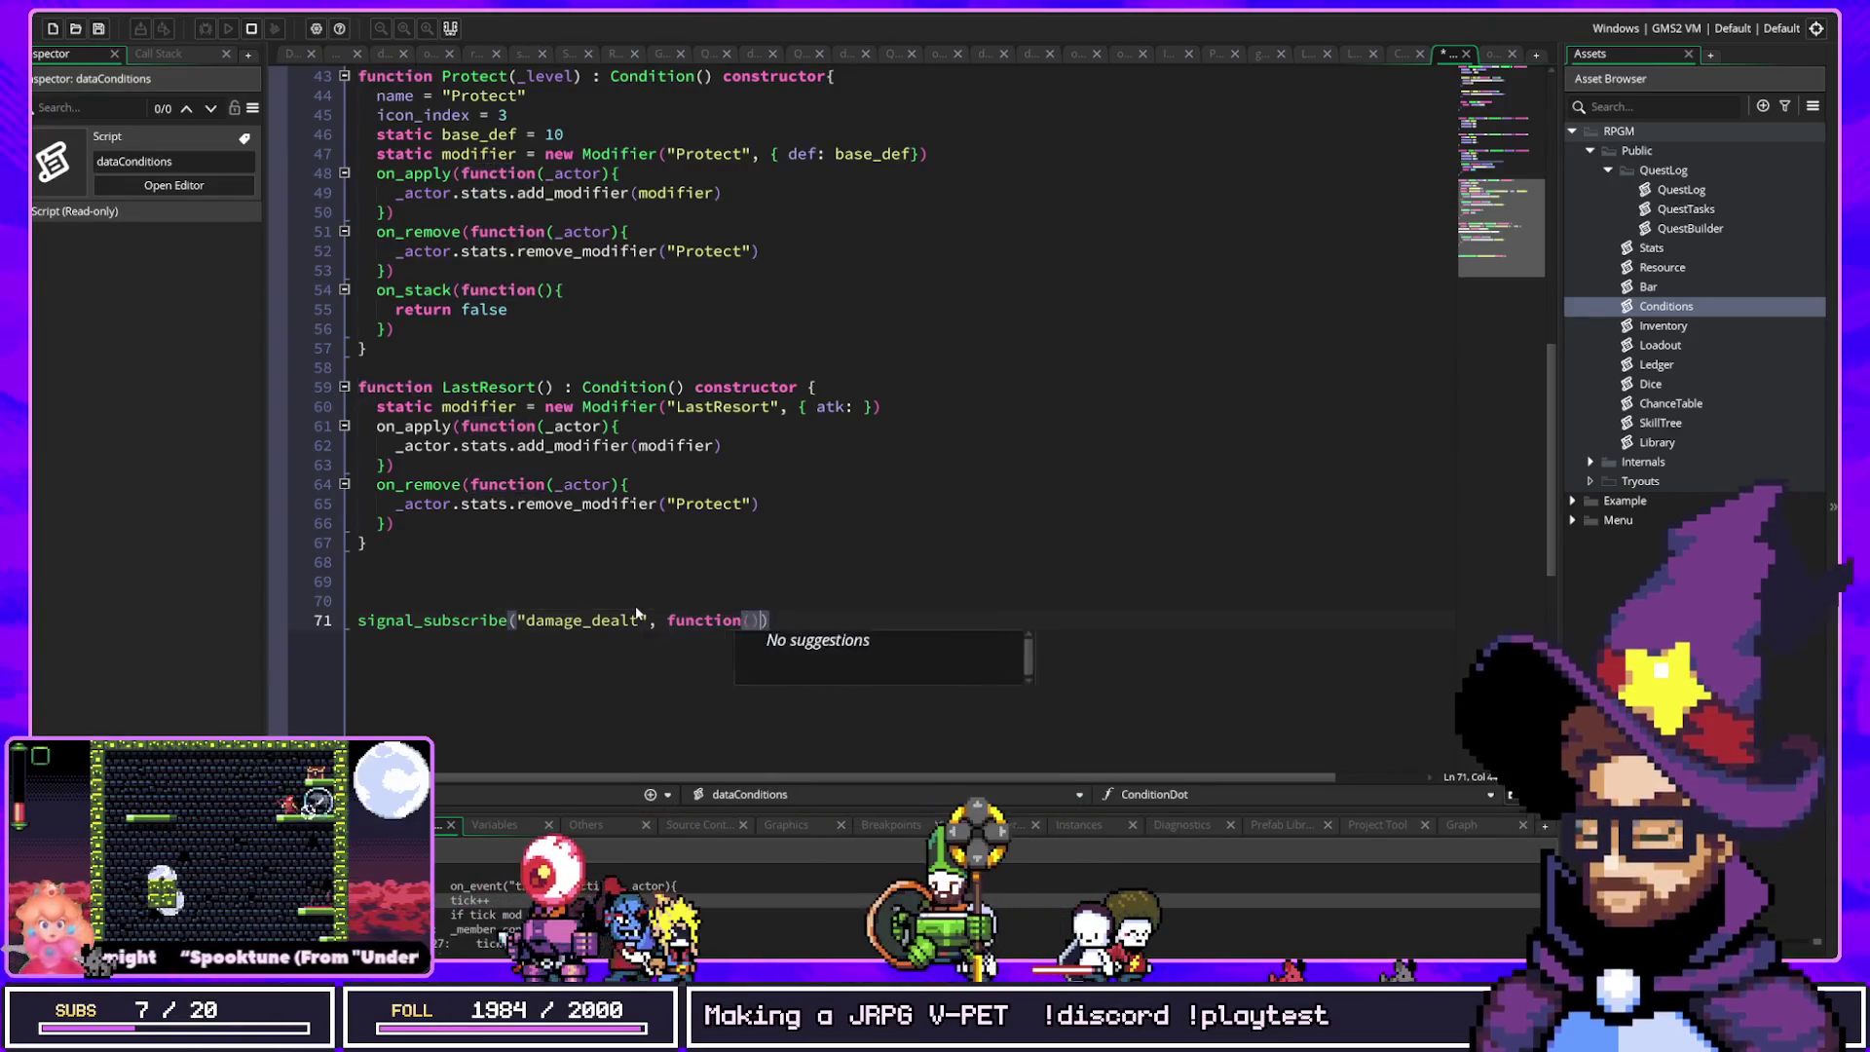
pyautogui.write('){')
pyautogui.press('Return')
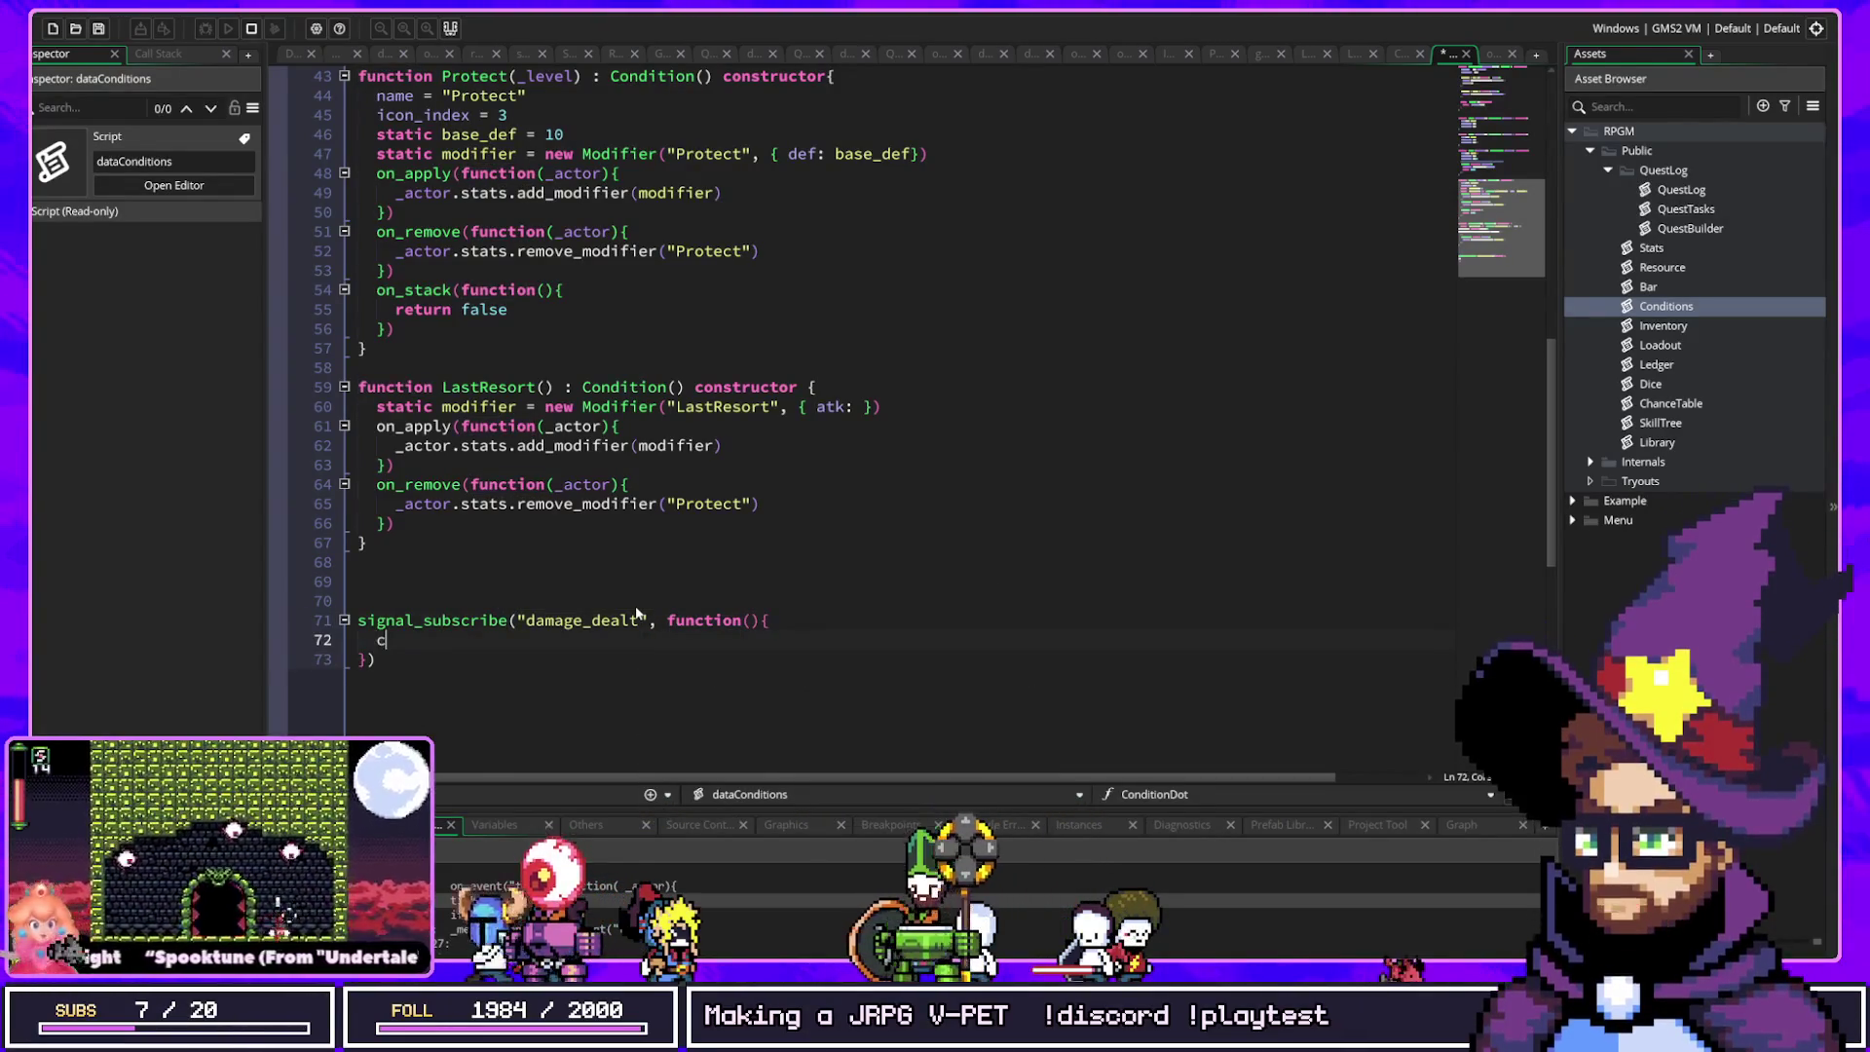
pyautogui.write('conditons.event()')
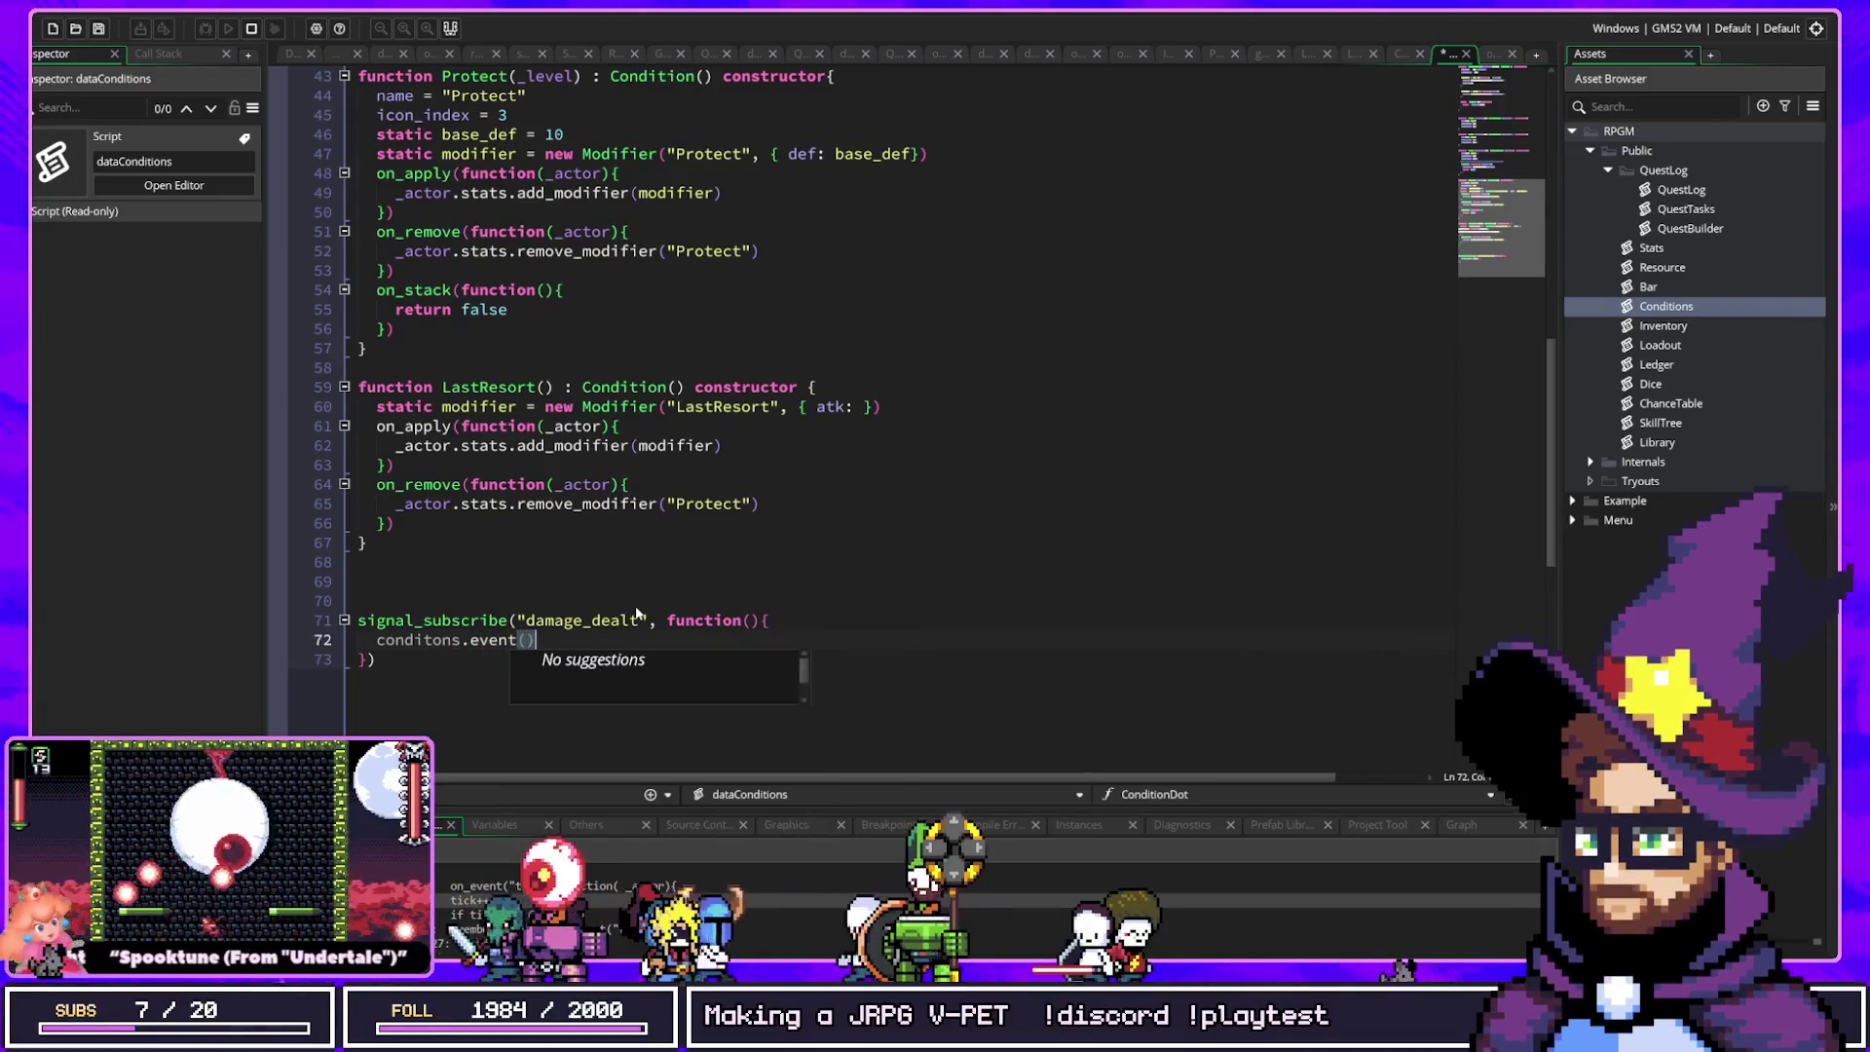
pyautogui.press('Left')
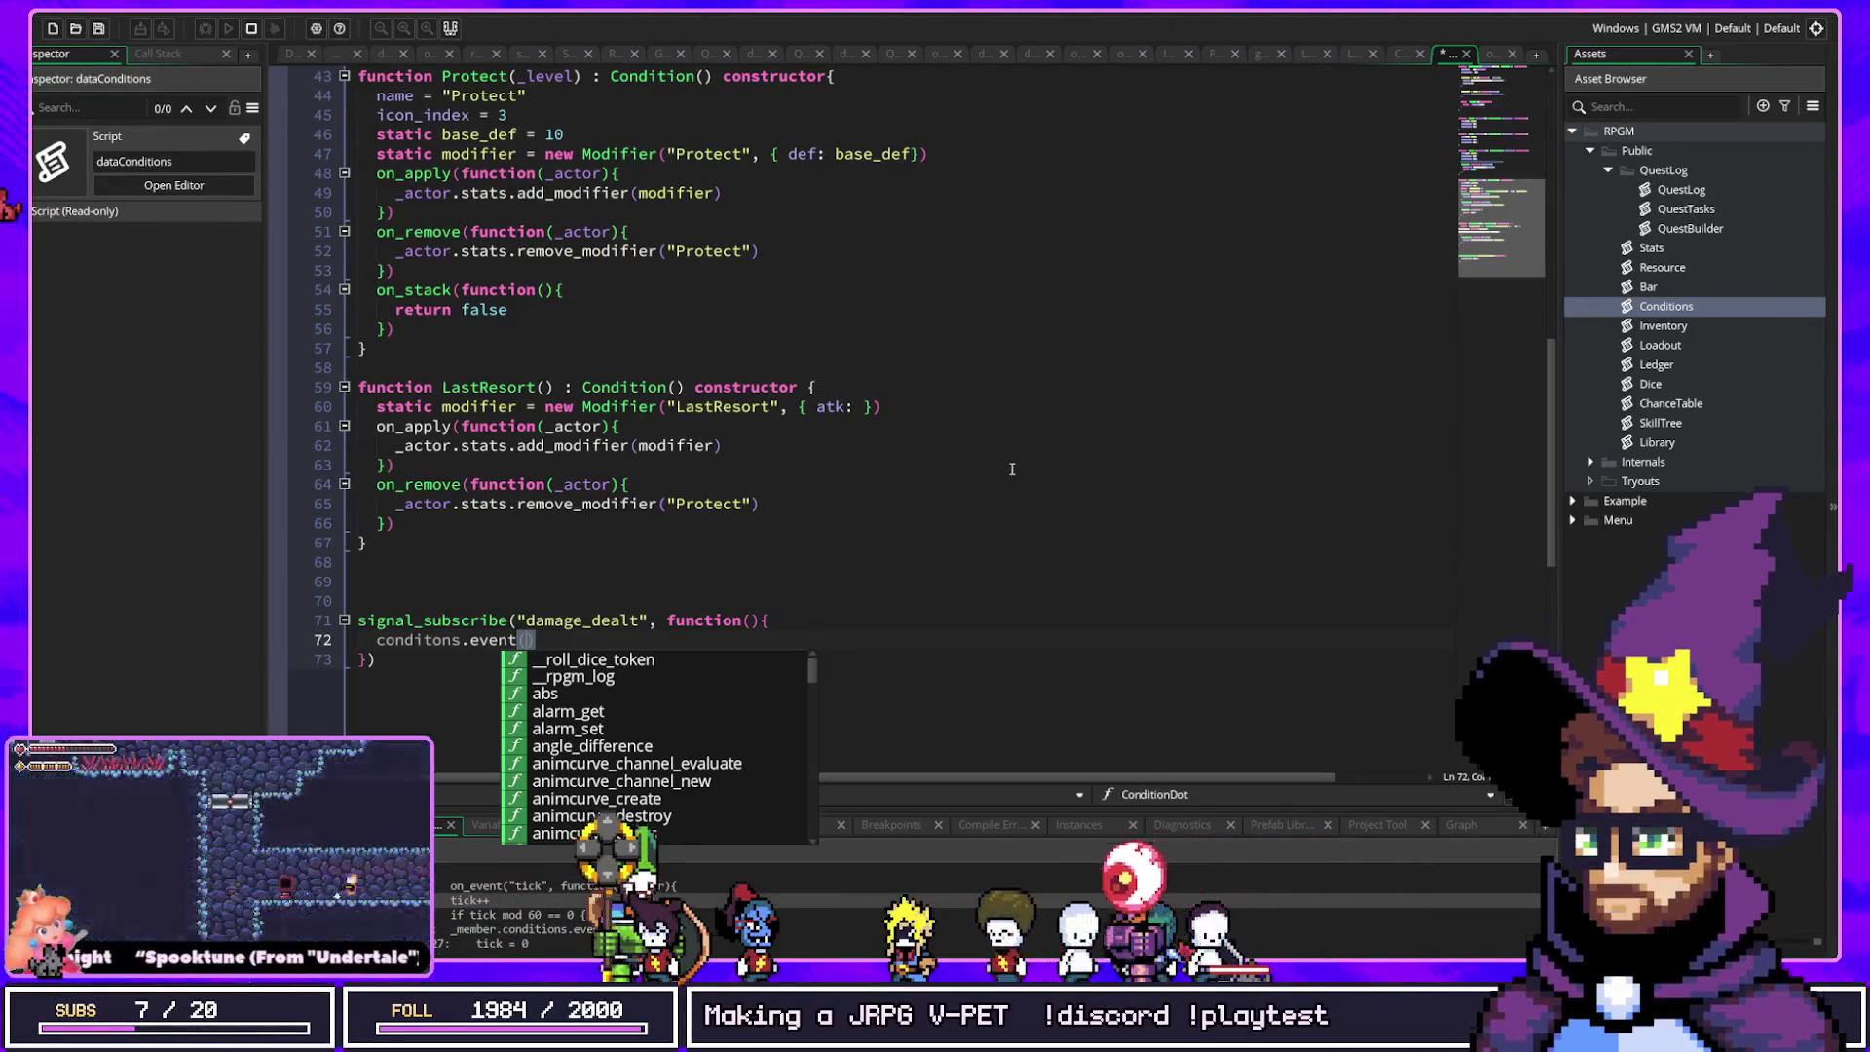
pyautogui.click(858, 584)
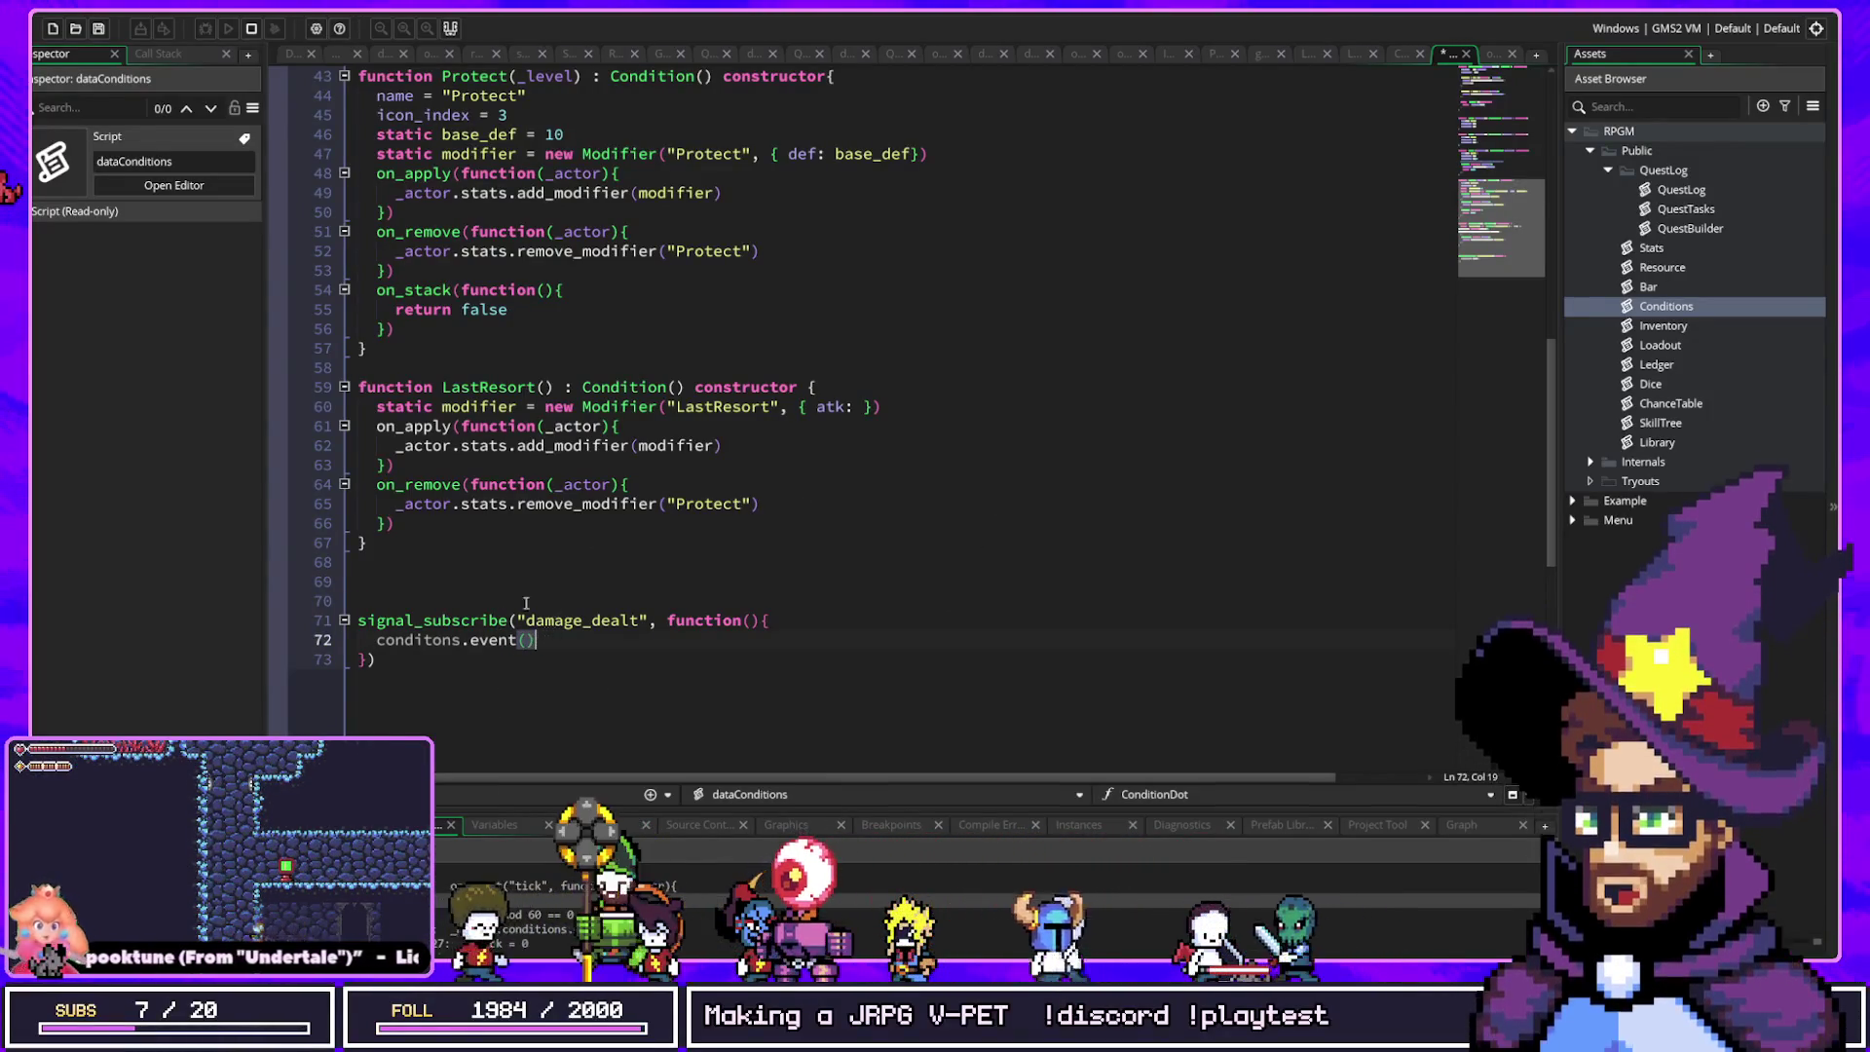
# Step: Select the whole damage_dealt subscription block and delete it
pyautogui.moveTo(359, 600); pyautogui.dragTo(714, 620)
pyautogui.moveTo(360, 640); pyautogui.dragTo(623, 643)
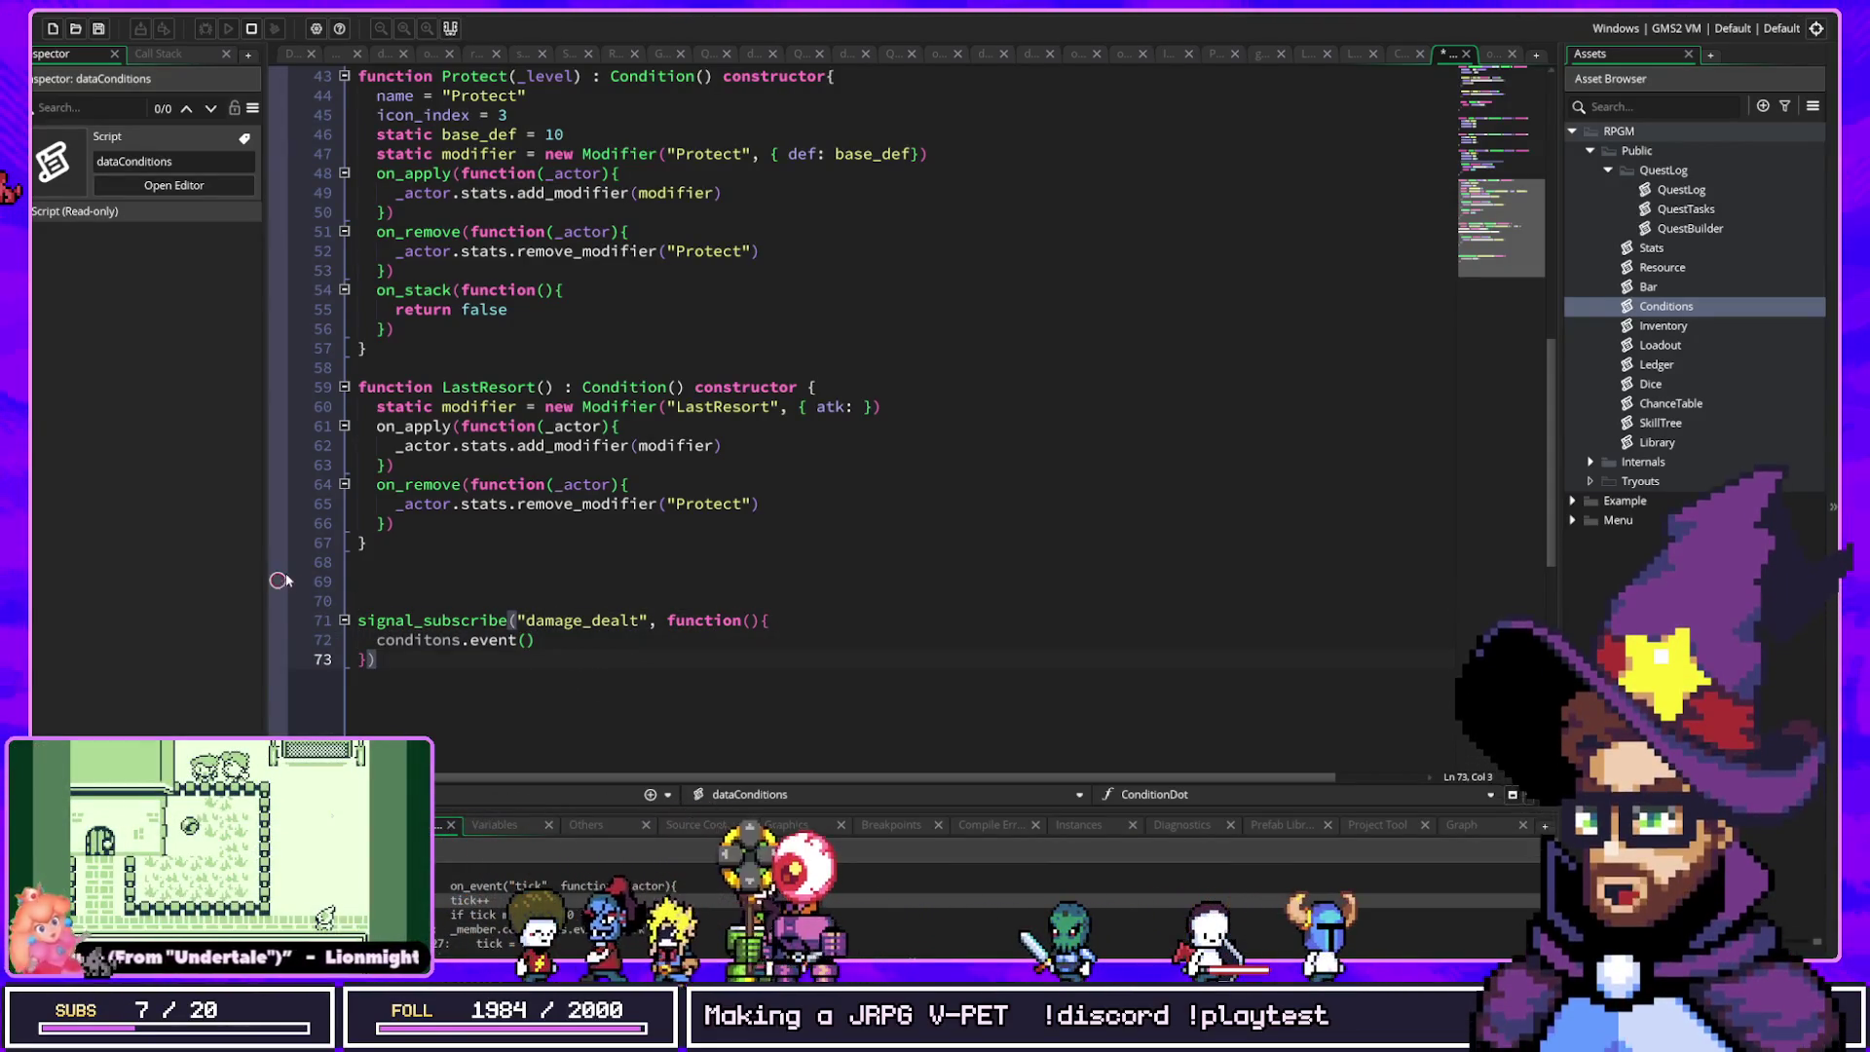
pyautogui.moveTo(358, 581); pyautogui.dragTo(517, 640)
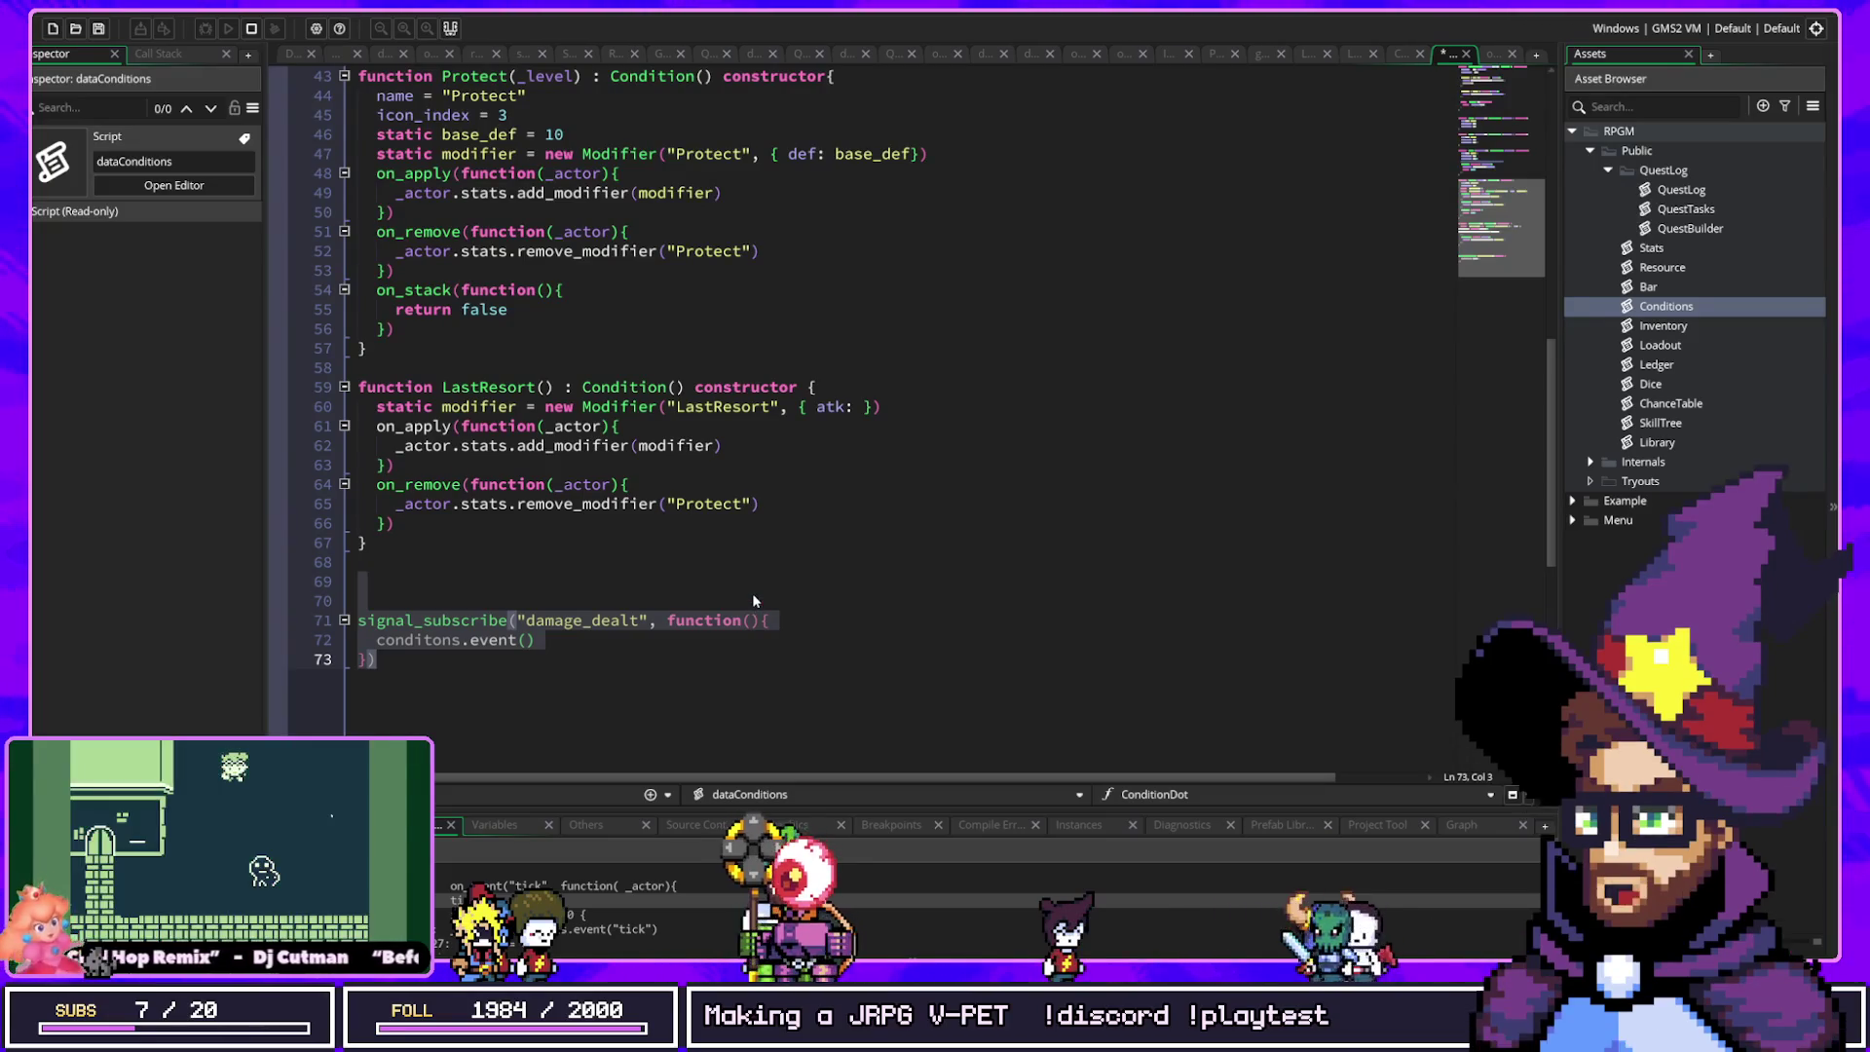
pyautogui.press('BackSpace')
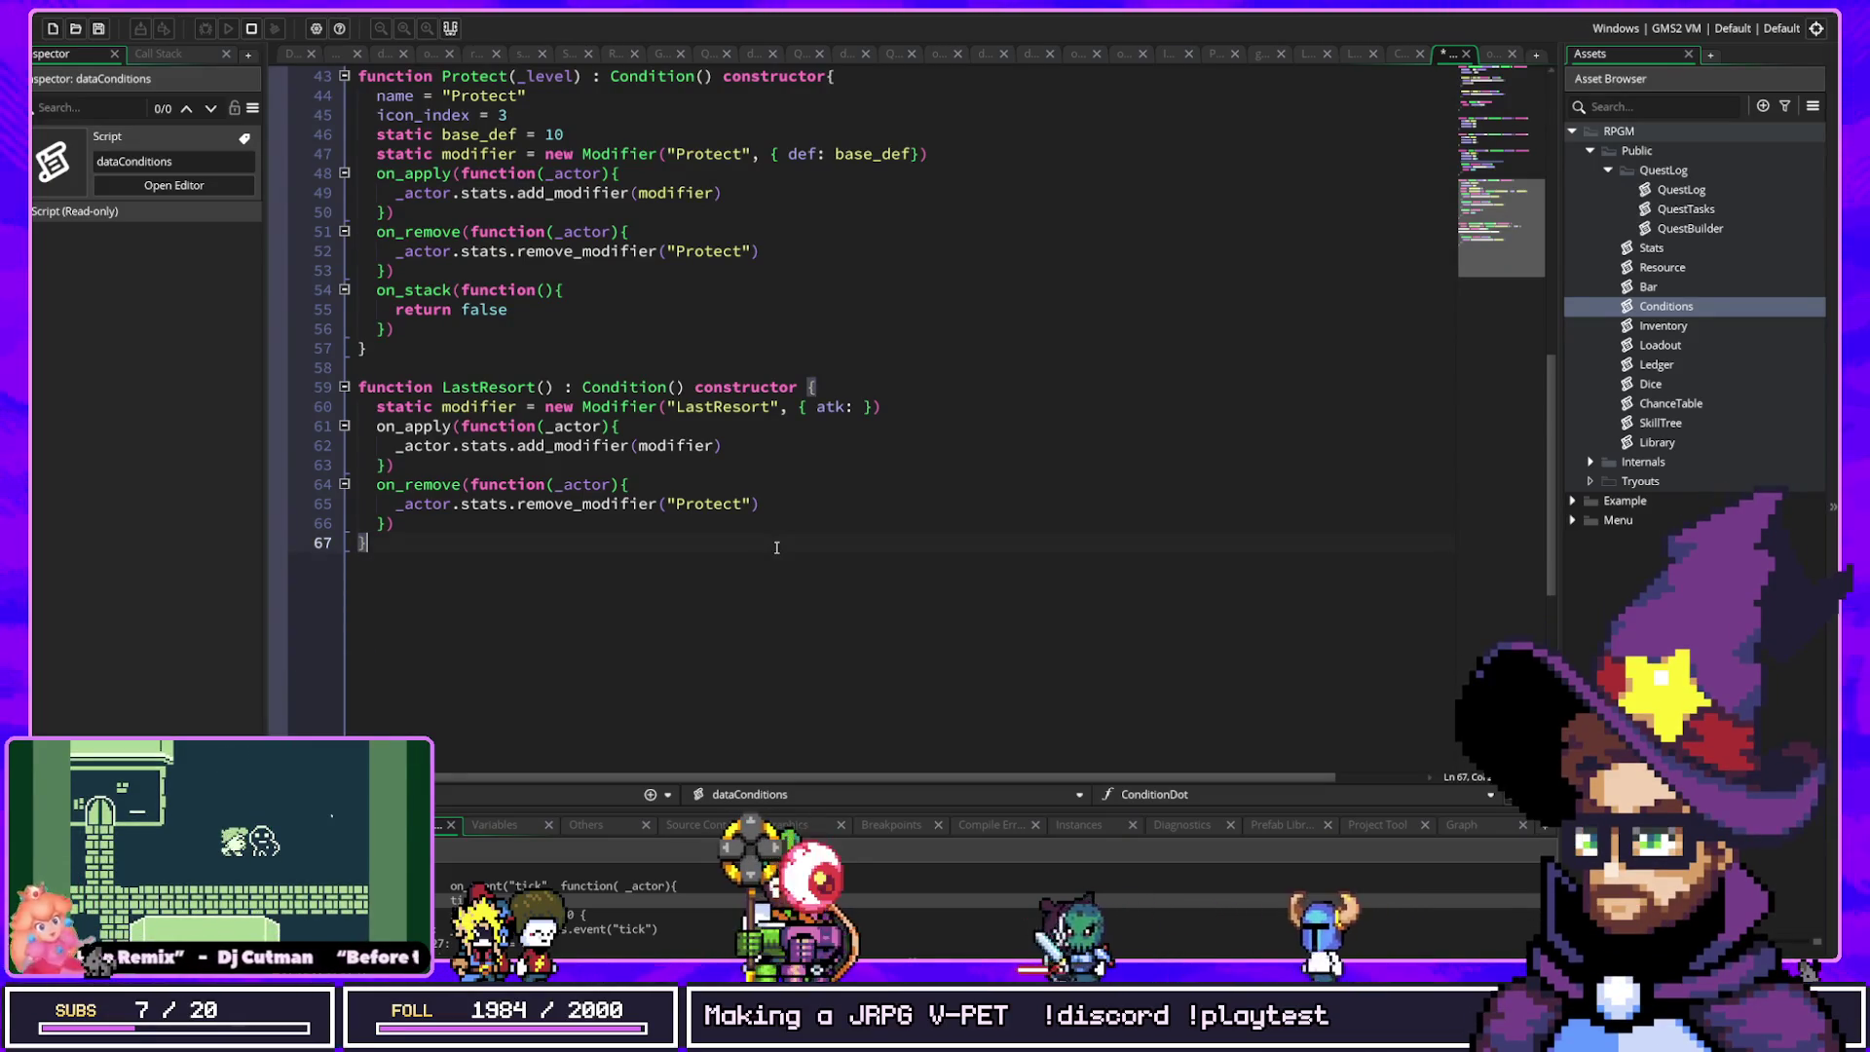
# Step: Rewrite the LastResort modifier's struct on line 60 to { atk: 2 }
pyautogui.press('Up')
pyautogui.press('Up')
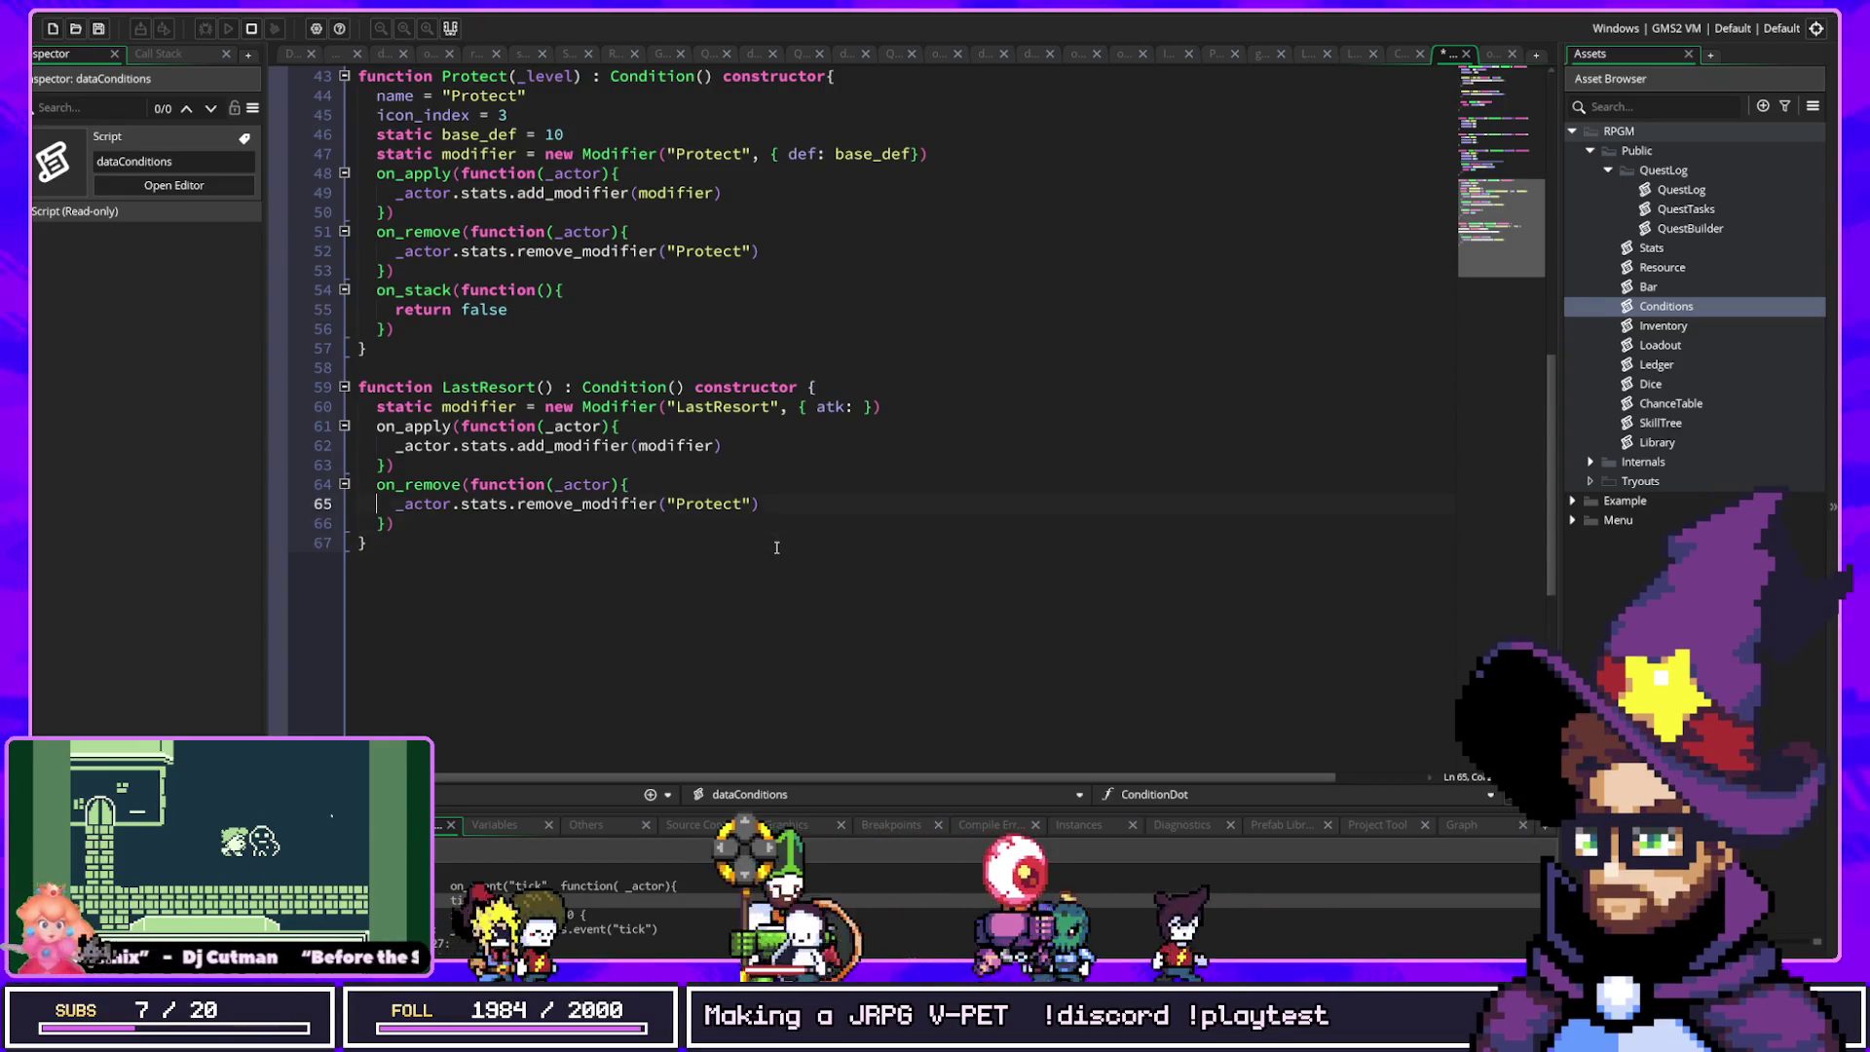
pyautogui.press('Up')
pyautogui.press('Up')
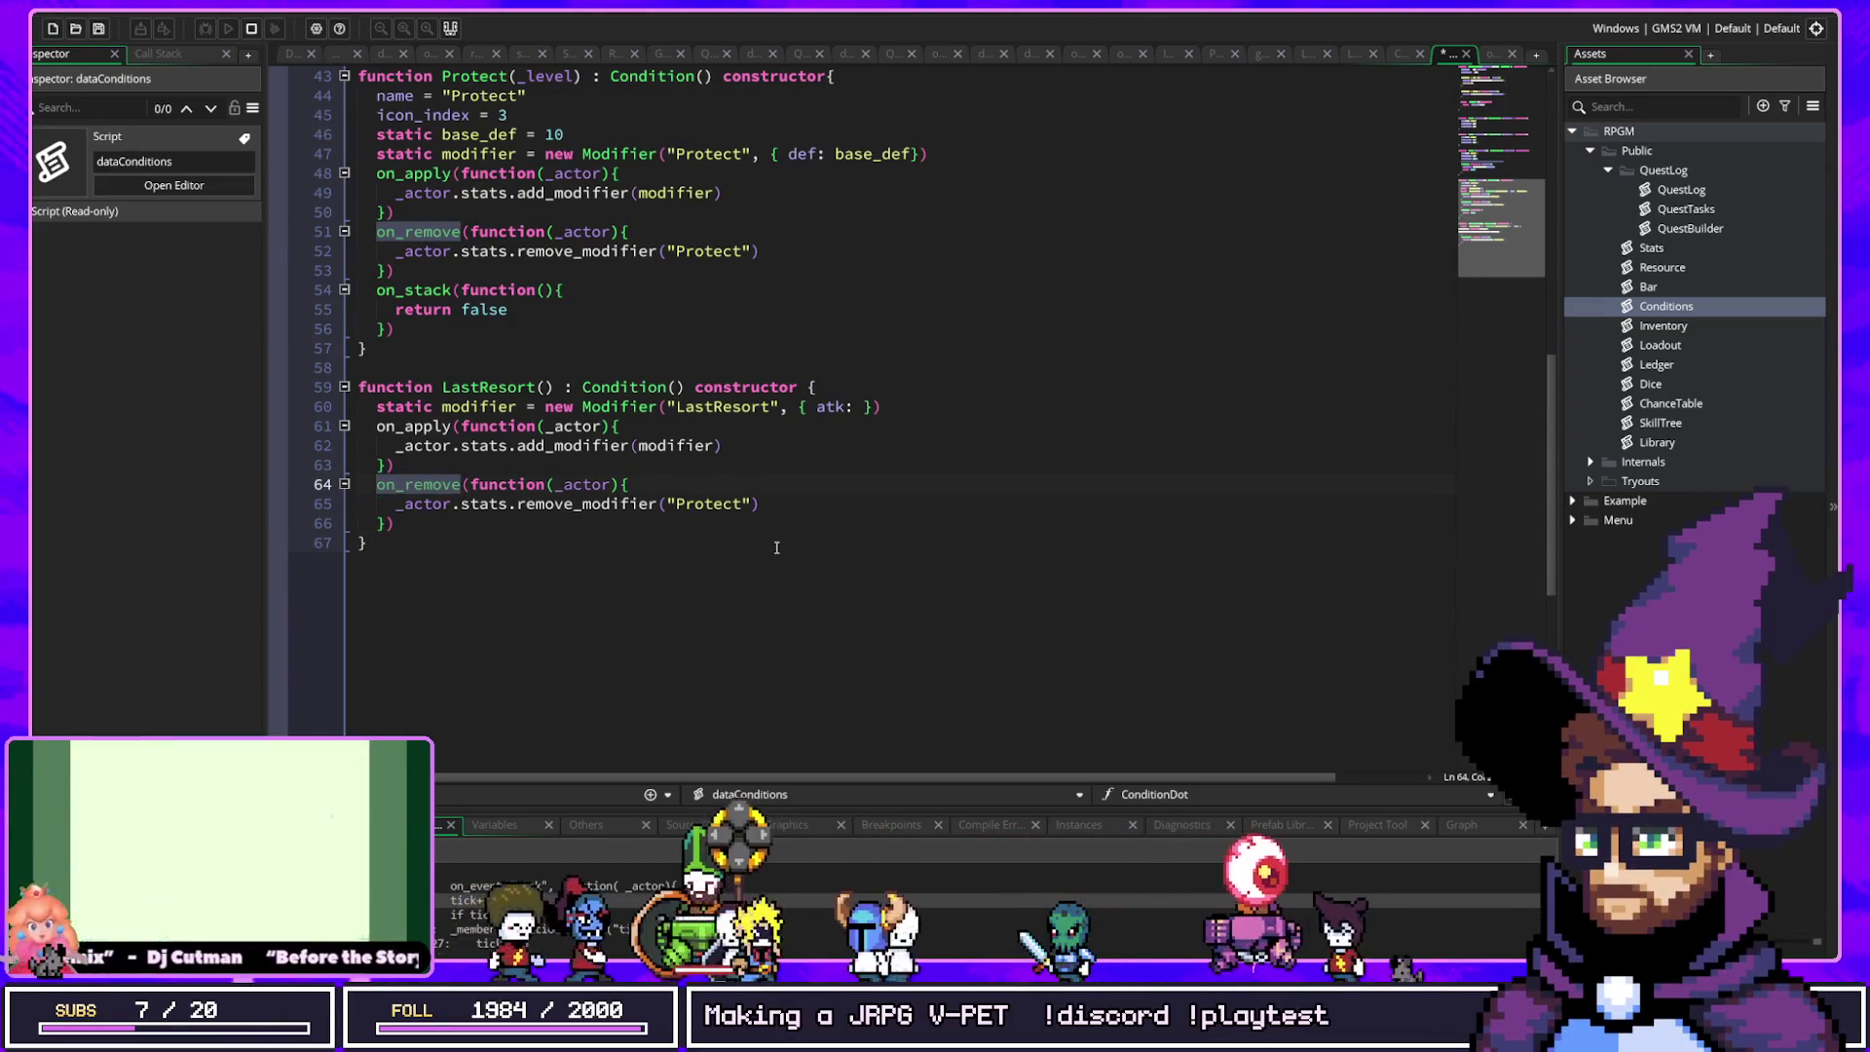
pyautogui.press('Up')
pyautogui.press('Up')
pyautogui.press('Up')
pyautogui.press('End')
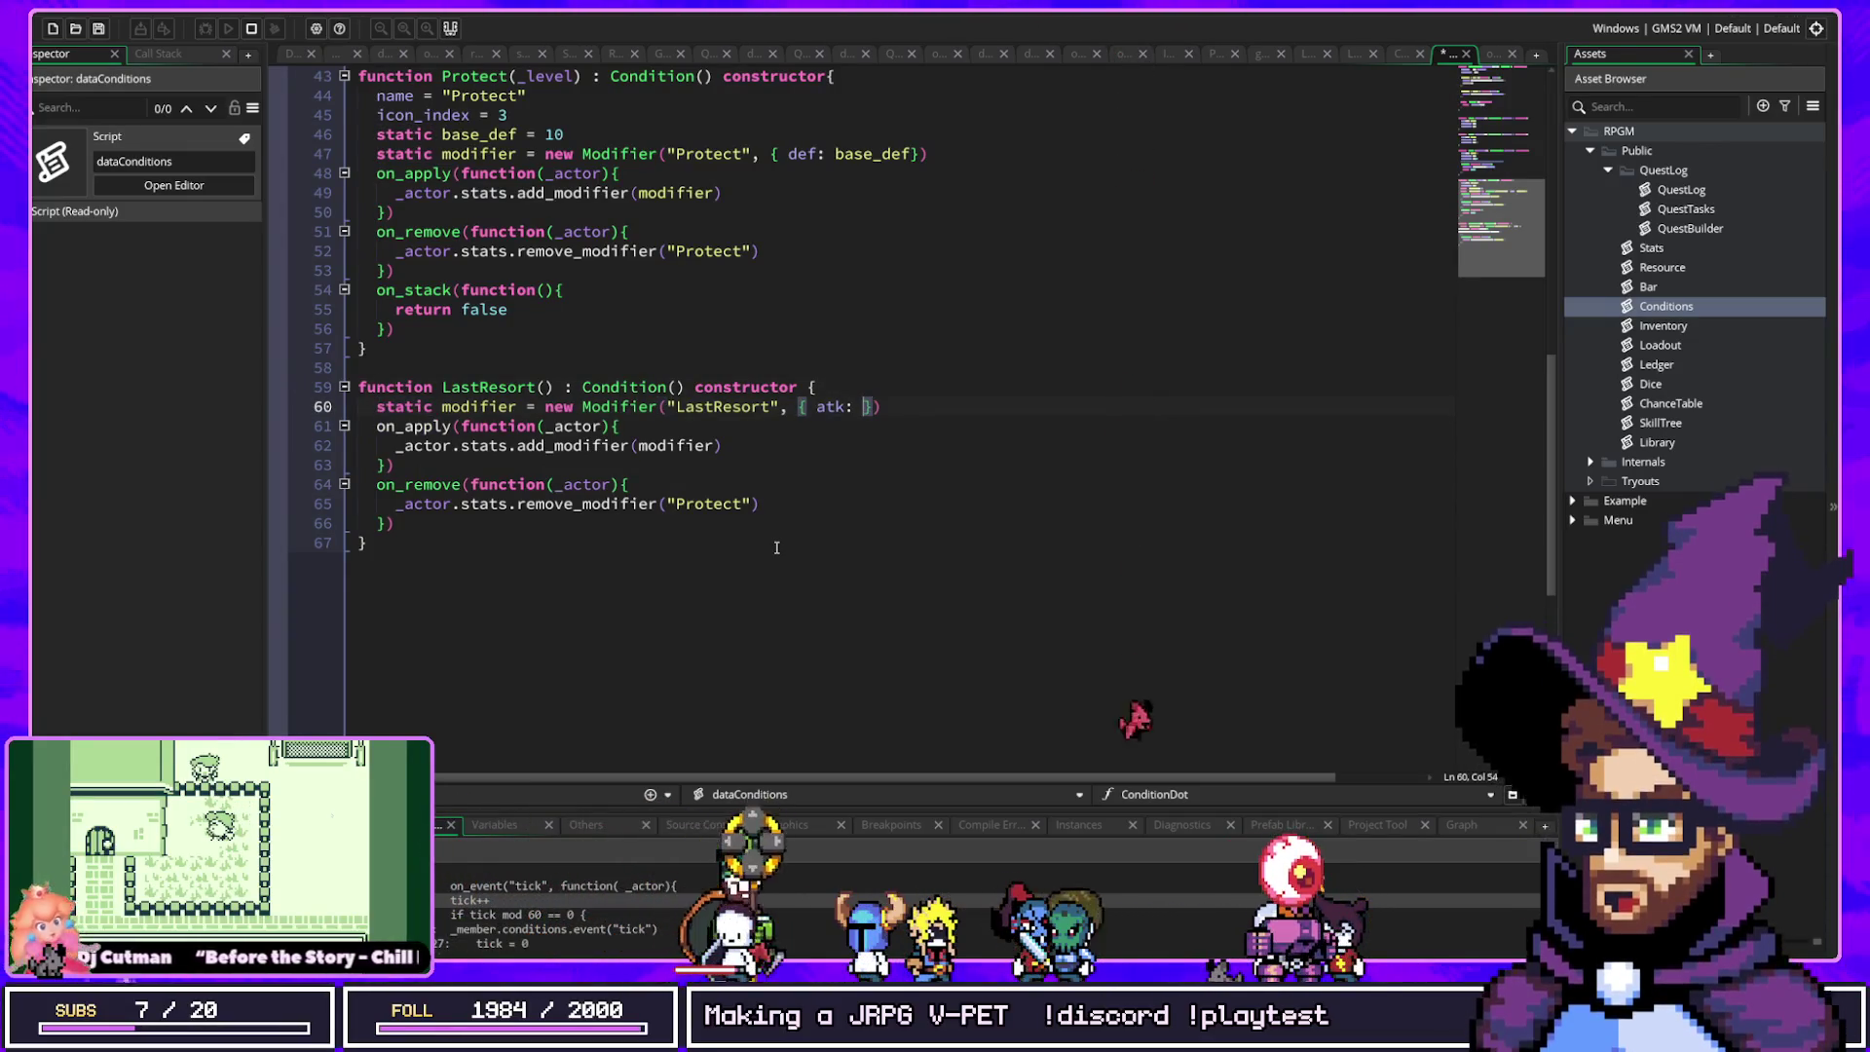
pyautogui.press('BackSpace')
pyautogui.press('BackSpace')
pyautogui.press('BackSpace')
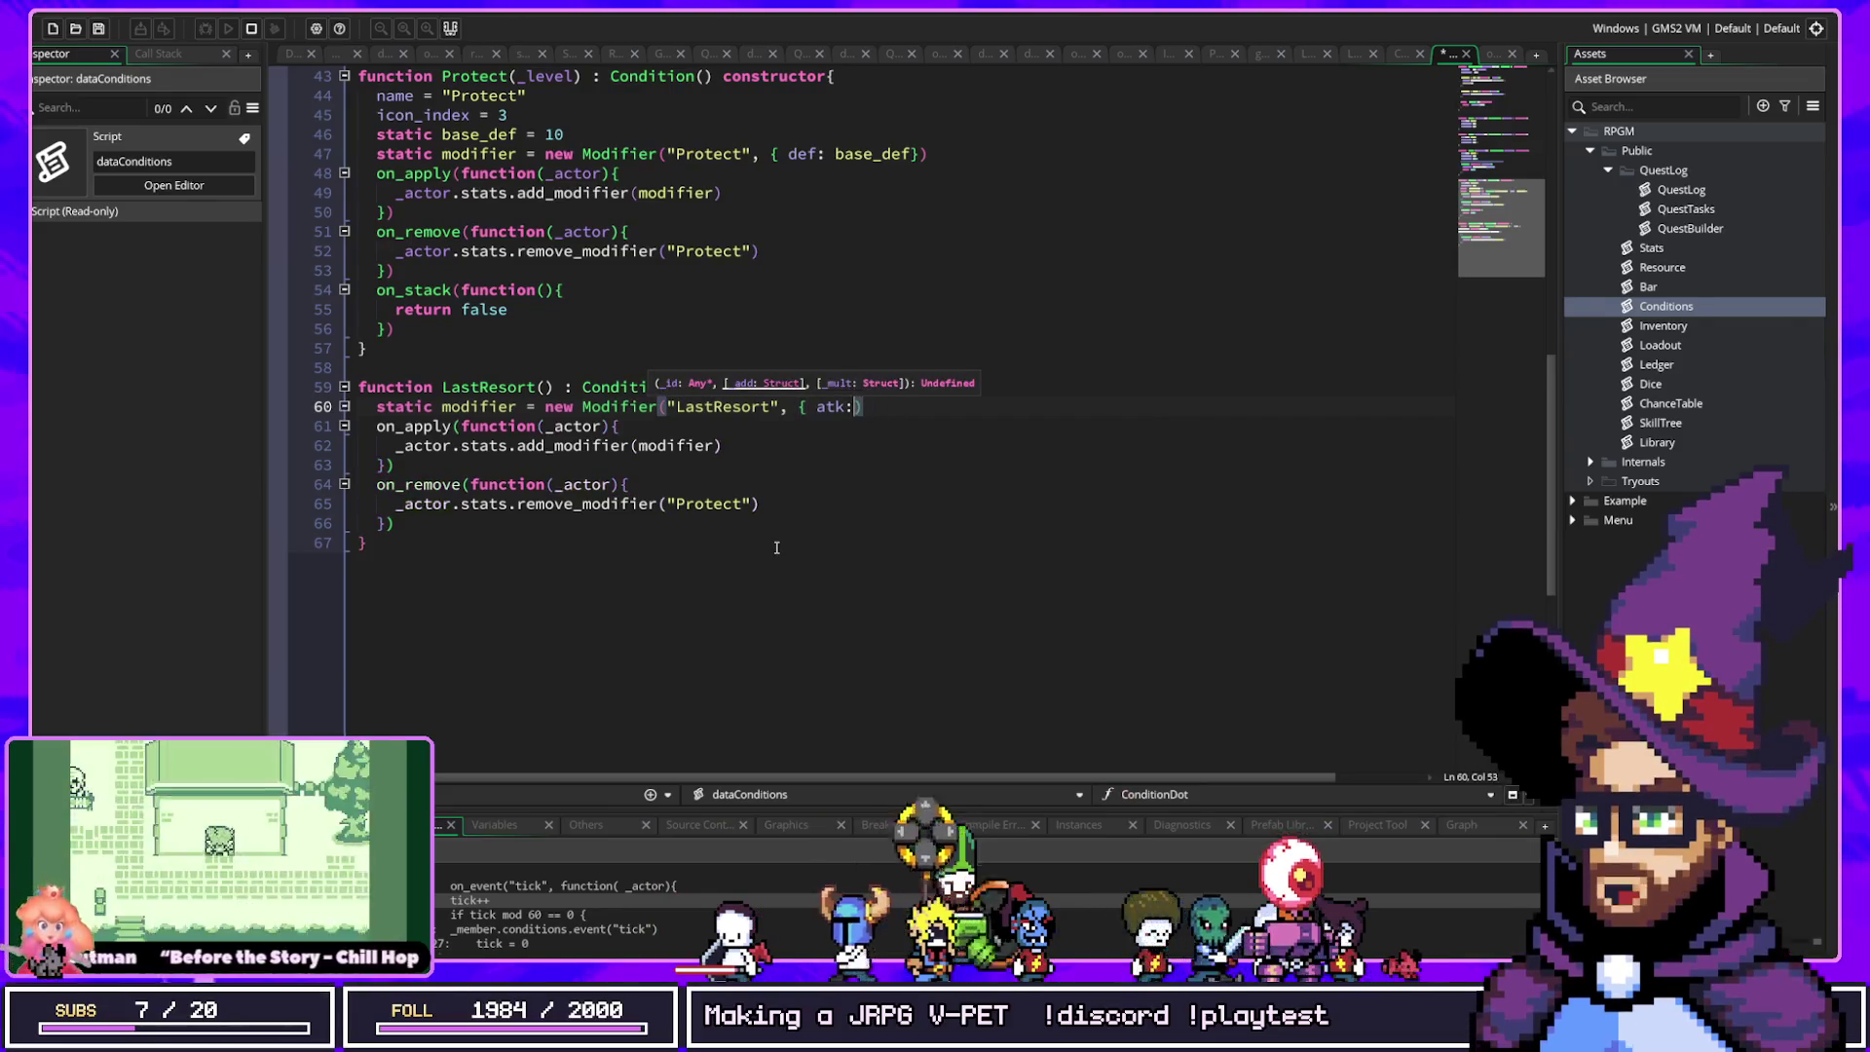
pyautogui.press('BackSpace')
pyautogui.press('BackSpace')
pyautogui.press('BackSpace')
pyautogui.write(', ')
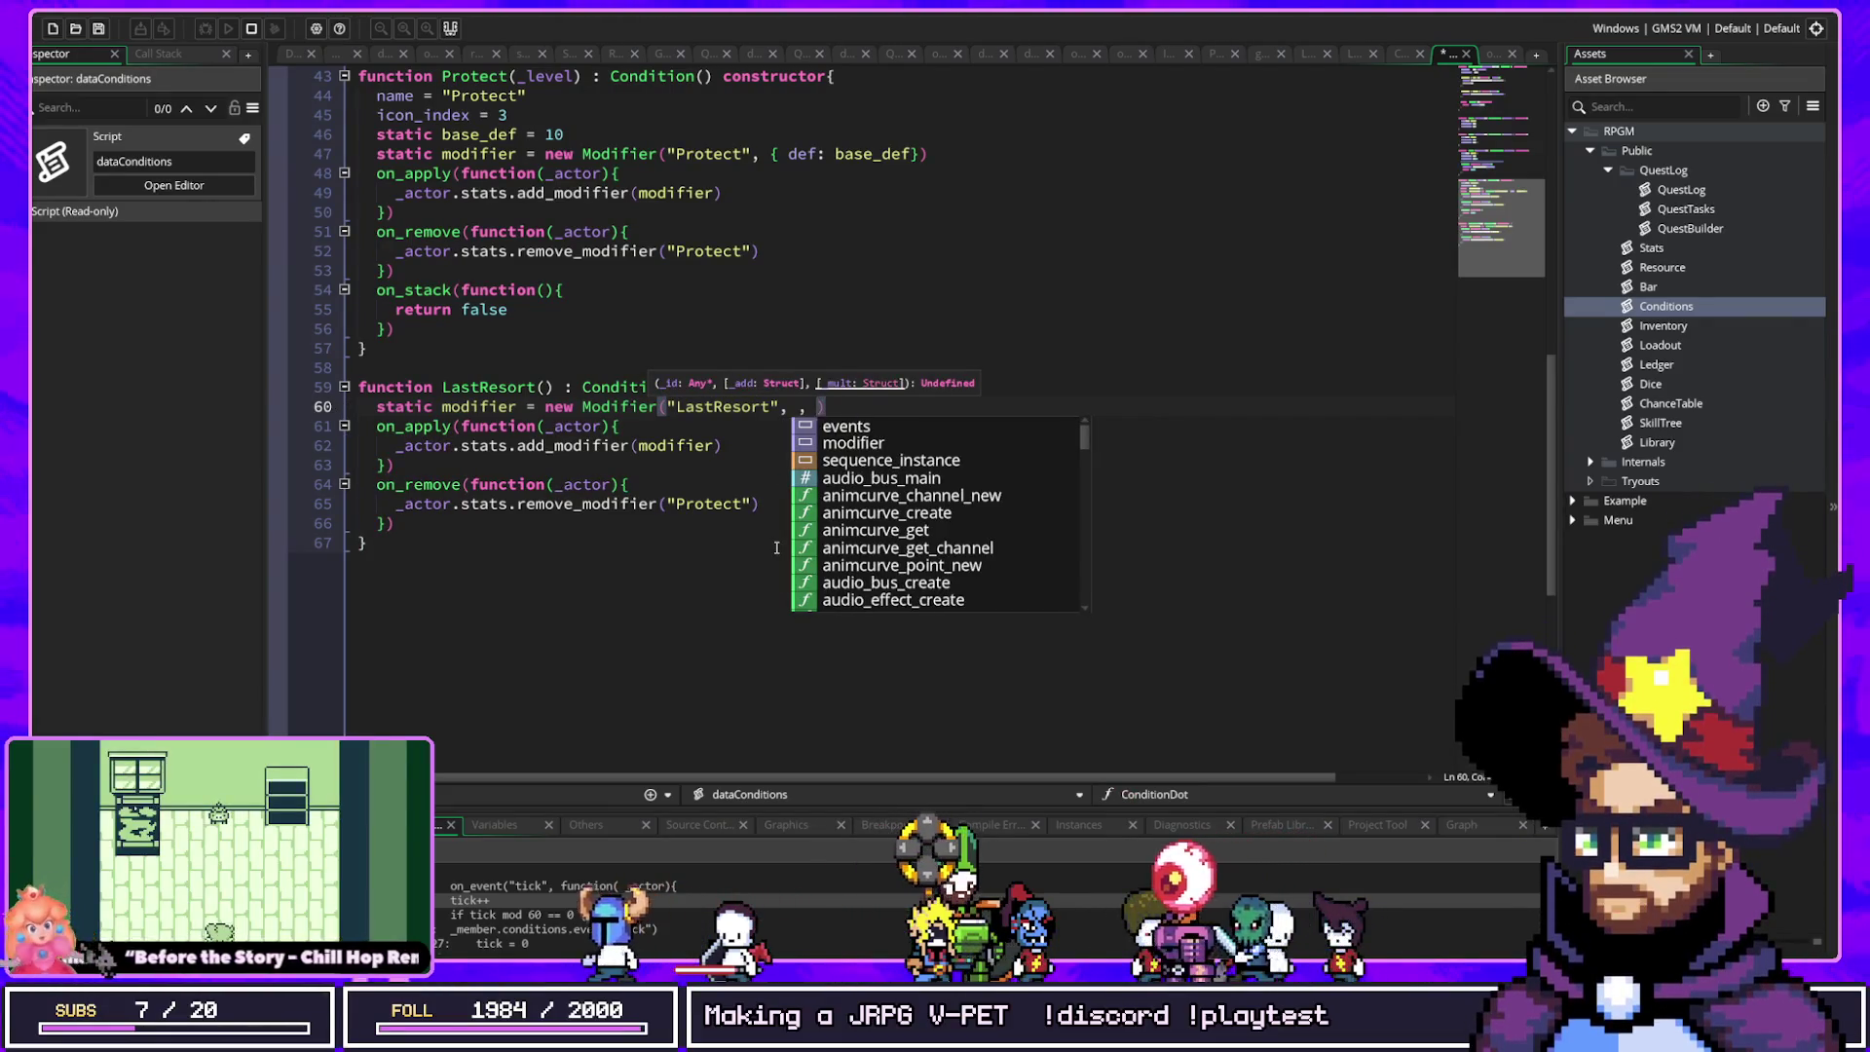
pyautogui.write('{ atkf')
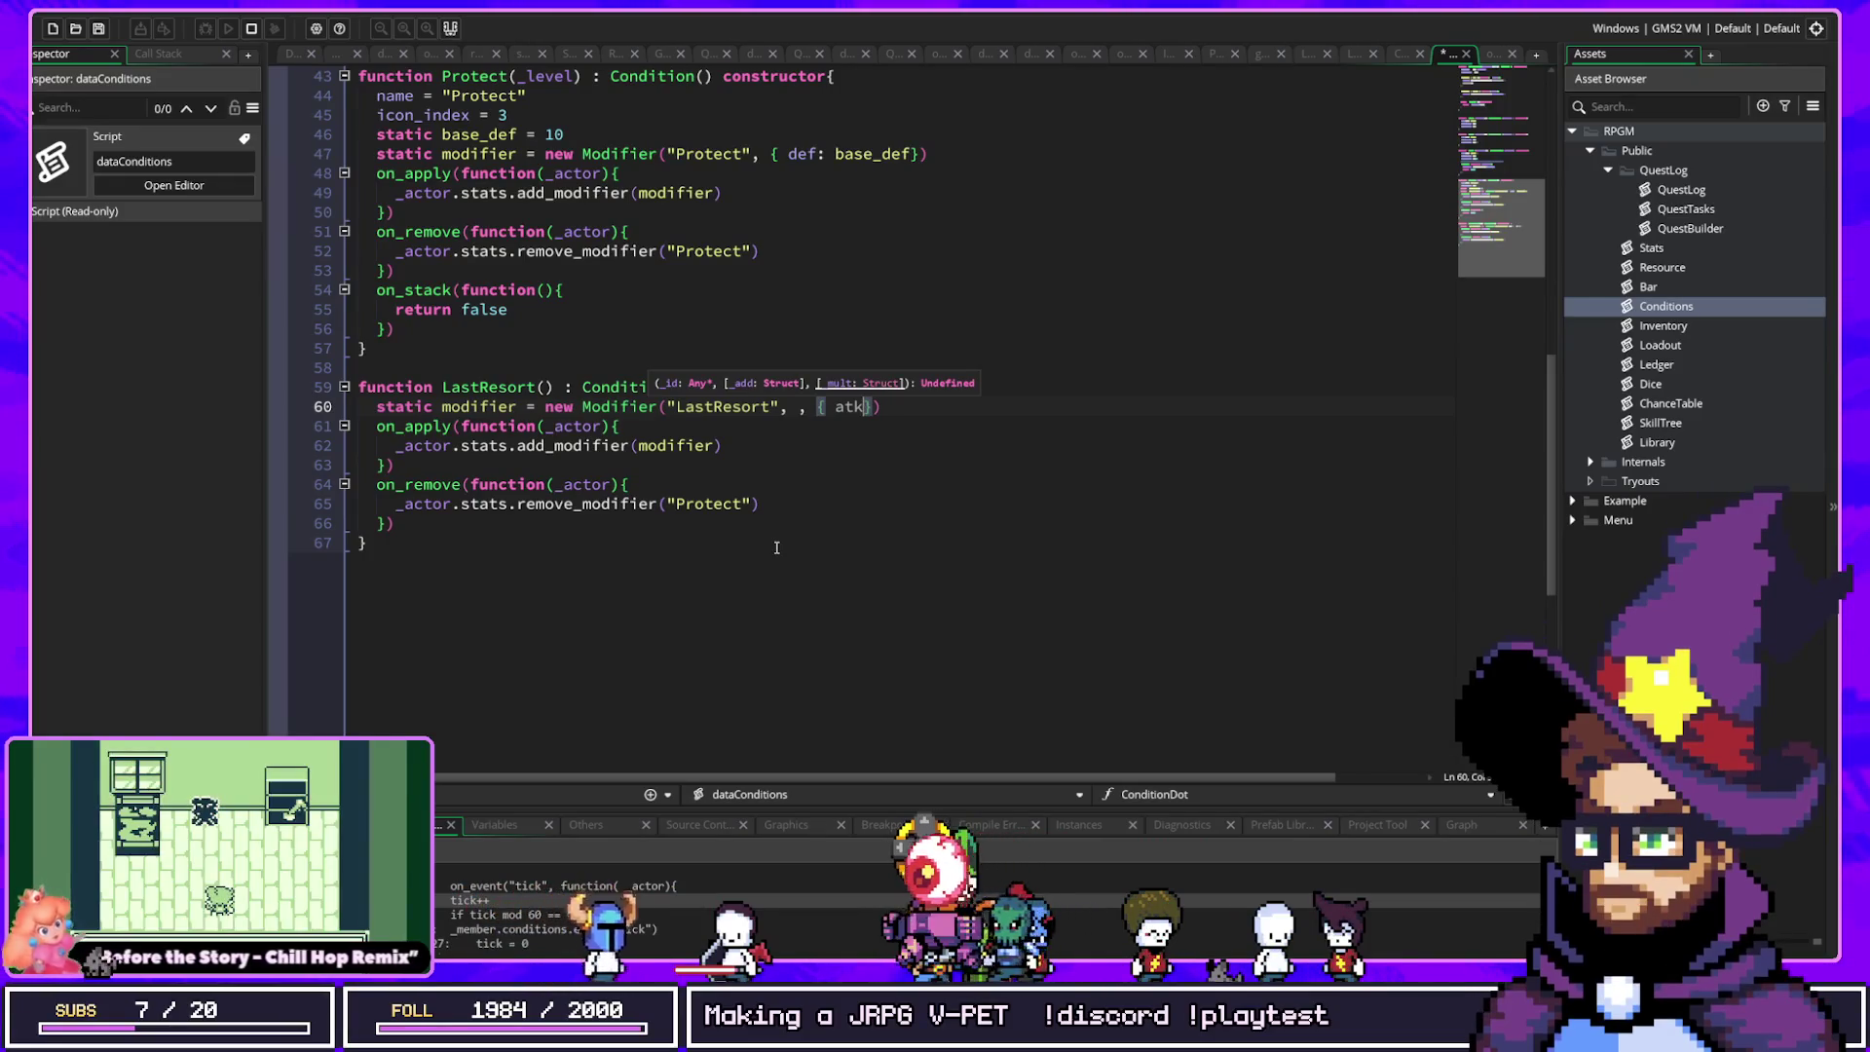
pyautogui.press('Down')
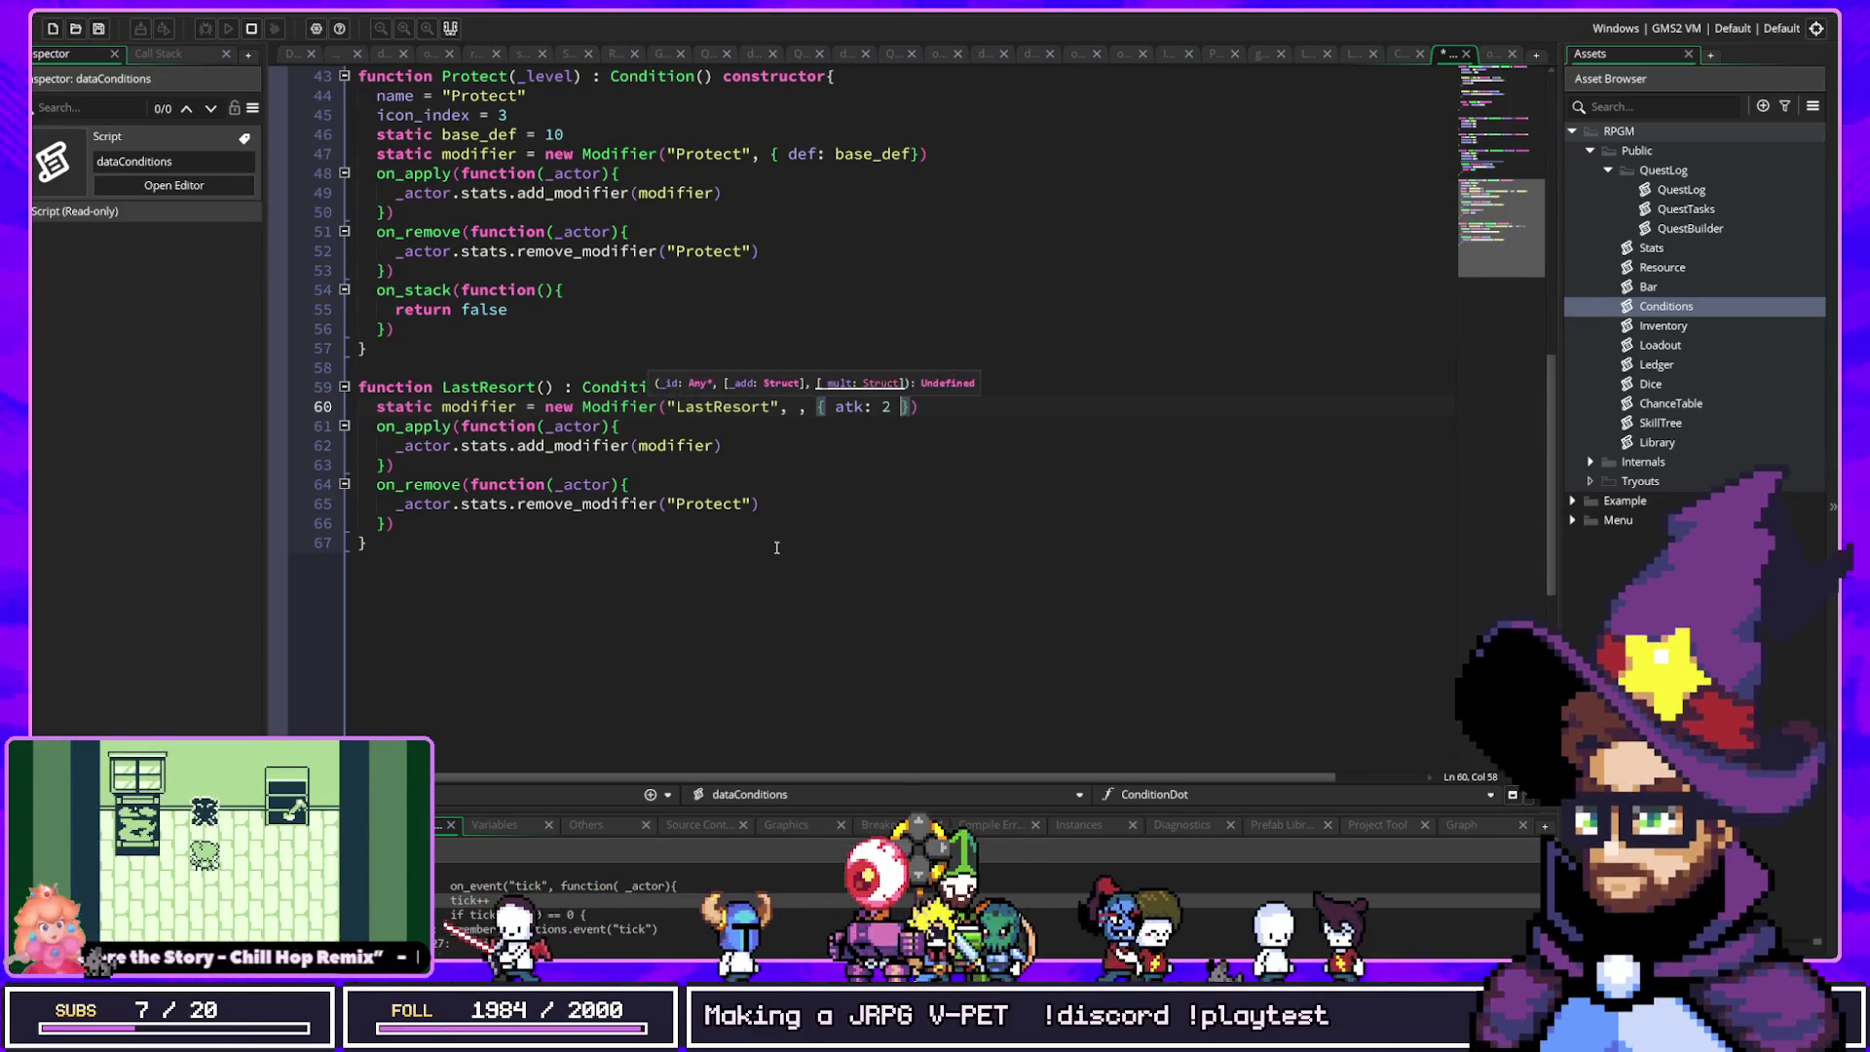
# Step: Make on_remove drop "LastResort" instead of "Protect", then add on_event("damage_dealt", _context) below
pyautogui.press('Down')
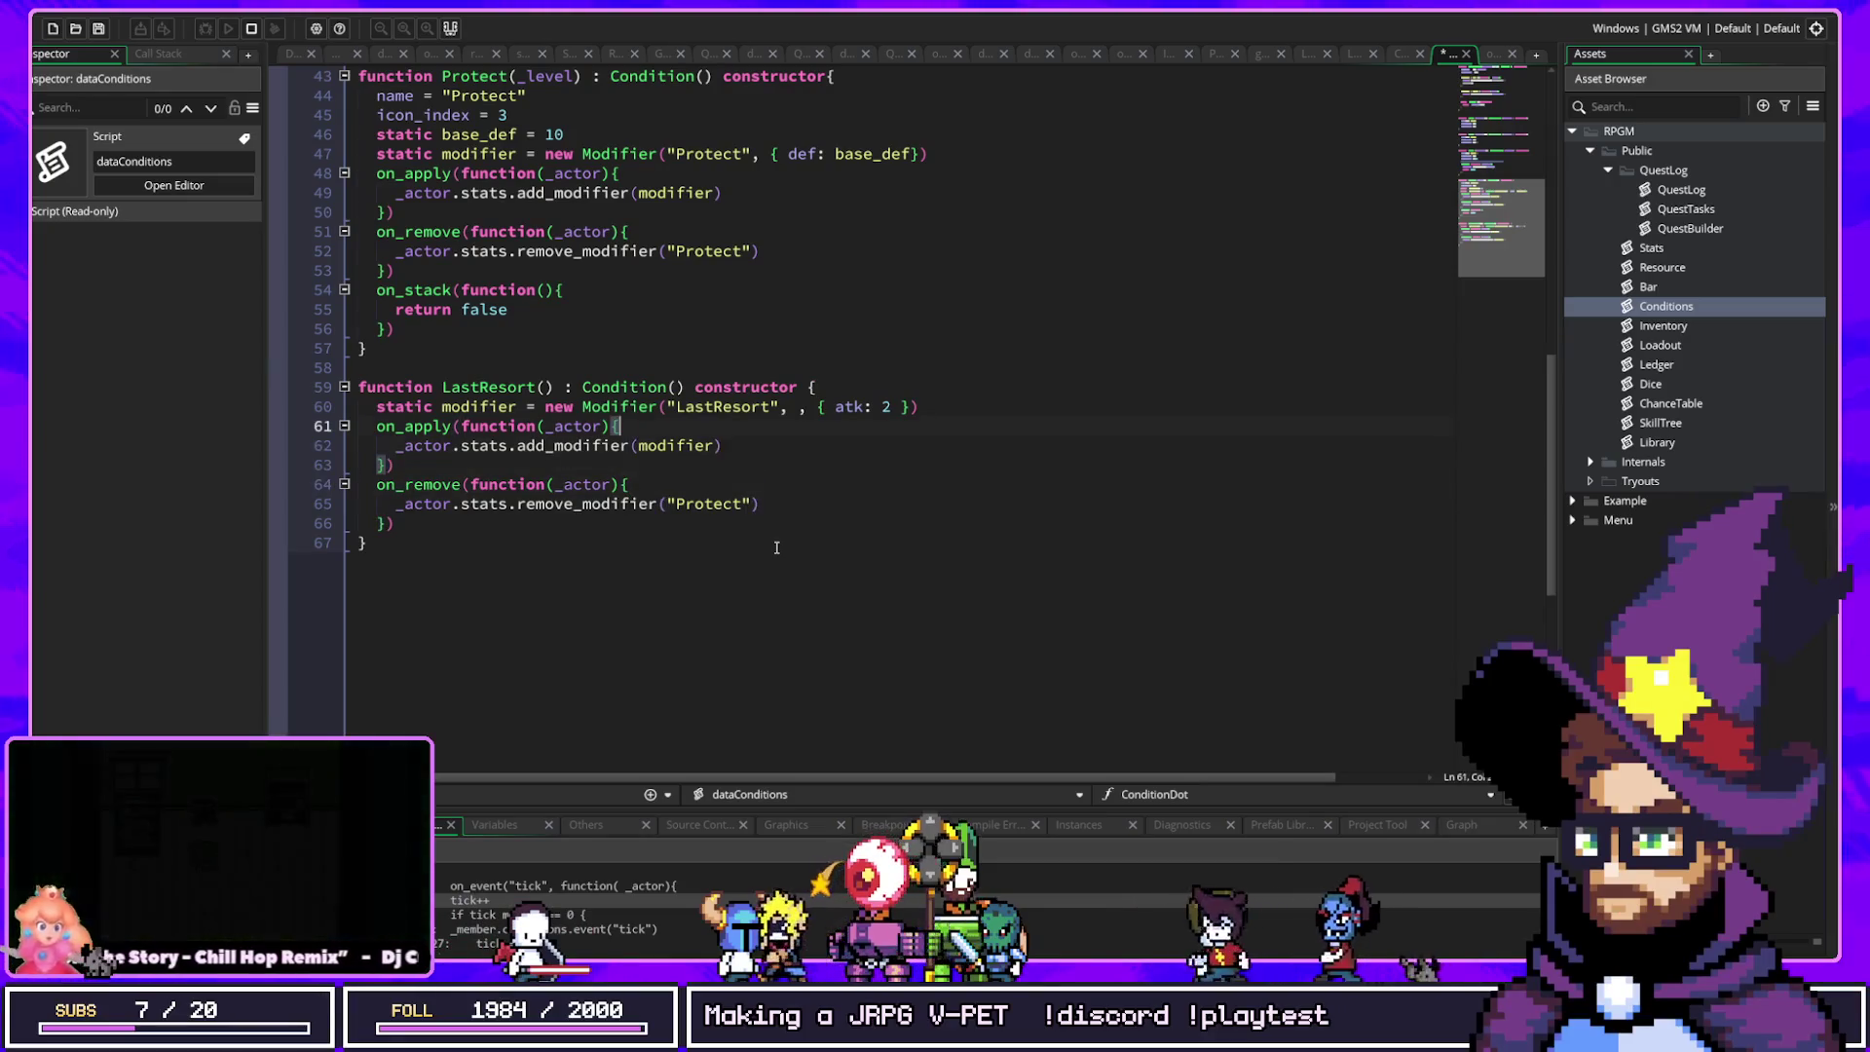
pyautogui.press('Down')
pyautogui.press('Down')
pyautogui.press('Down')
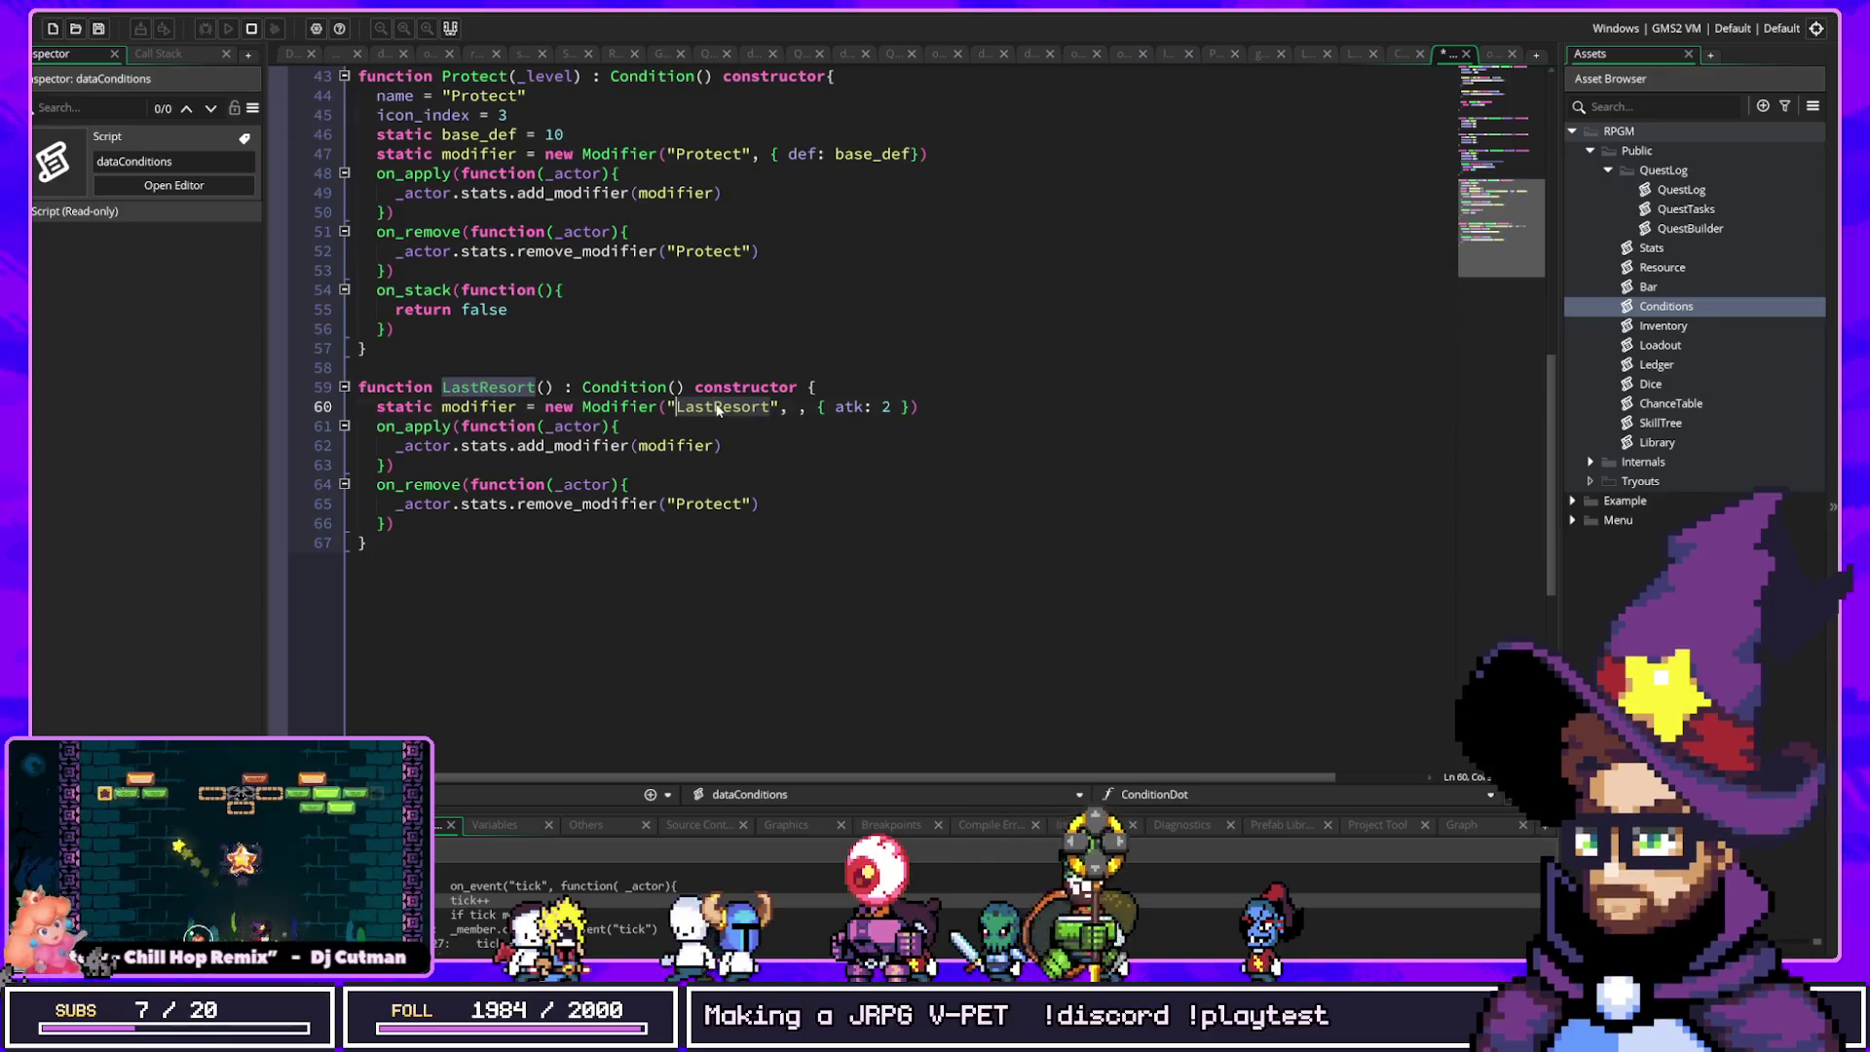
pyautogui.click(742, 503)
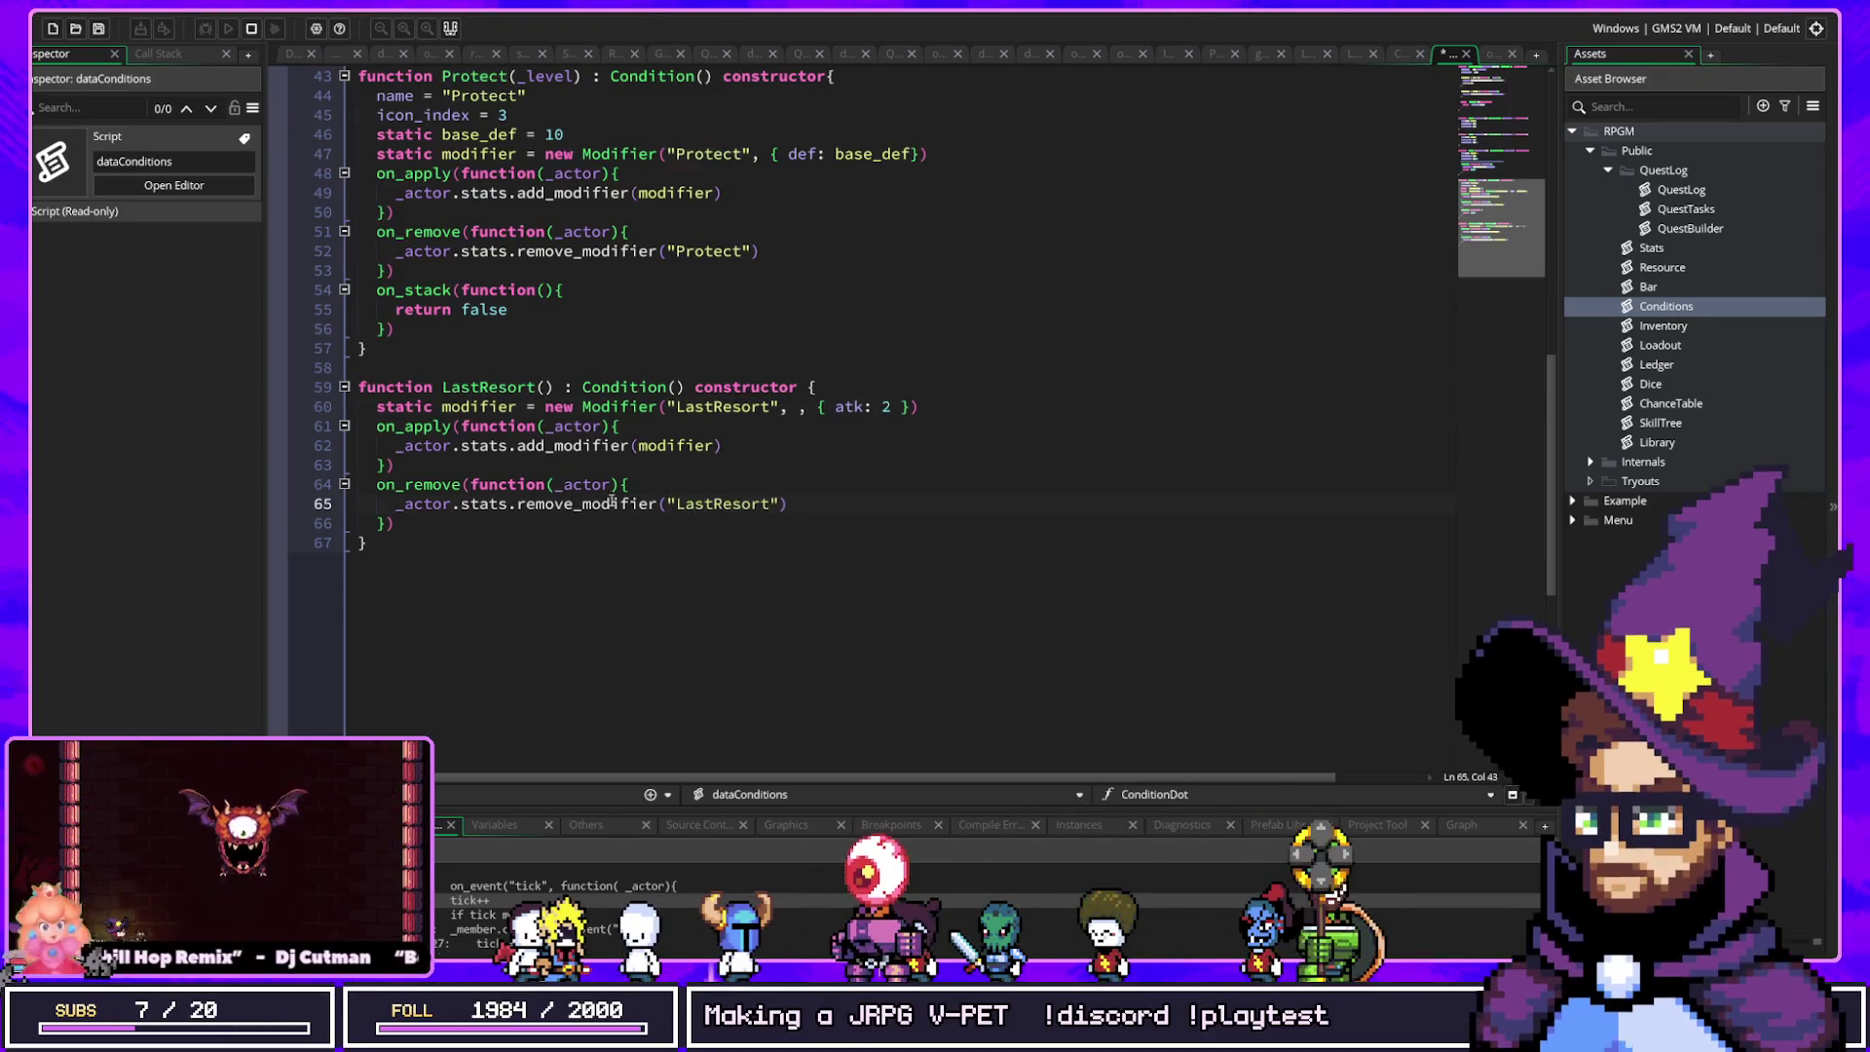
pyautogui.doubleClick(733, 407)
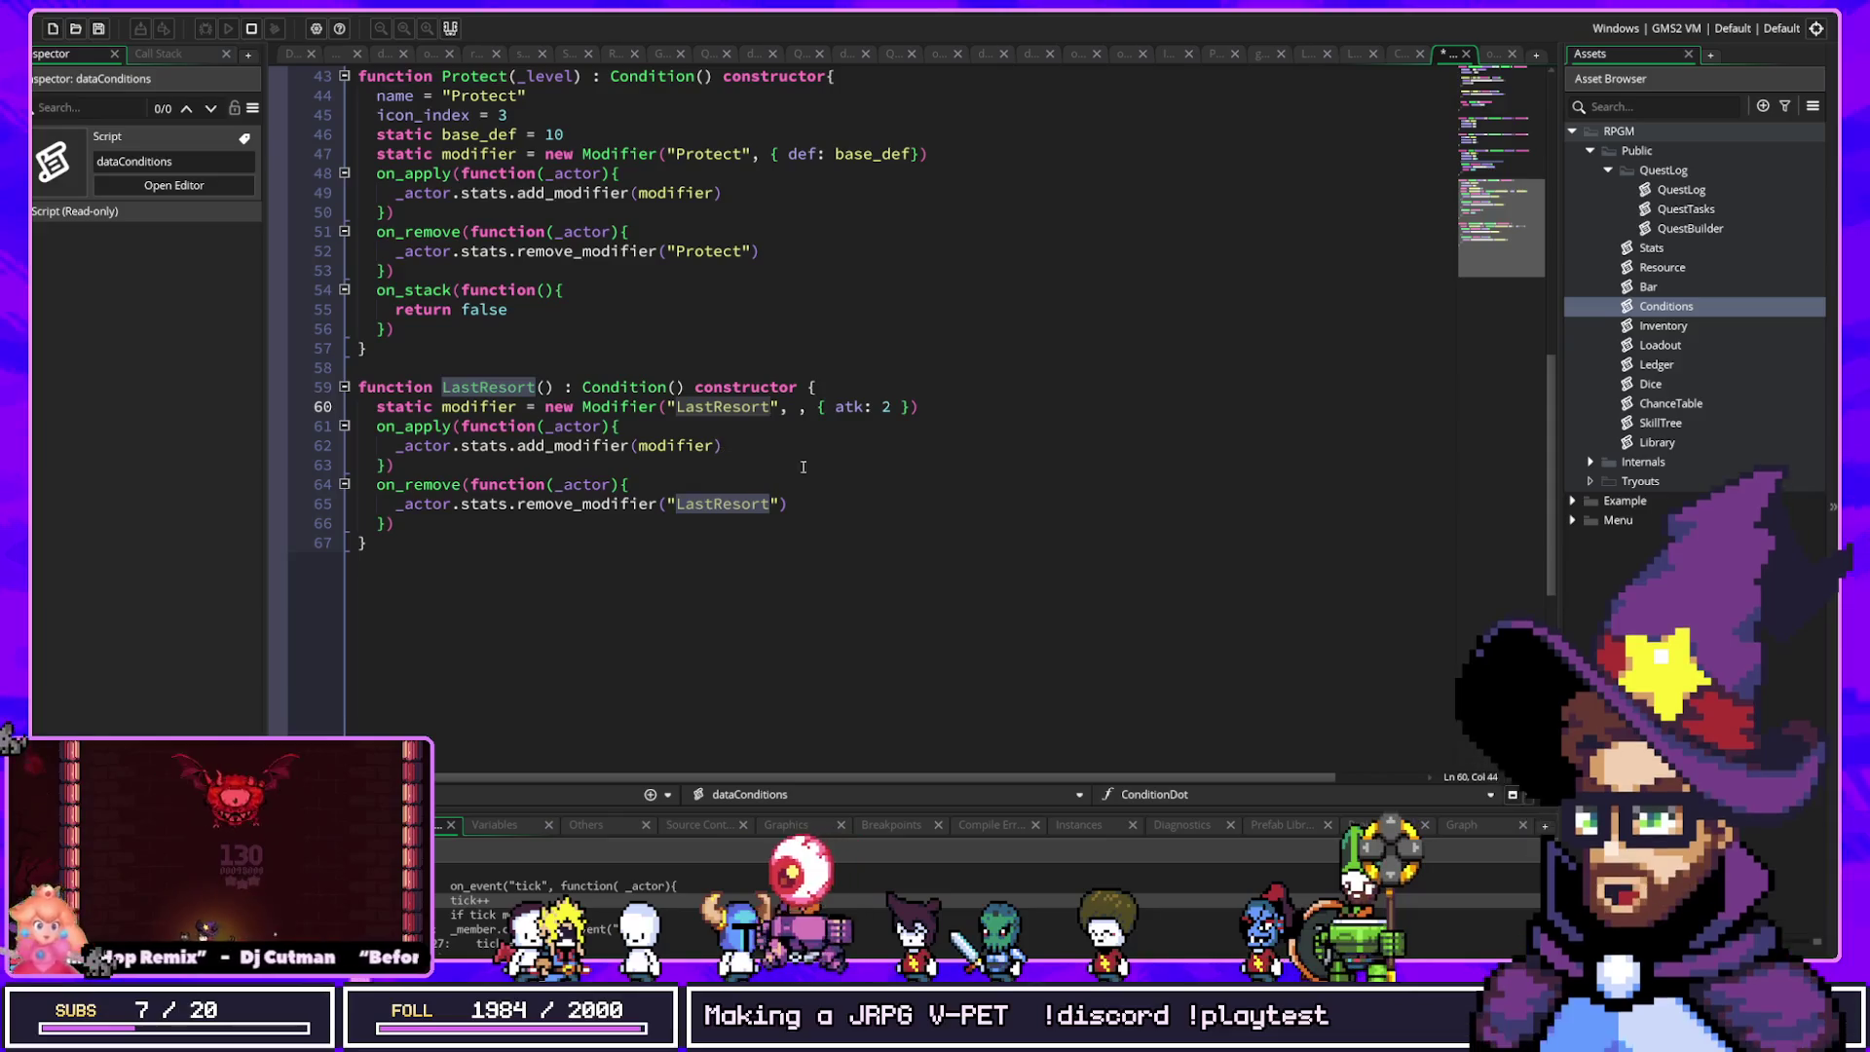
pyautogui.hotkey('ctrl', 'z')
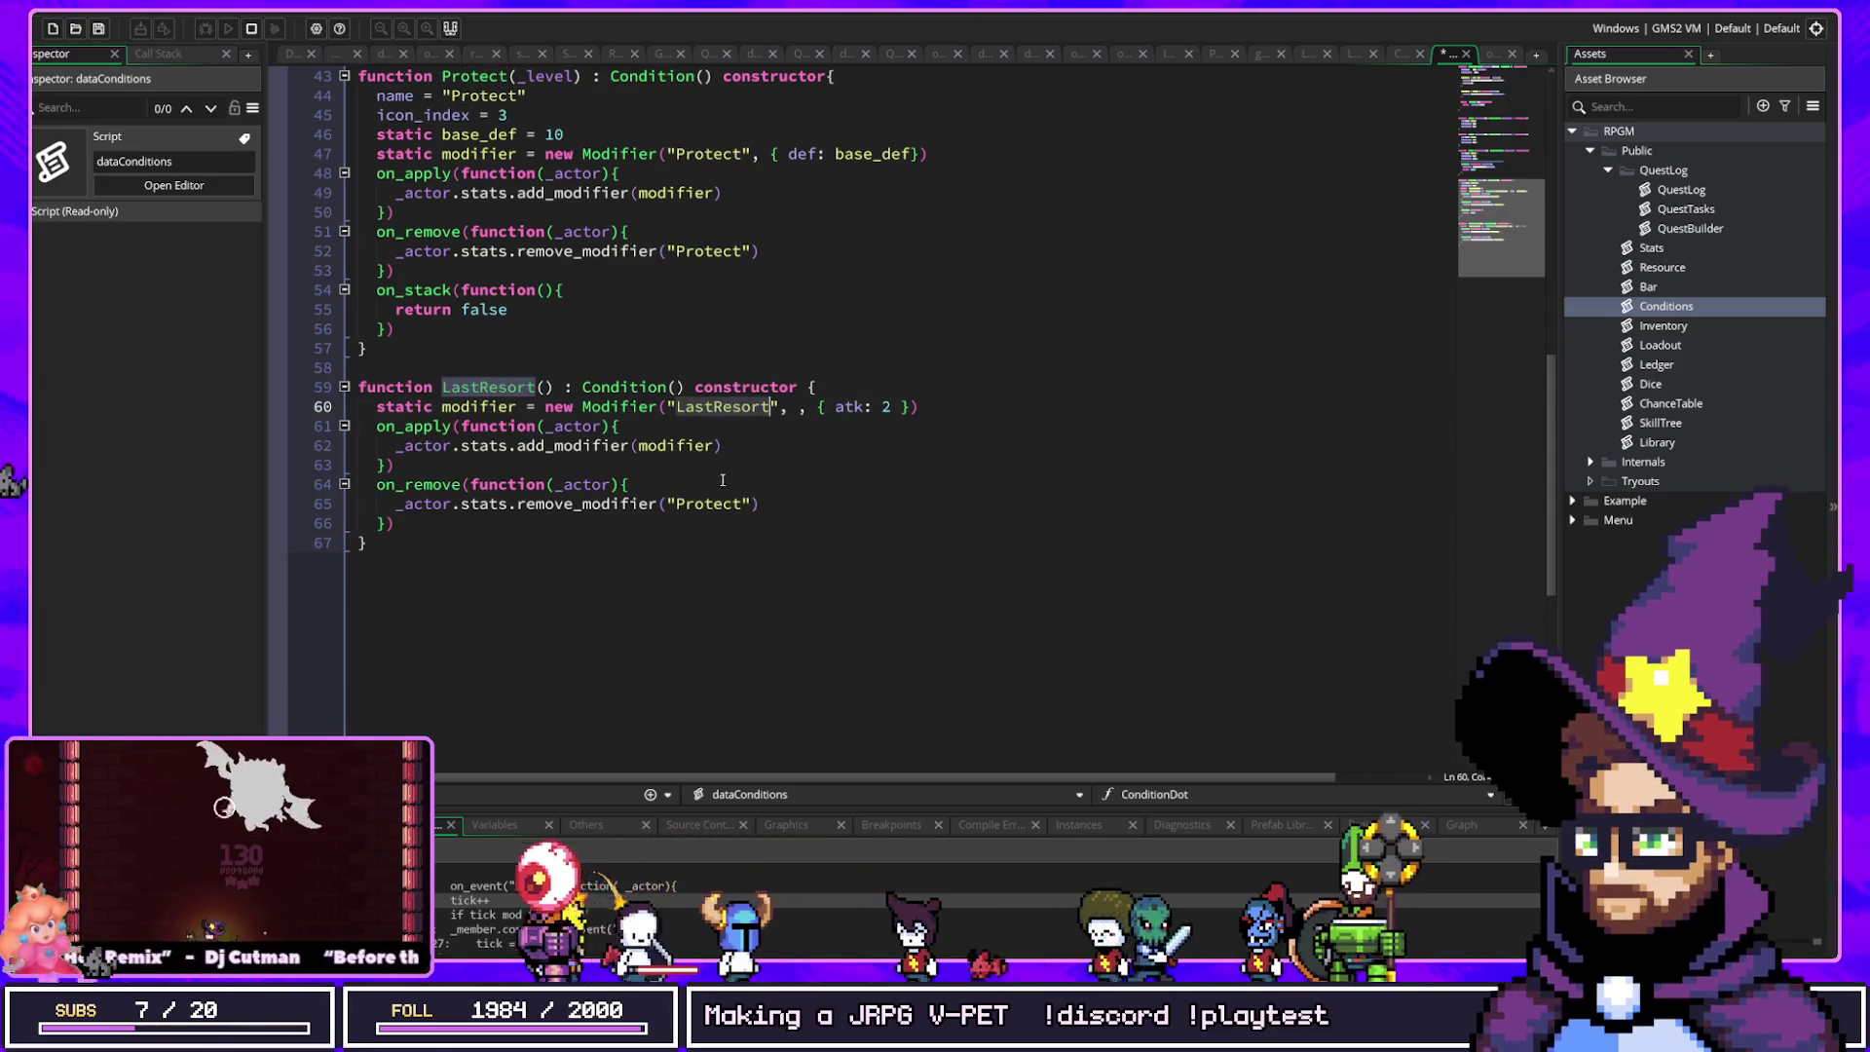
pyautogui.doubleClick(700, 503)
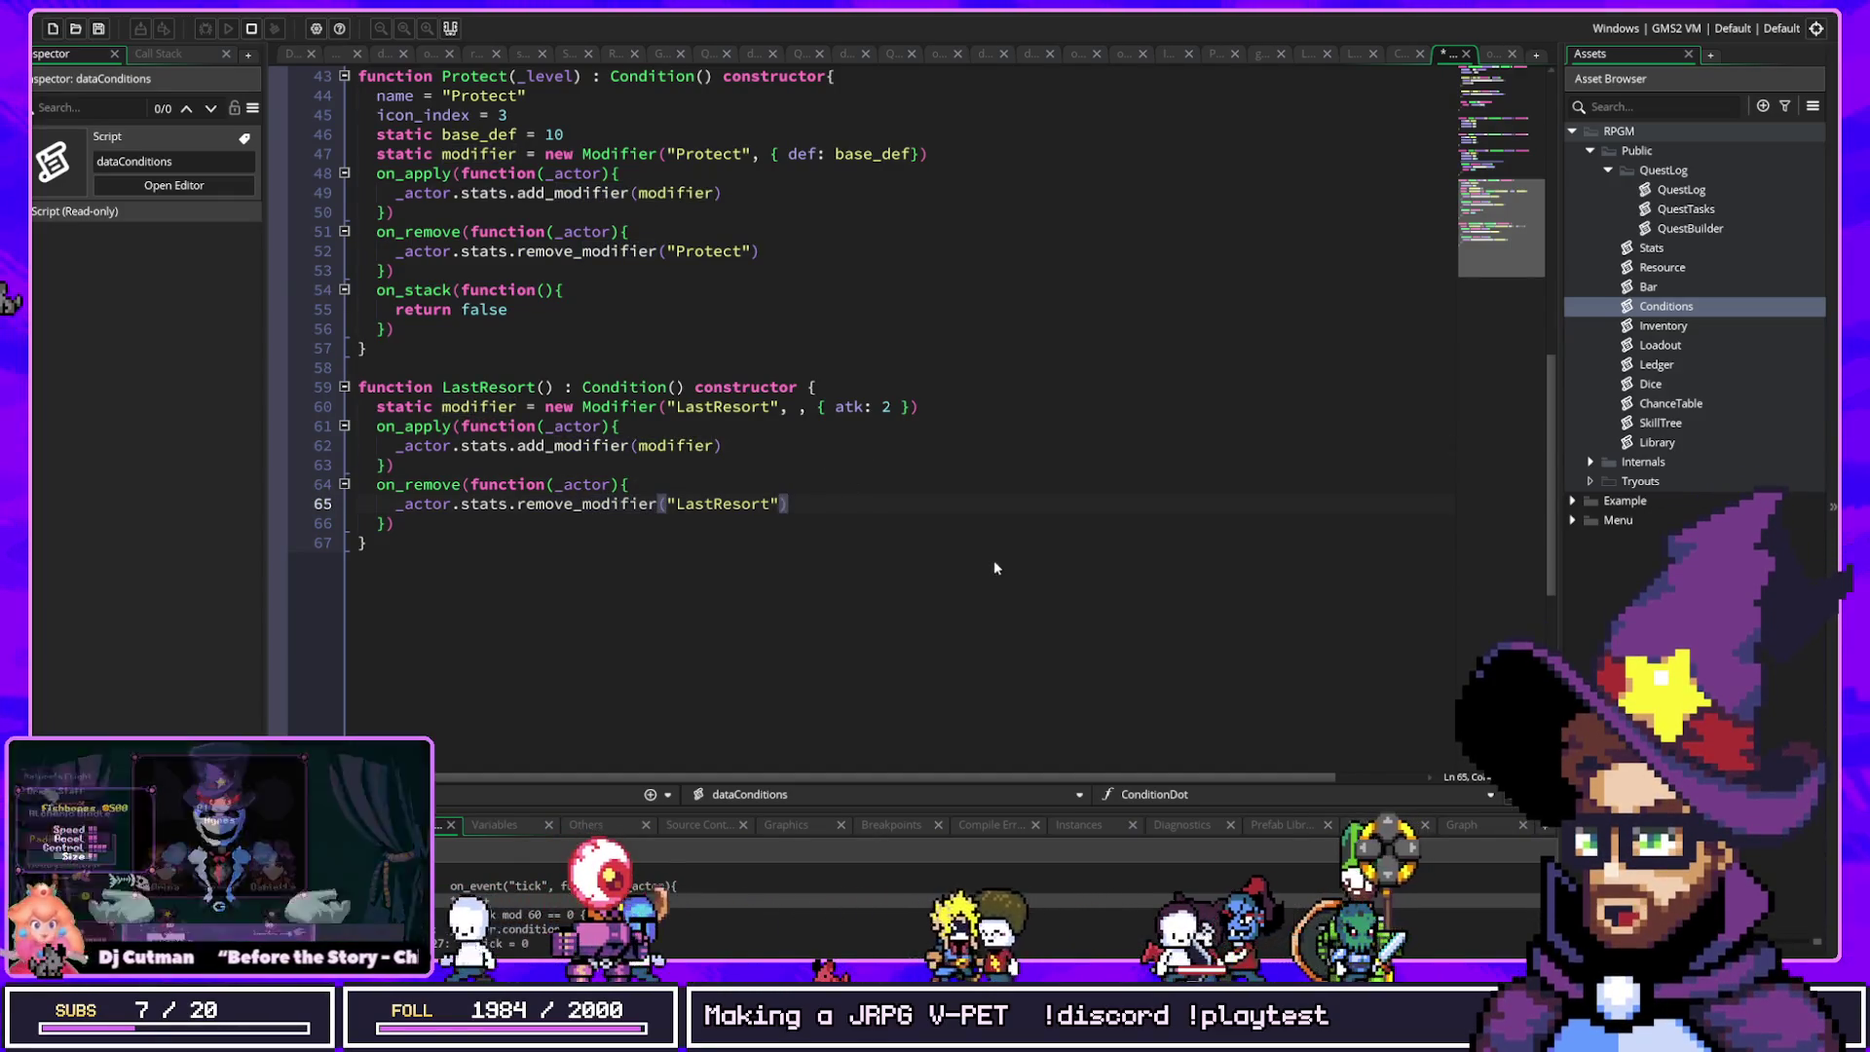
pyautogui.press('Return')
pyautogui.press('Return')
pyautogui.hotkey('ctrl', 'z')
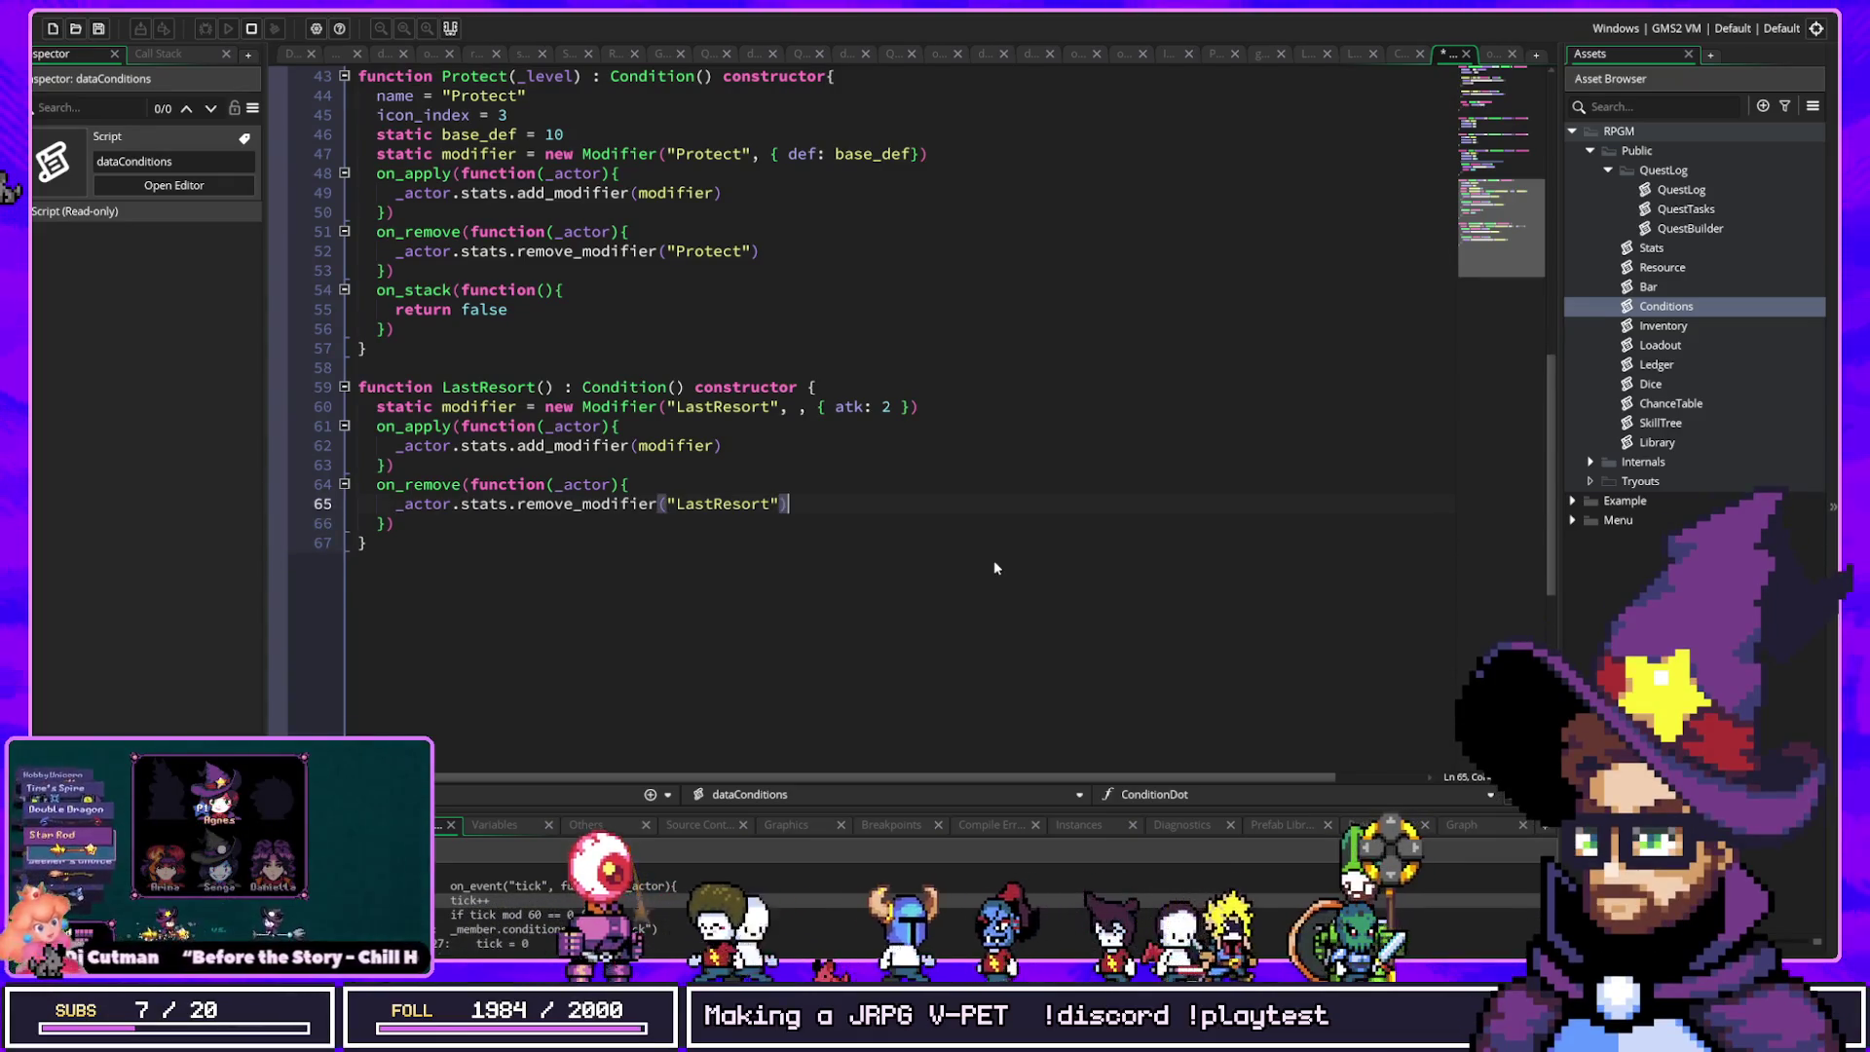
pyautogui.press('Down')
pyautogui.press('Down')
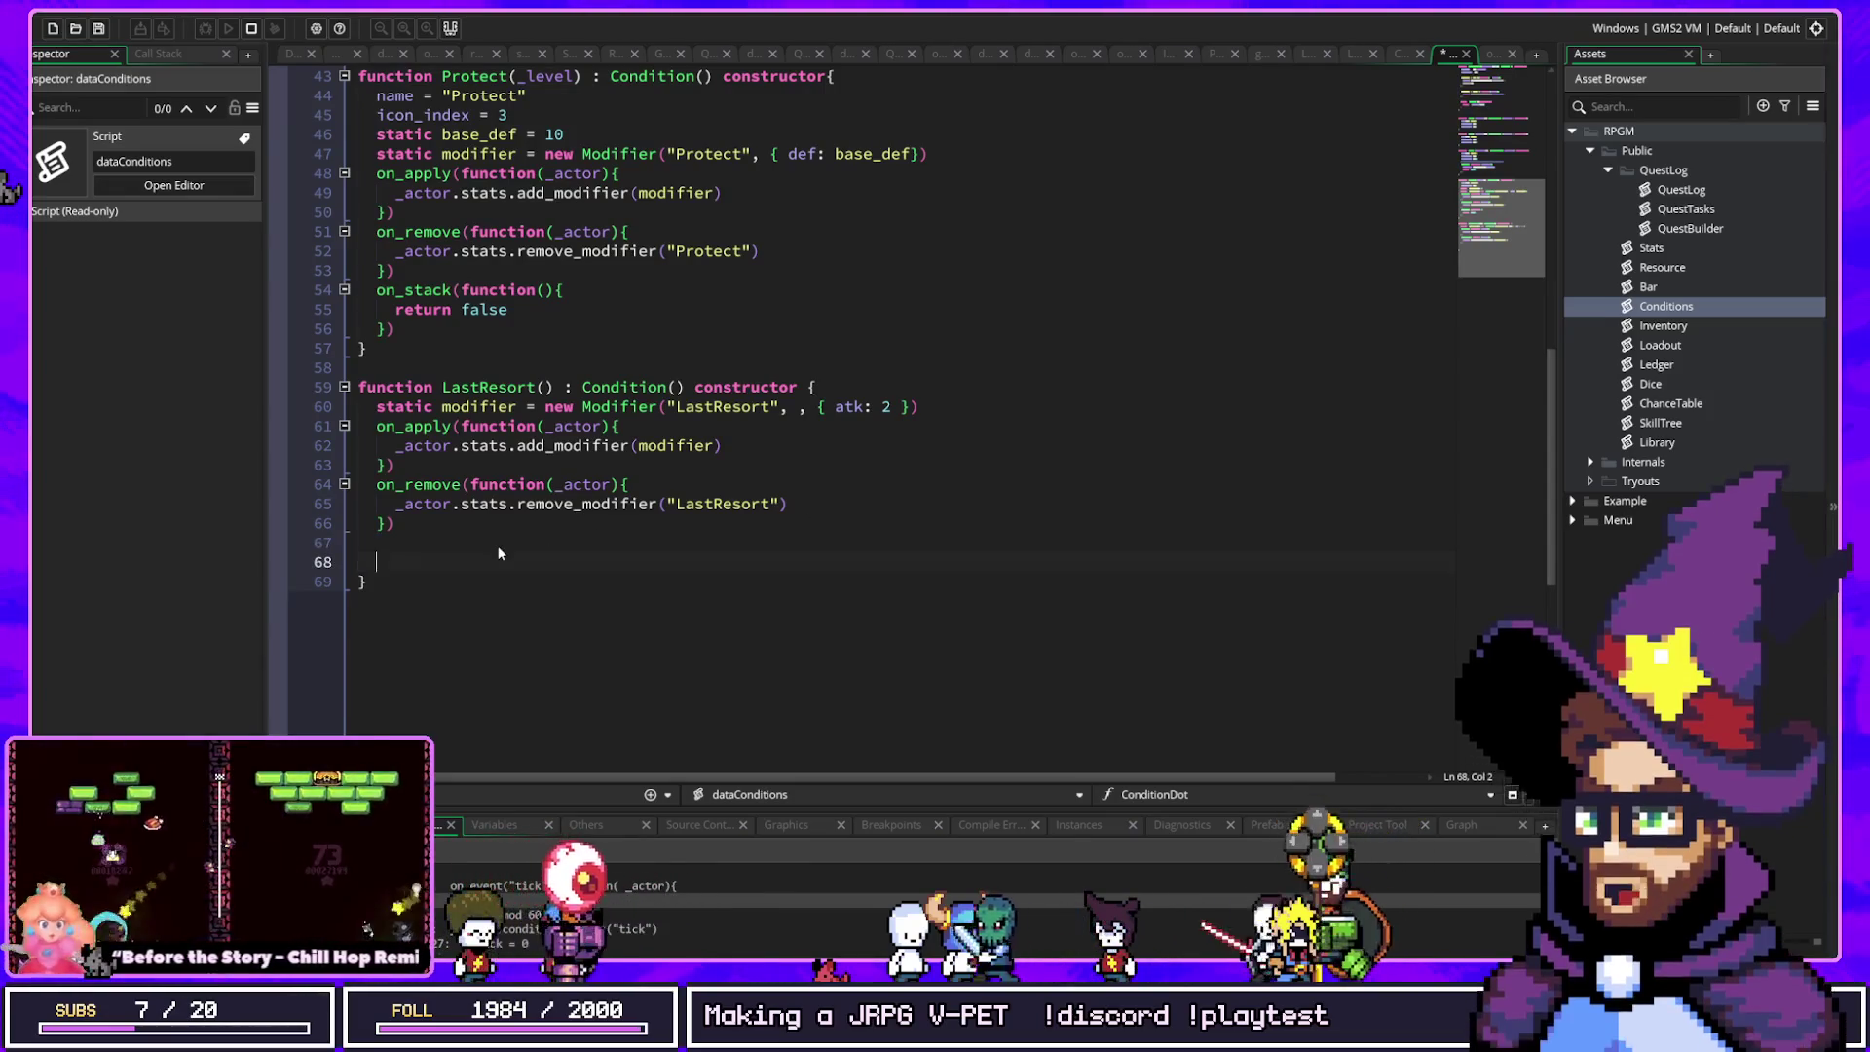
pyautogui.write('on_event')
pyautogui.write('("damage_')
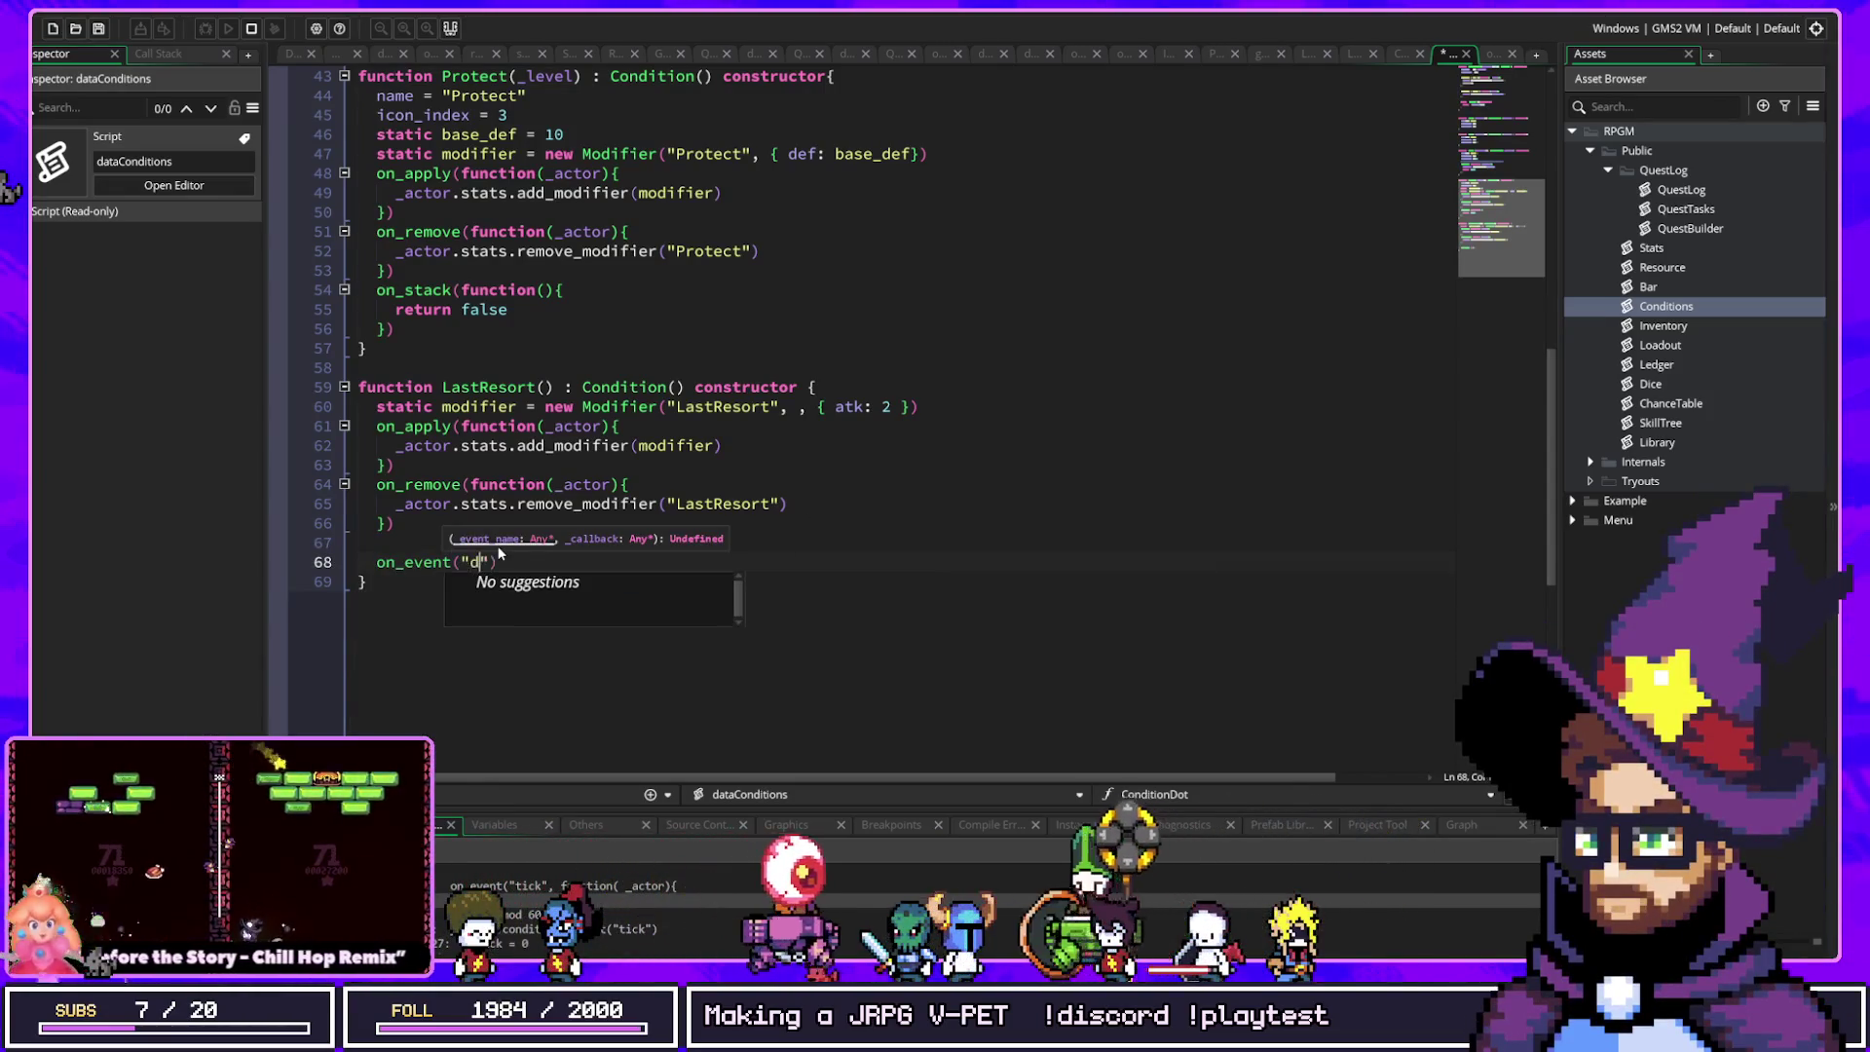
pyautogui.write('dealt')
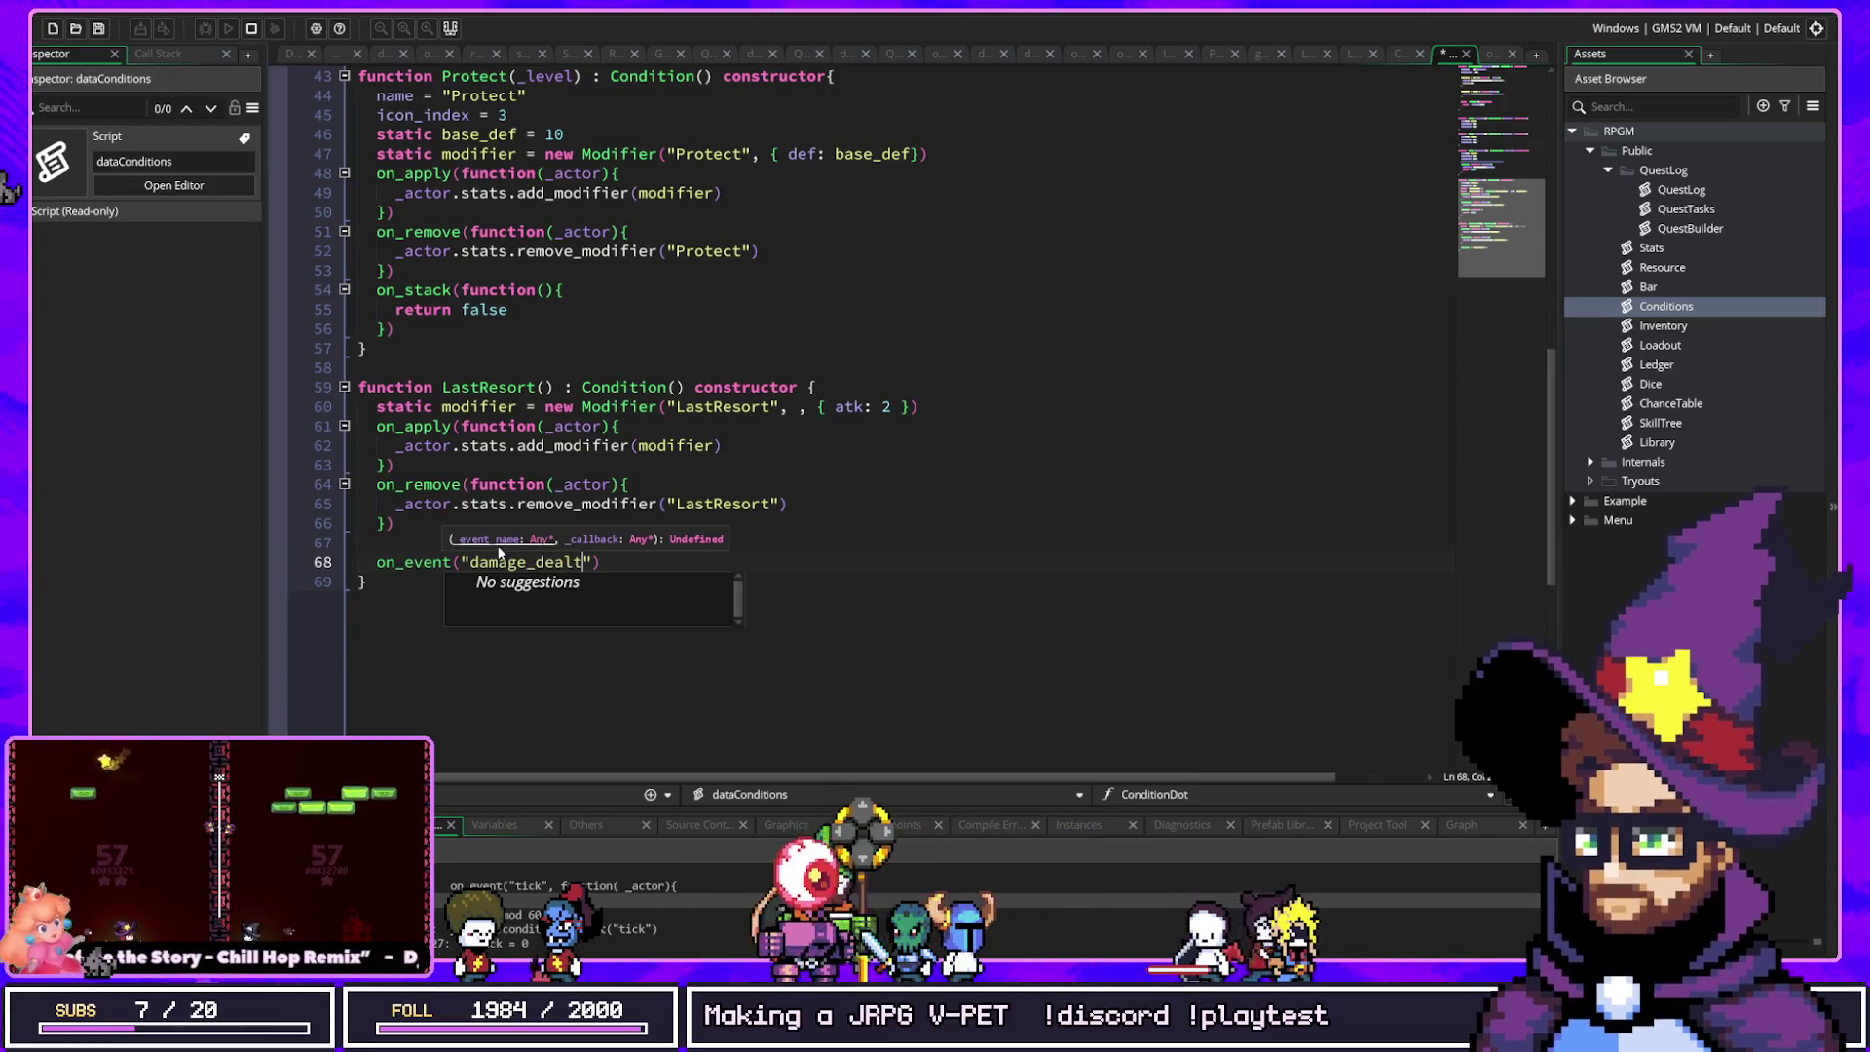
pyautogui.write('", ')
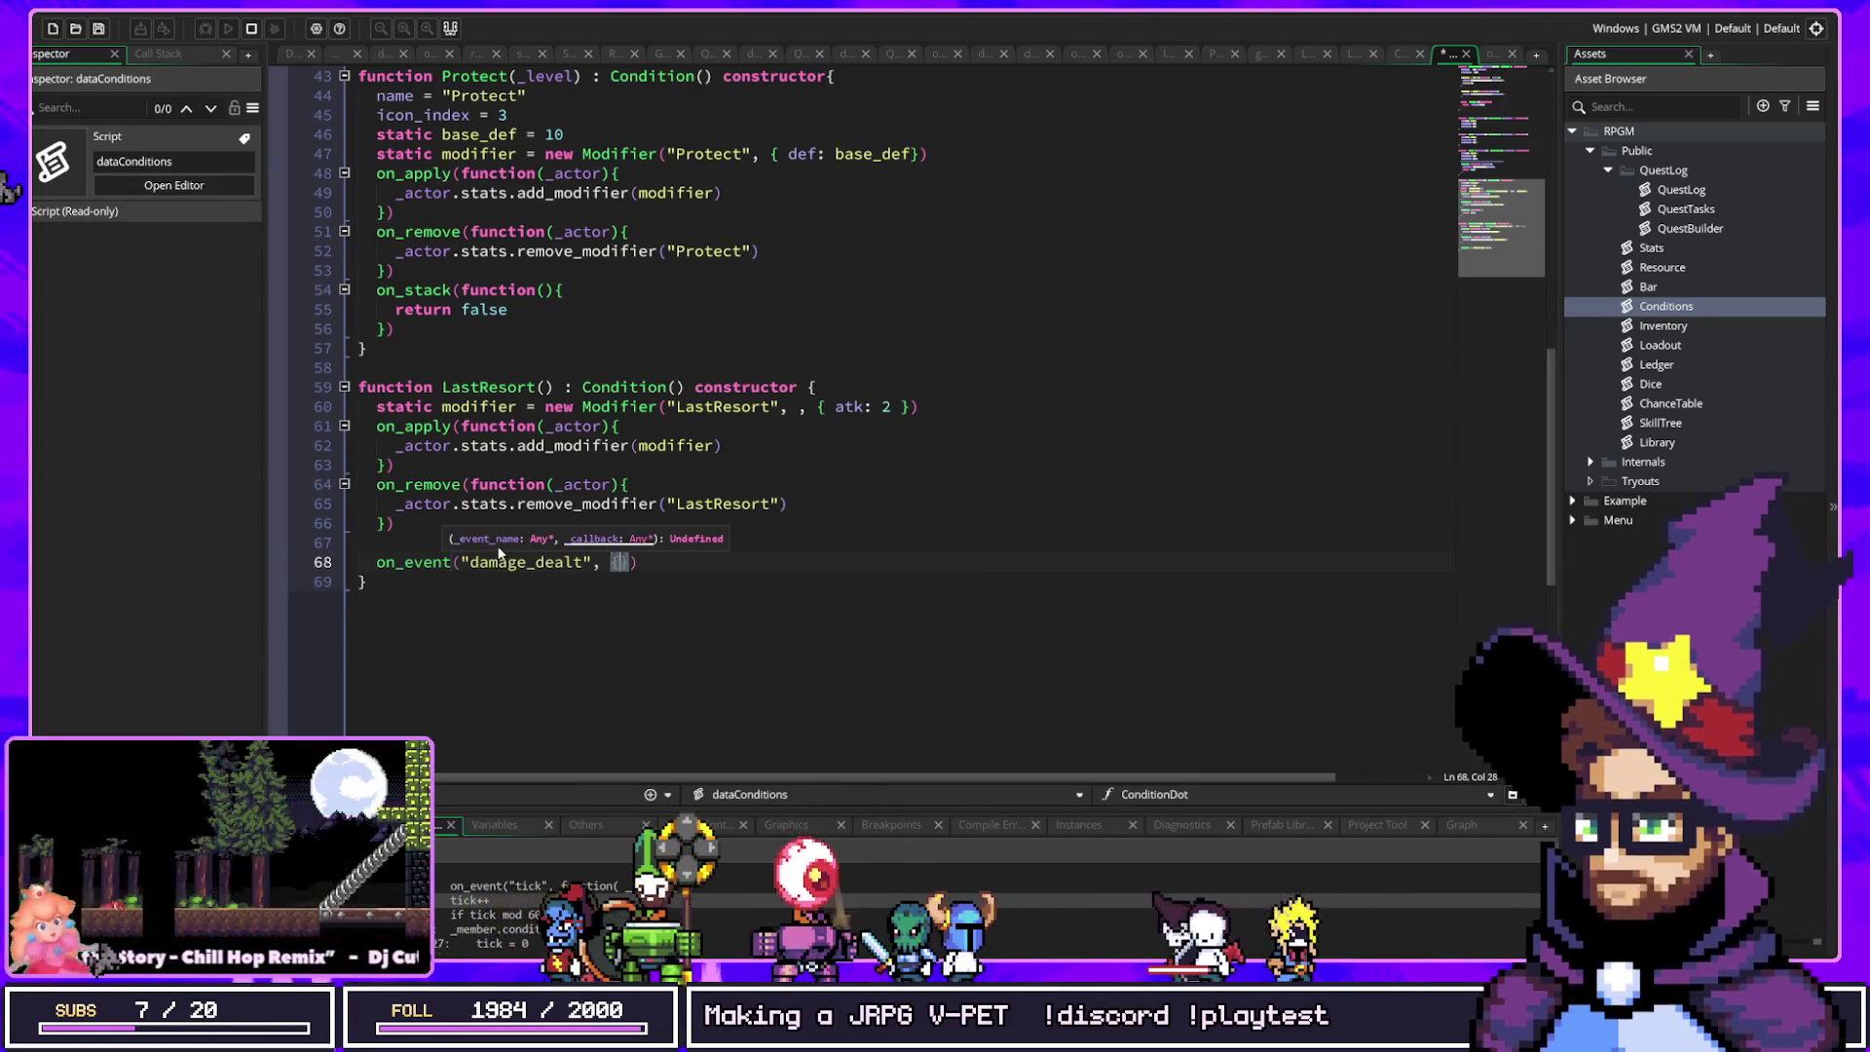
pyautogui.write('_context)')
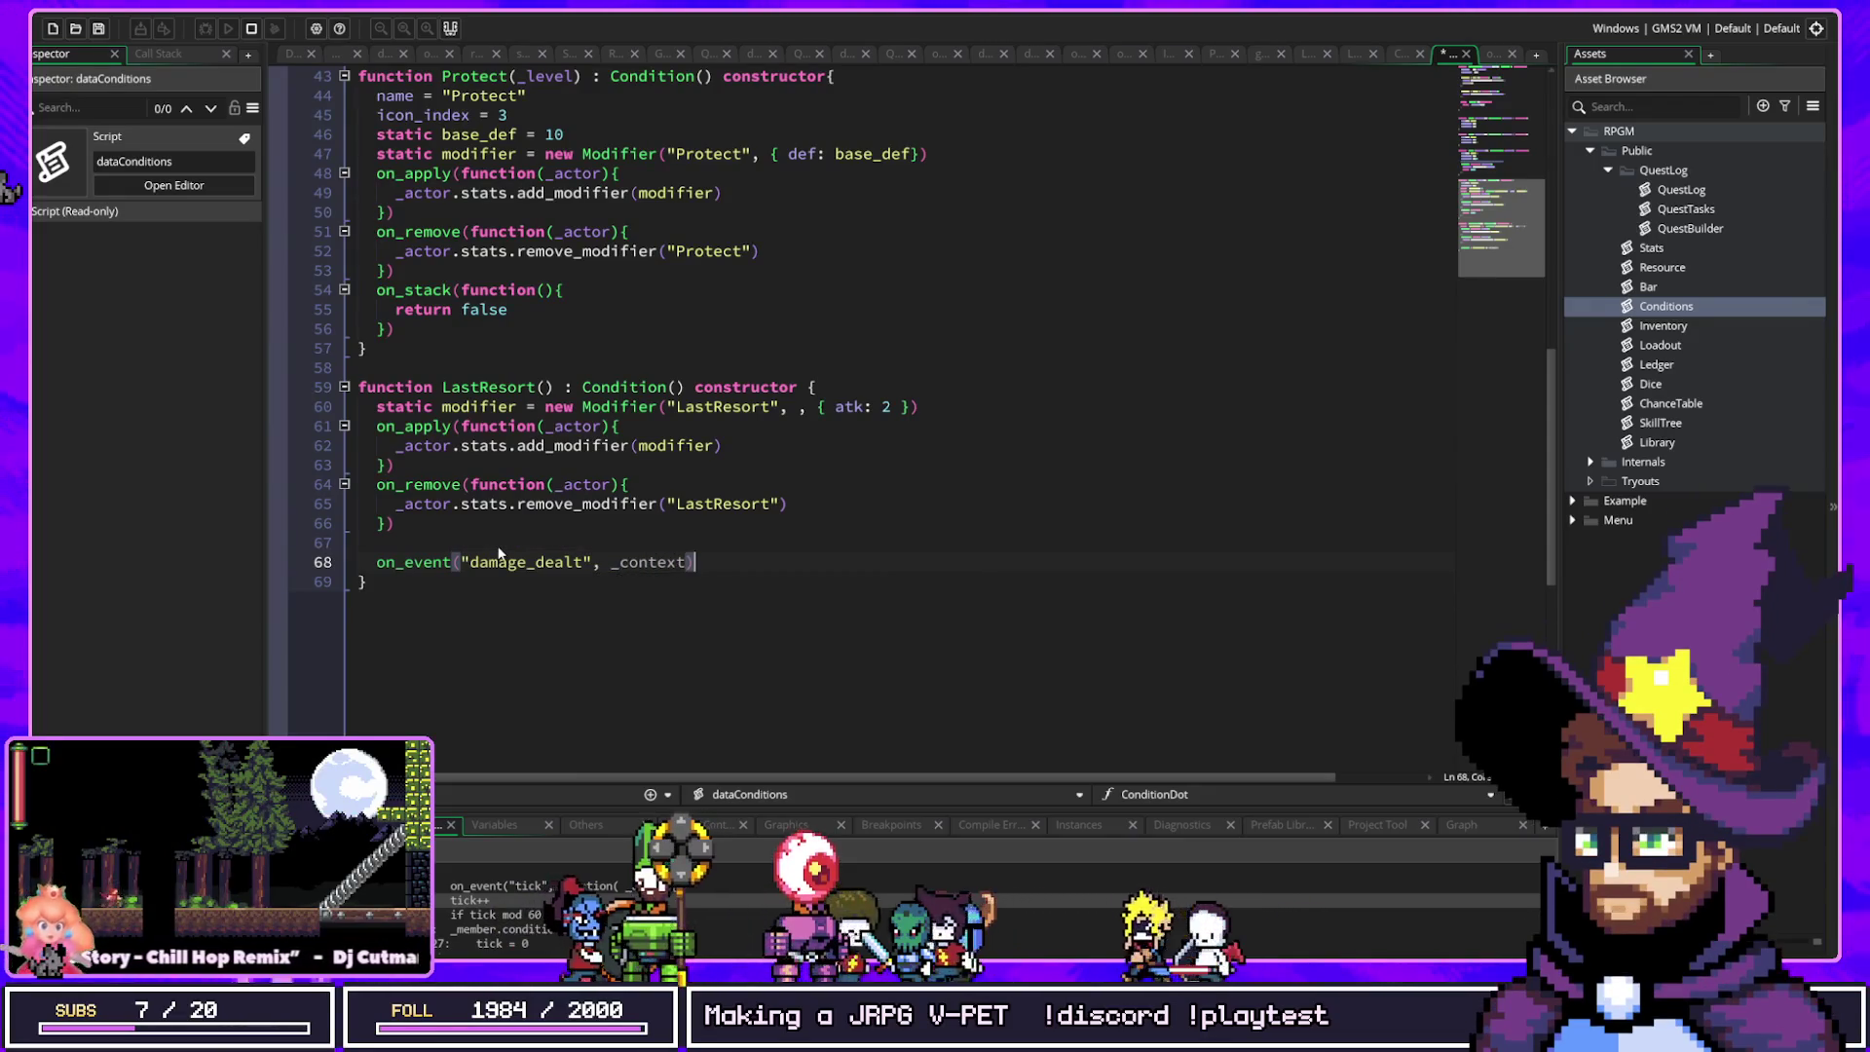
# Step: Turn the on_event callback into function(_condition_system, _context) with an empty body
pyautogui.press('Left')
pyautogui.press('Left')
pyautogui.hotkey('ctrl', 'BackSpace')
pyautogui.write('fucntion(')
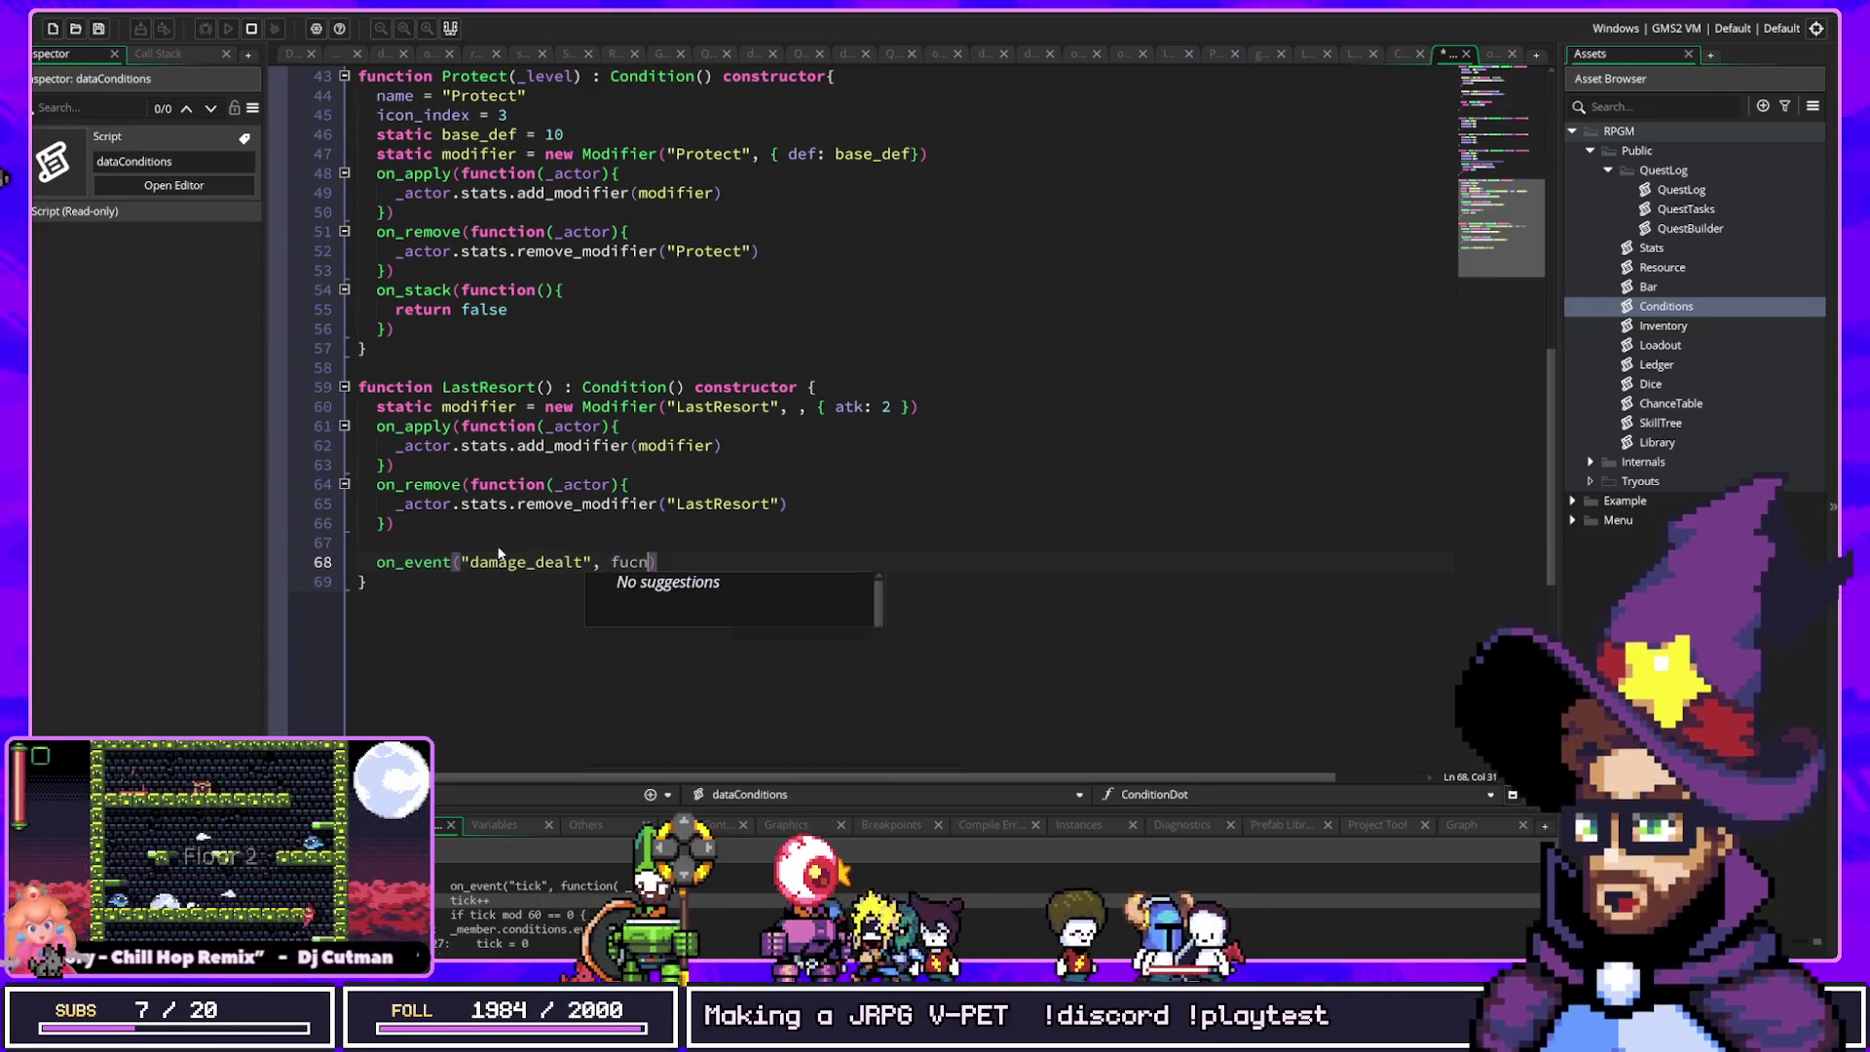
pyautogui.write('t')
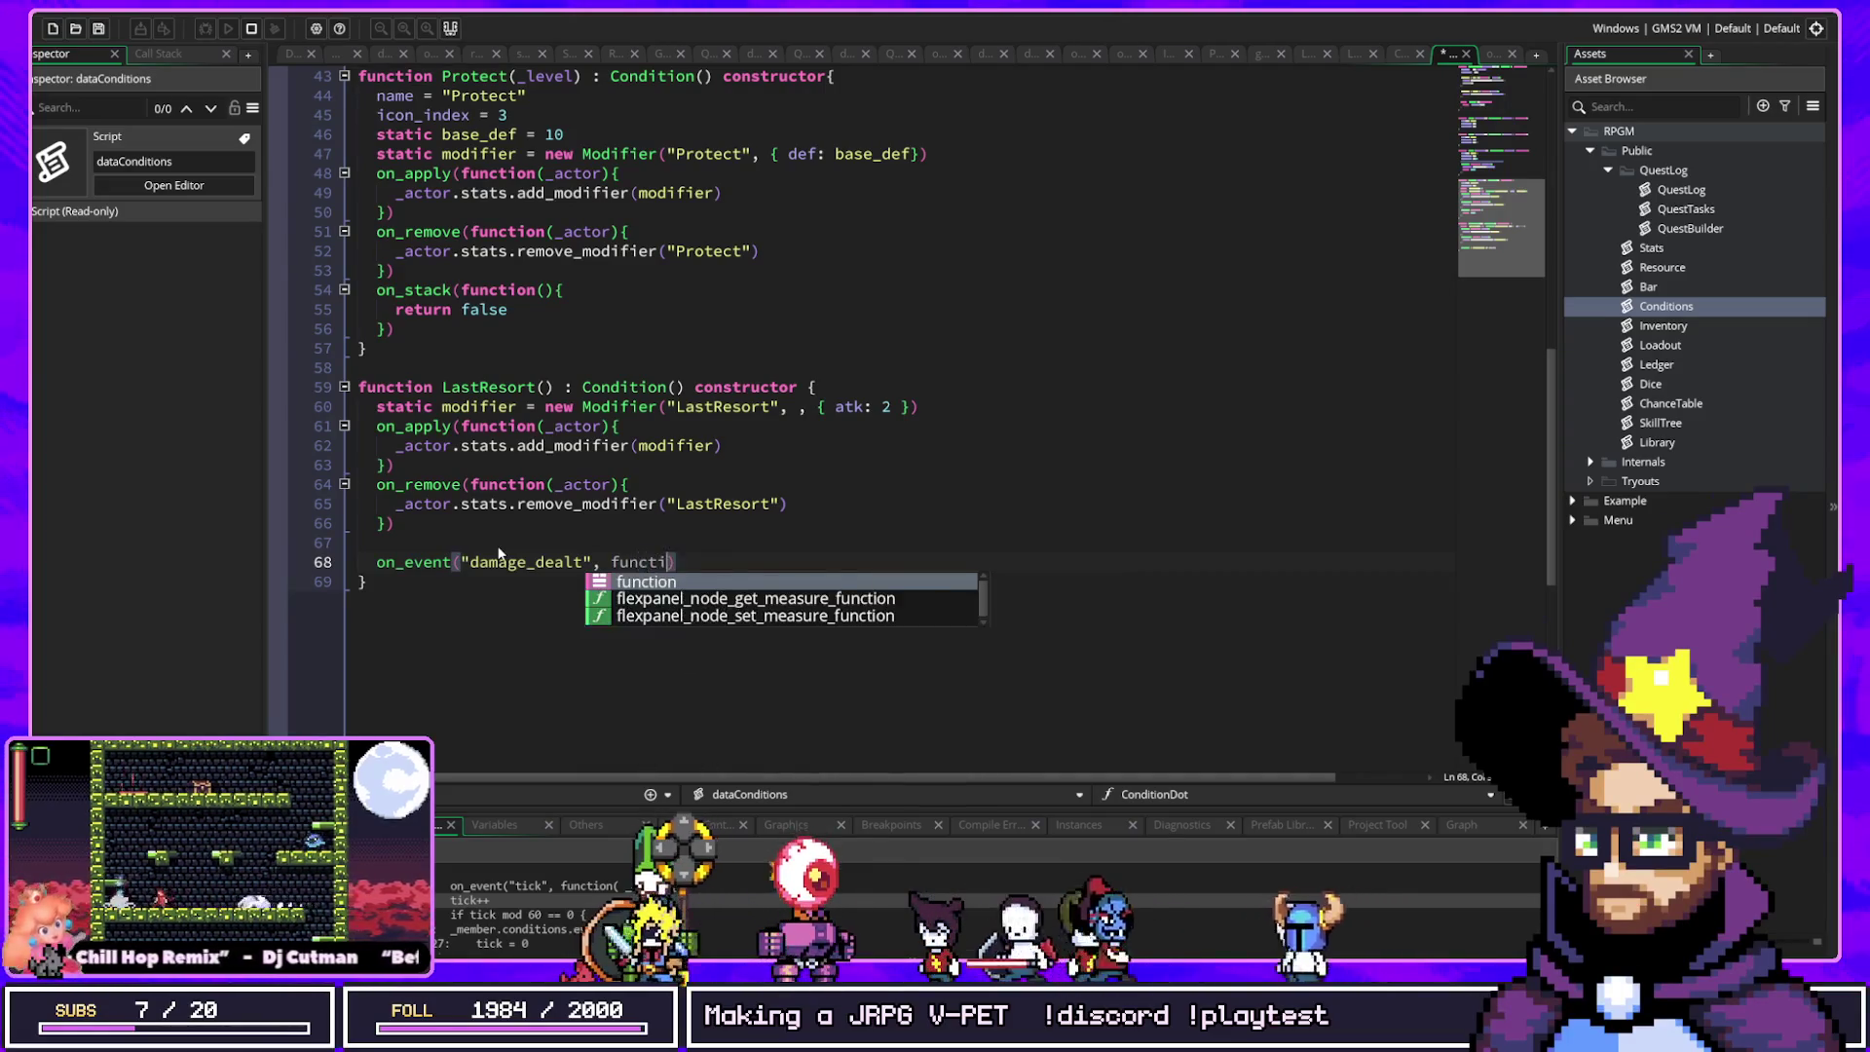
pyautogui.press('Return')
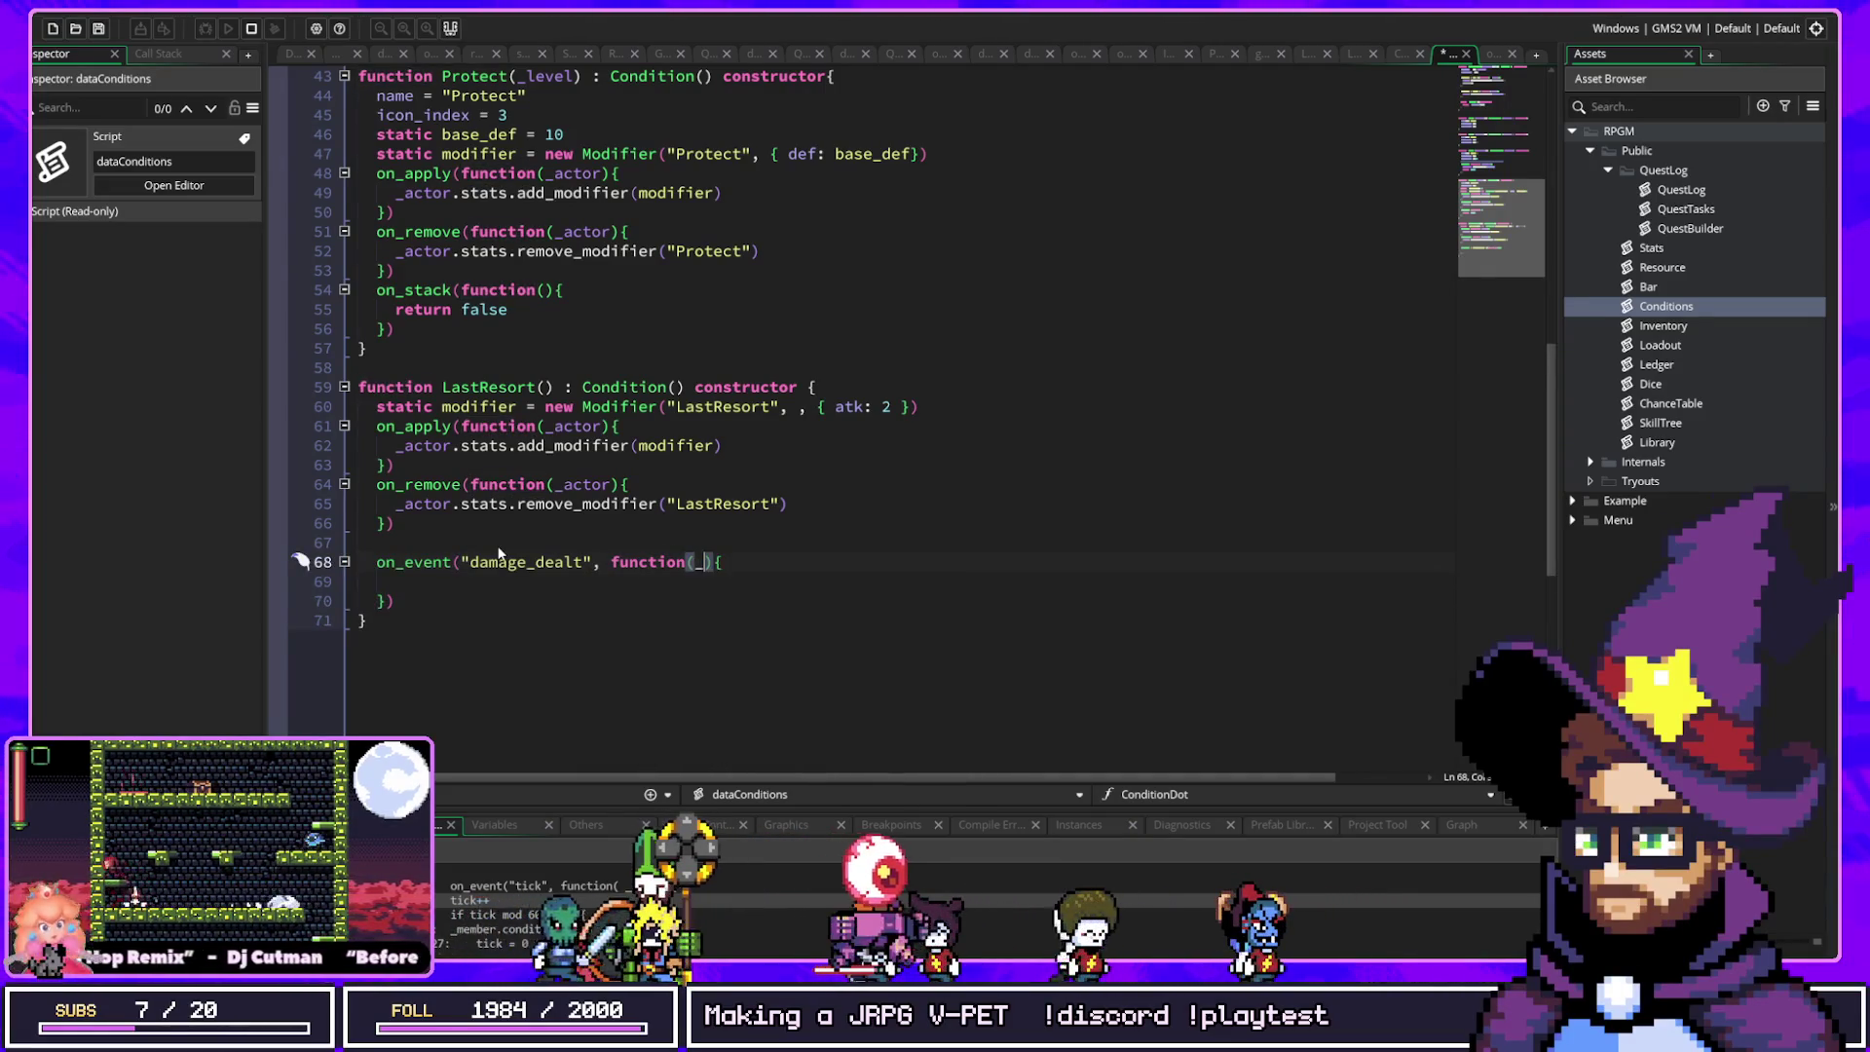
pyautogui.write('dam')
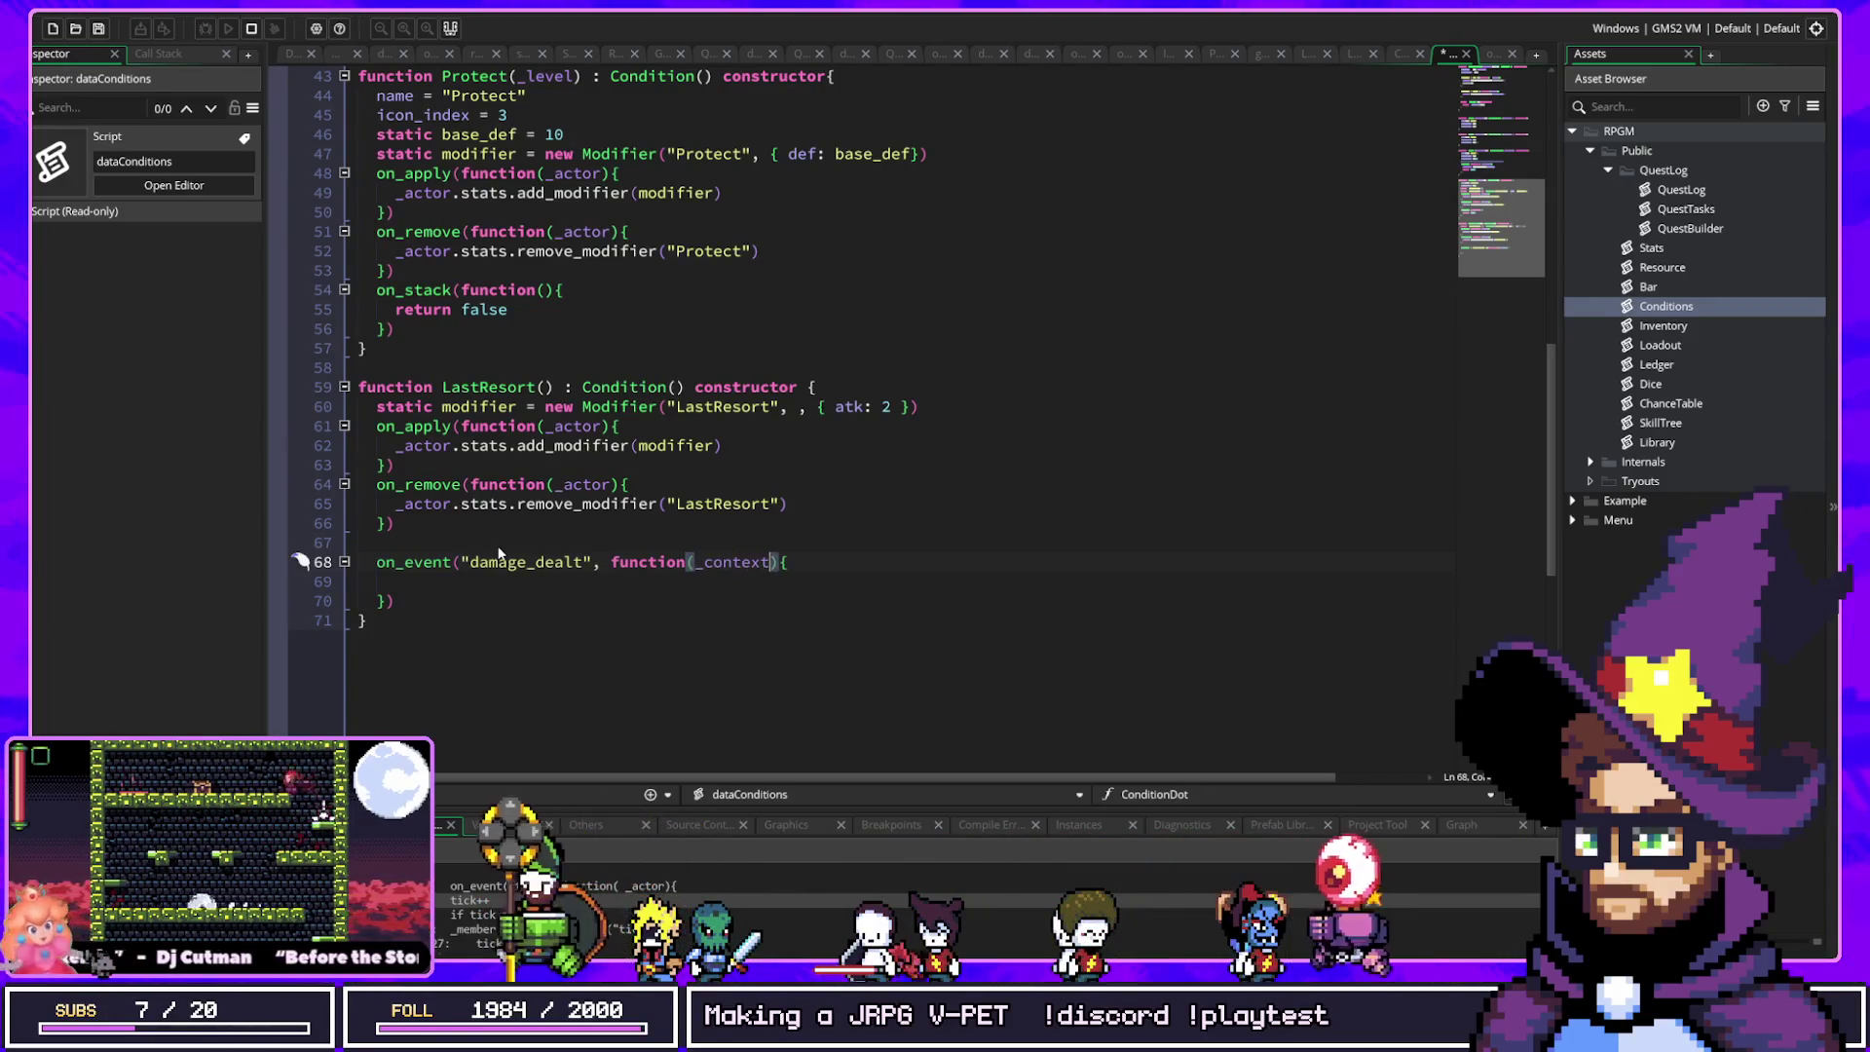
pyautogui.hotkey('ctrl', 'Left')
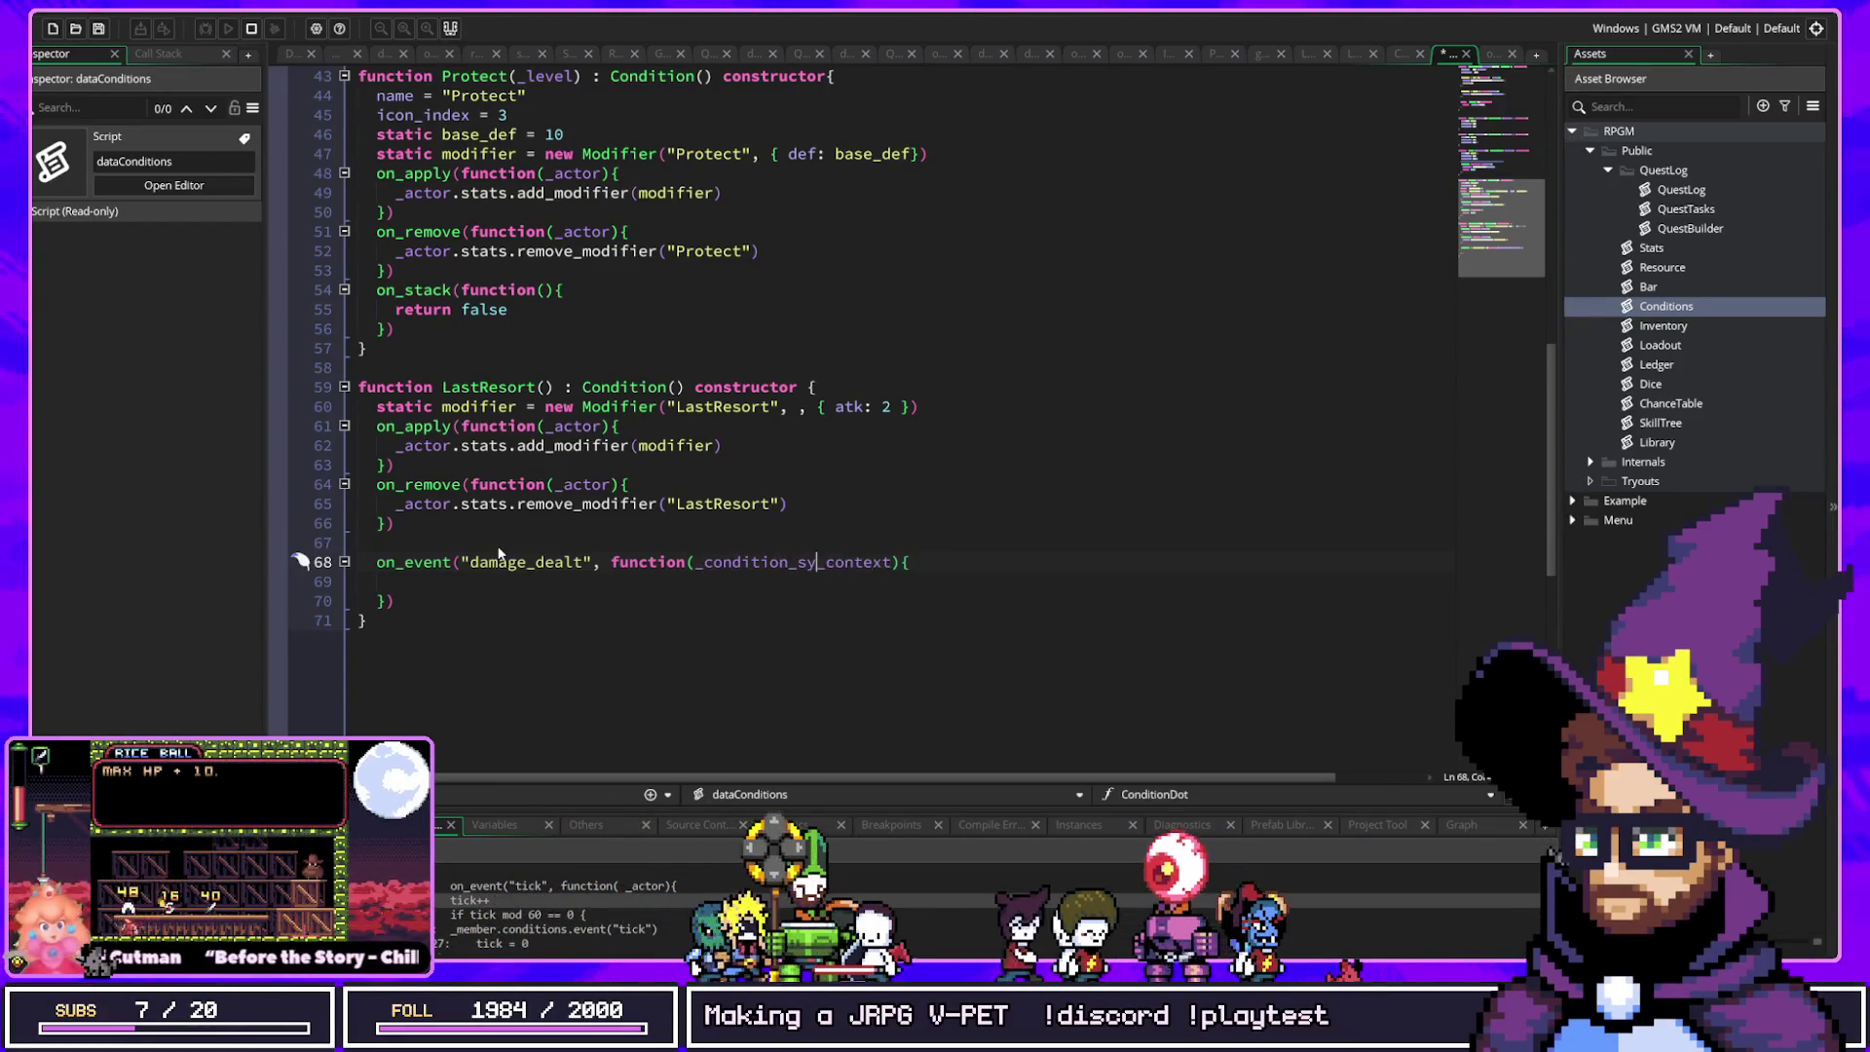
pyautogui.hotkey('ctrl', 'Left')
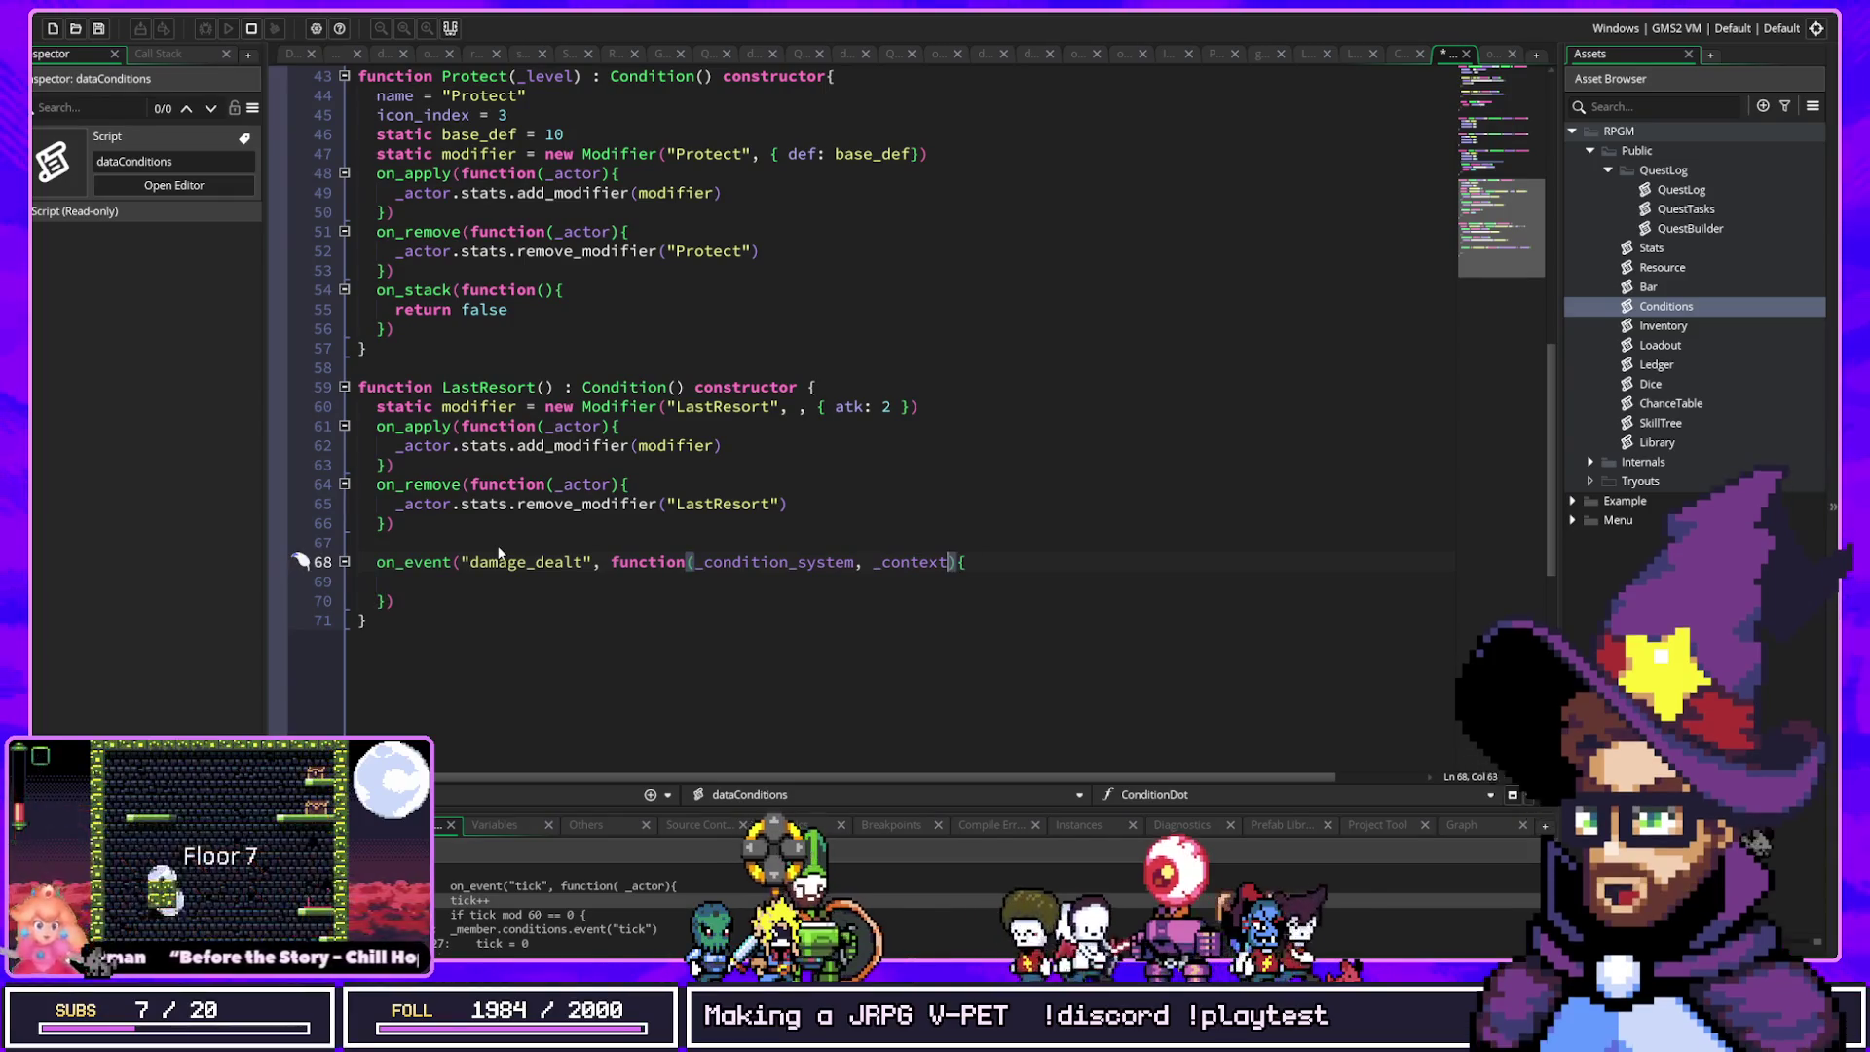
pyautogui.press('Down')
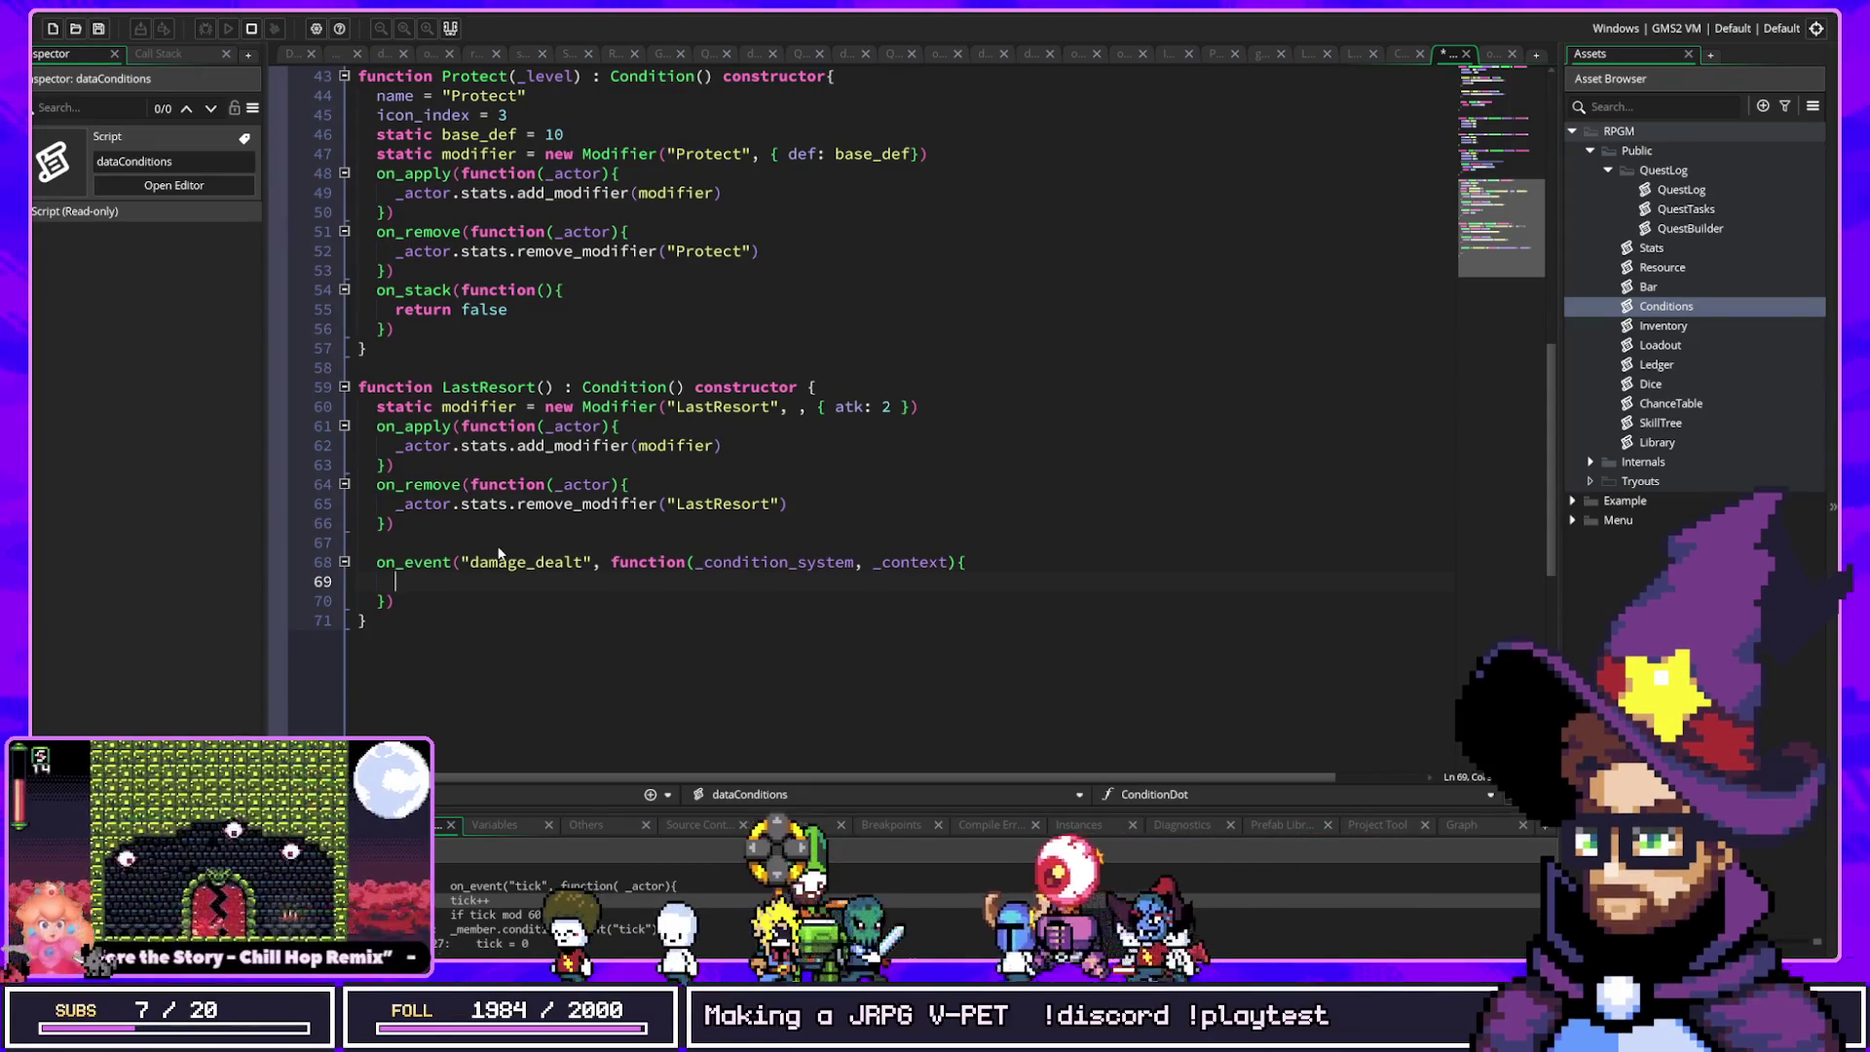
# Step: Read _damage_dealt and _actor from _context and deplete the actor's hp by 10% of the damage
pyautogui.write('_d')
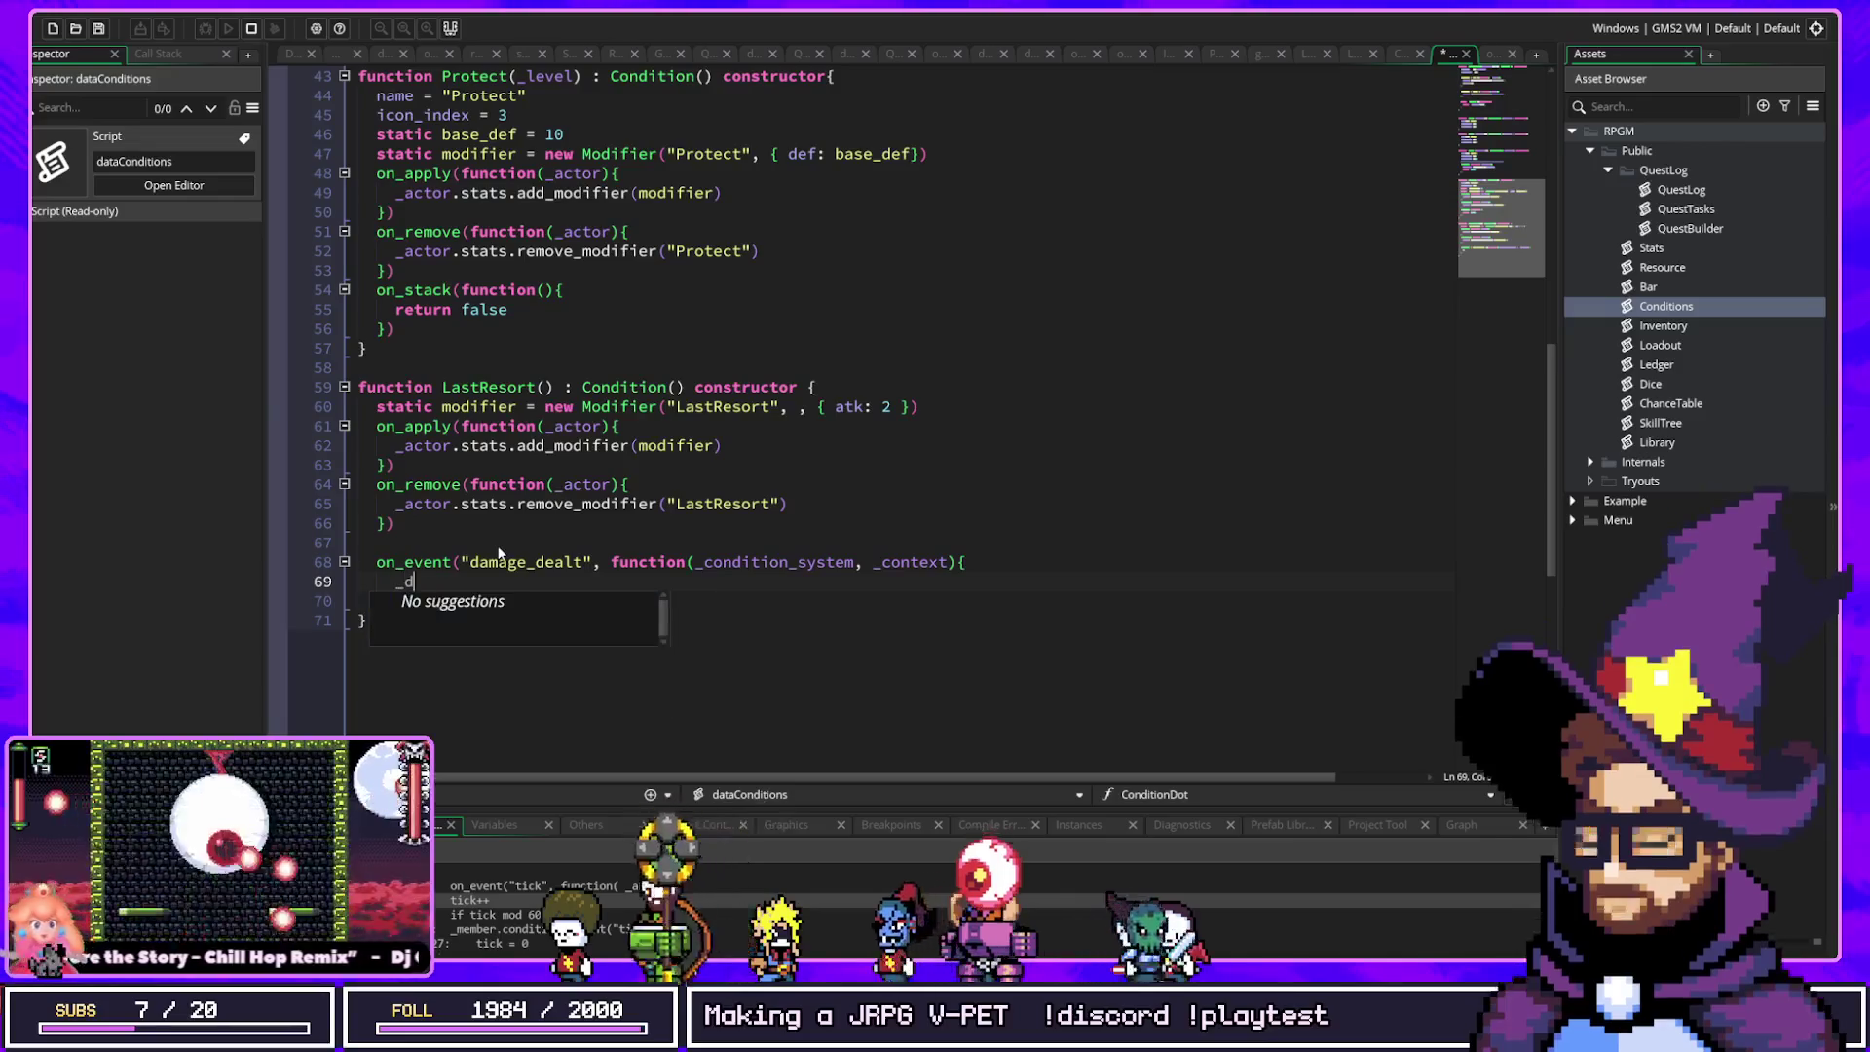
pyautogui.write('amage_deatlh')
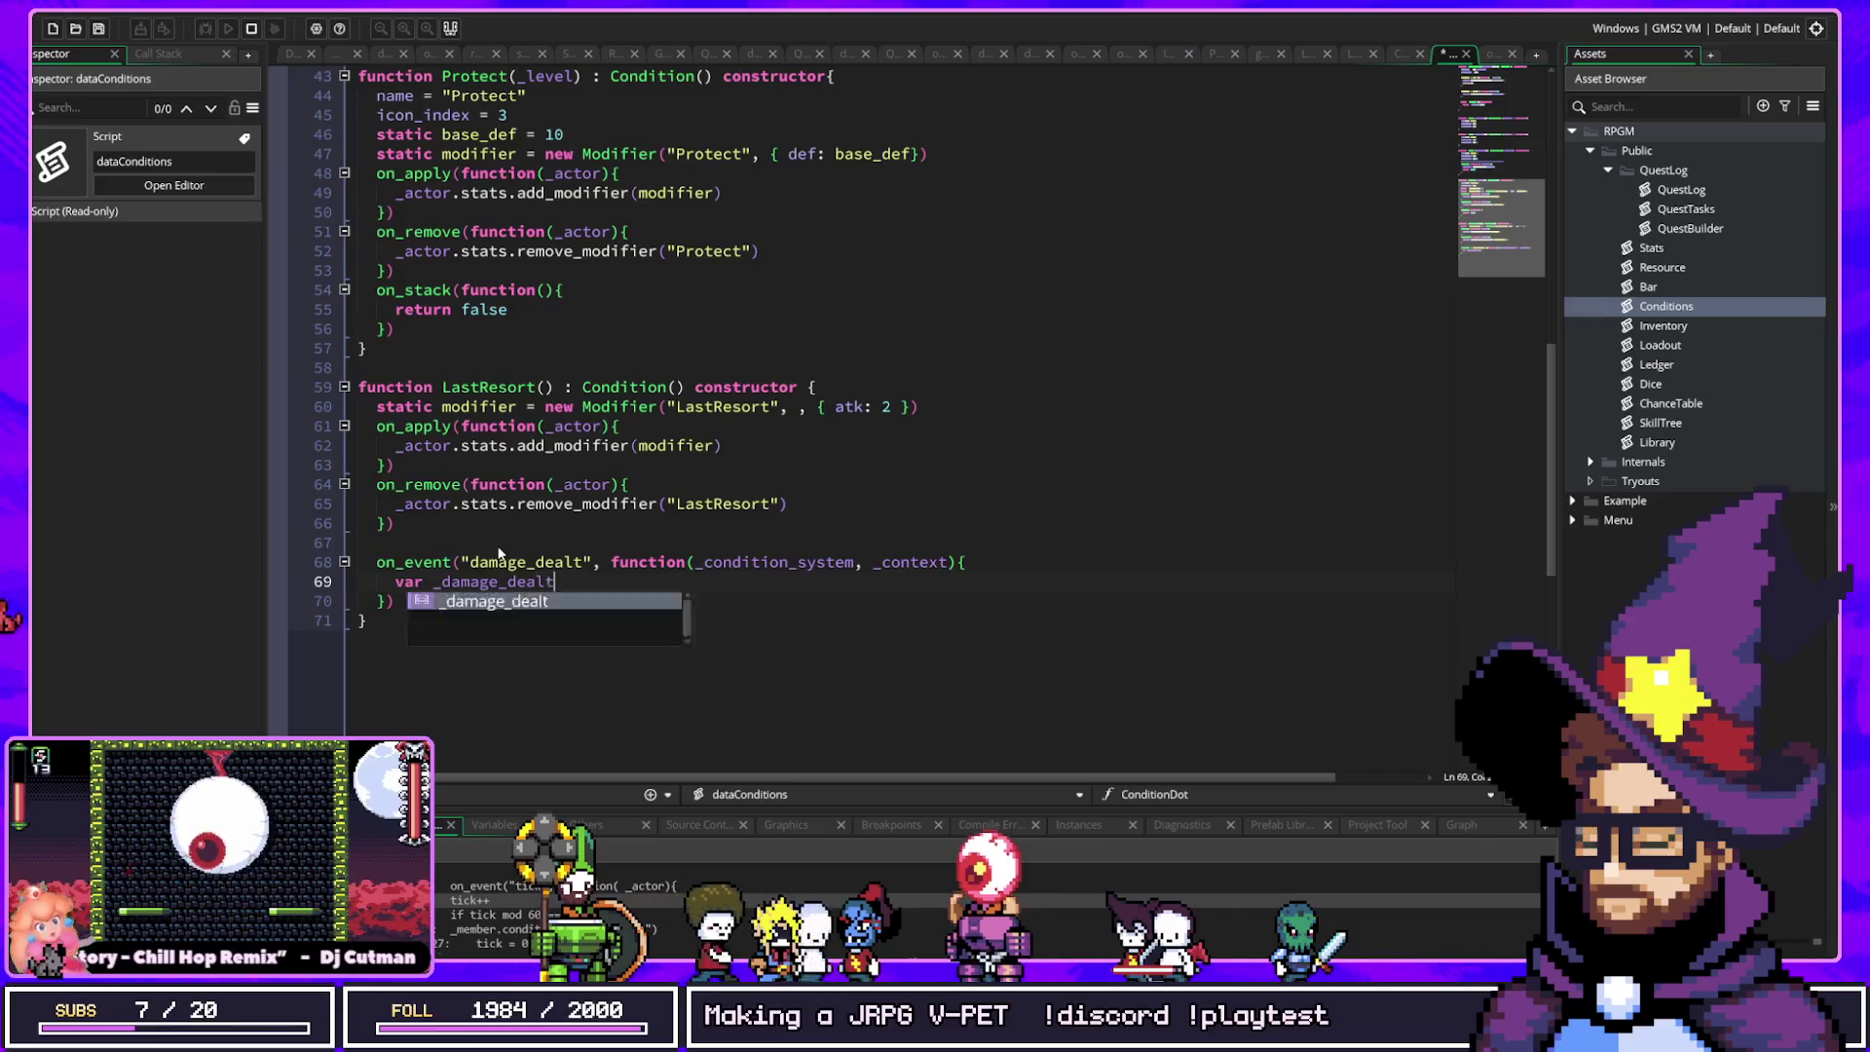
pyautogui.write(' = _context.dam')
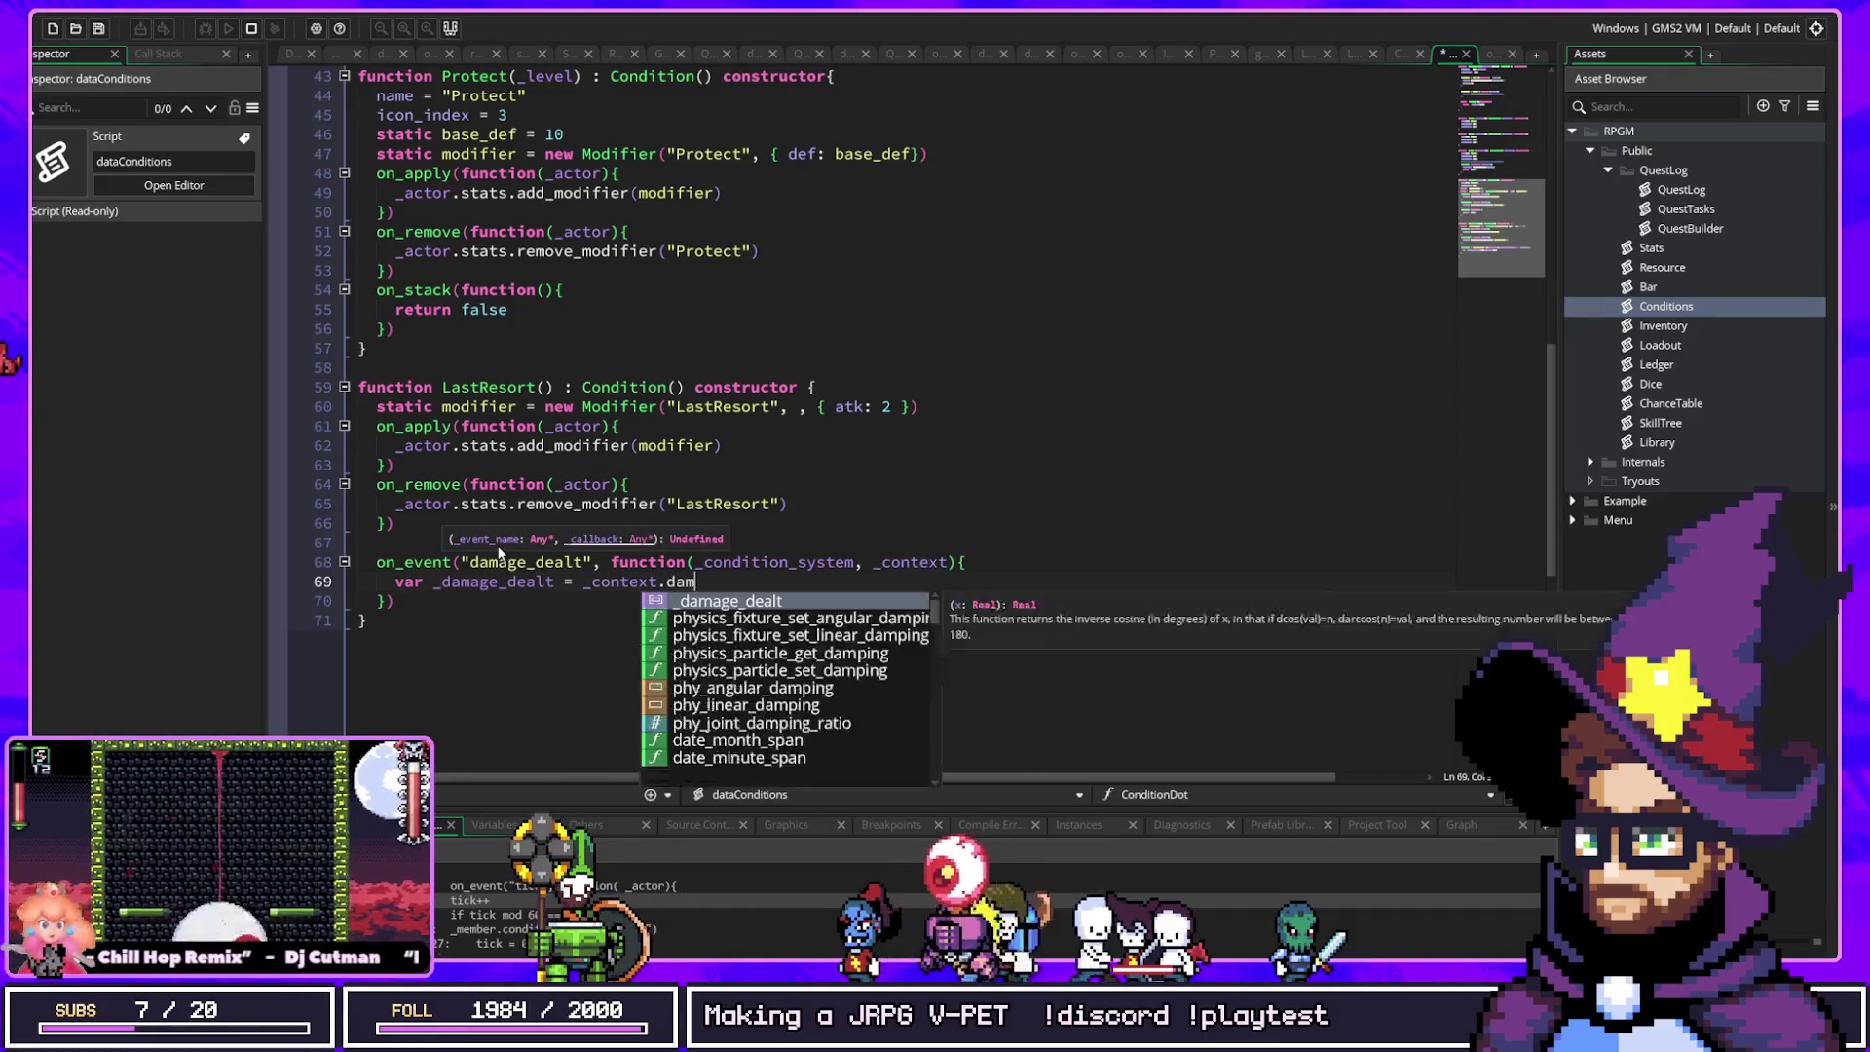
pyautogui.press('BackSpace')
pyautogui.write('_d')
pyautogui.press('Return')
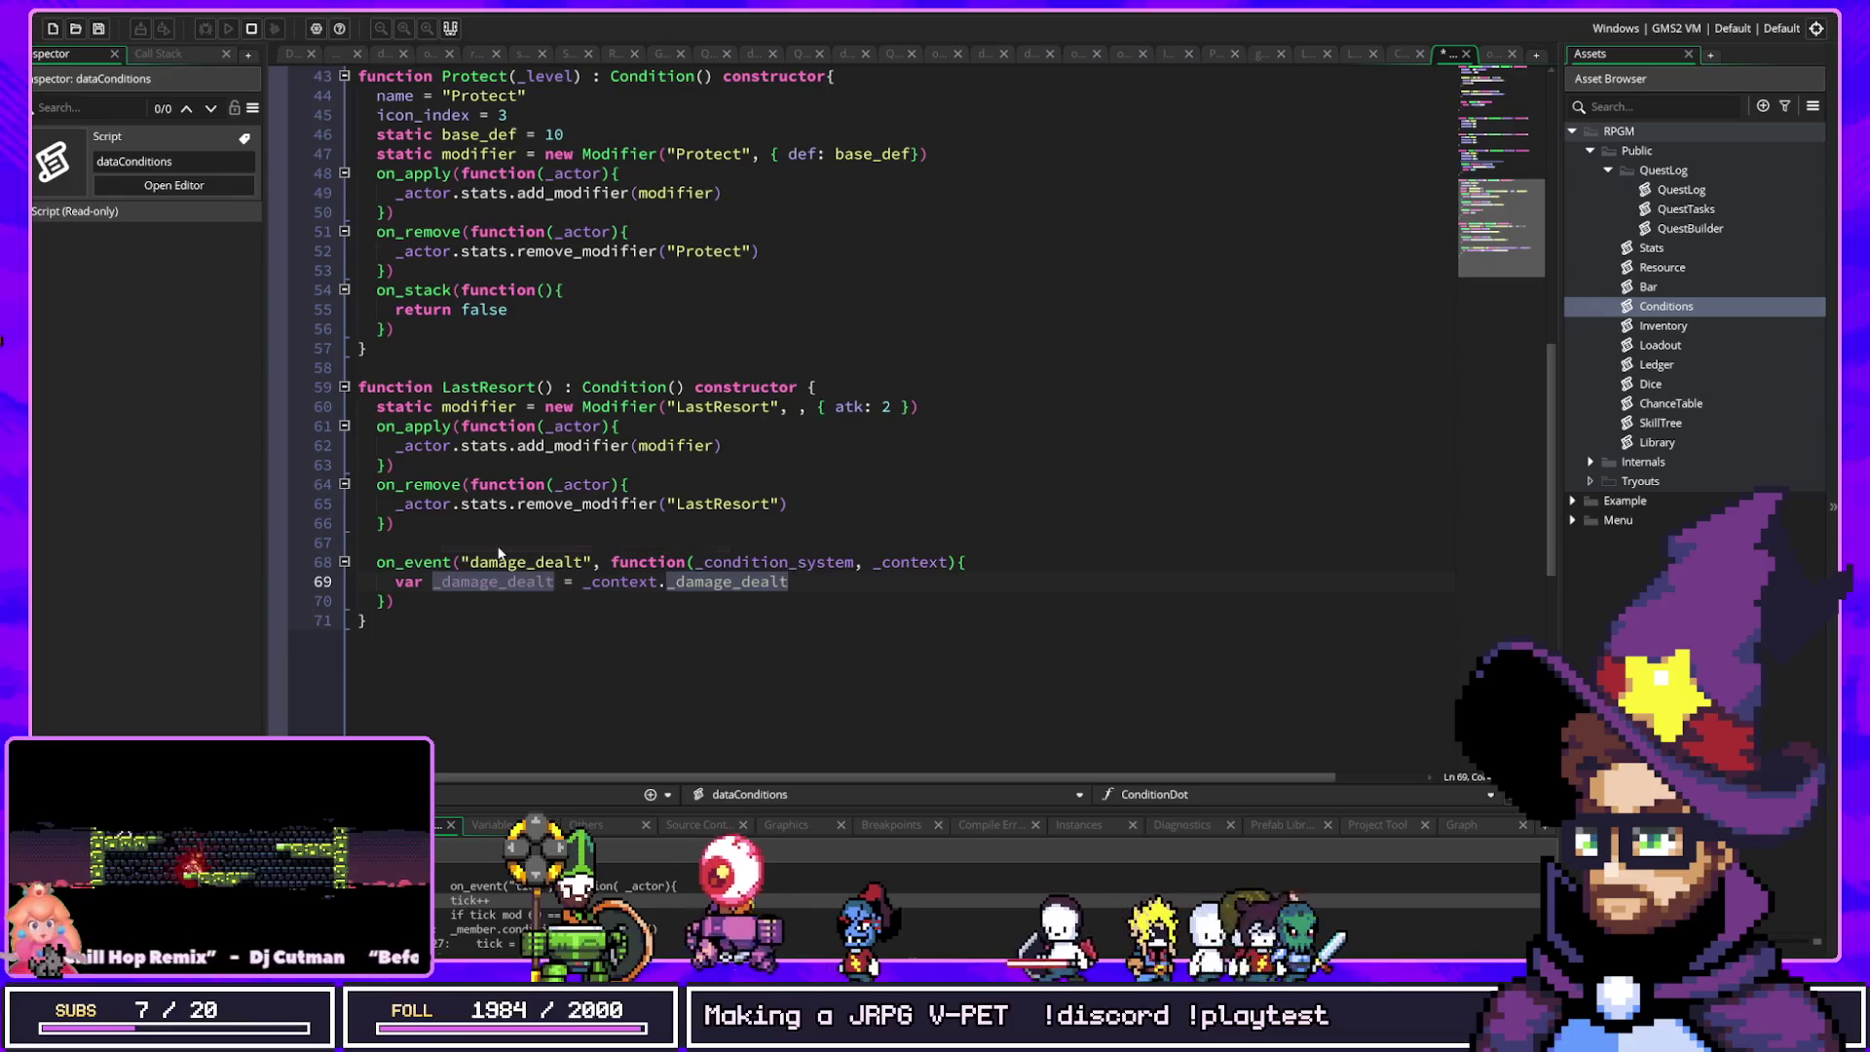
pyautogui.press('Return')
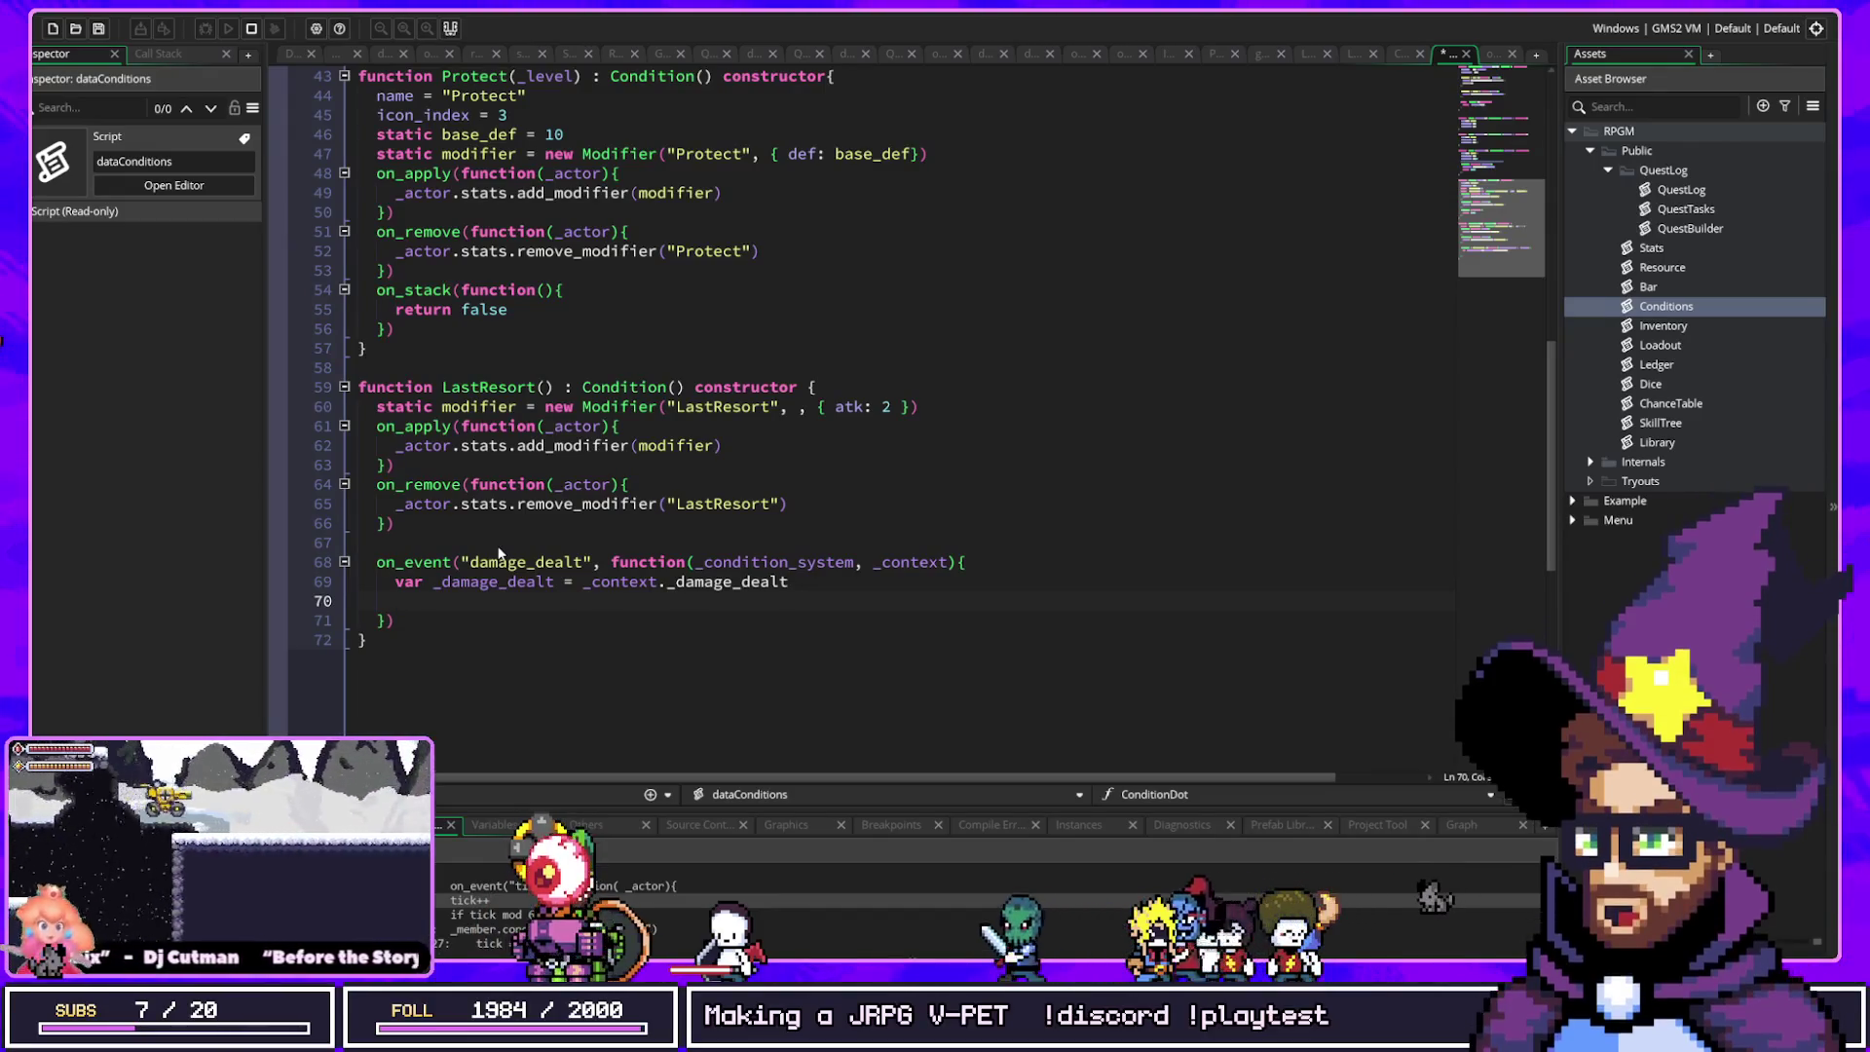
pyautogui.write('var _ct')
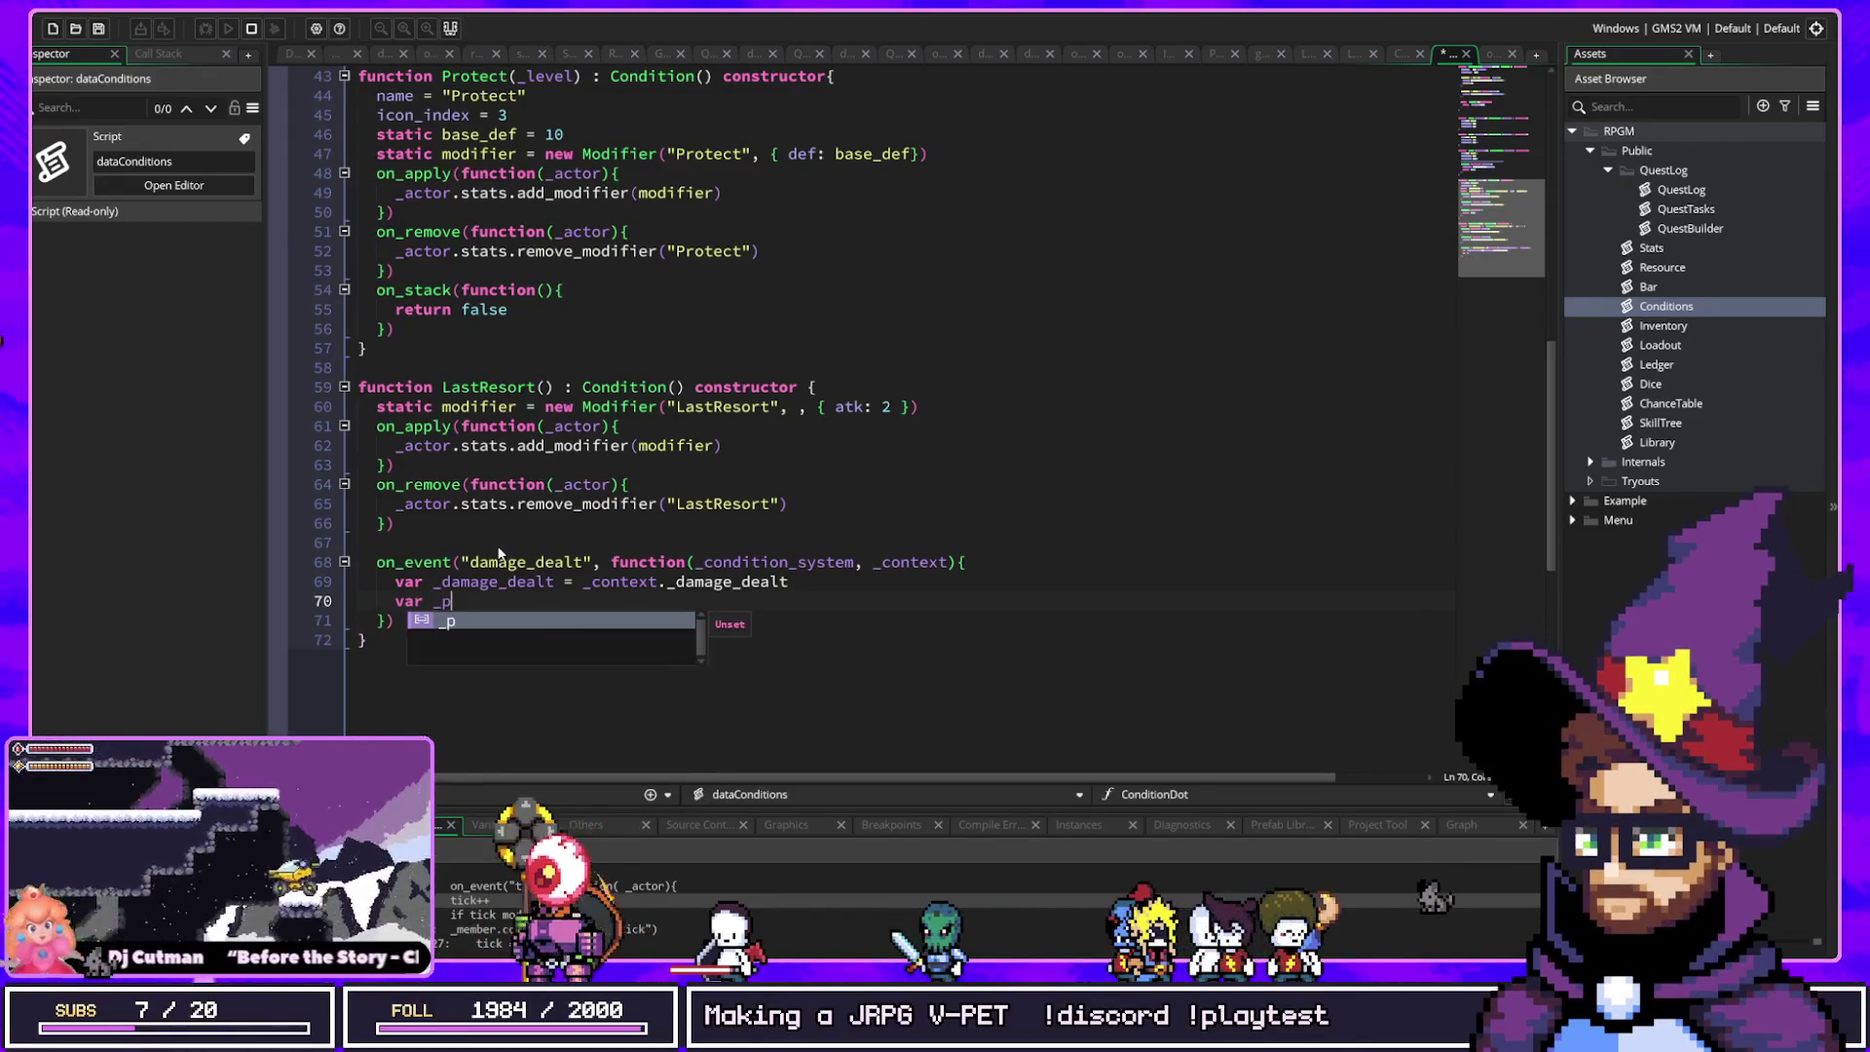
pyautogui.write('tor ')
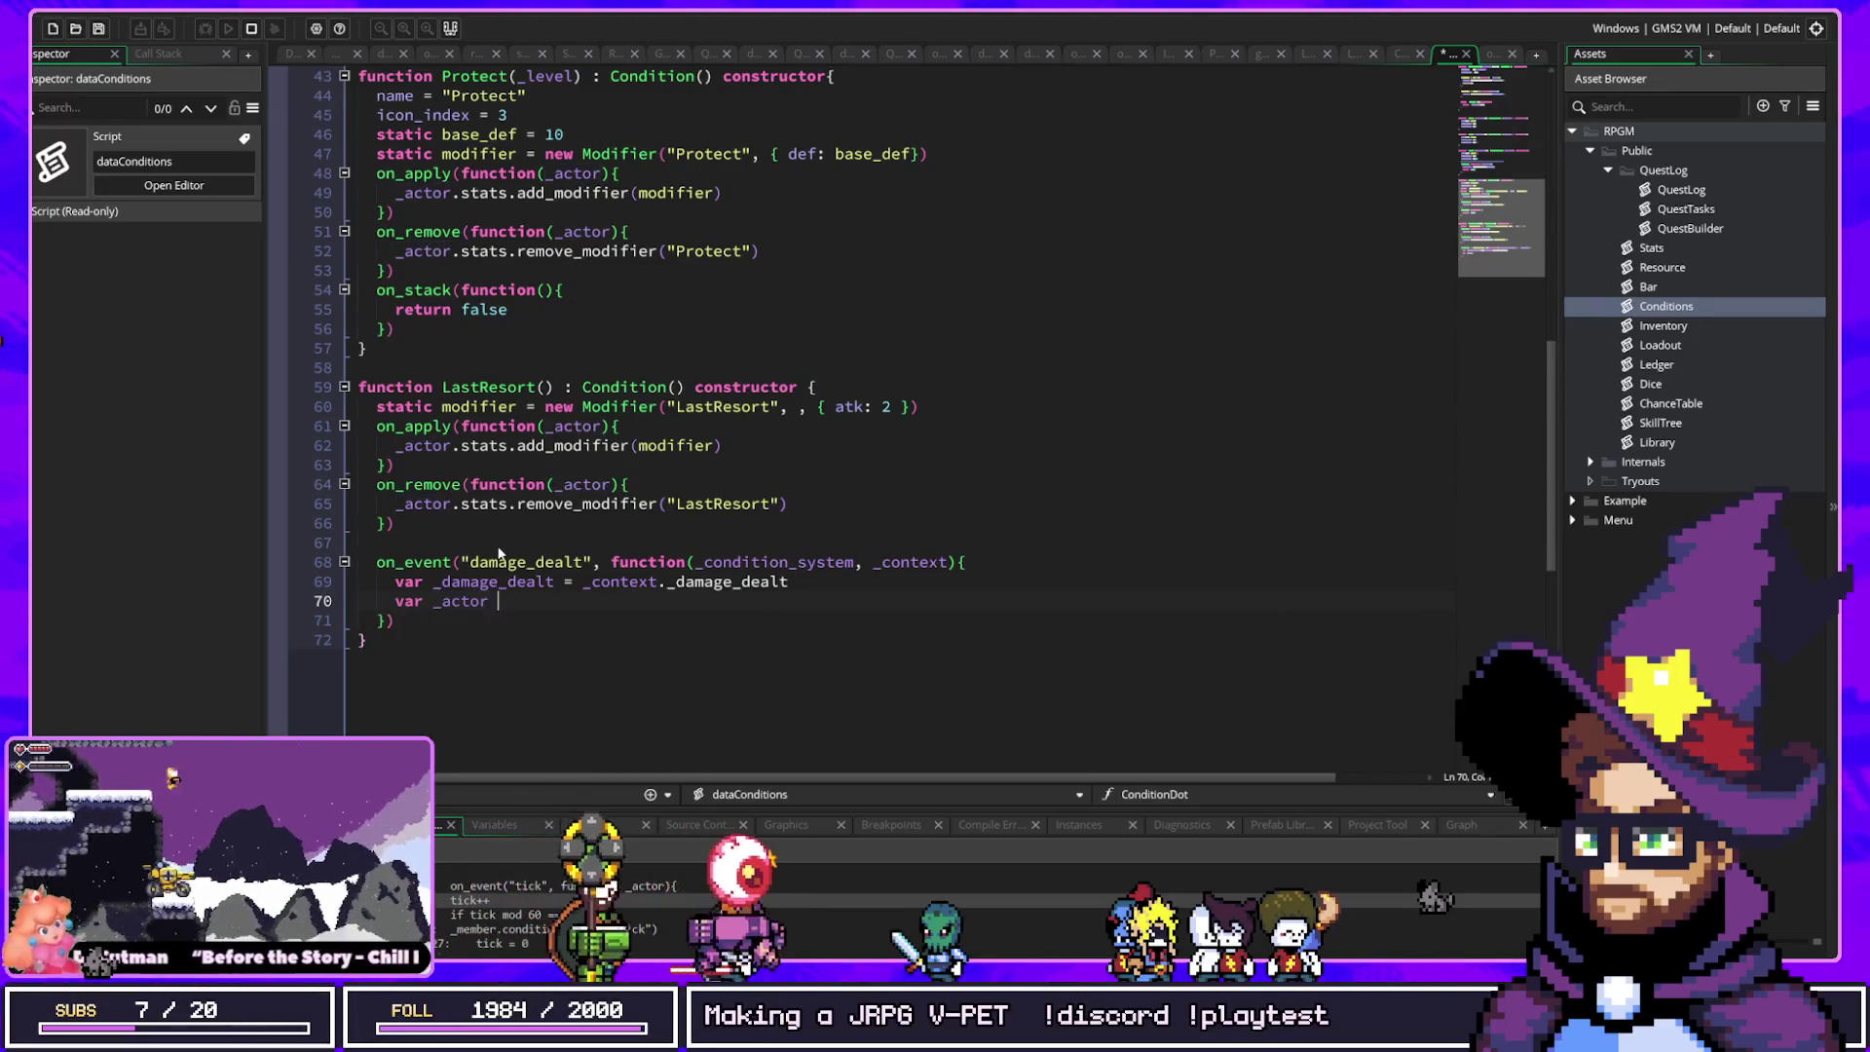
pyautogui.write('= _context.actor')
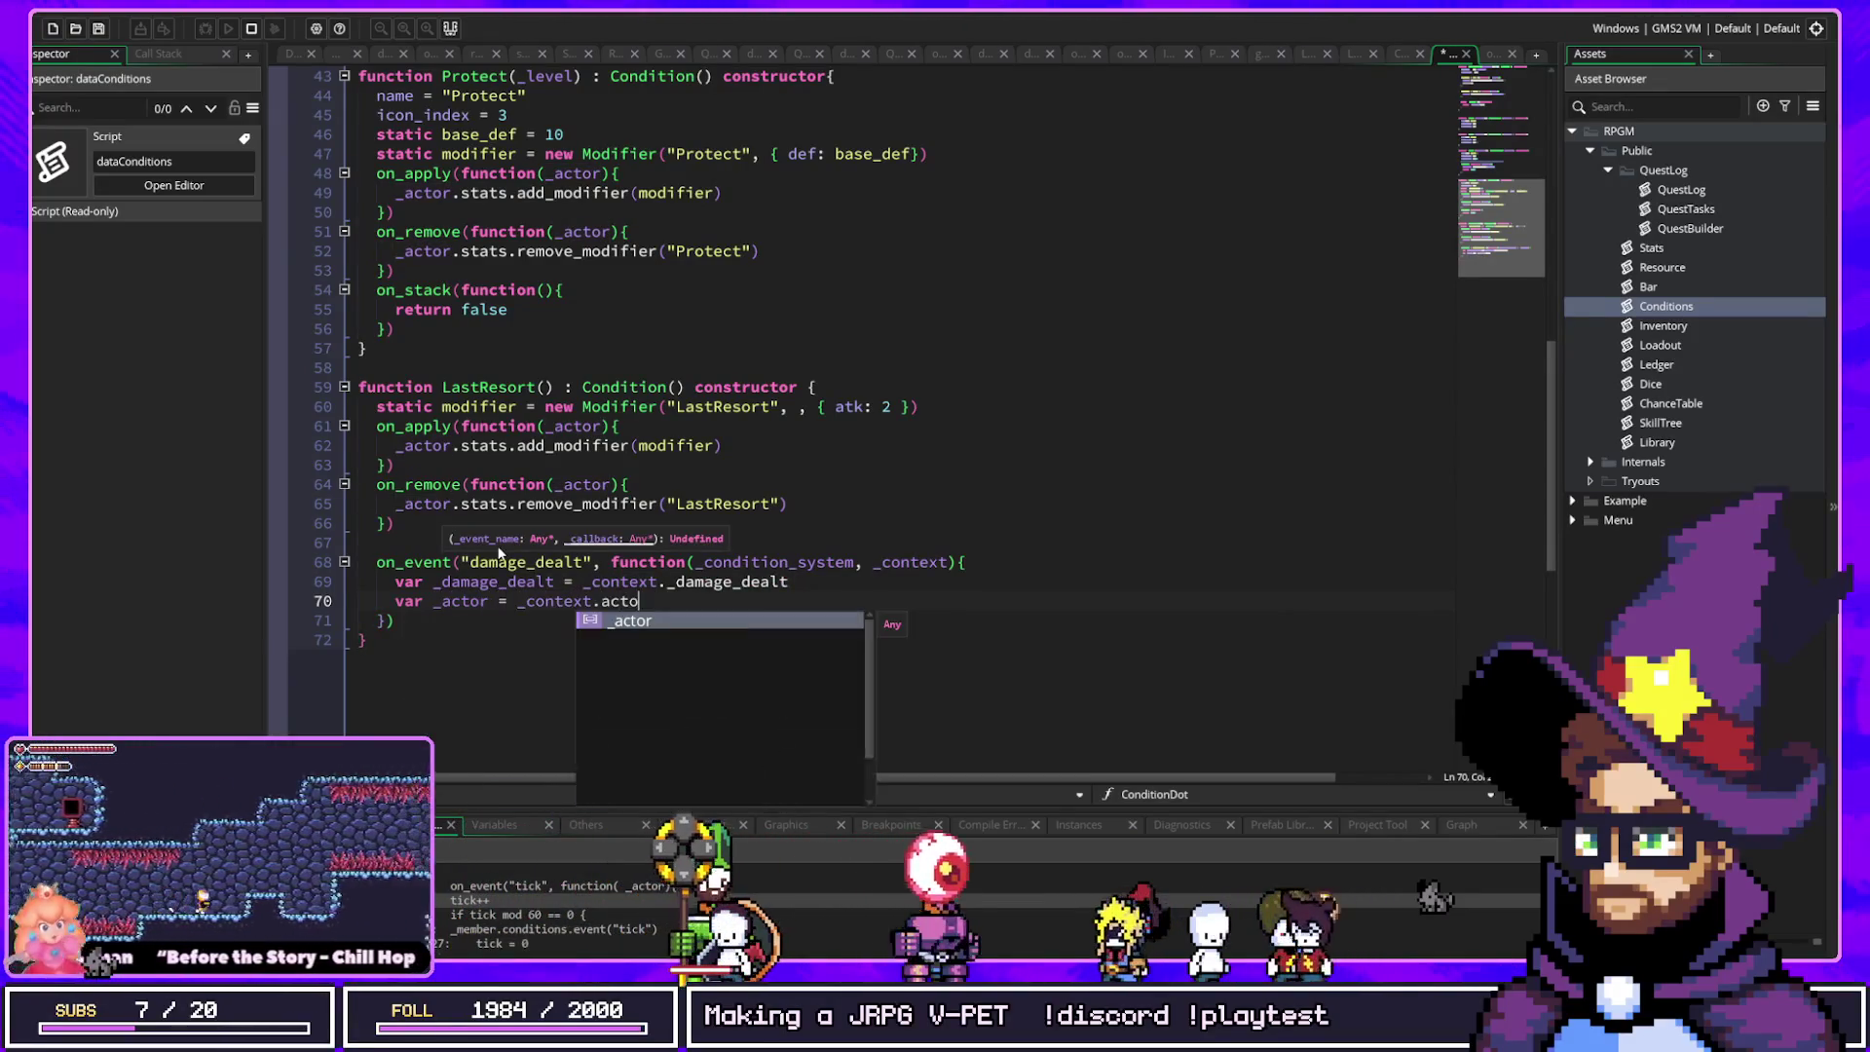
pyautogui.press('Return')
pyautogui.press('Return')
pyautogui.write('_a')
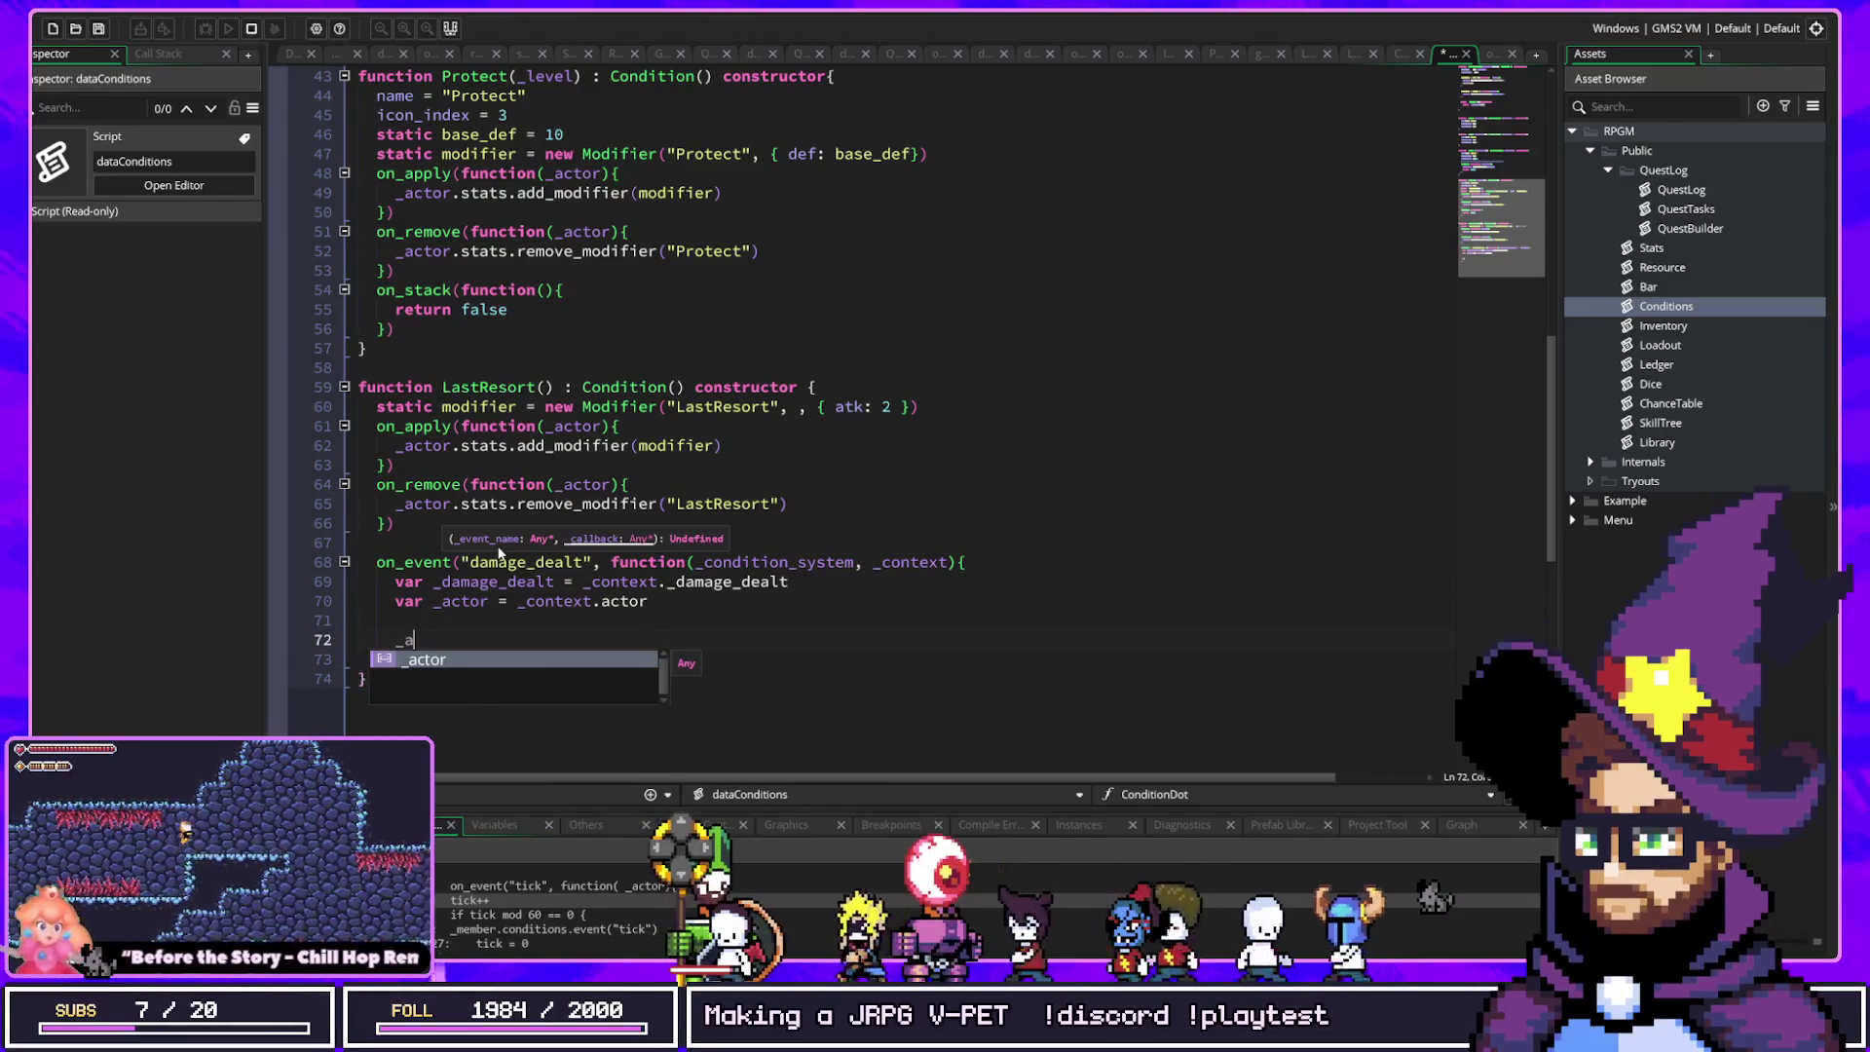
pyautogui.write('cctor.resour')
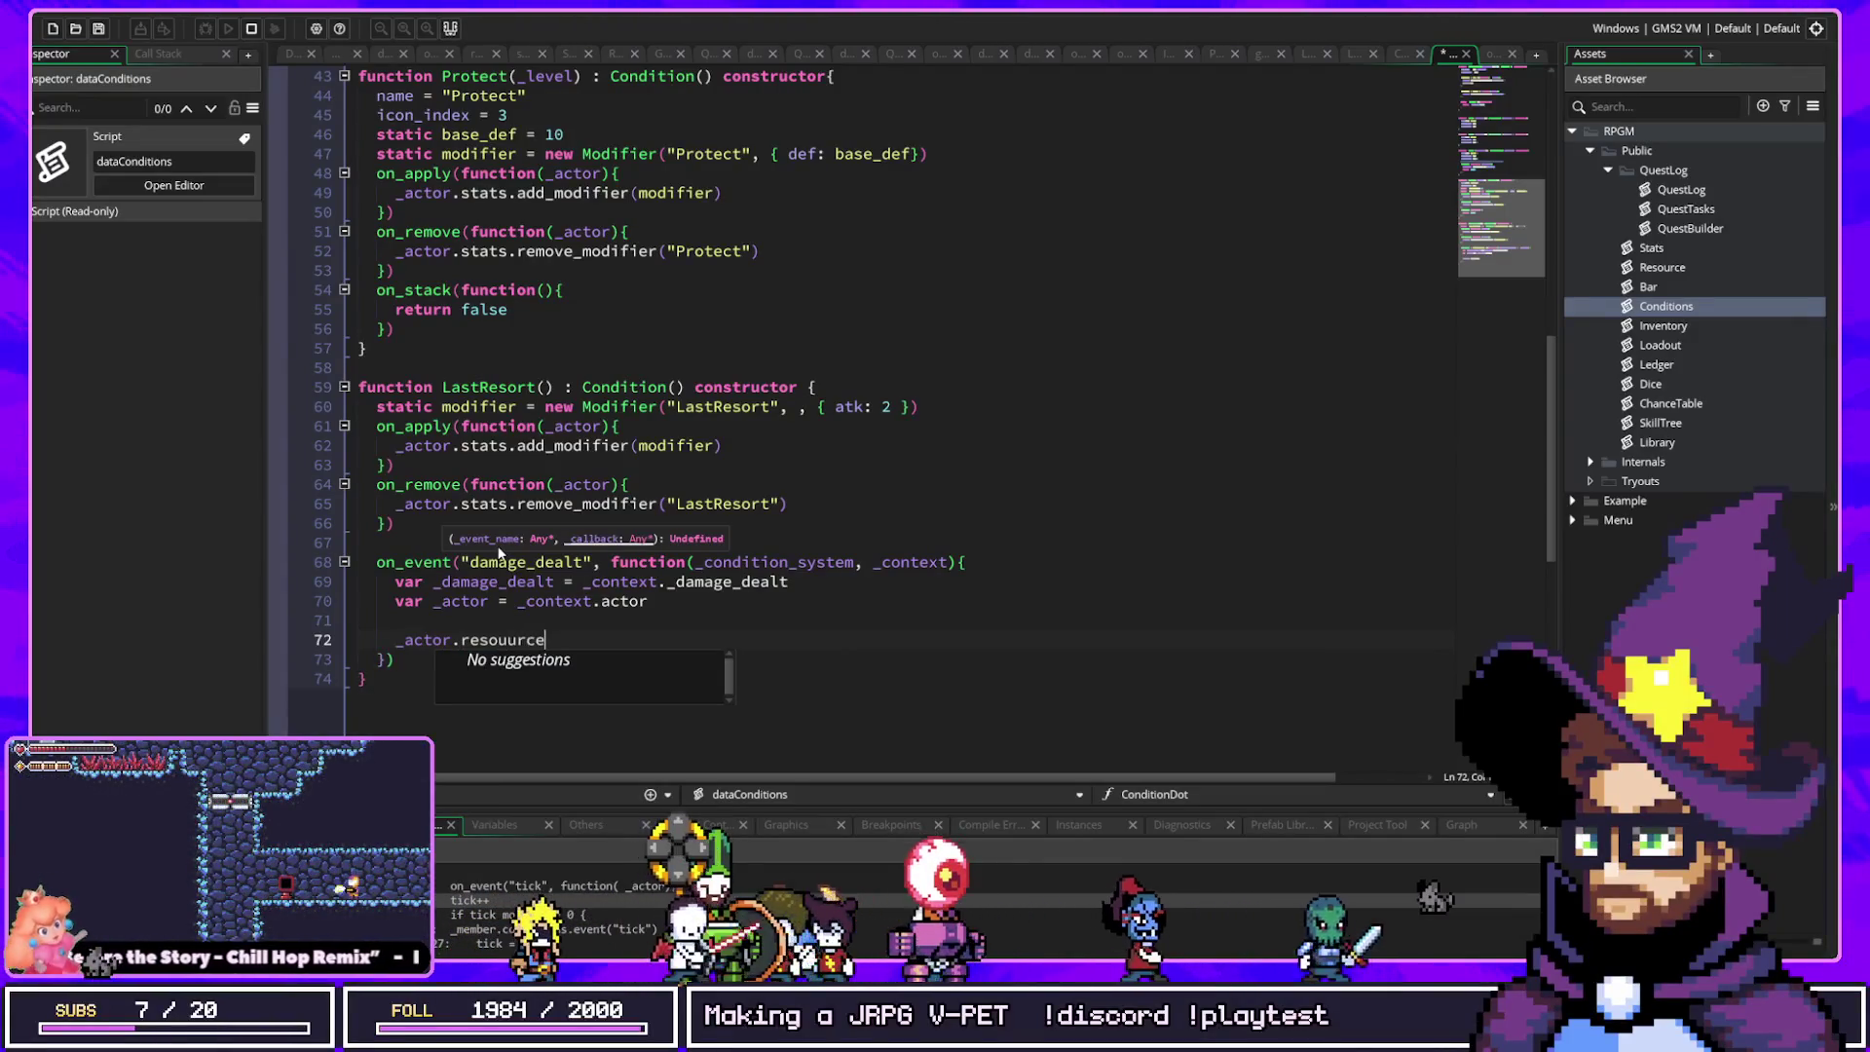
pyautogui.write('es.hp.deplete(')
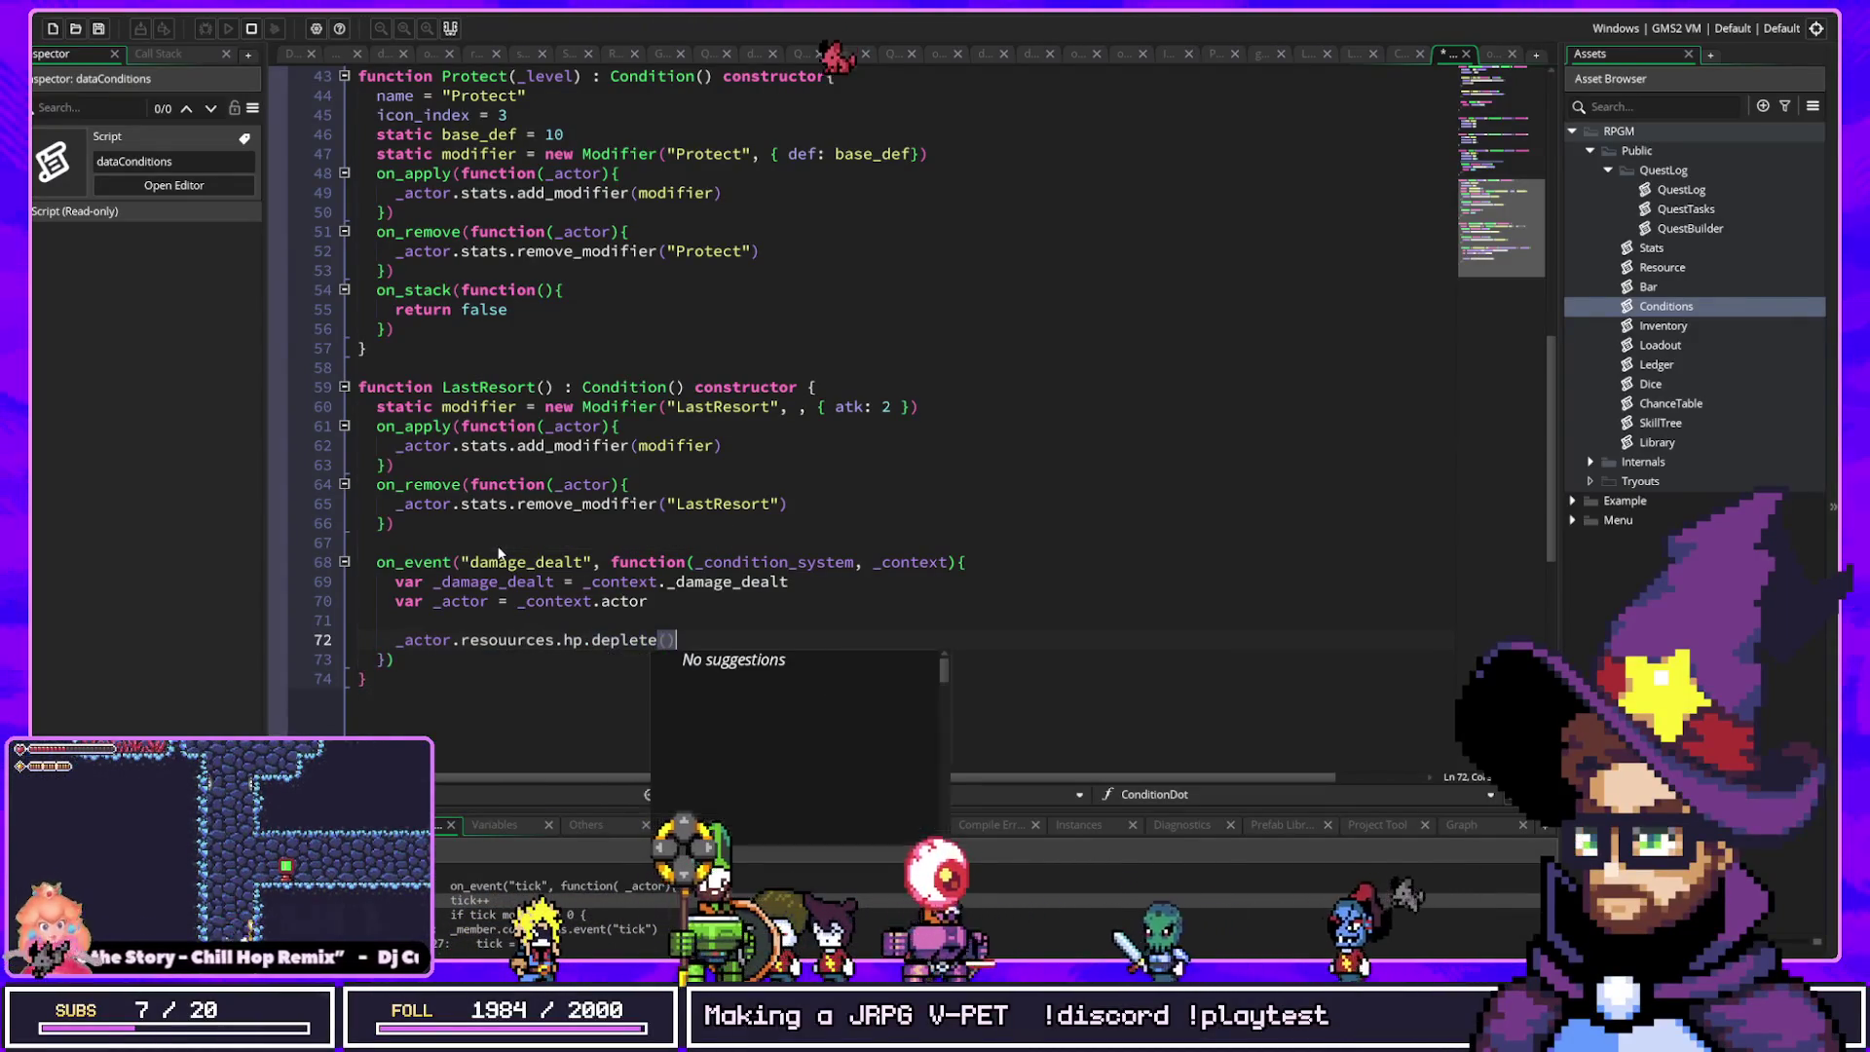
pyautogui.write('_damage_')
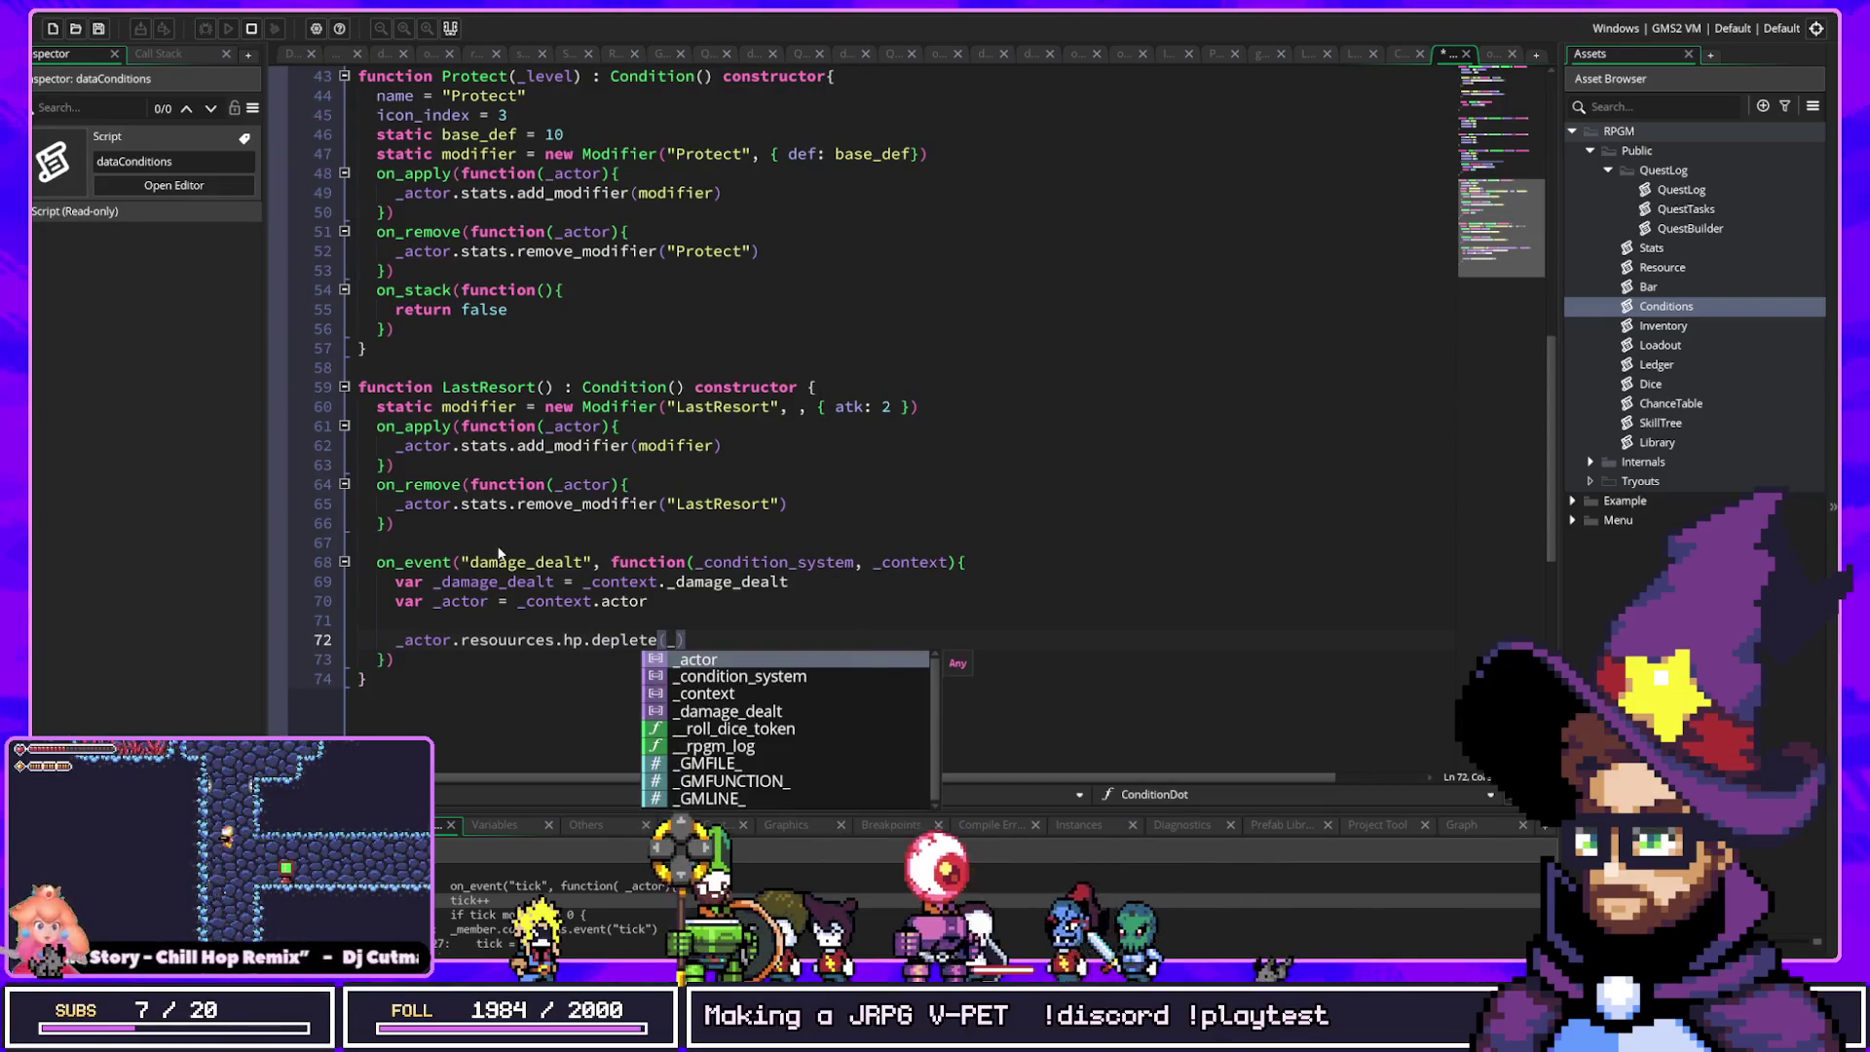
pyautogui.write('lth * .1')
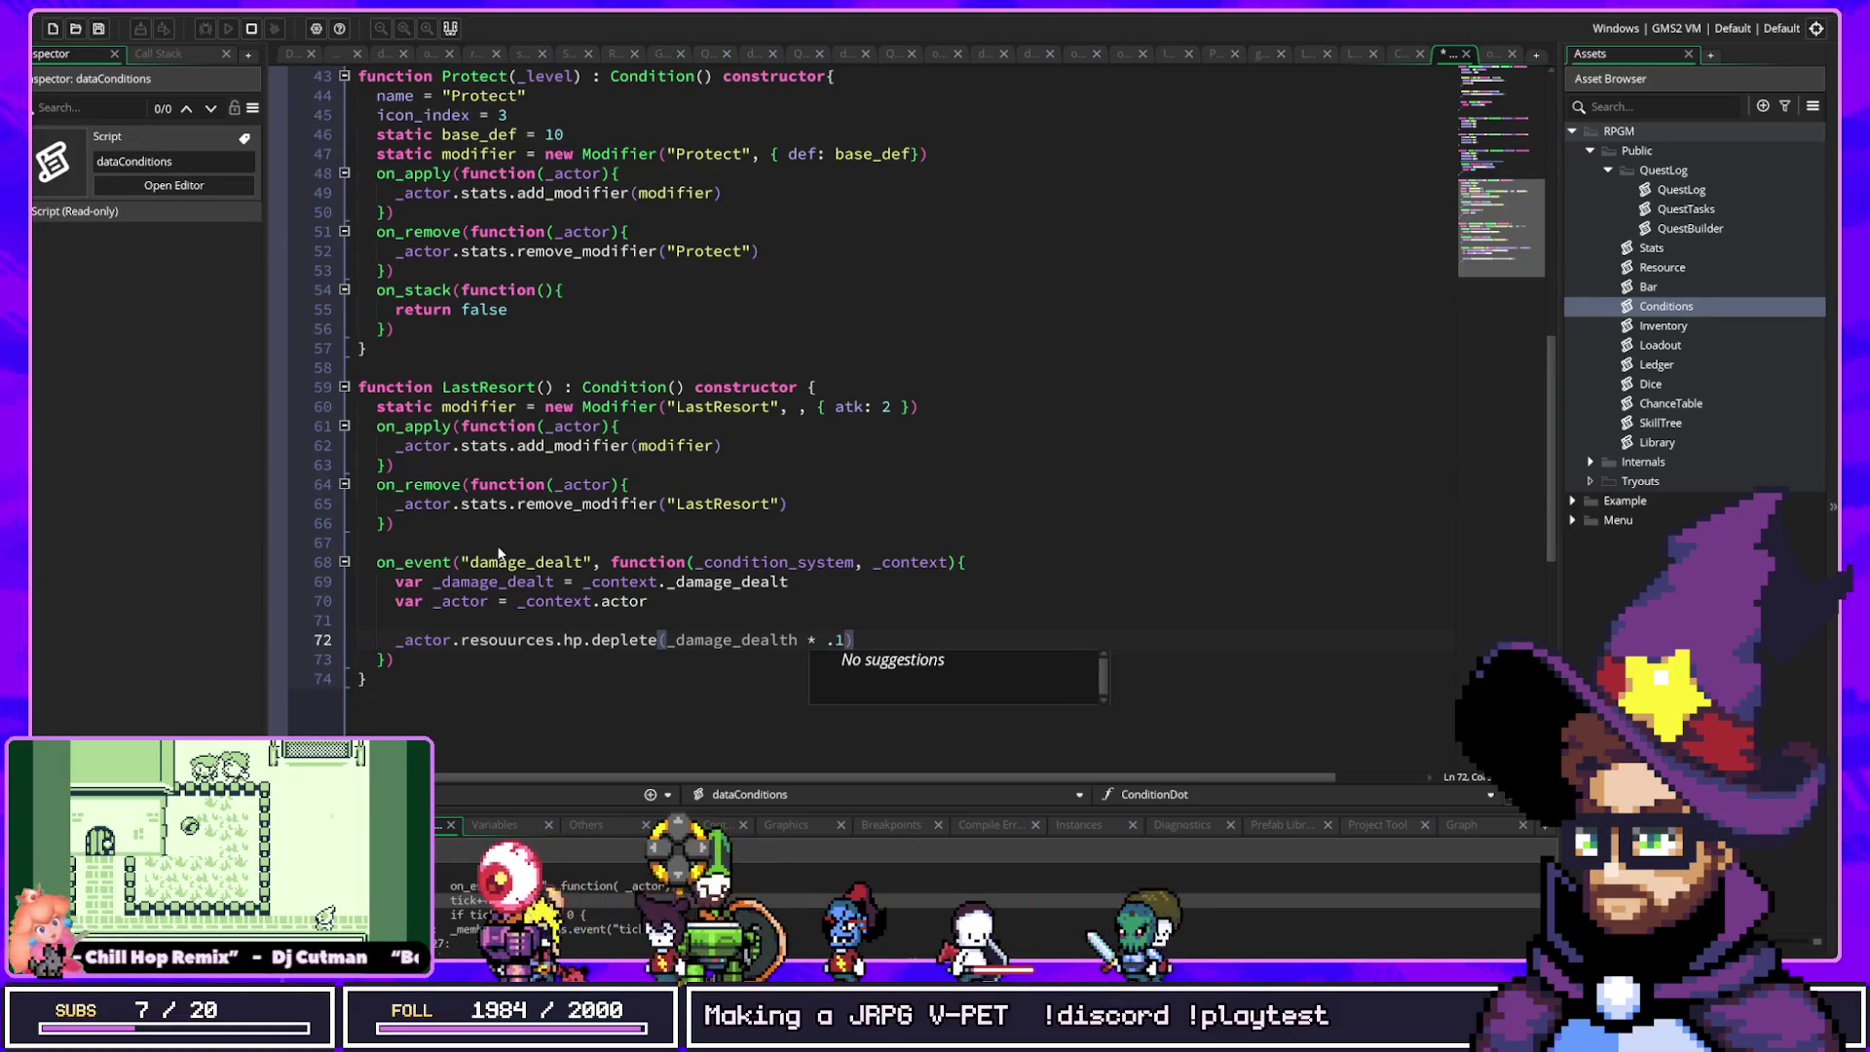
# Step: Remove the stray 'h' from the damage variable and save dataConditions
pyautogui.press('Left')
pyautogui.press('Left')
pyautogui.press('Left')
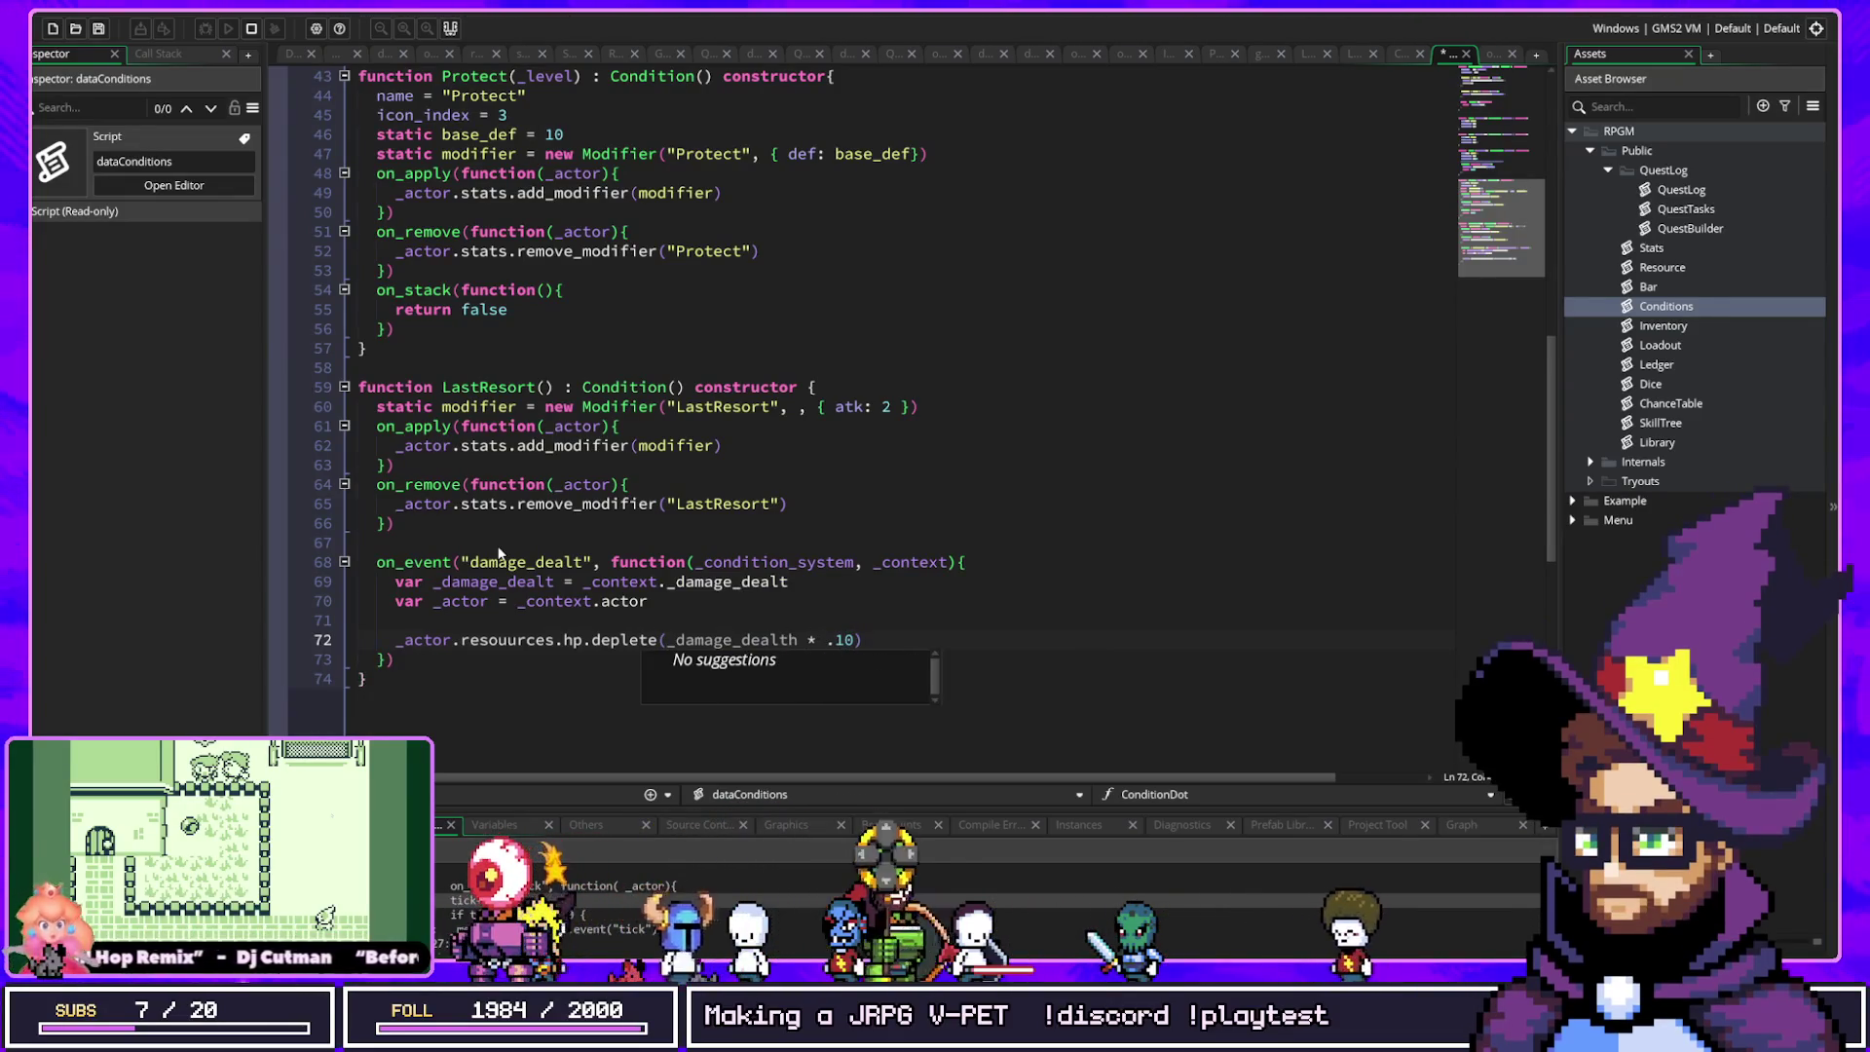
pyautogui.press('Delete')
pyautogui.click(498, 551)
pyautogui.hotkey('ctrl', 's')
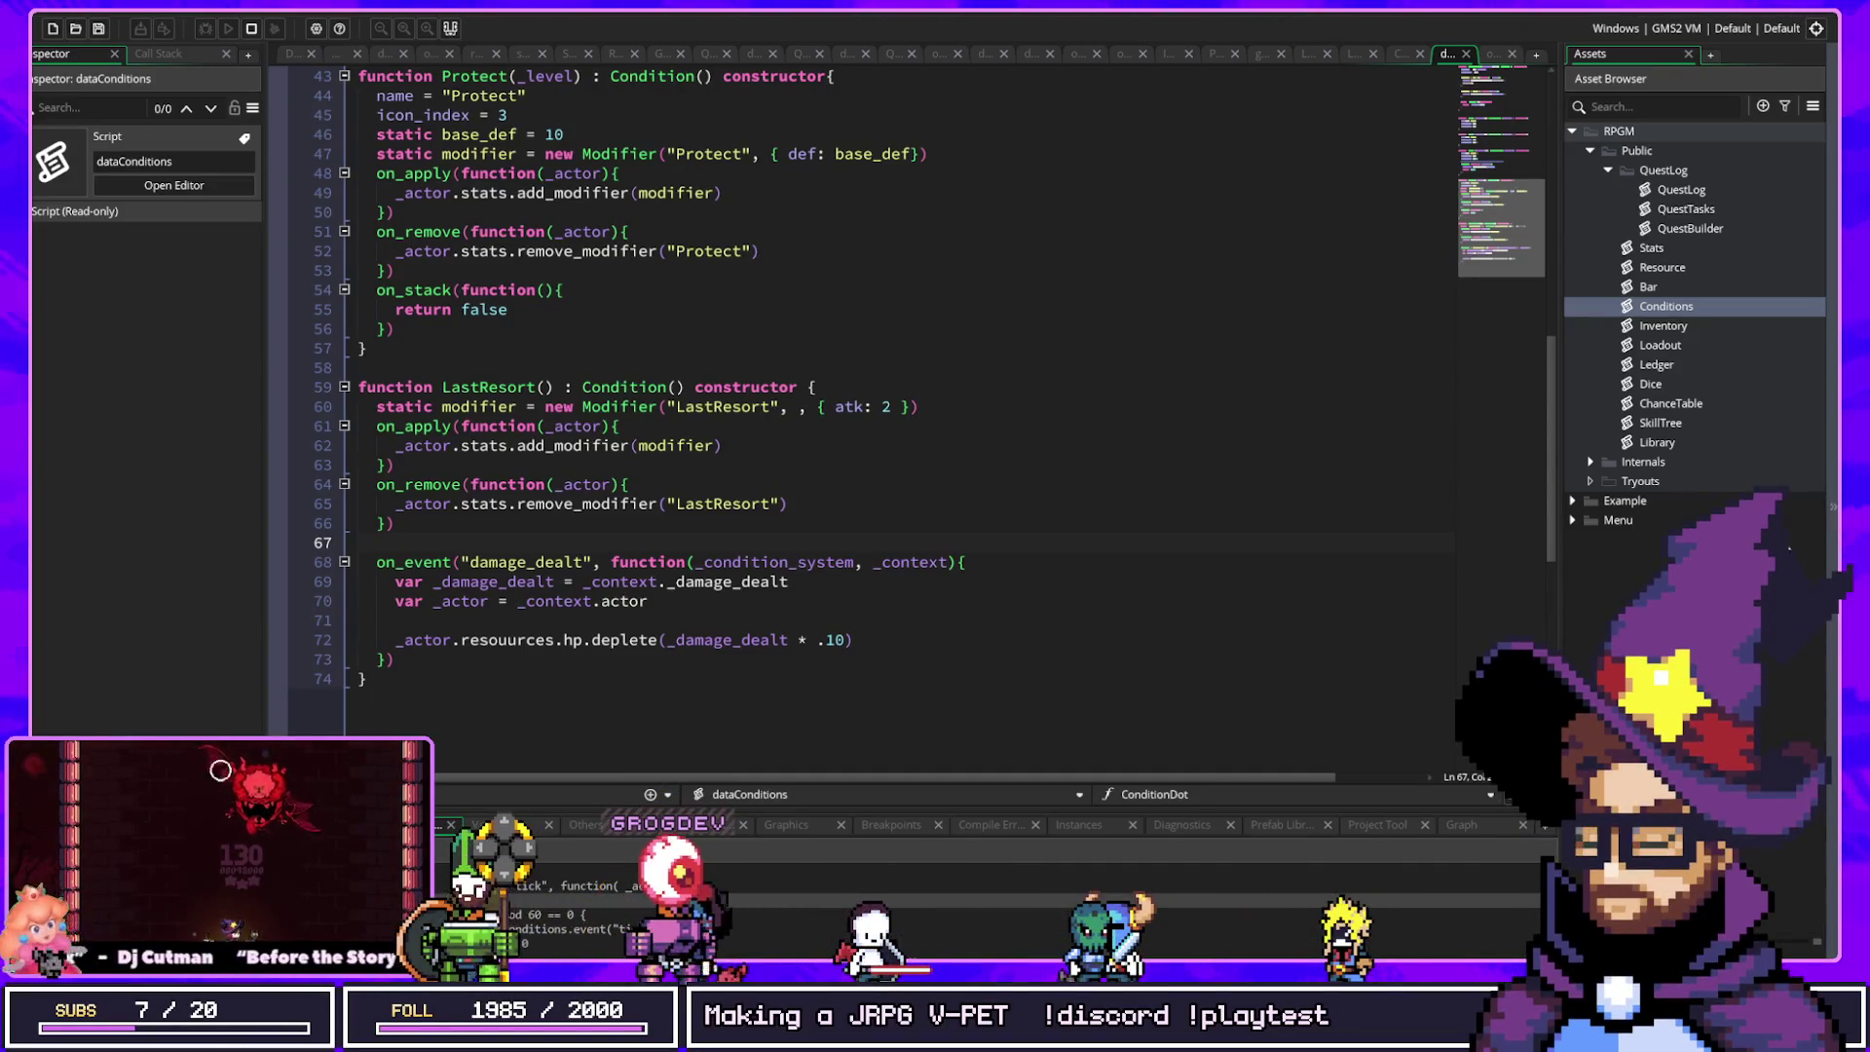
pyautogui.click(556, 561)
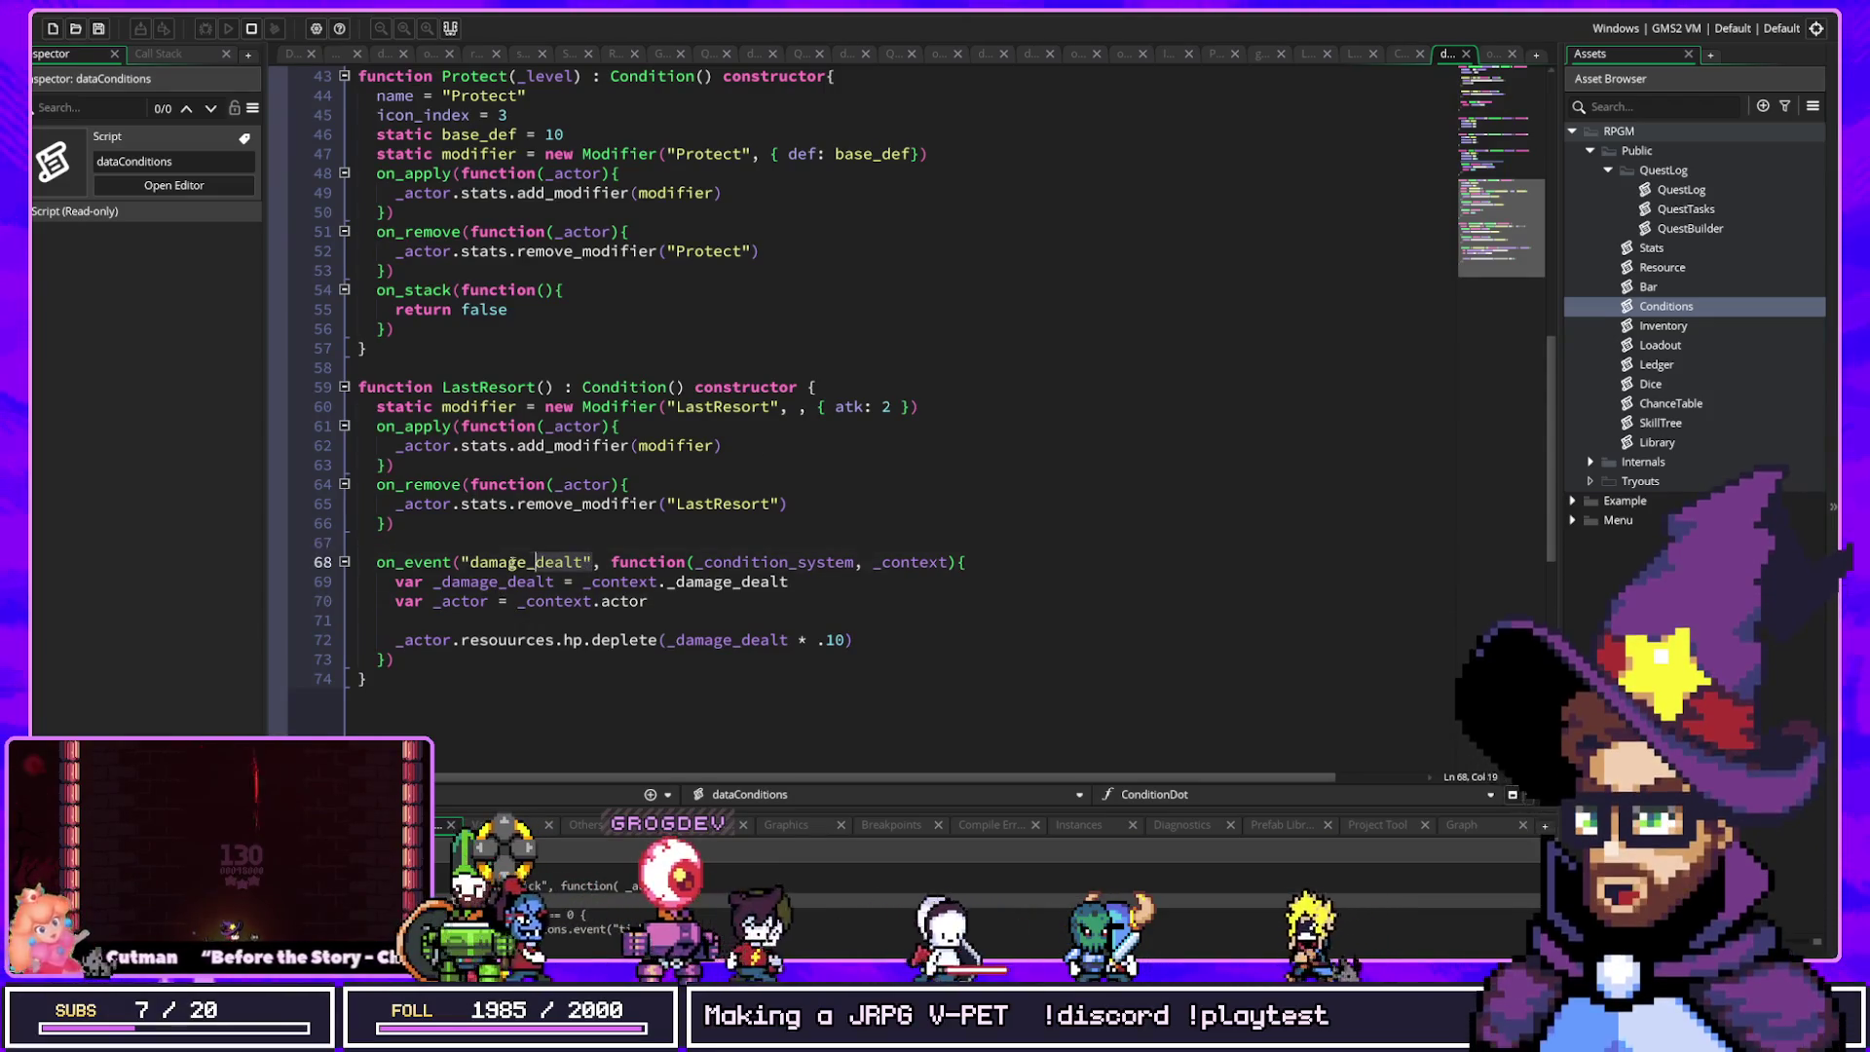
pyautogui.click(453, 561)
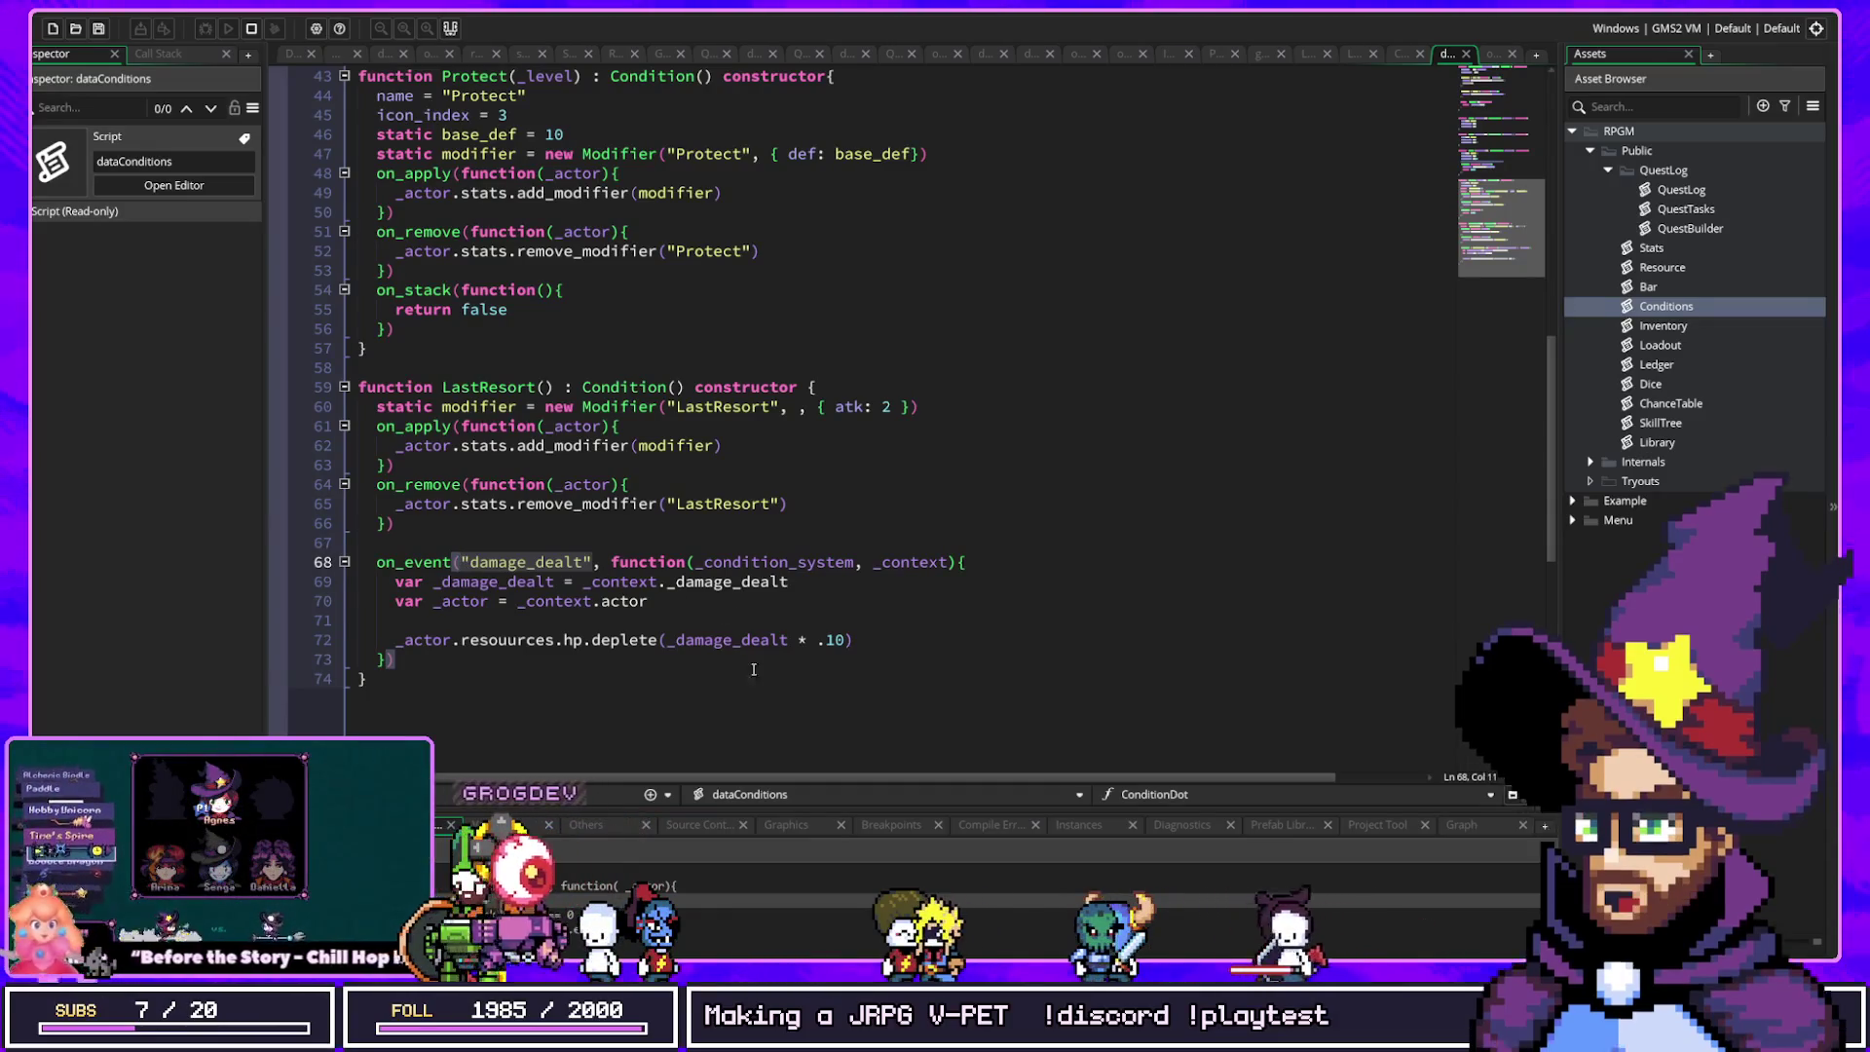
pyautogui.moveTo(650, 601); pyautogui.dragTo(280, 578)
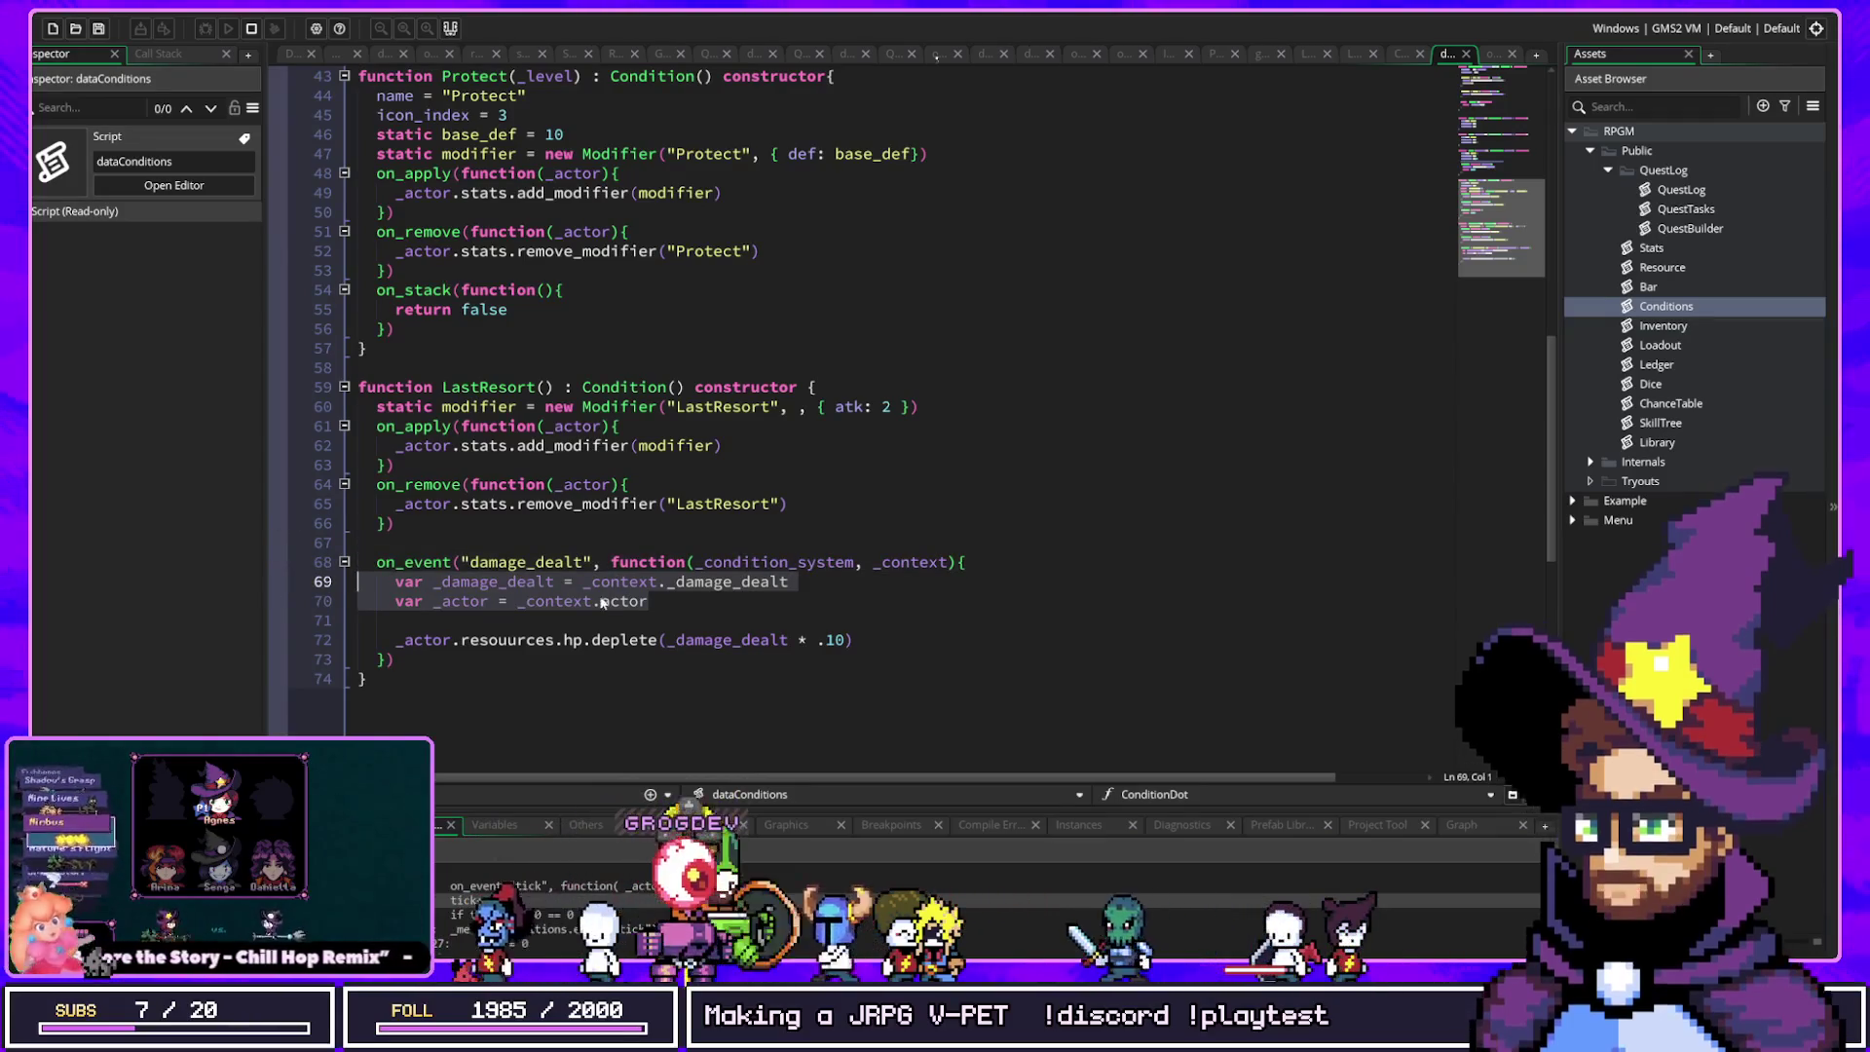
pyautogui.click(682, 659)
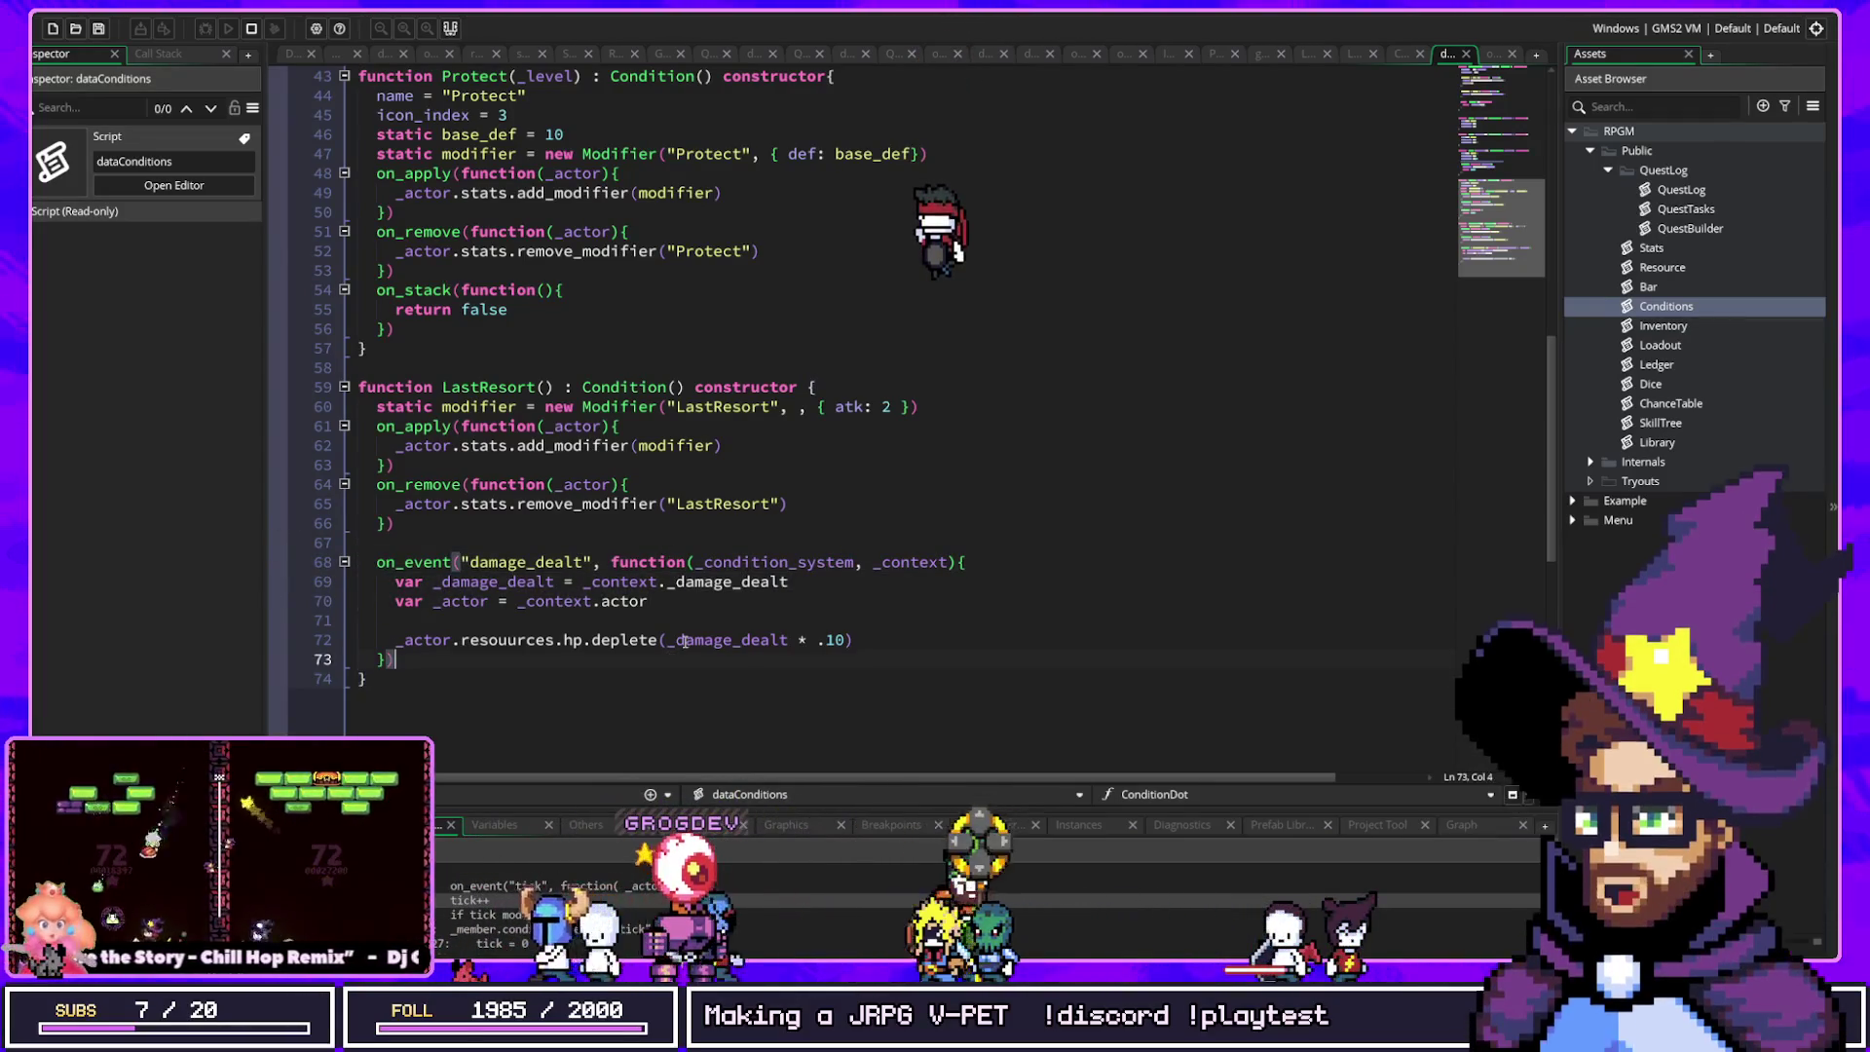
pyautogui.click(882, 407)
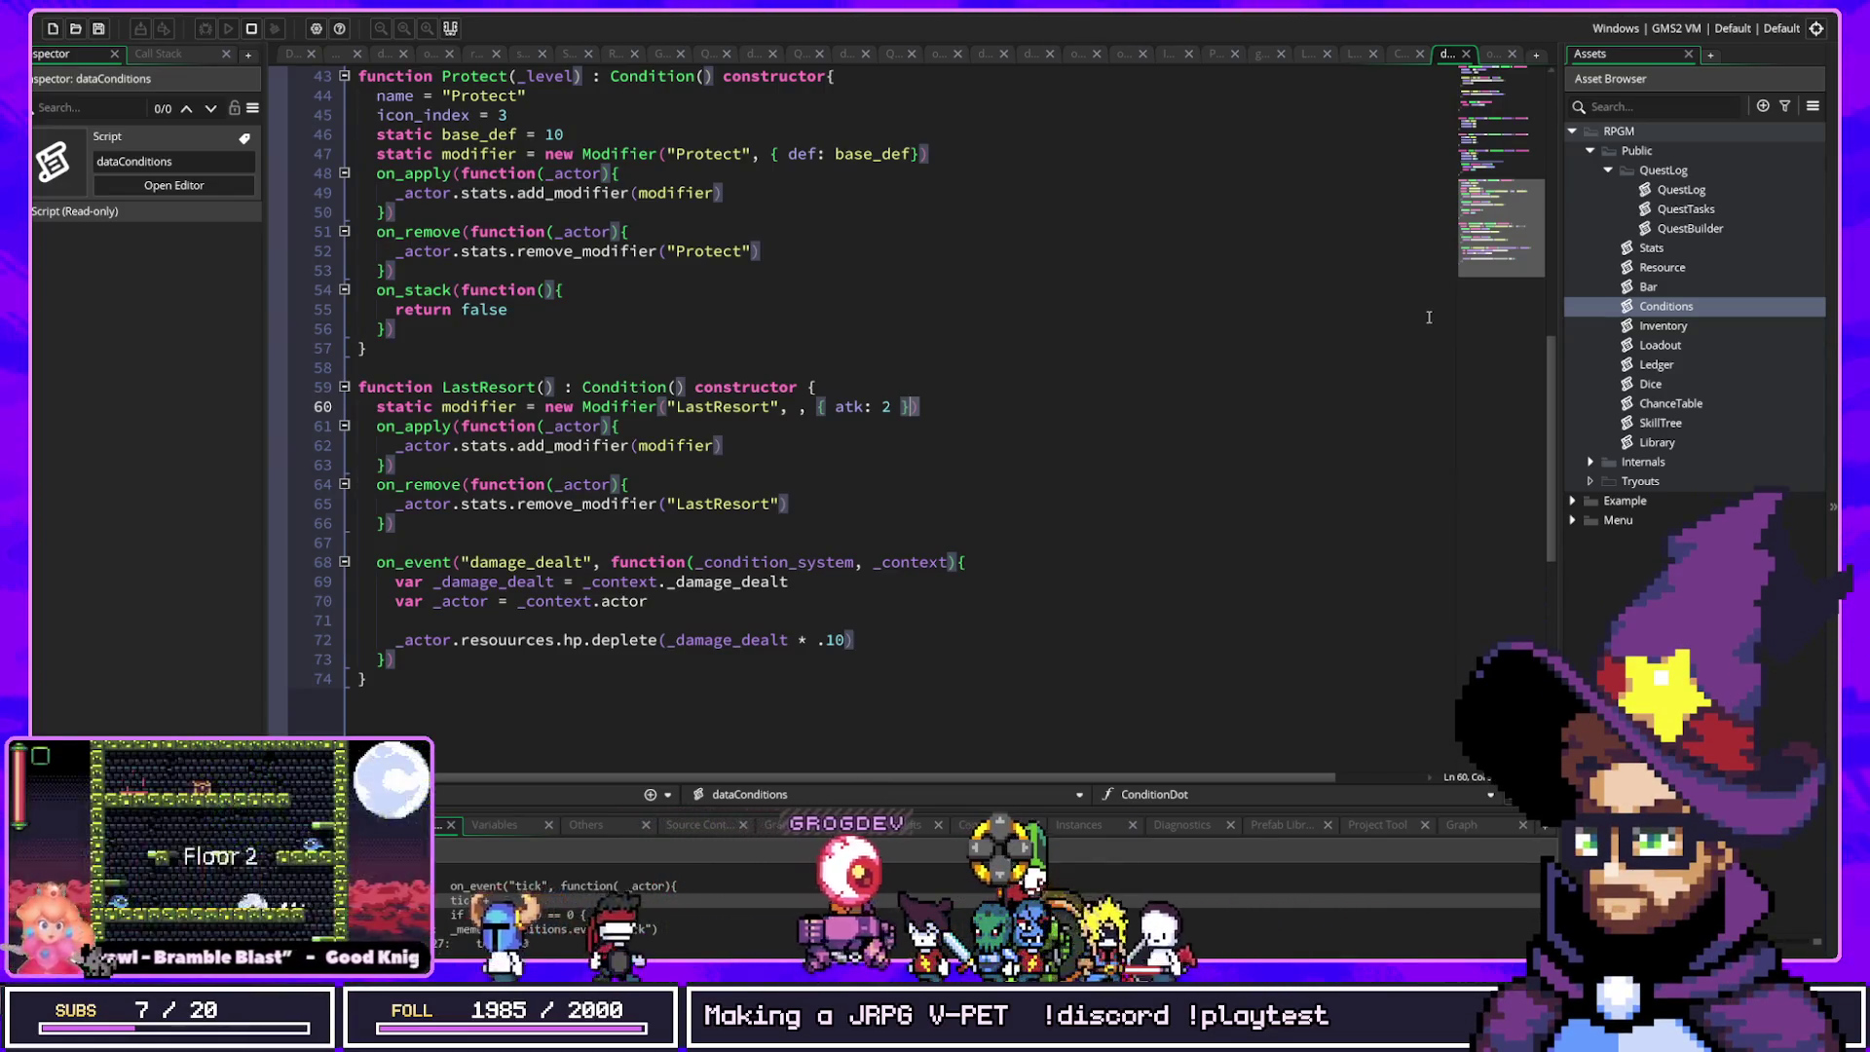
pyautogui.click(533, 724)
pyautogui.moveTo(405, 372)
pyautogui.mouseDown()
pyautogui.moveTo(468, 450)
pyautogui.moveTo(581, 697)
pyautogui.mouseUp()
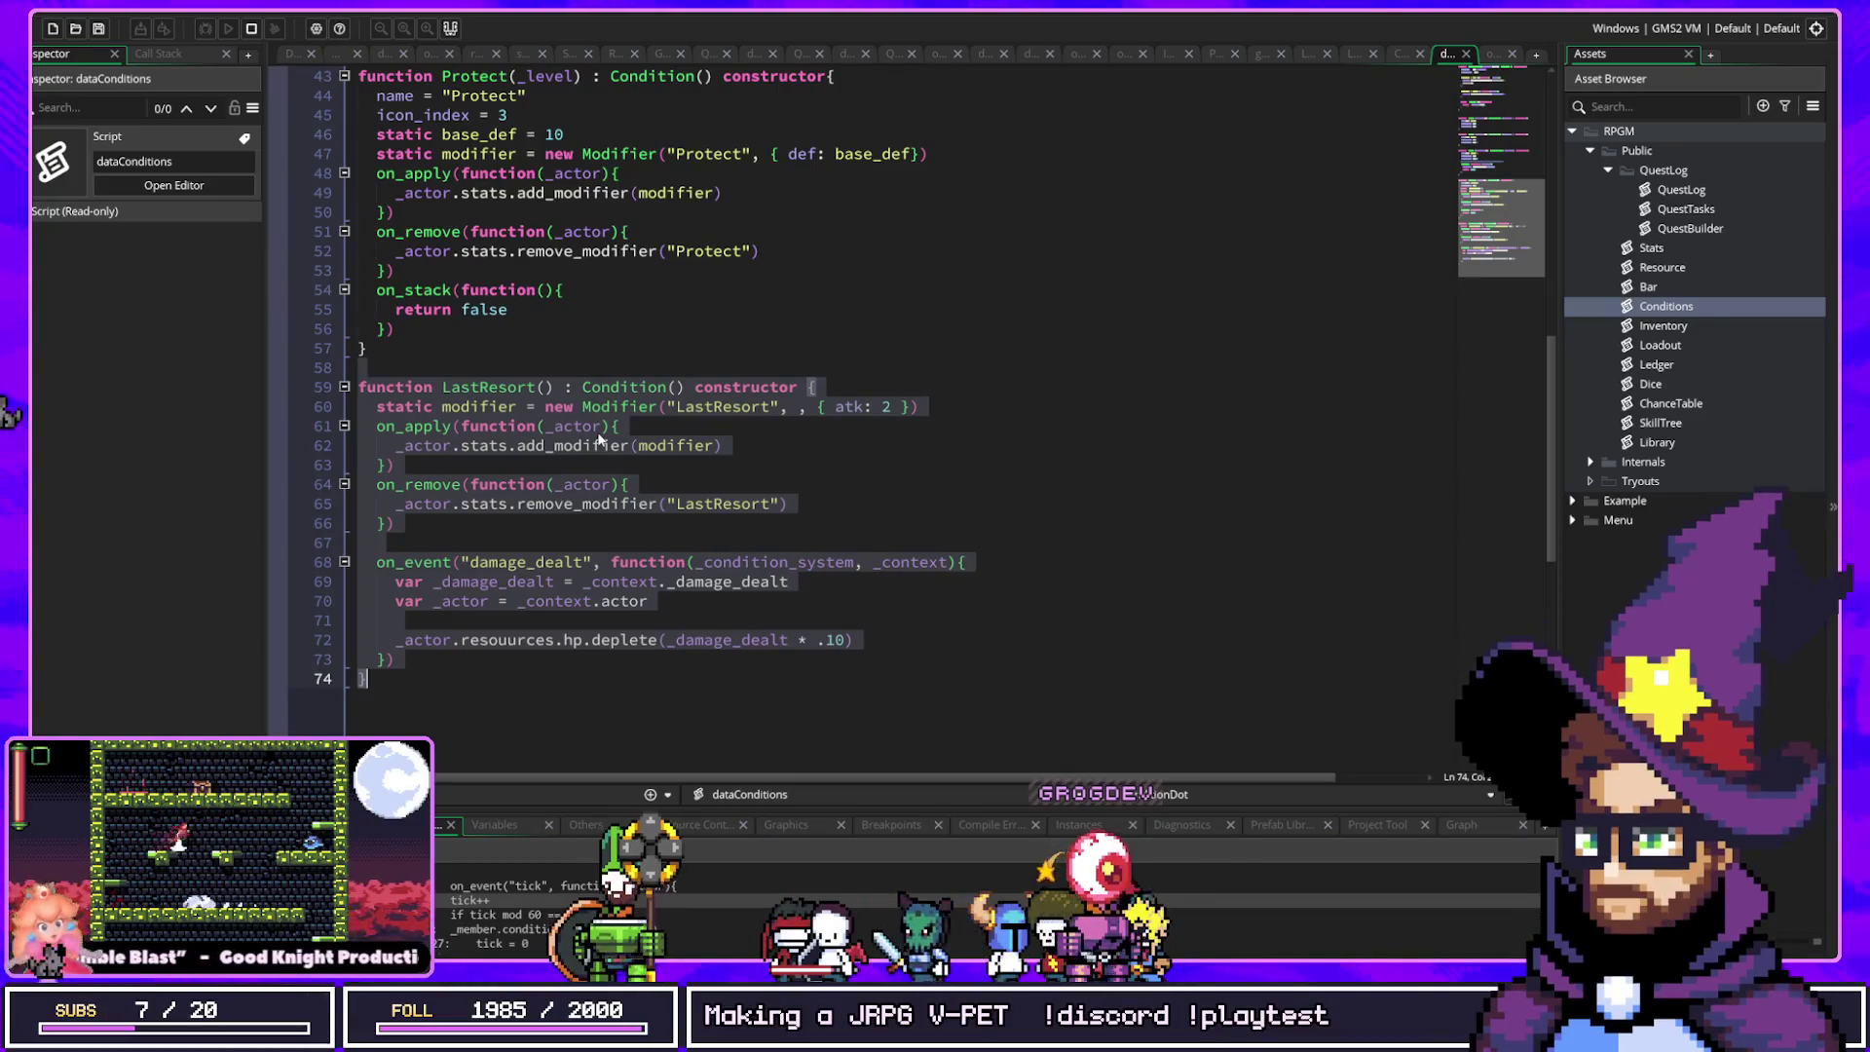
# Step: Retype line 72's misspelled hp restore call so LastResort heals 10% of damage dealt
pyautogui.click(835, 640)
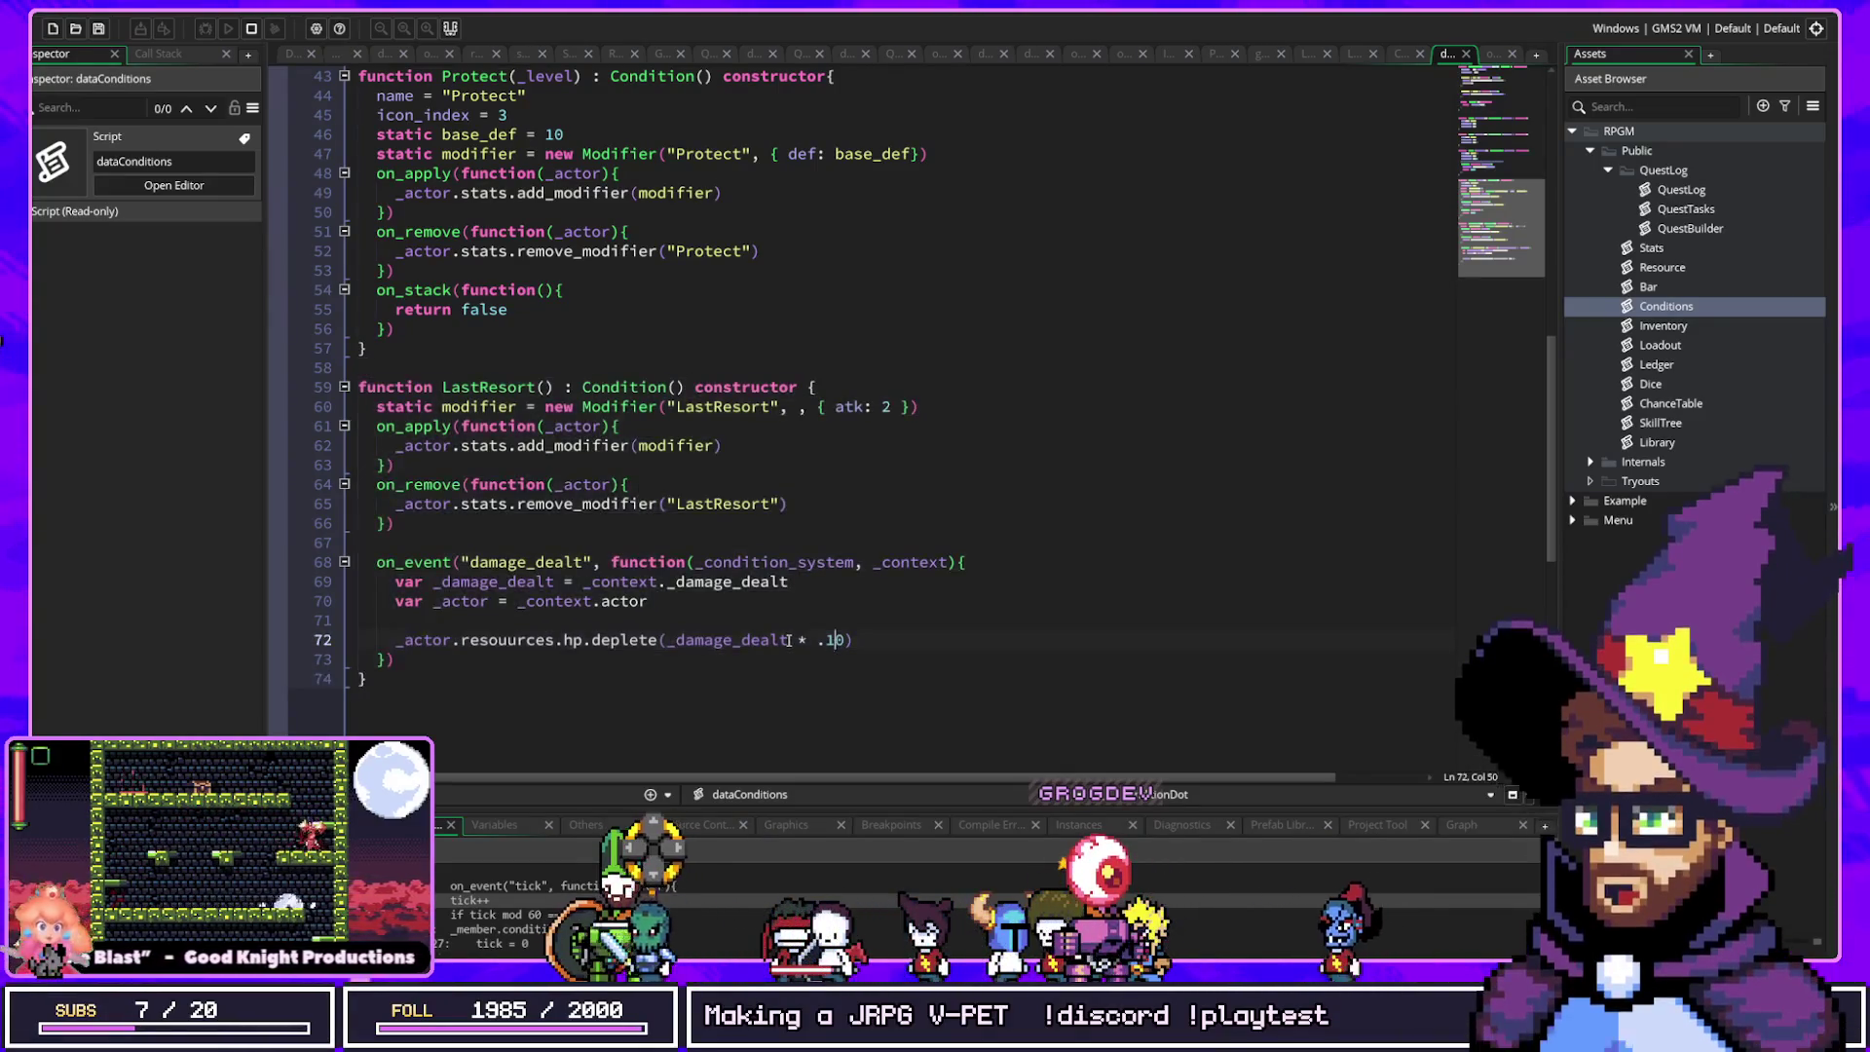
pyautogui.click(629, 631)
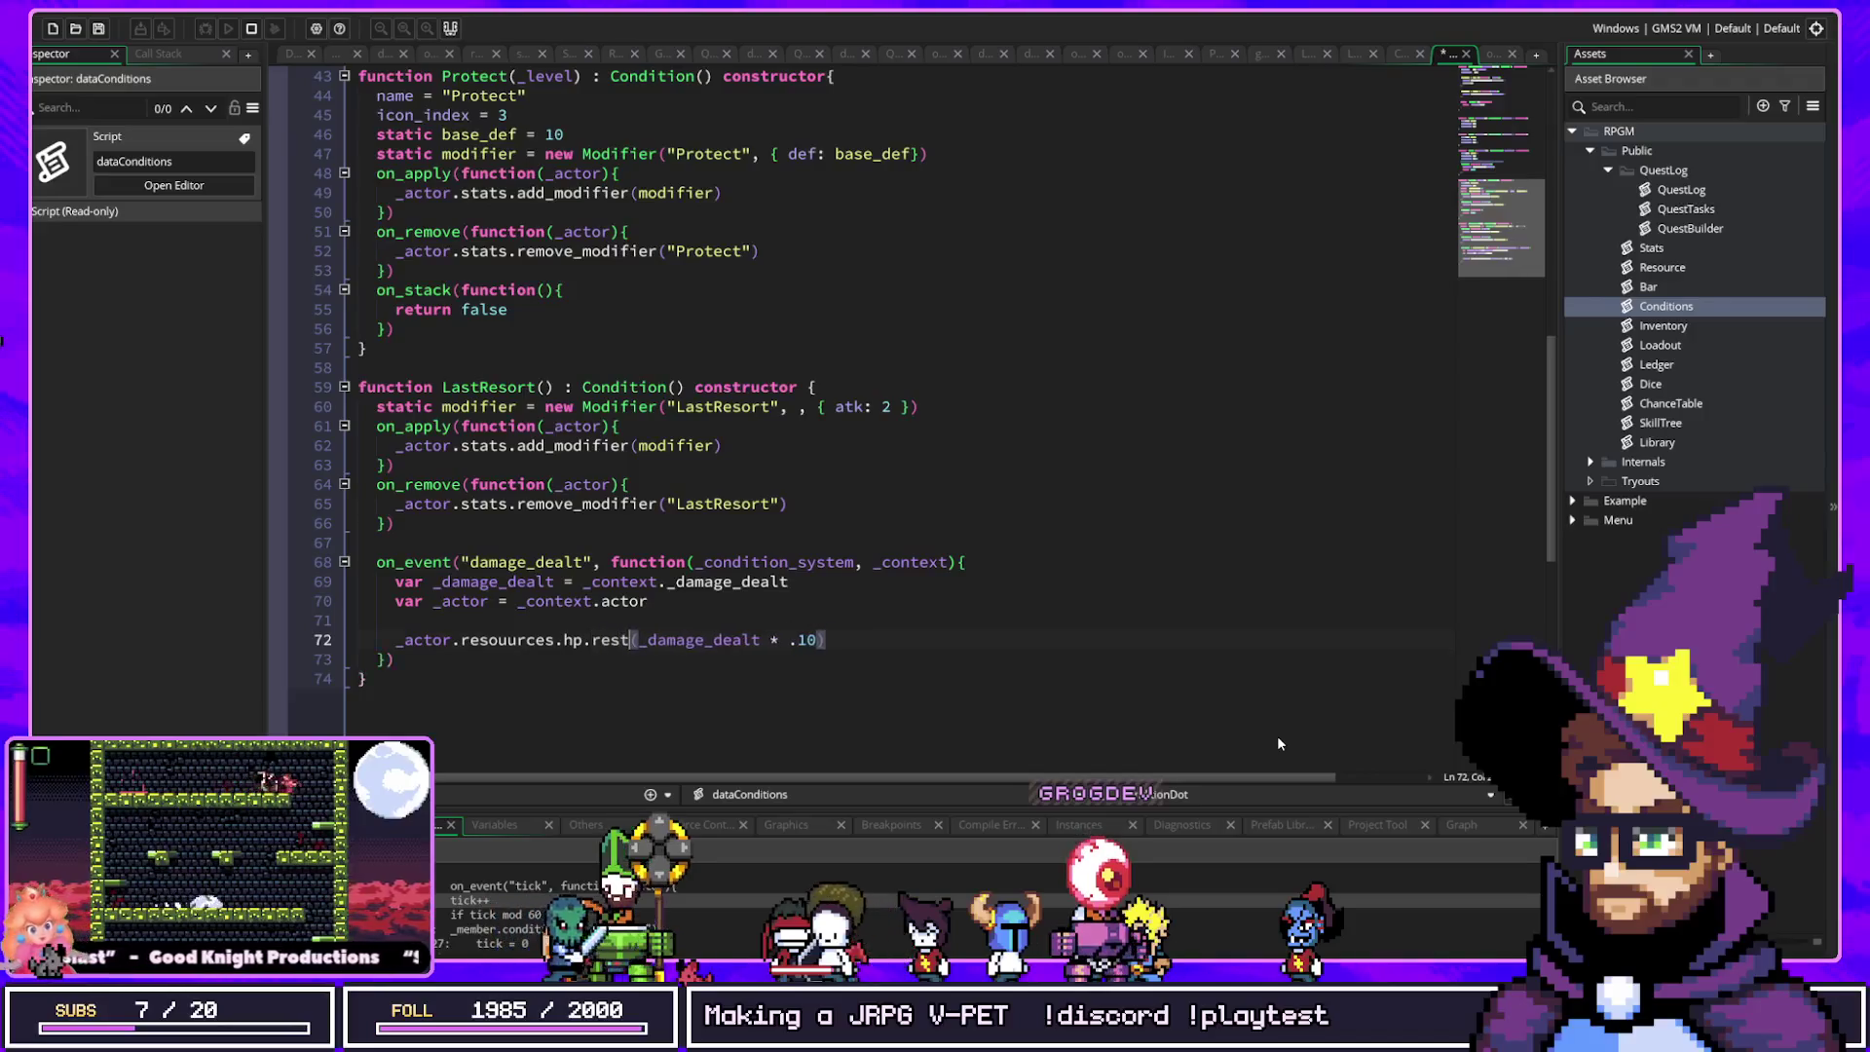
pyautogui.write('ore')
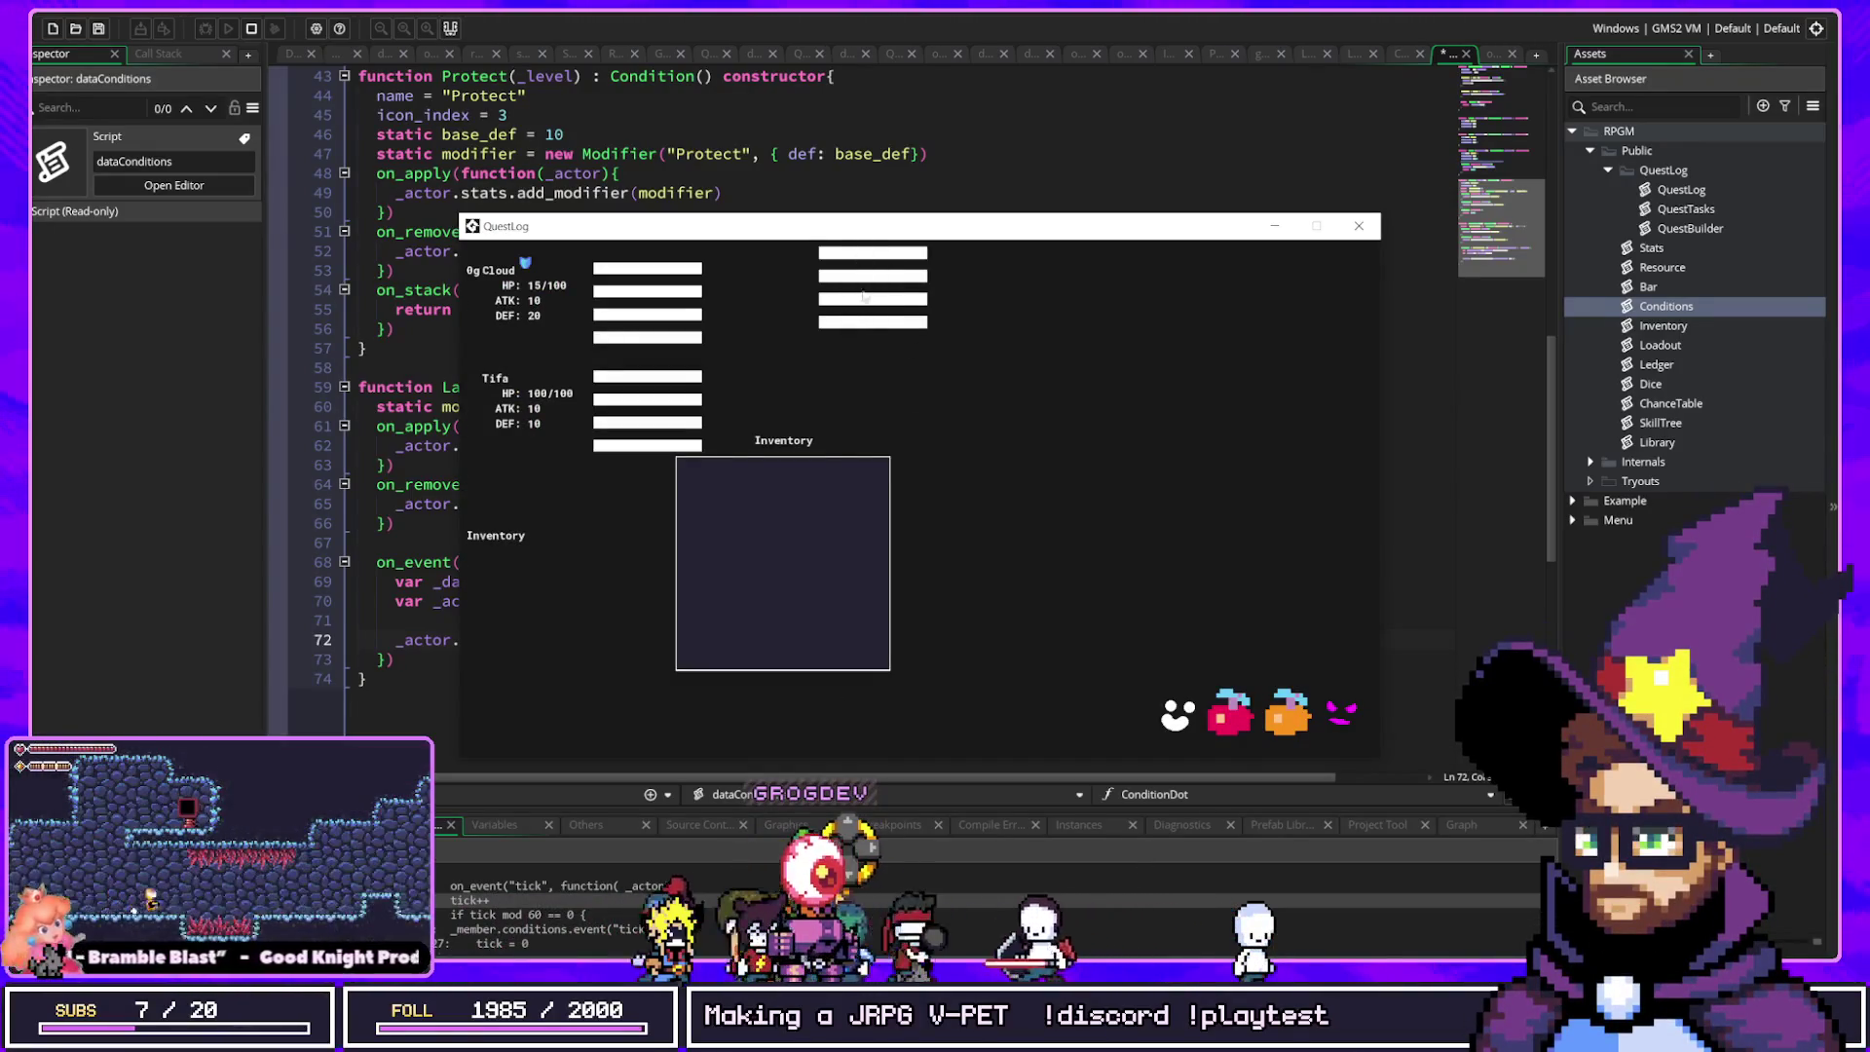
# Step: Apply the four condition buttons to Cloud in the QuestLog window, then close the game
pyautogui.click(880, 253)
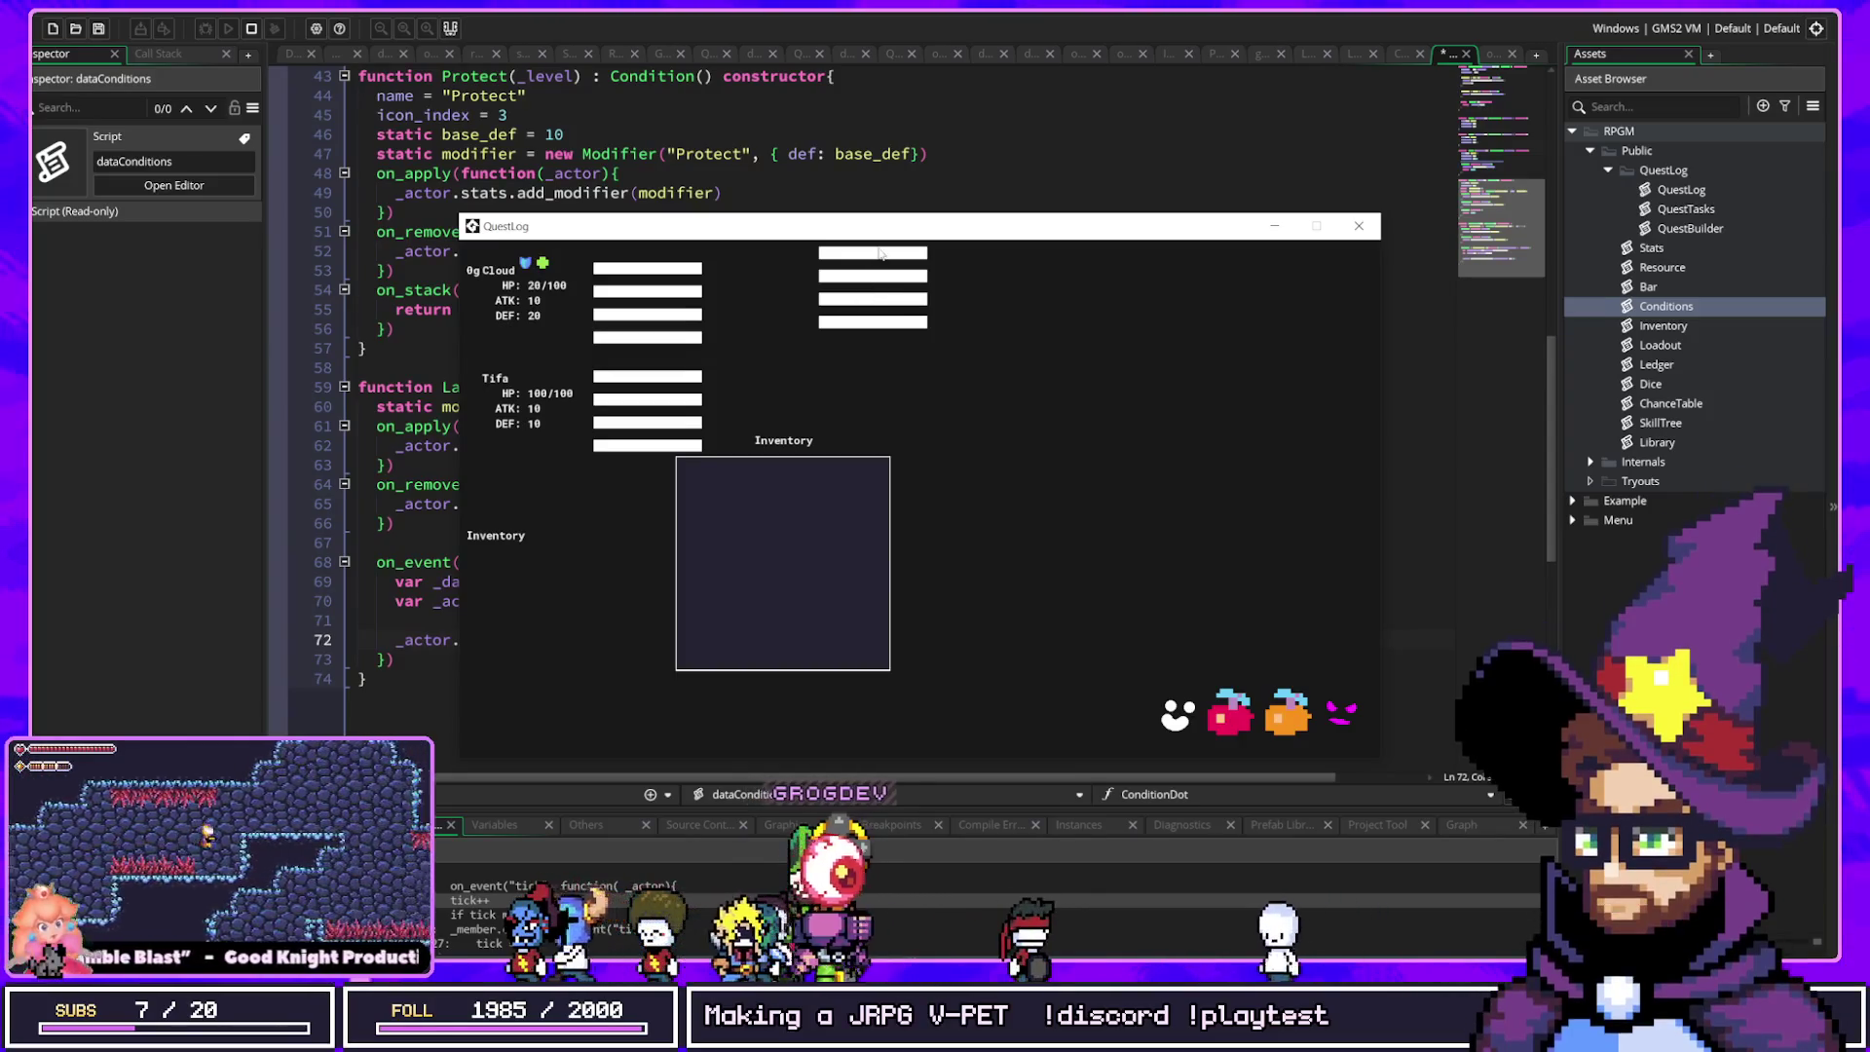
pyautogui.click(862, 278)
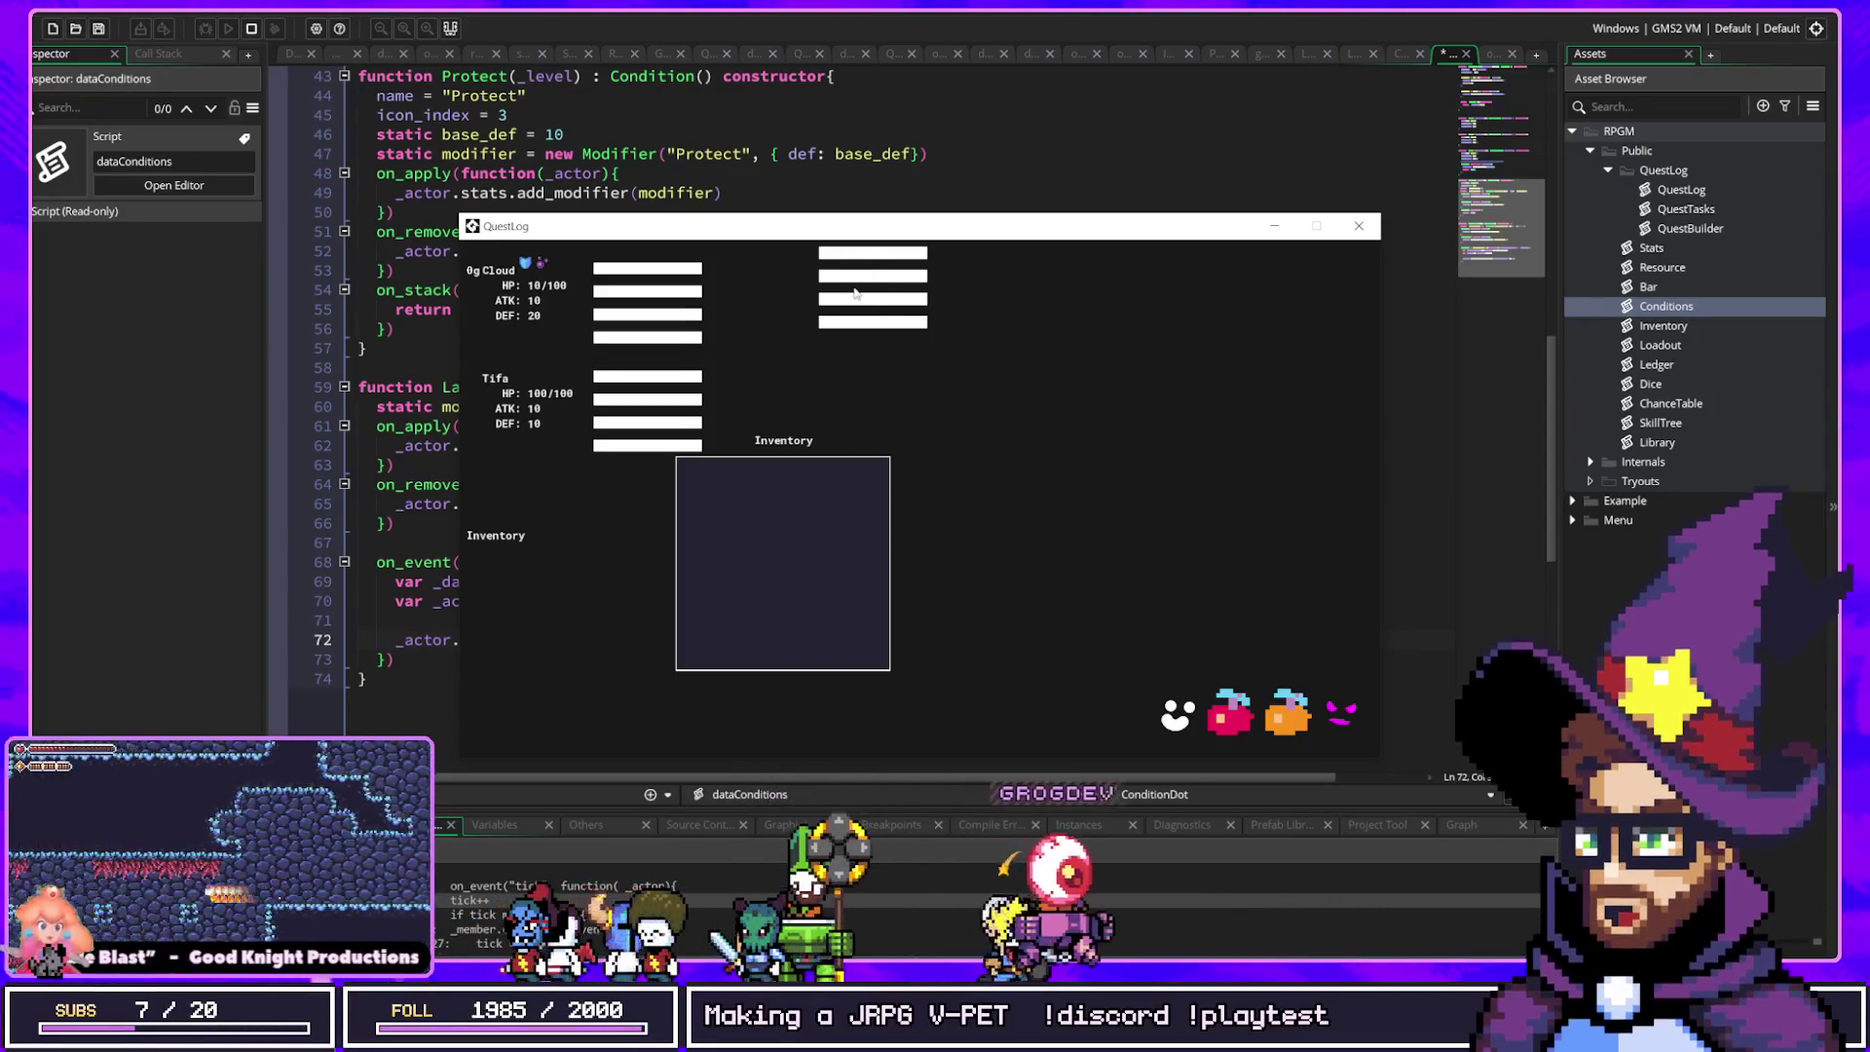
pyautogui.click(826, 300)
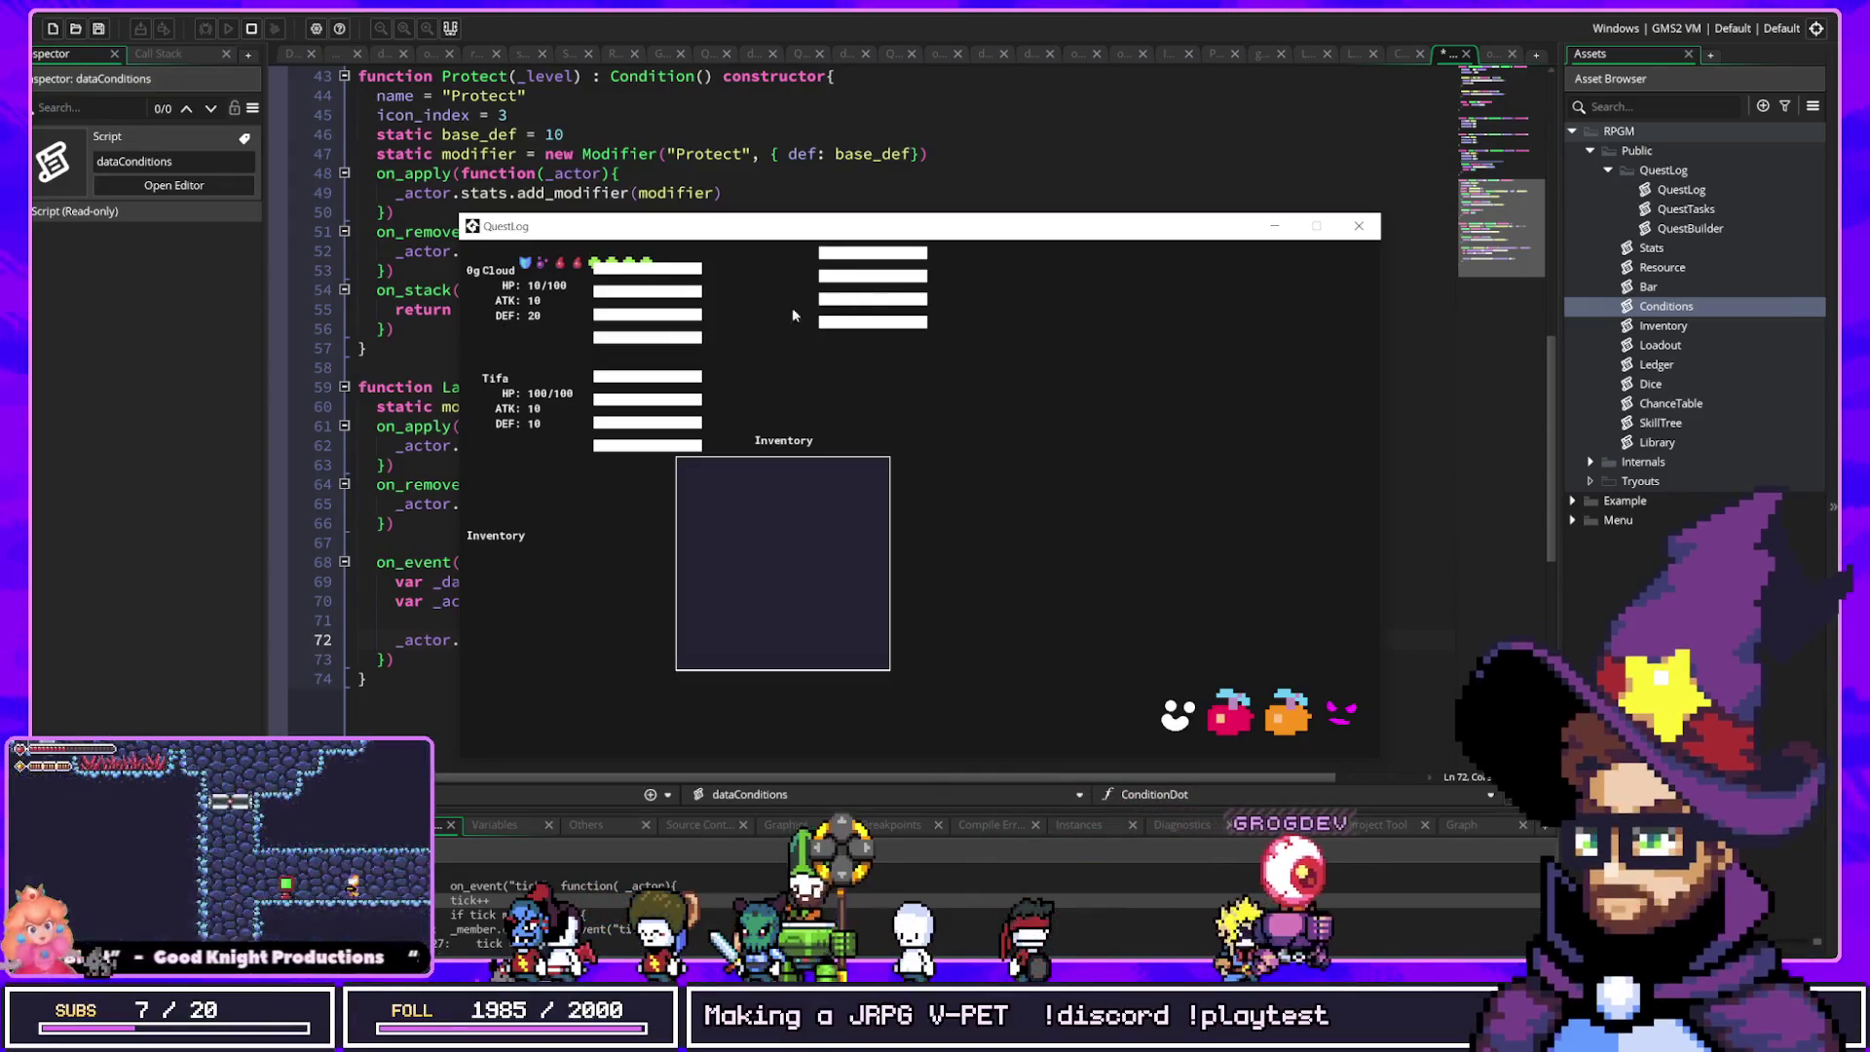
pyautogui.click(859, 321)
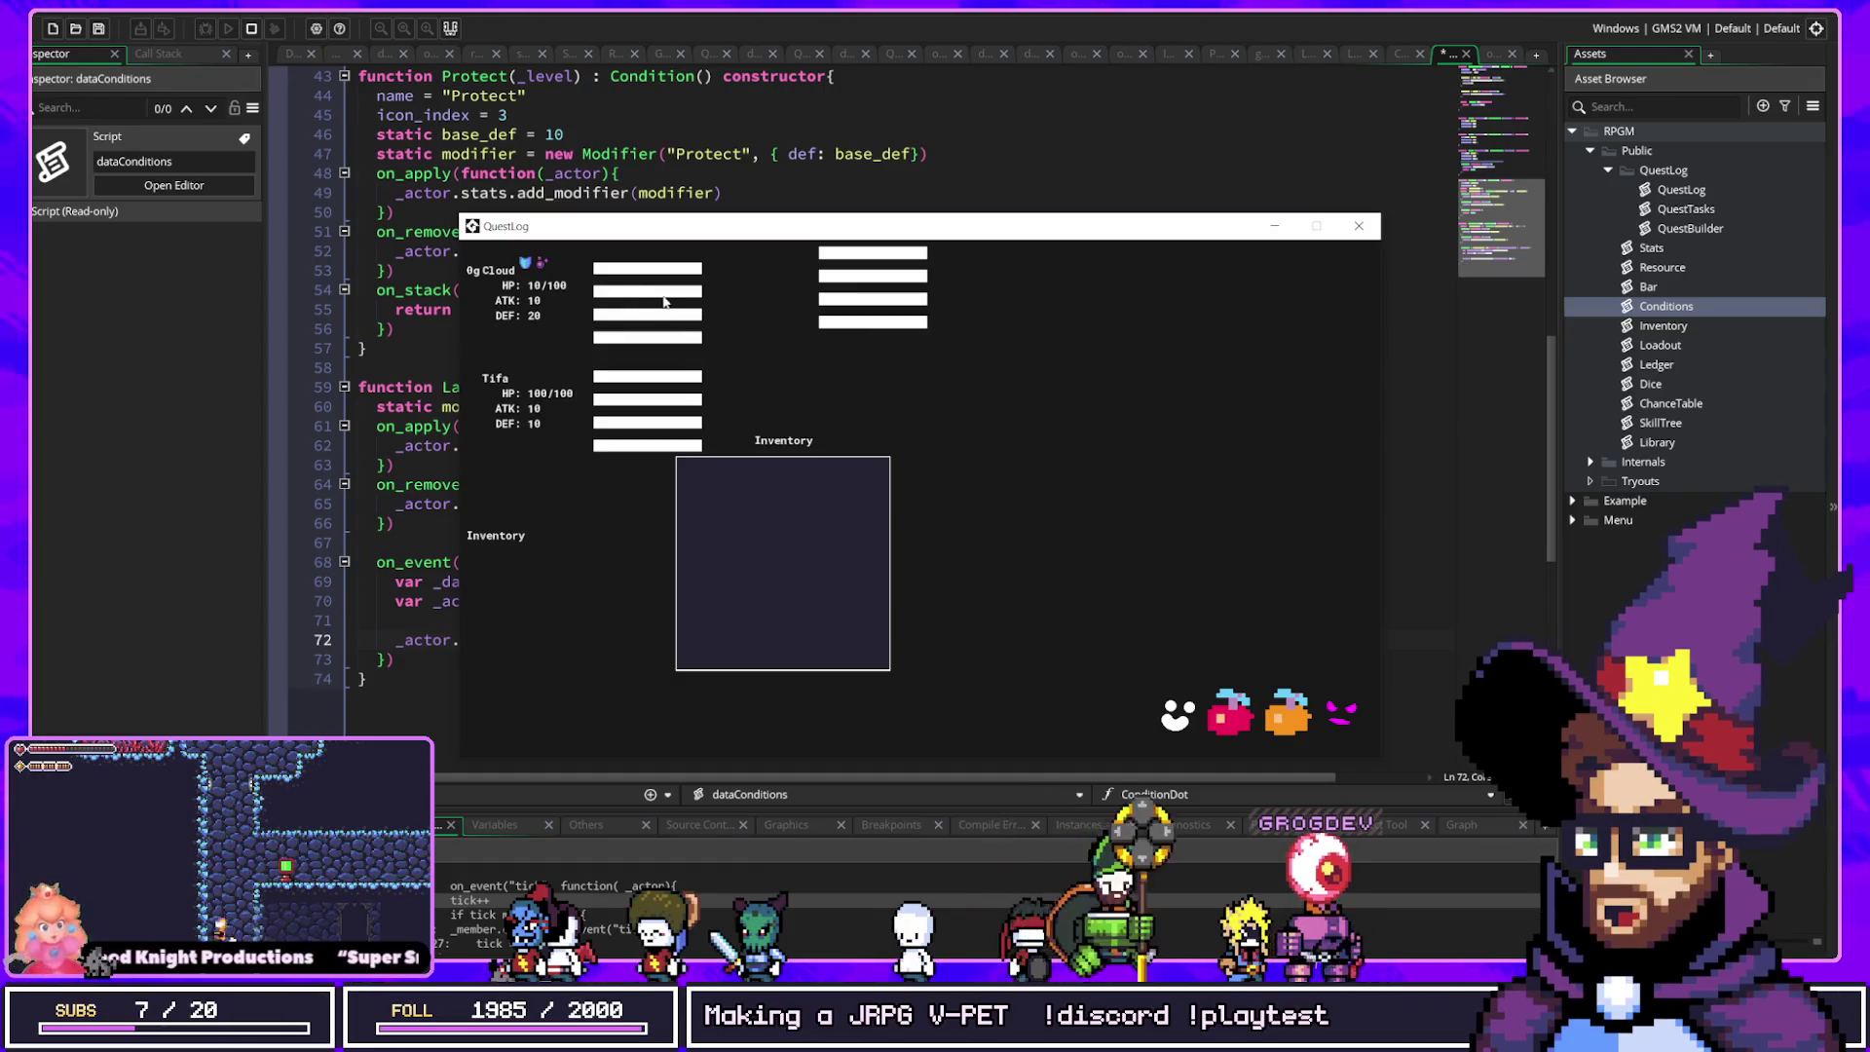
pyautogui.click(665, 301)
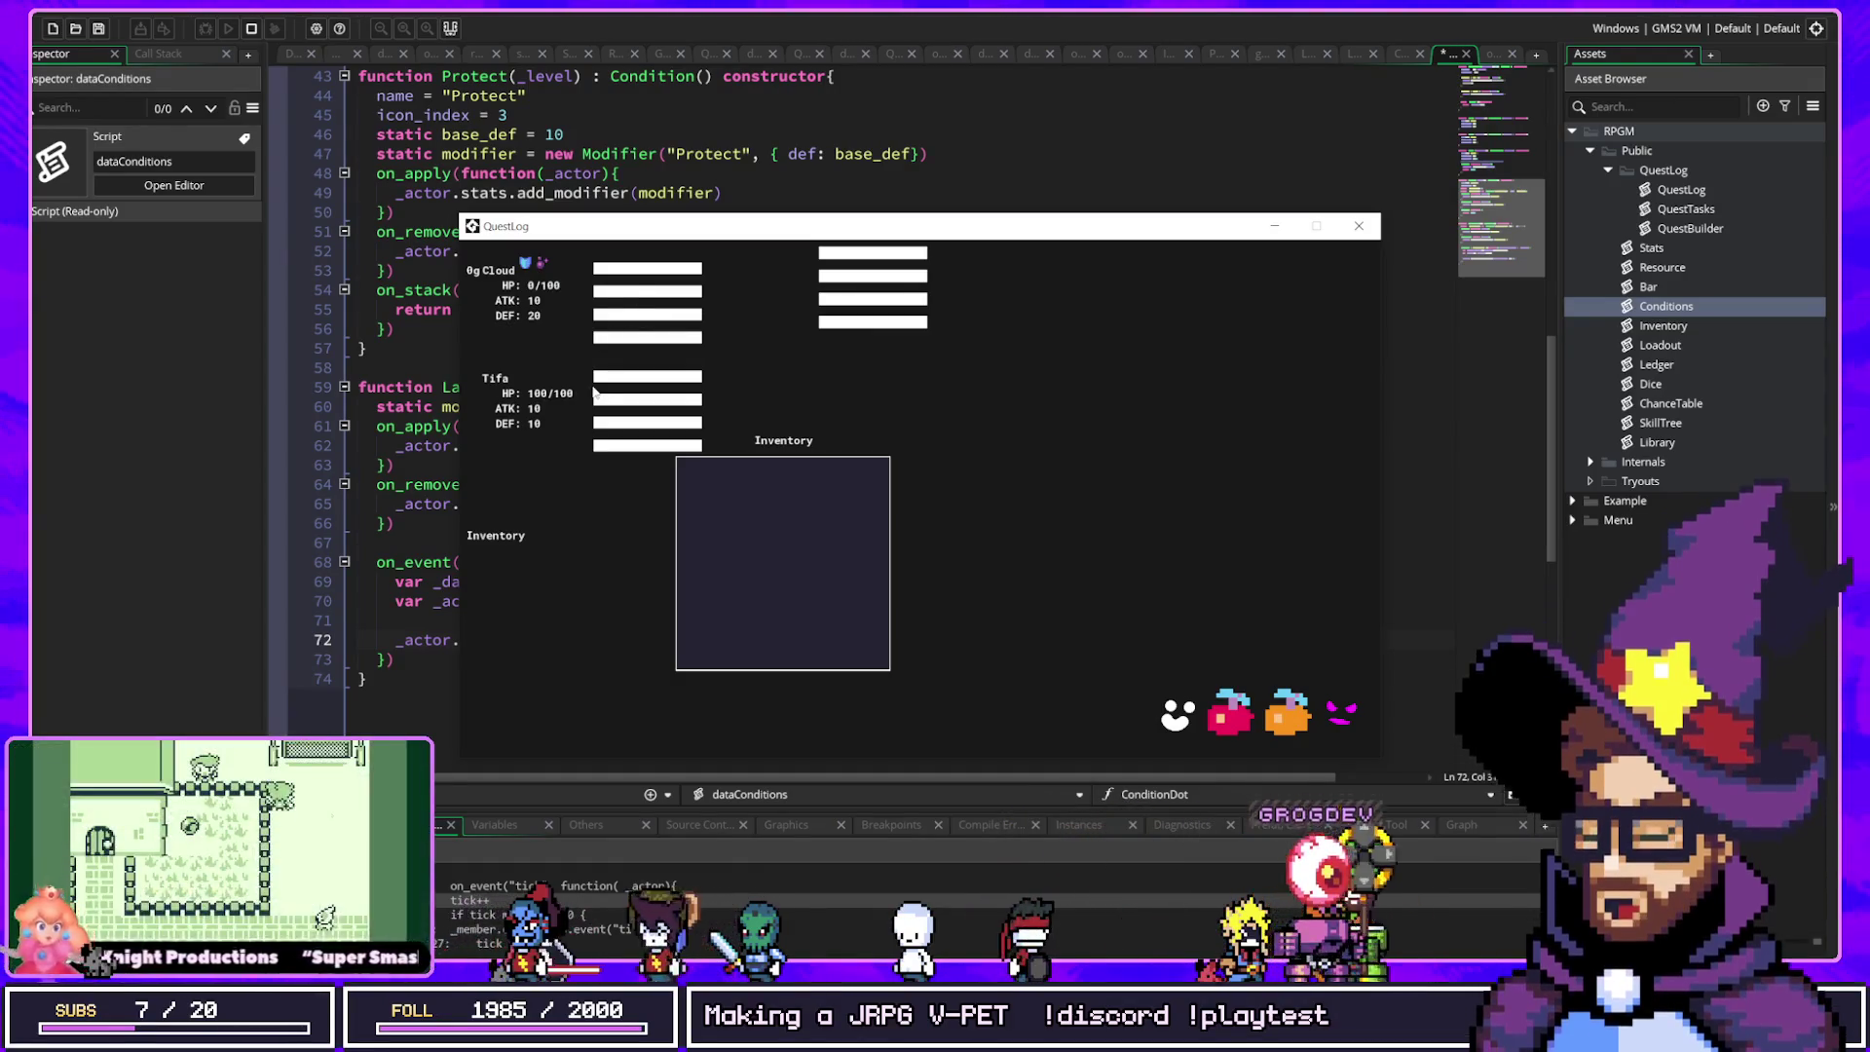
pyautogui.click(725, 202)
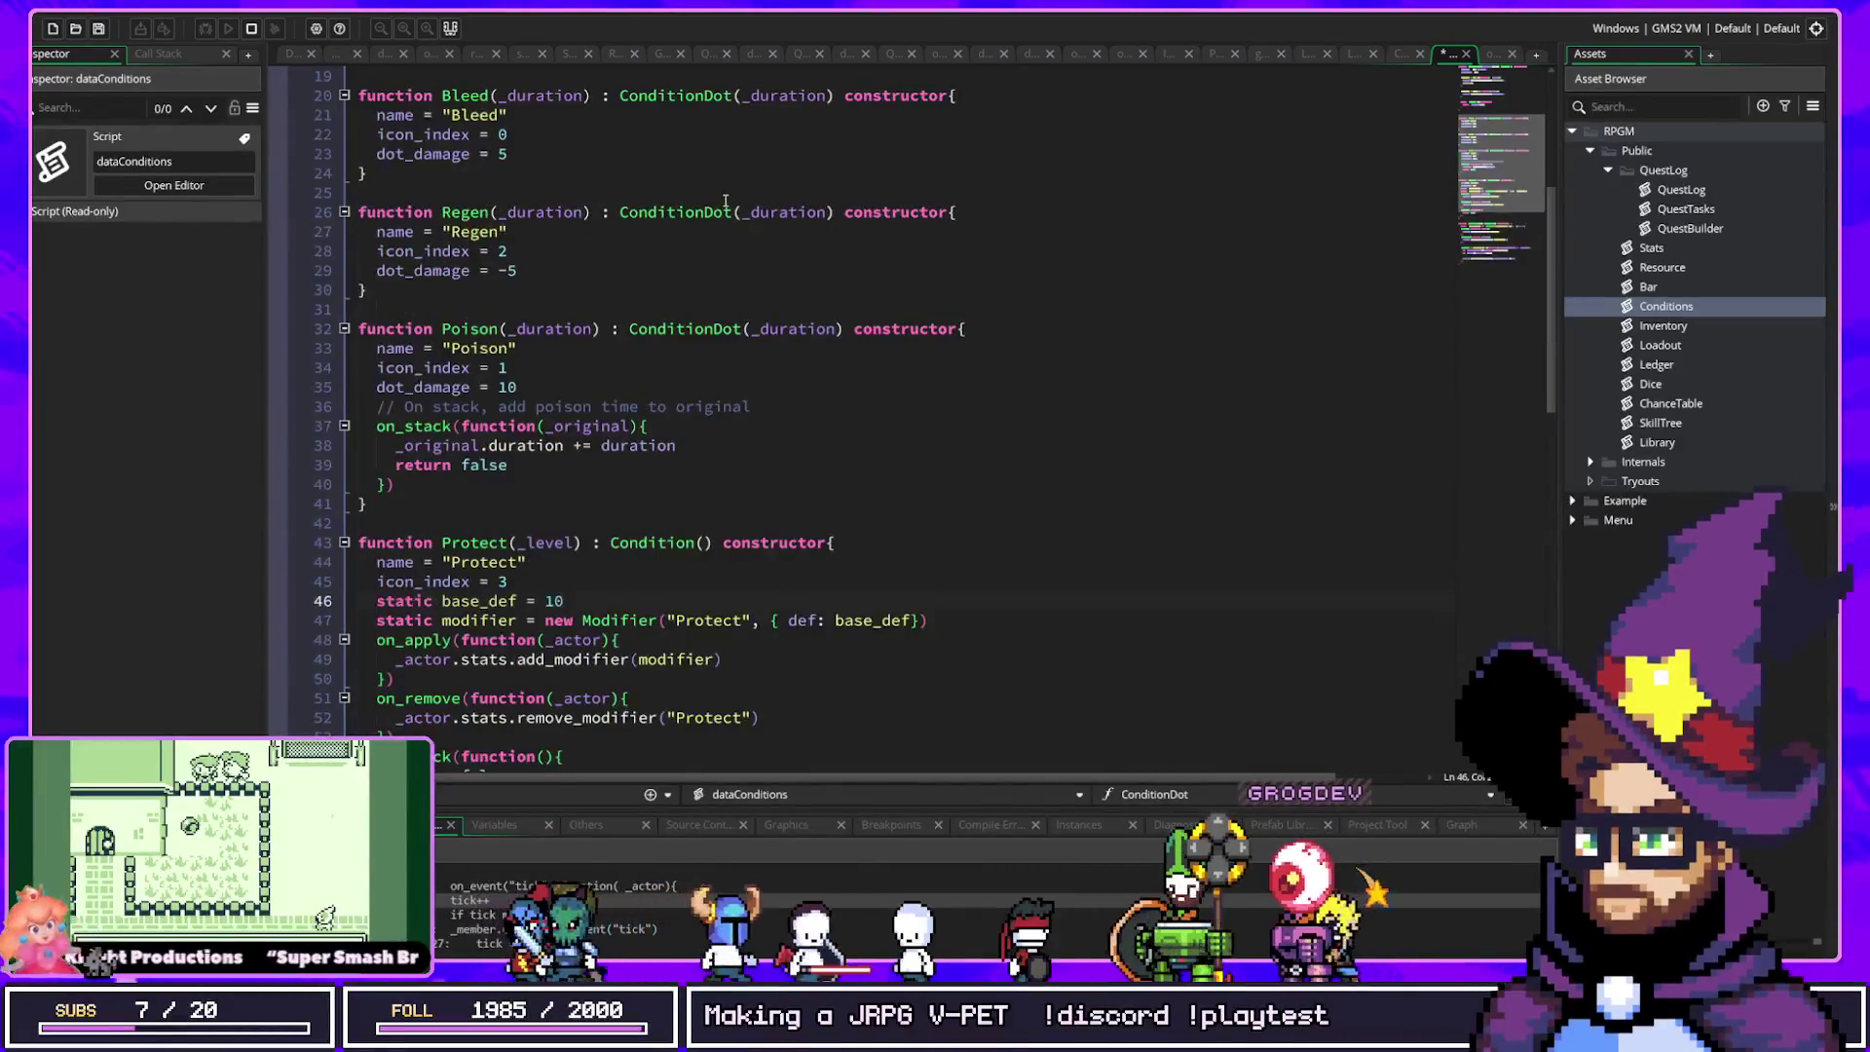
# Step: Place the caret on the blank line above the LastResort constructor in dataConditions
pyautogui.scroll(-8, 725, 203)
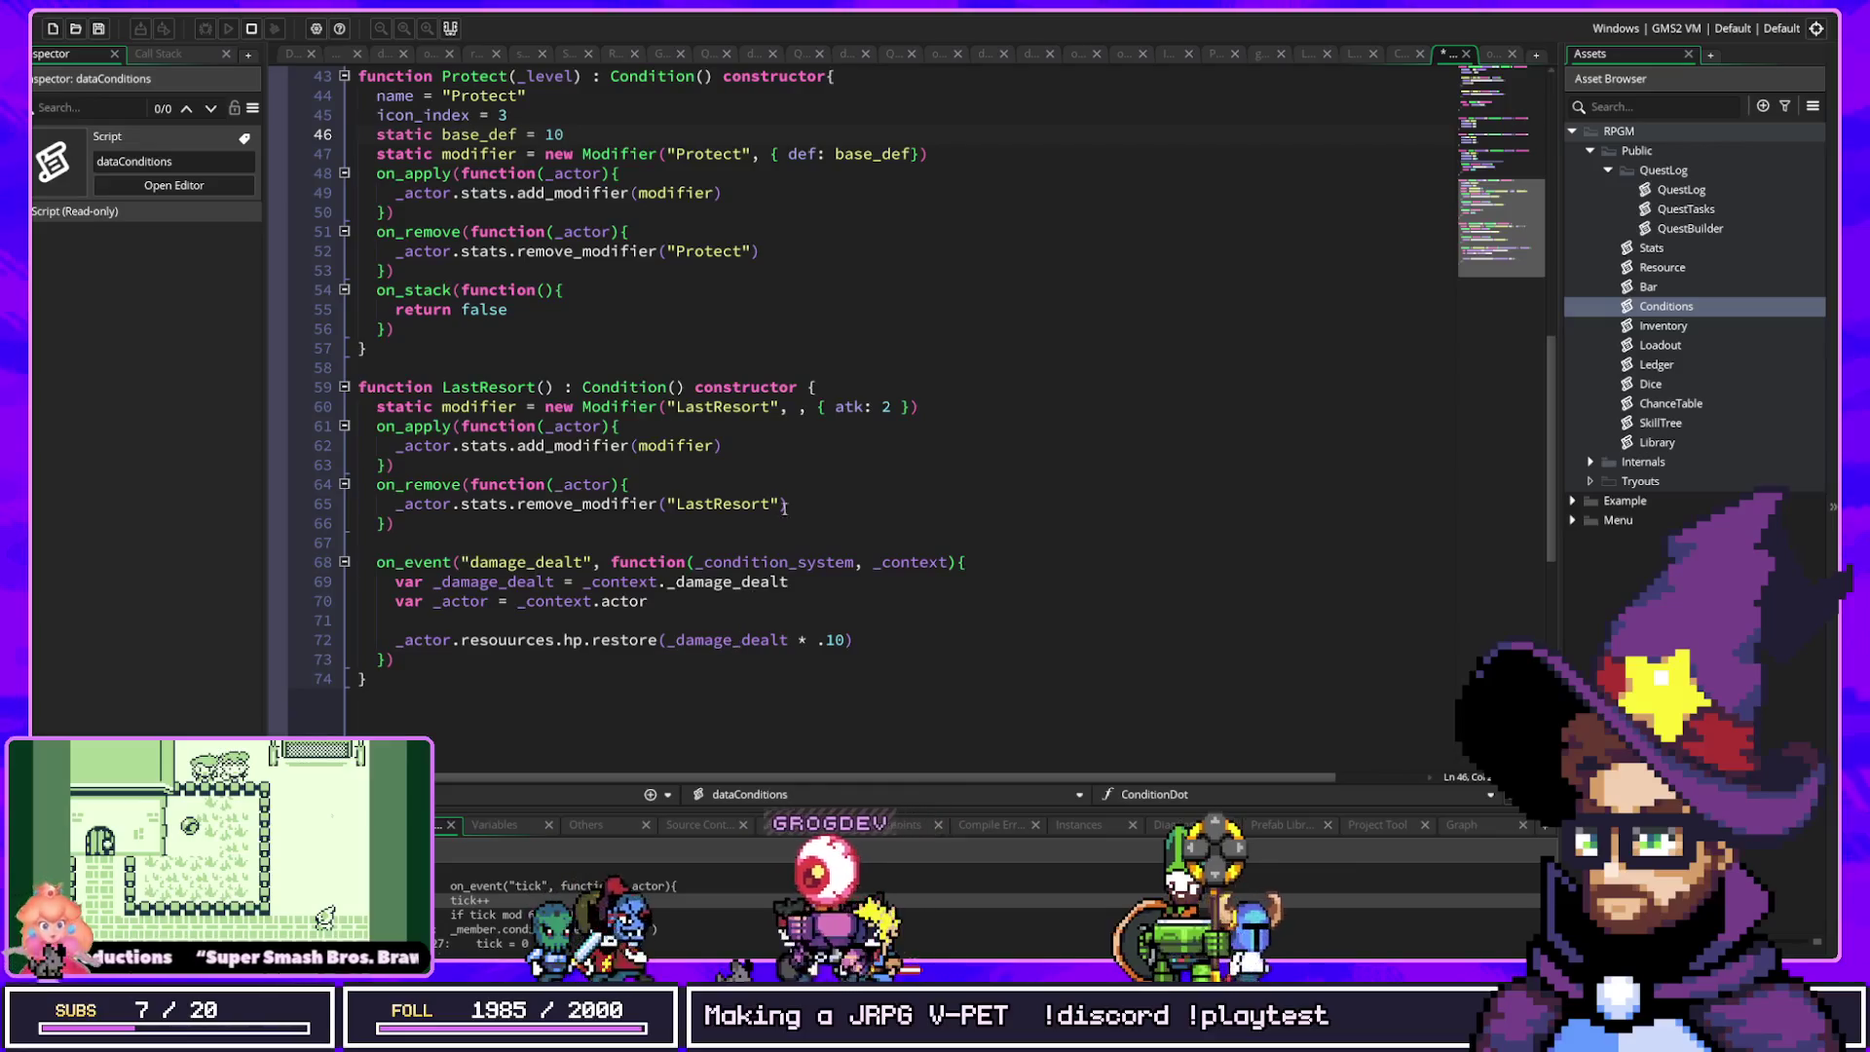
pyautogui.click(828, 387)
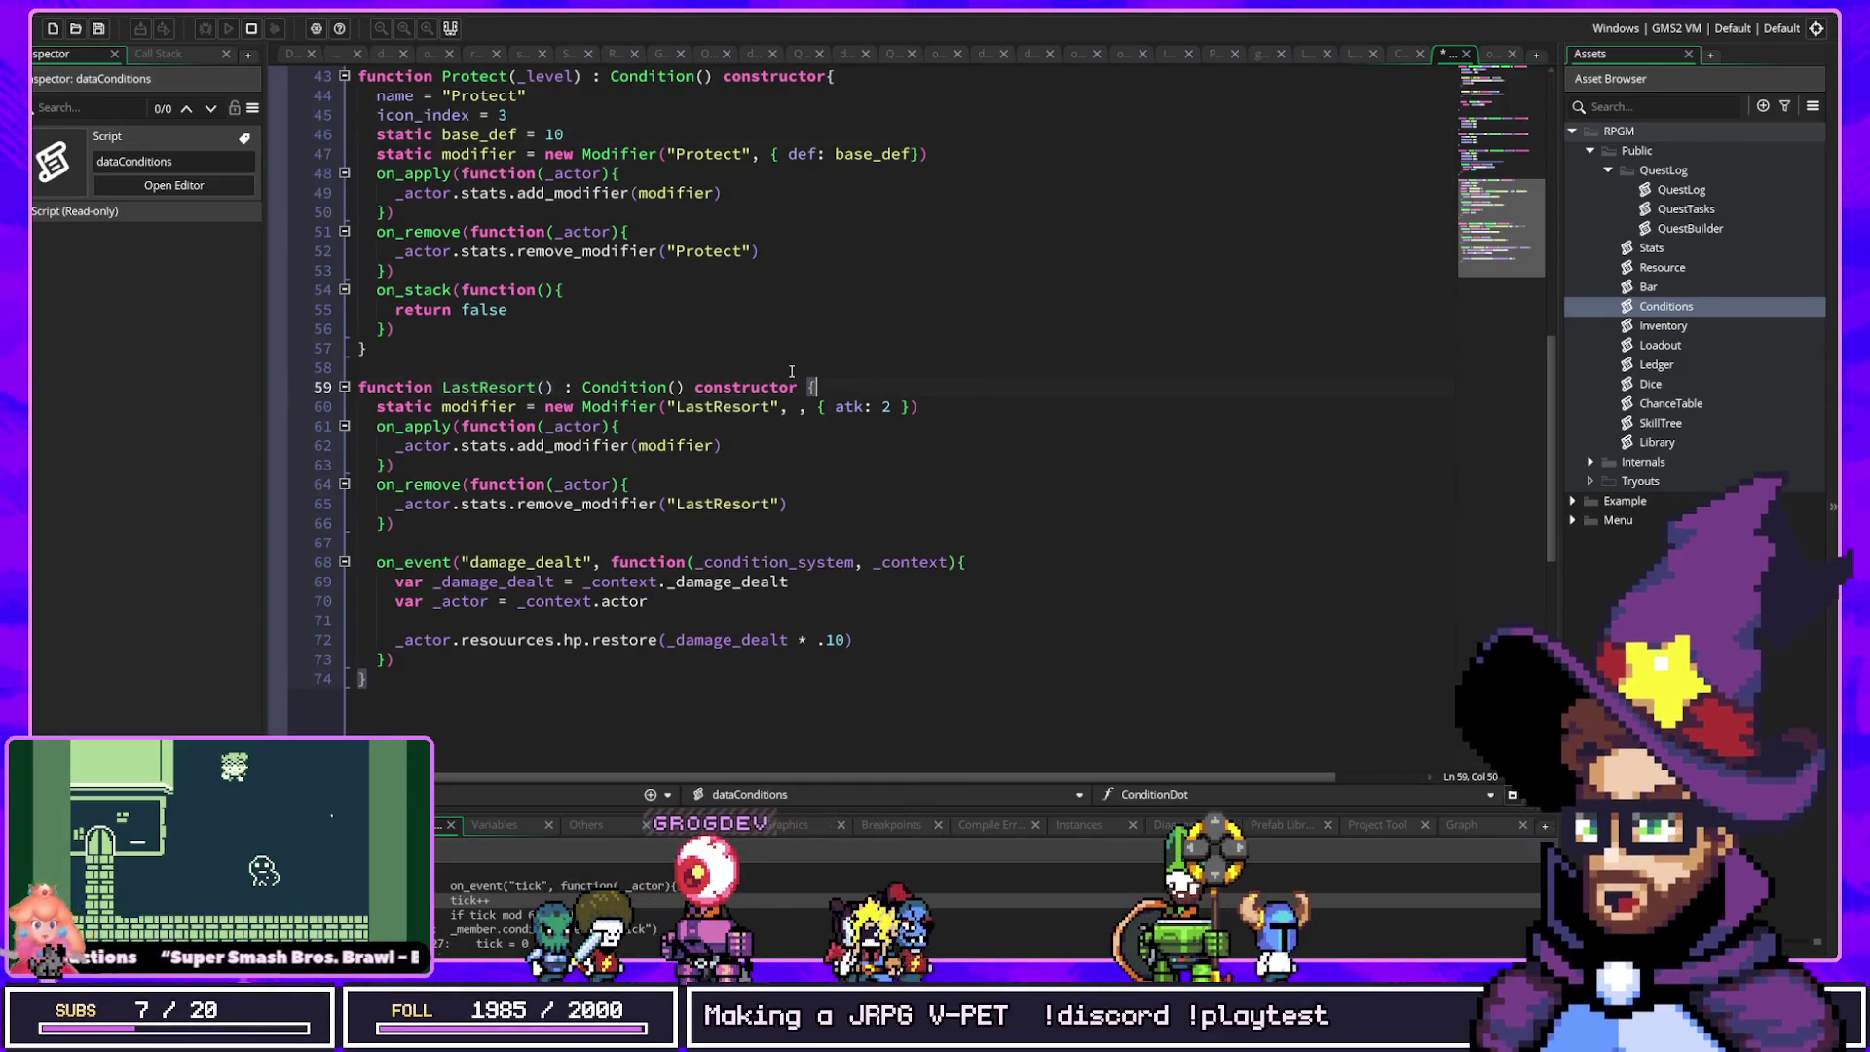
pyautogui.click(792, 371)
pyautogui.hotkey('ctrl', 't')
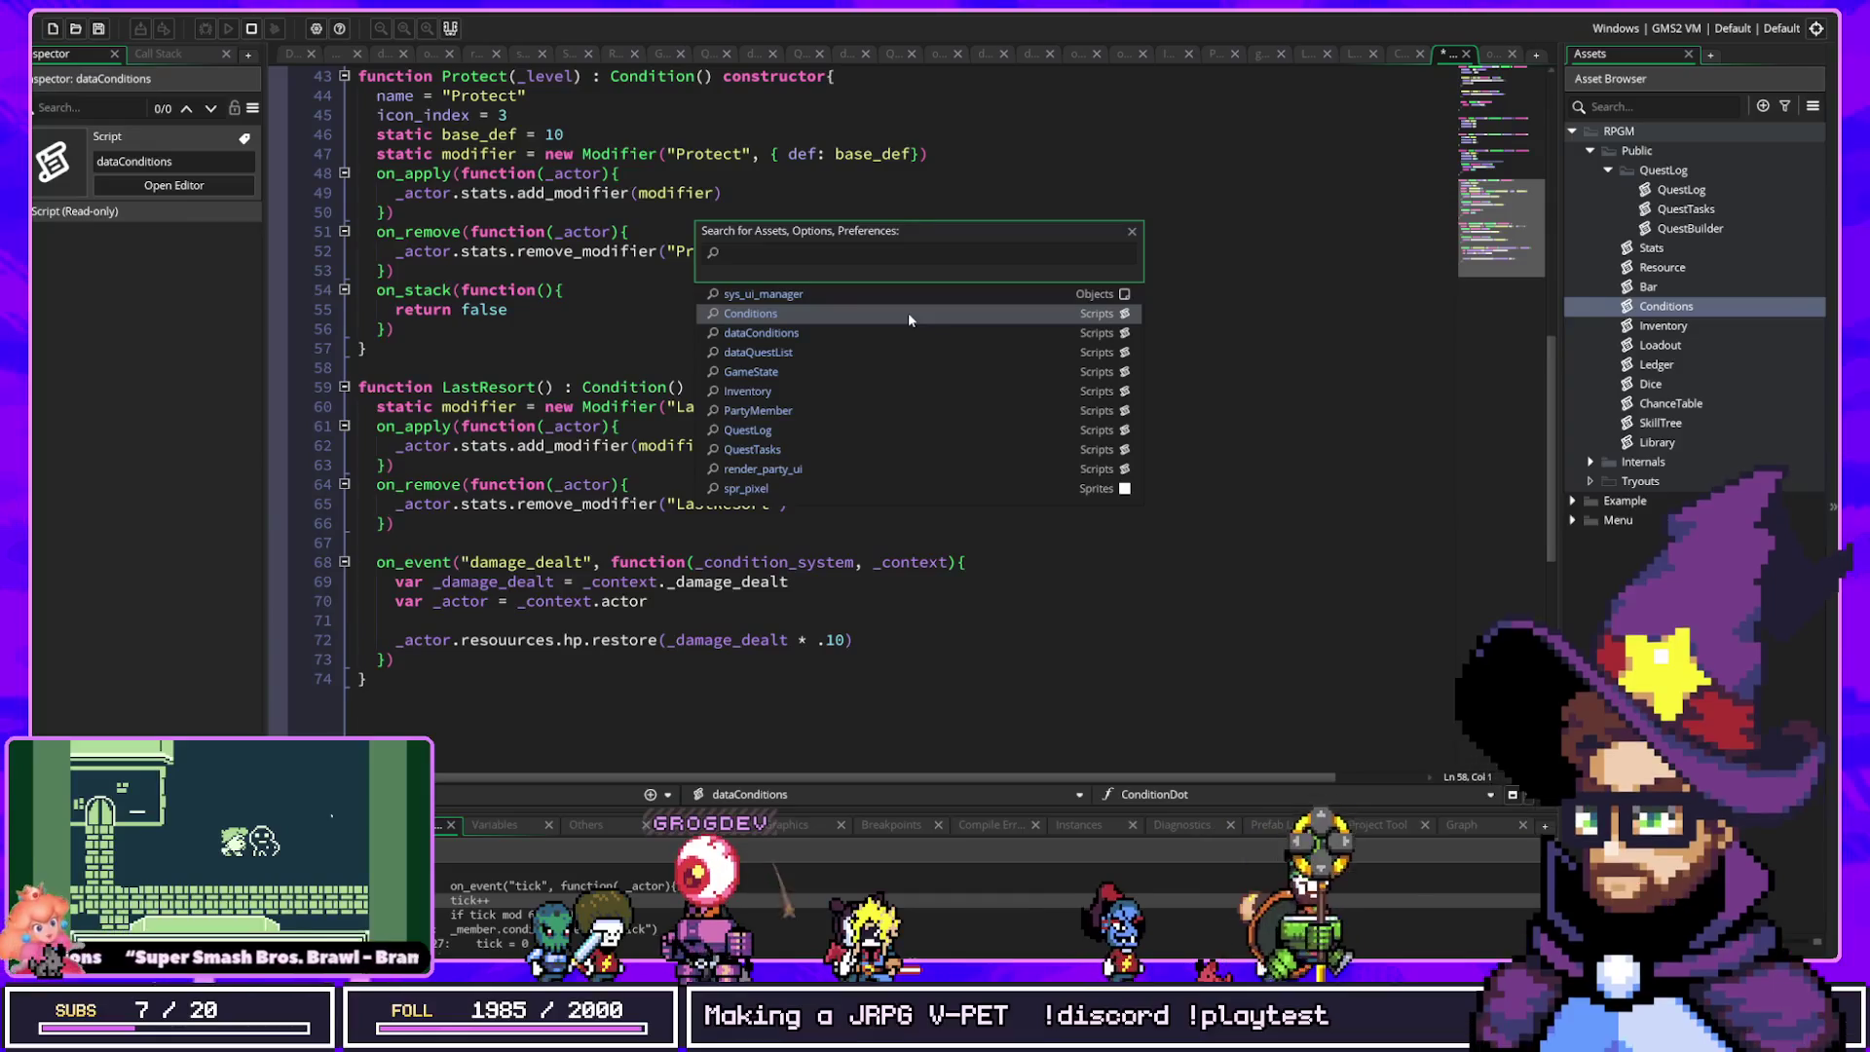
pyautogui.press('Escape')
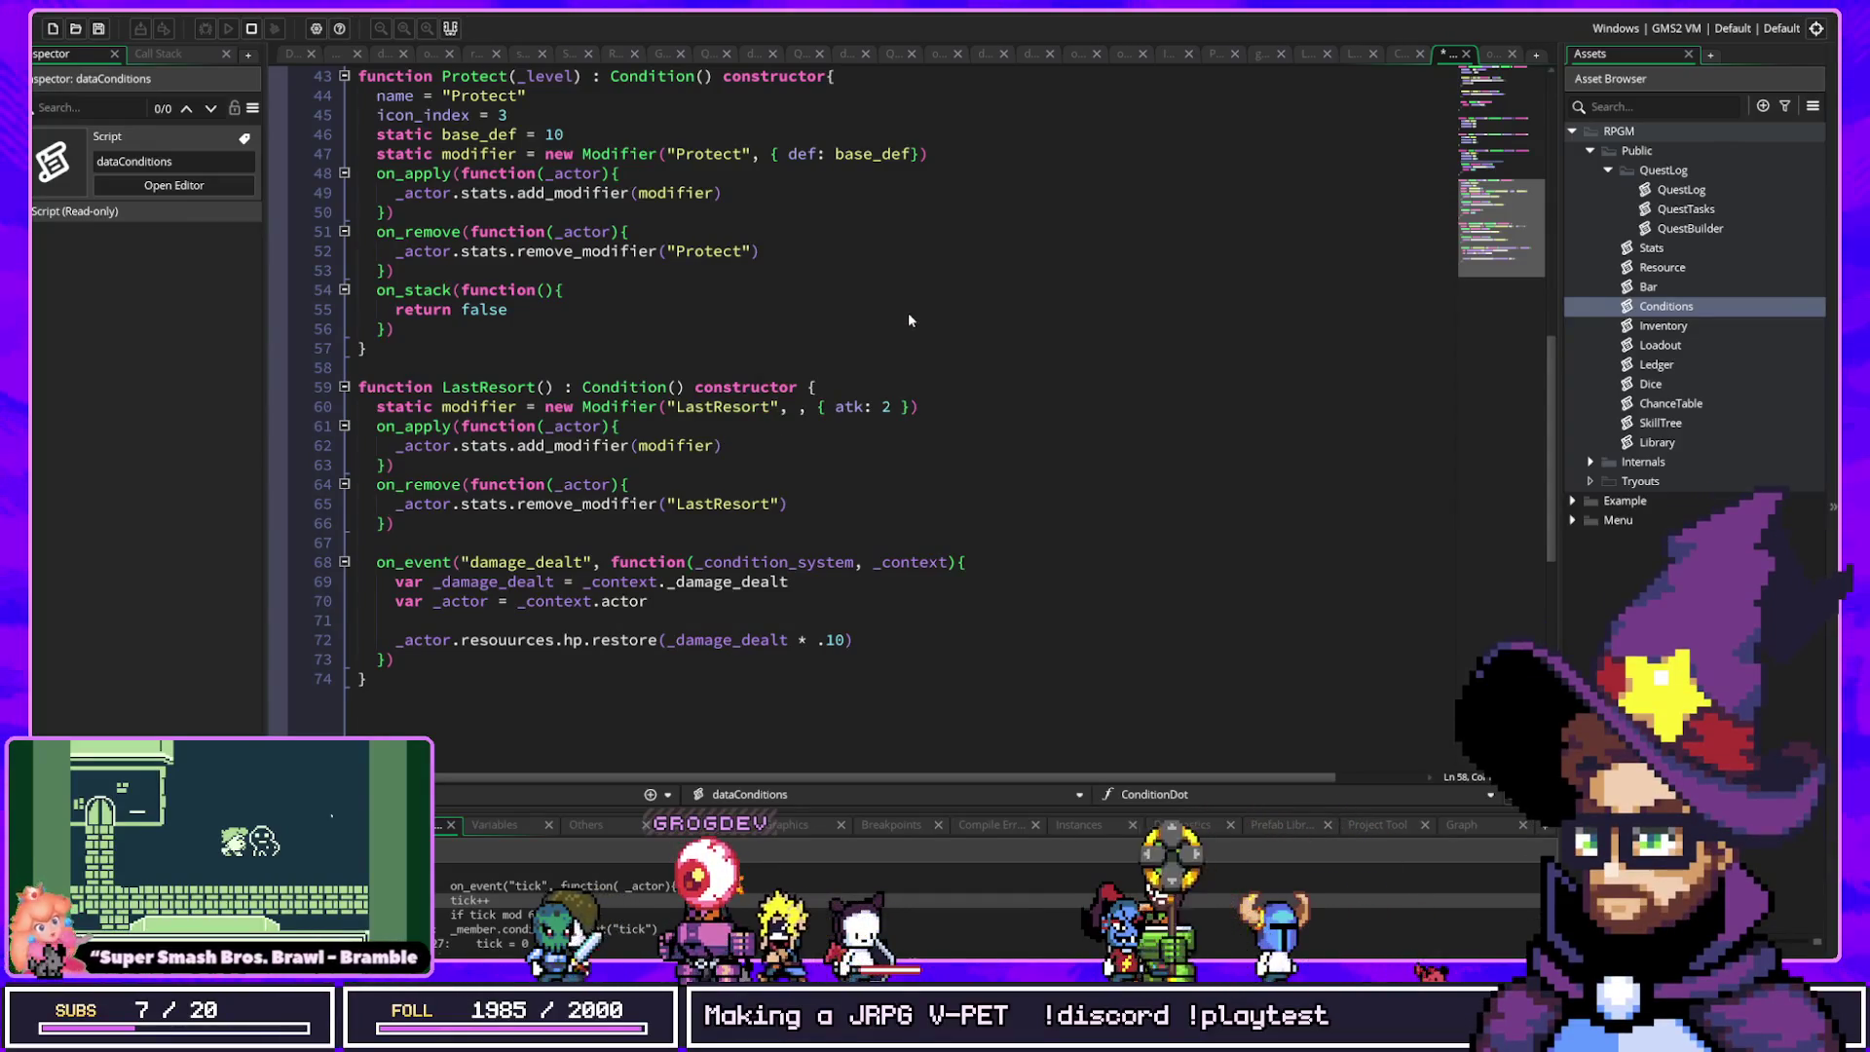
# Step: Search the project for 'Bleed' and open the obj_party match defining the conditions list
pyautogui.hotkey('ctrl', 'shift', 'f')
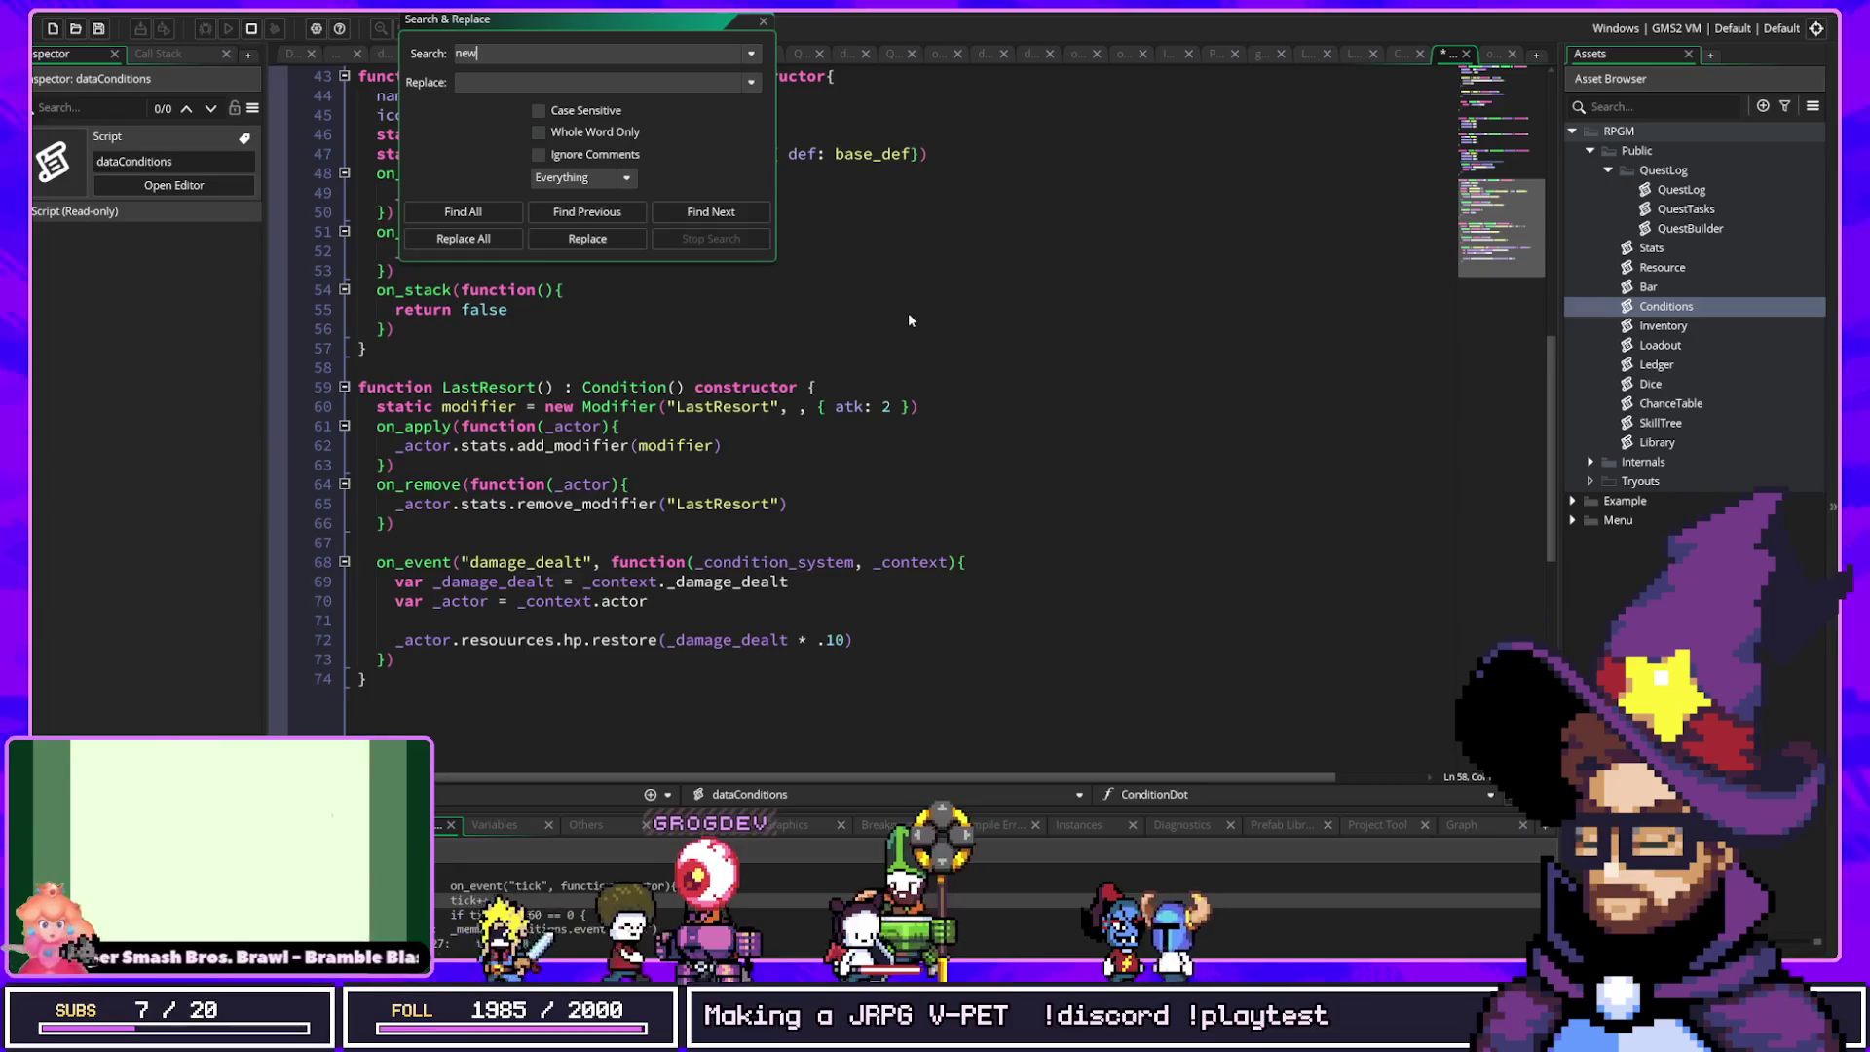
pyautogui.write('Be')
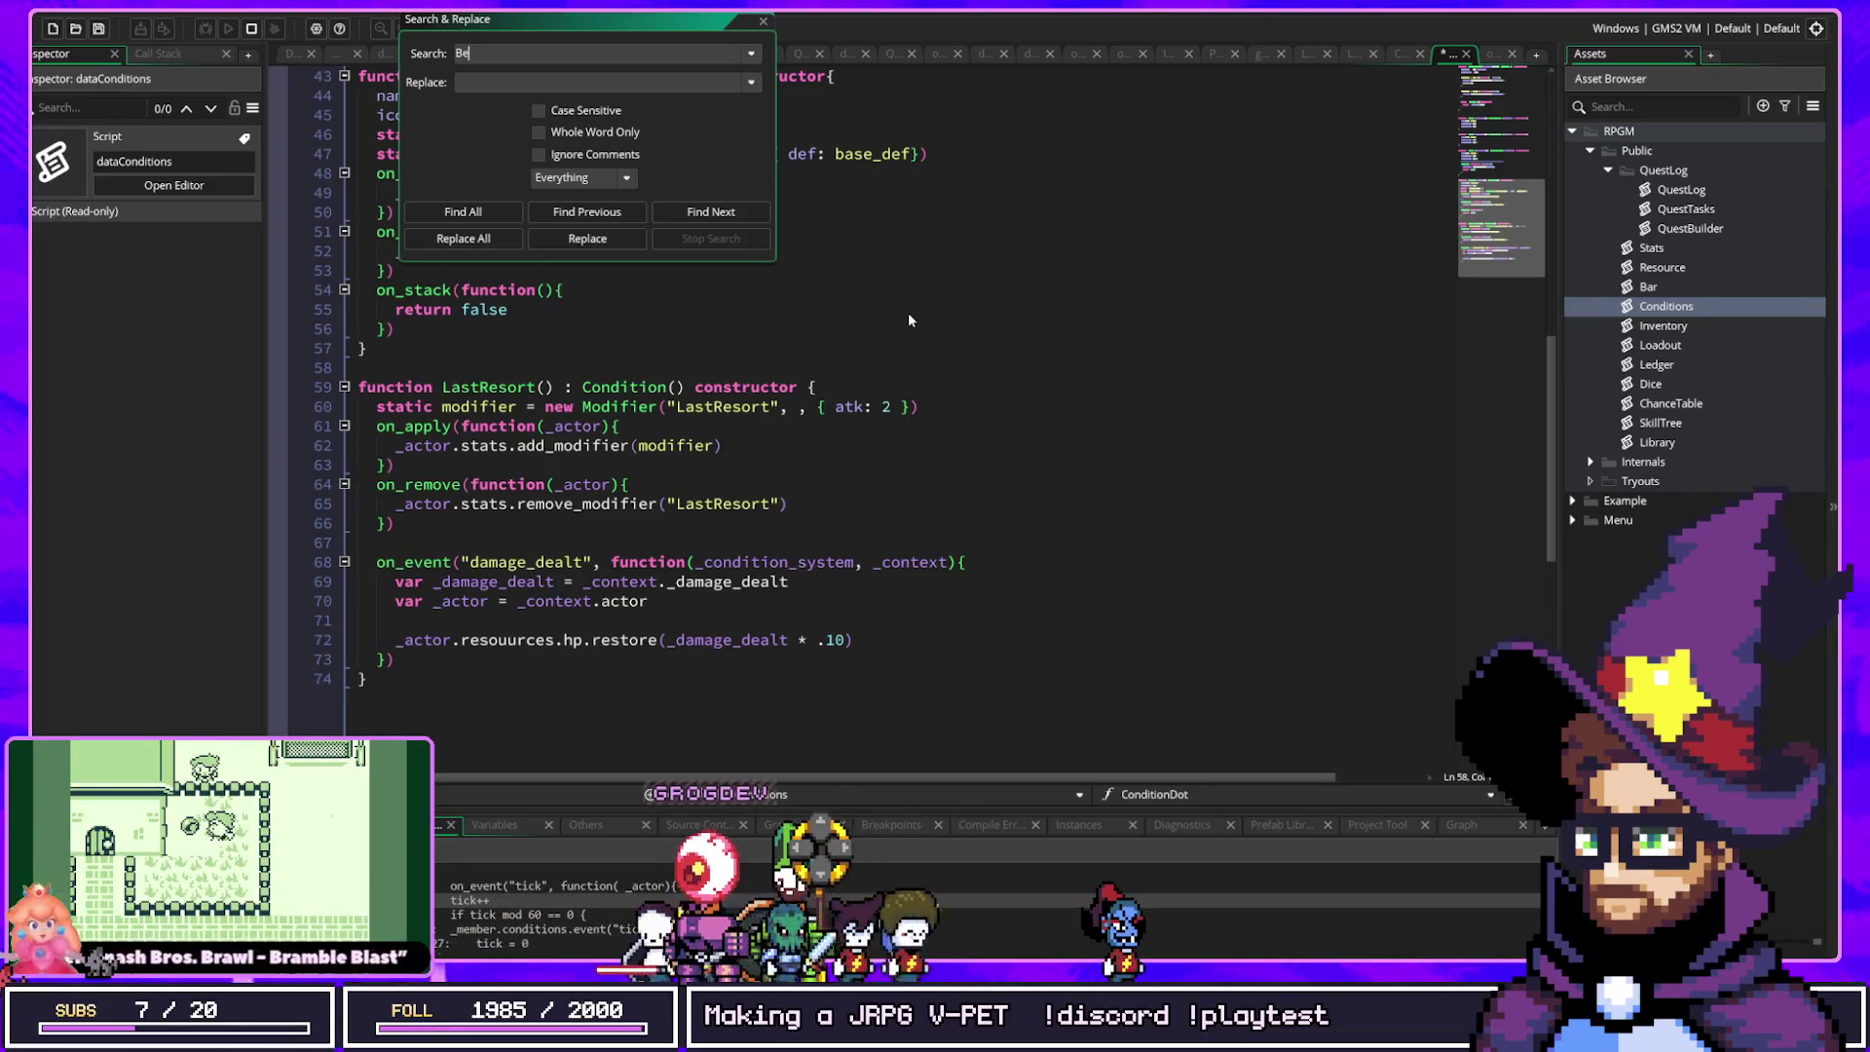
pyautogui.press('BackSpace')
pyautogui.write('leed(')
pyautogui.press('Return')
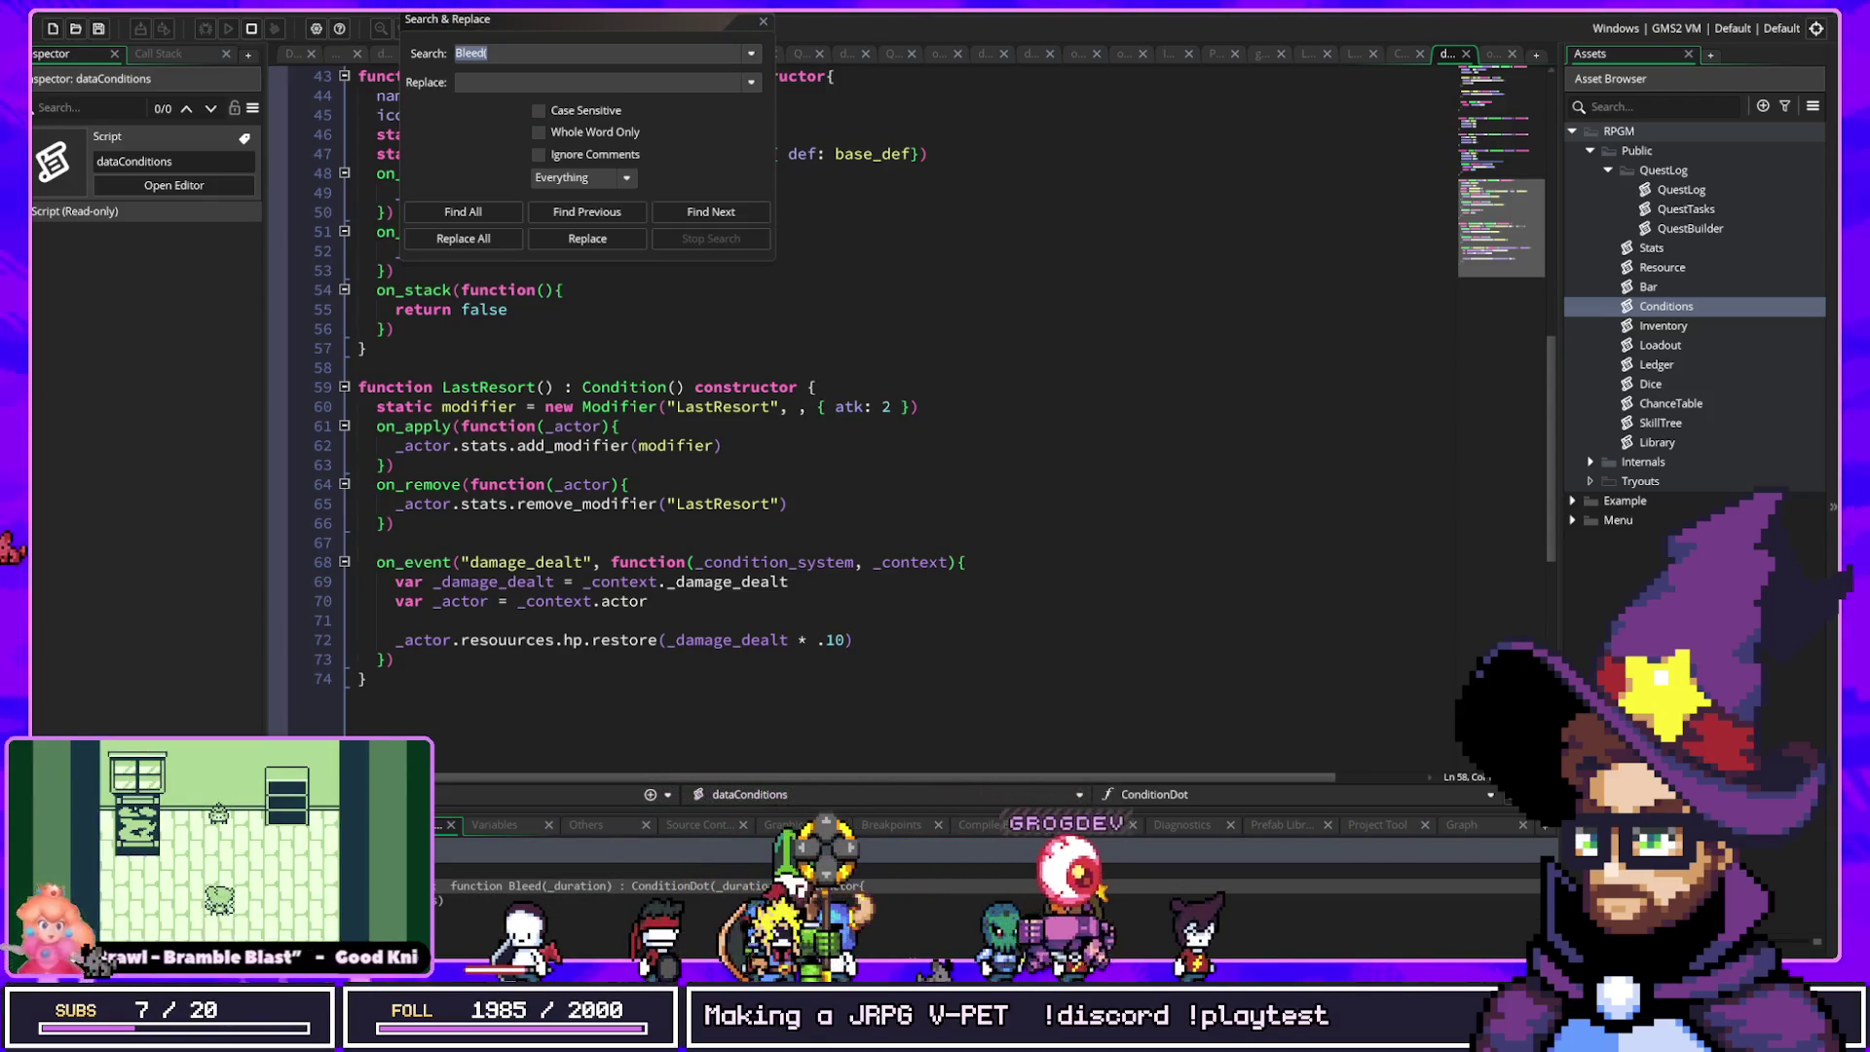
pyautogui.click(475, 76)
pyautogui.press('BackSpace')
pyautogui.press('Return')
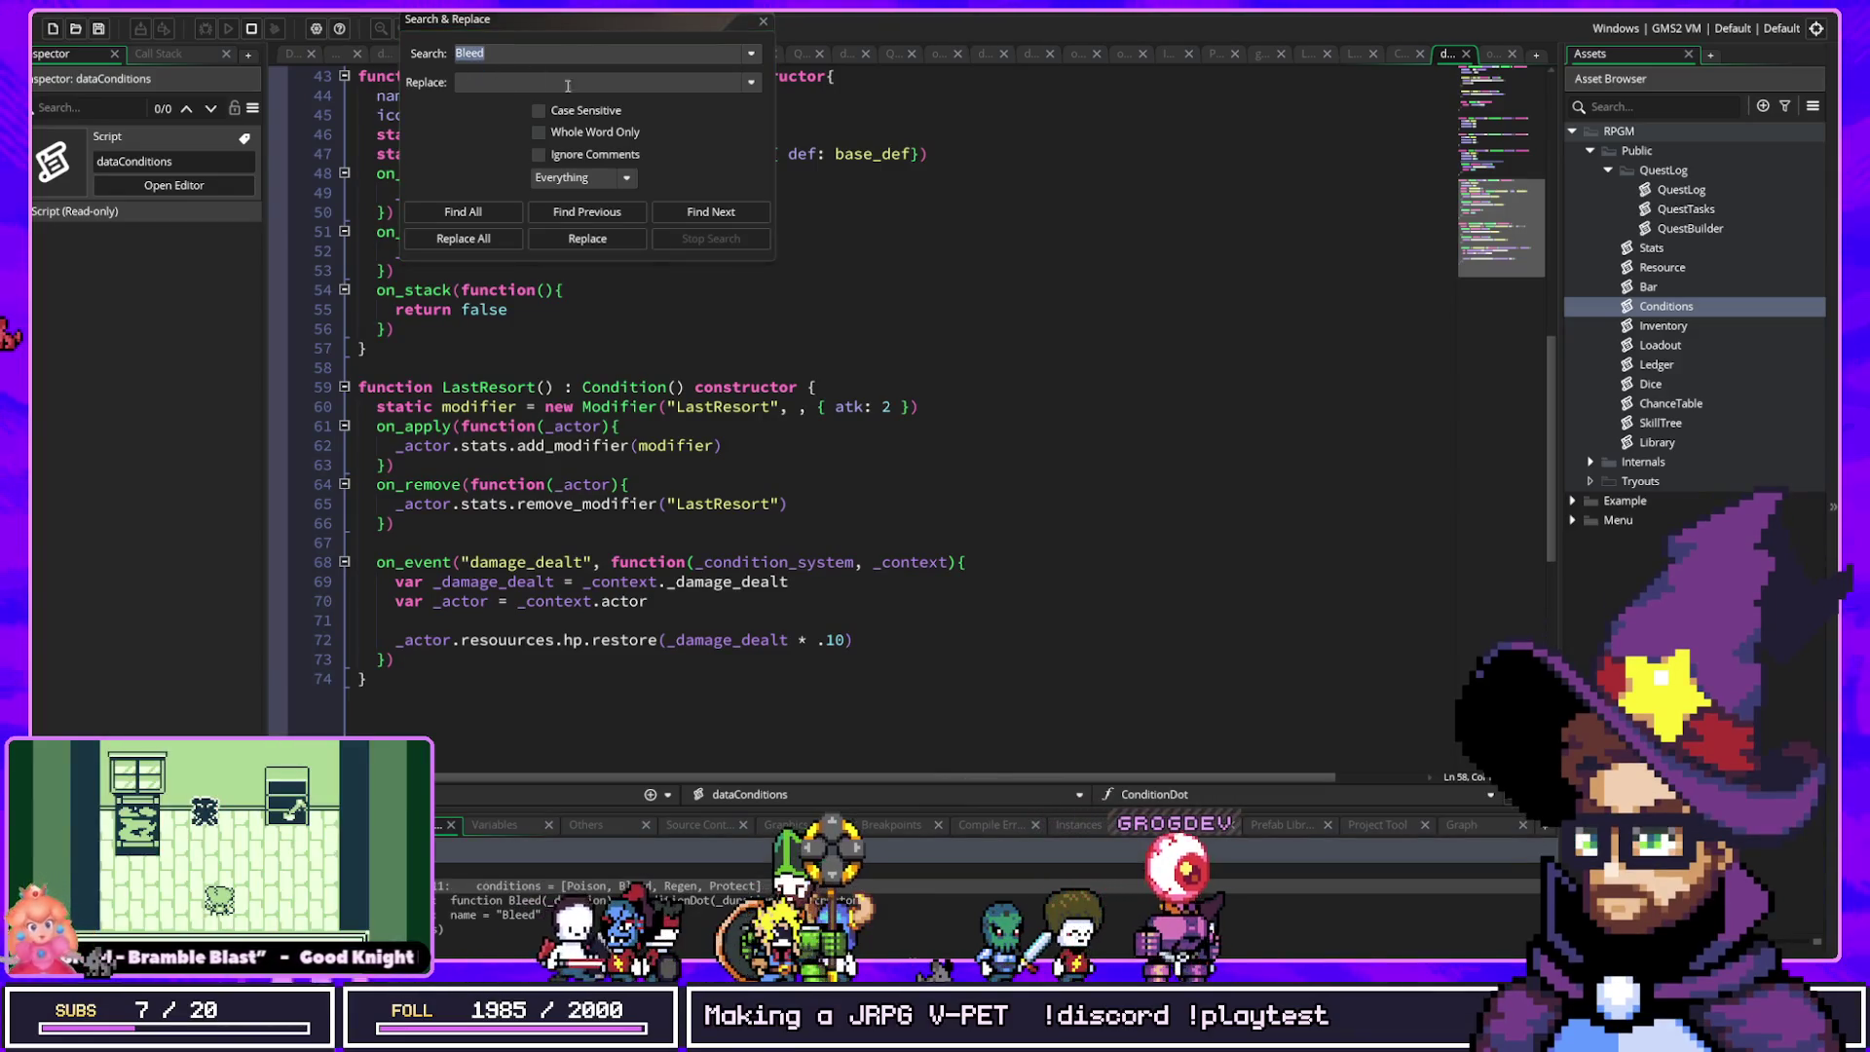
pyautogui.doubleClick(621, 884)
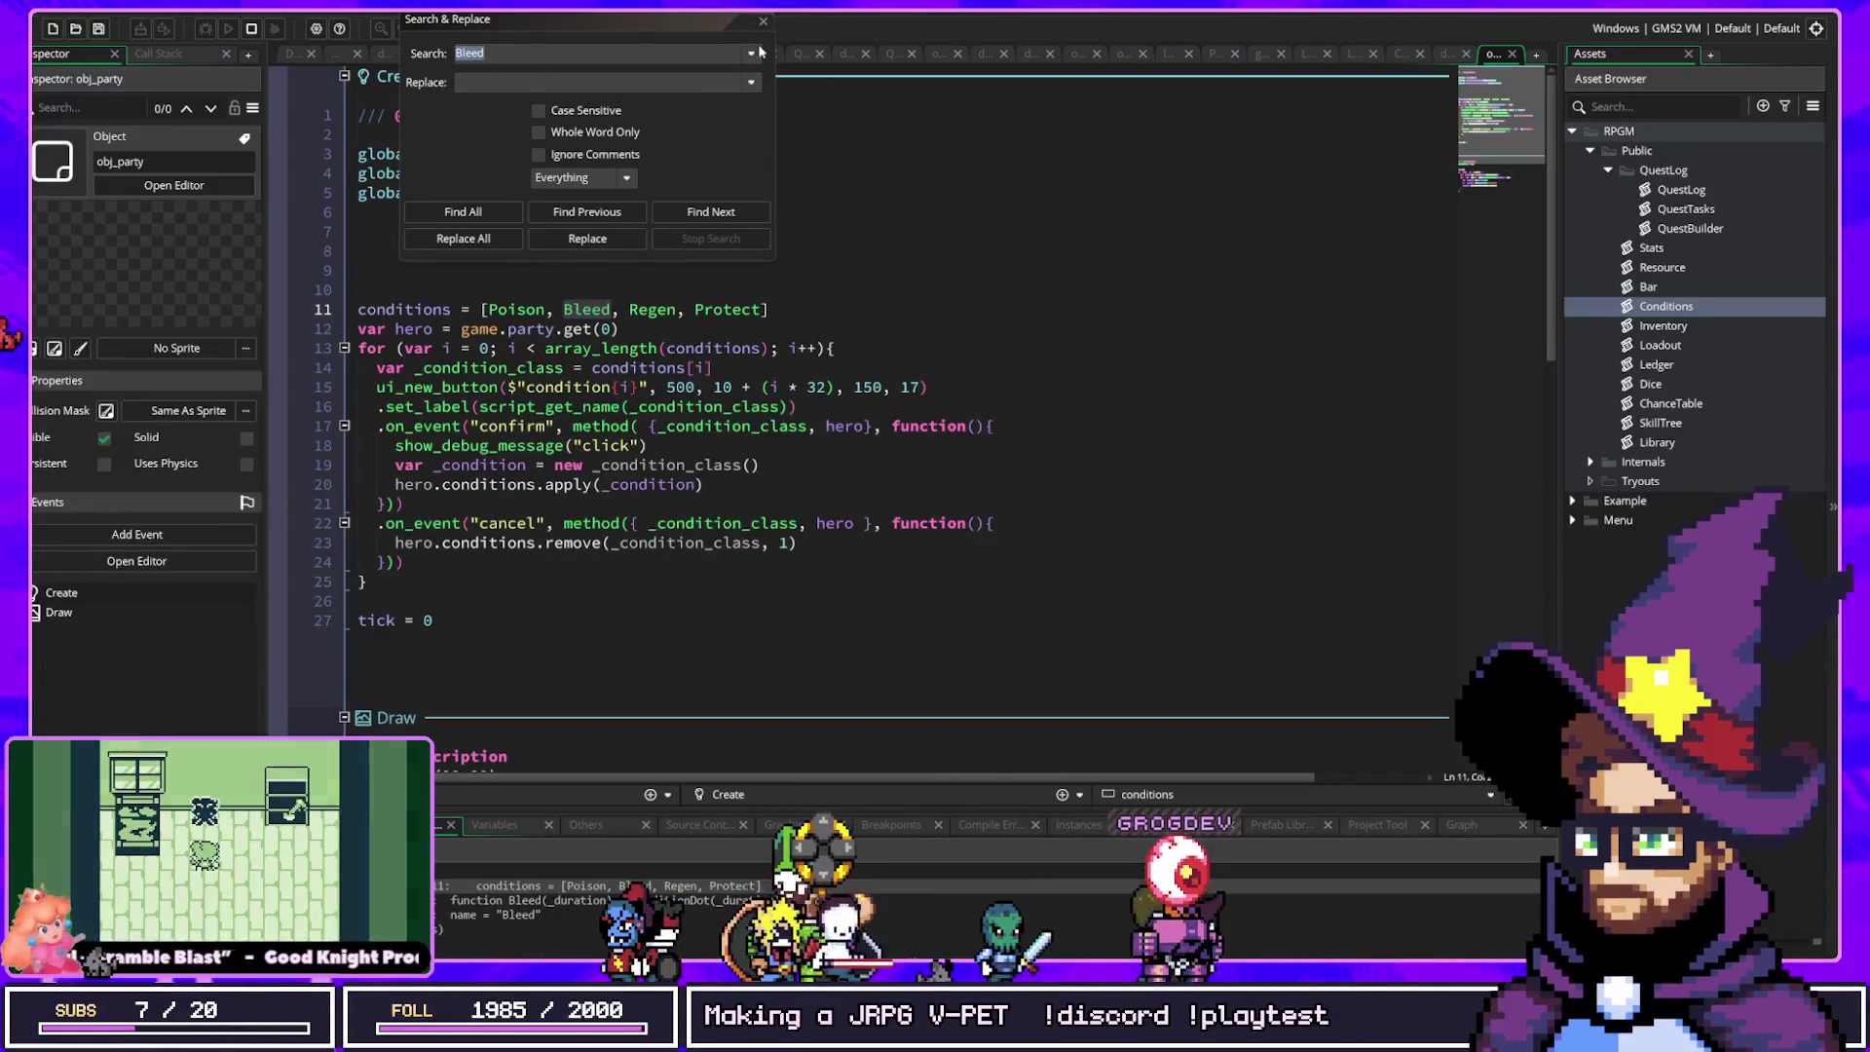
# Step: Append LastResort after Protect in the obj_party conditions array
pyautogui.click(757, 307)
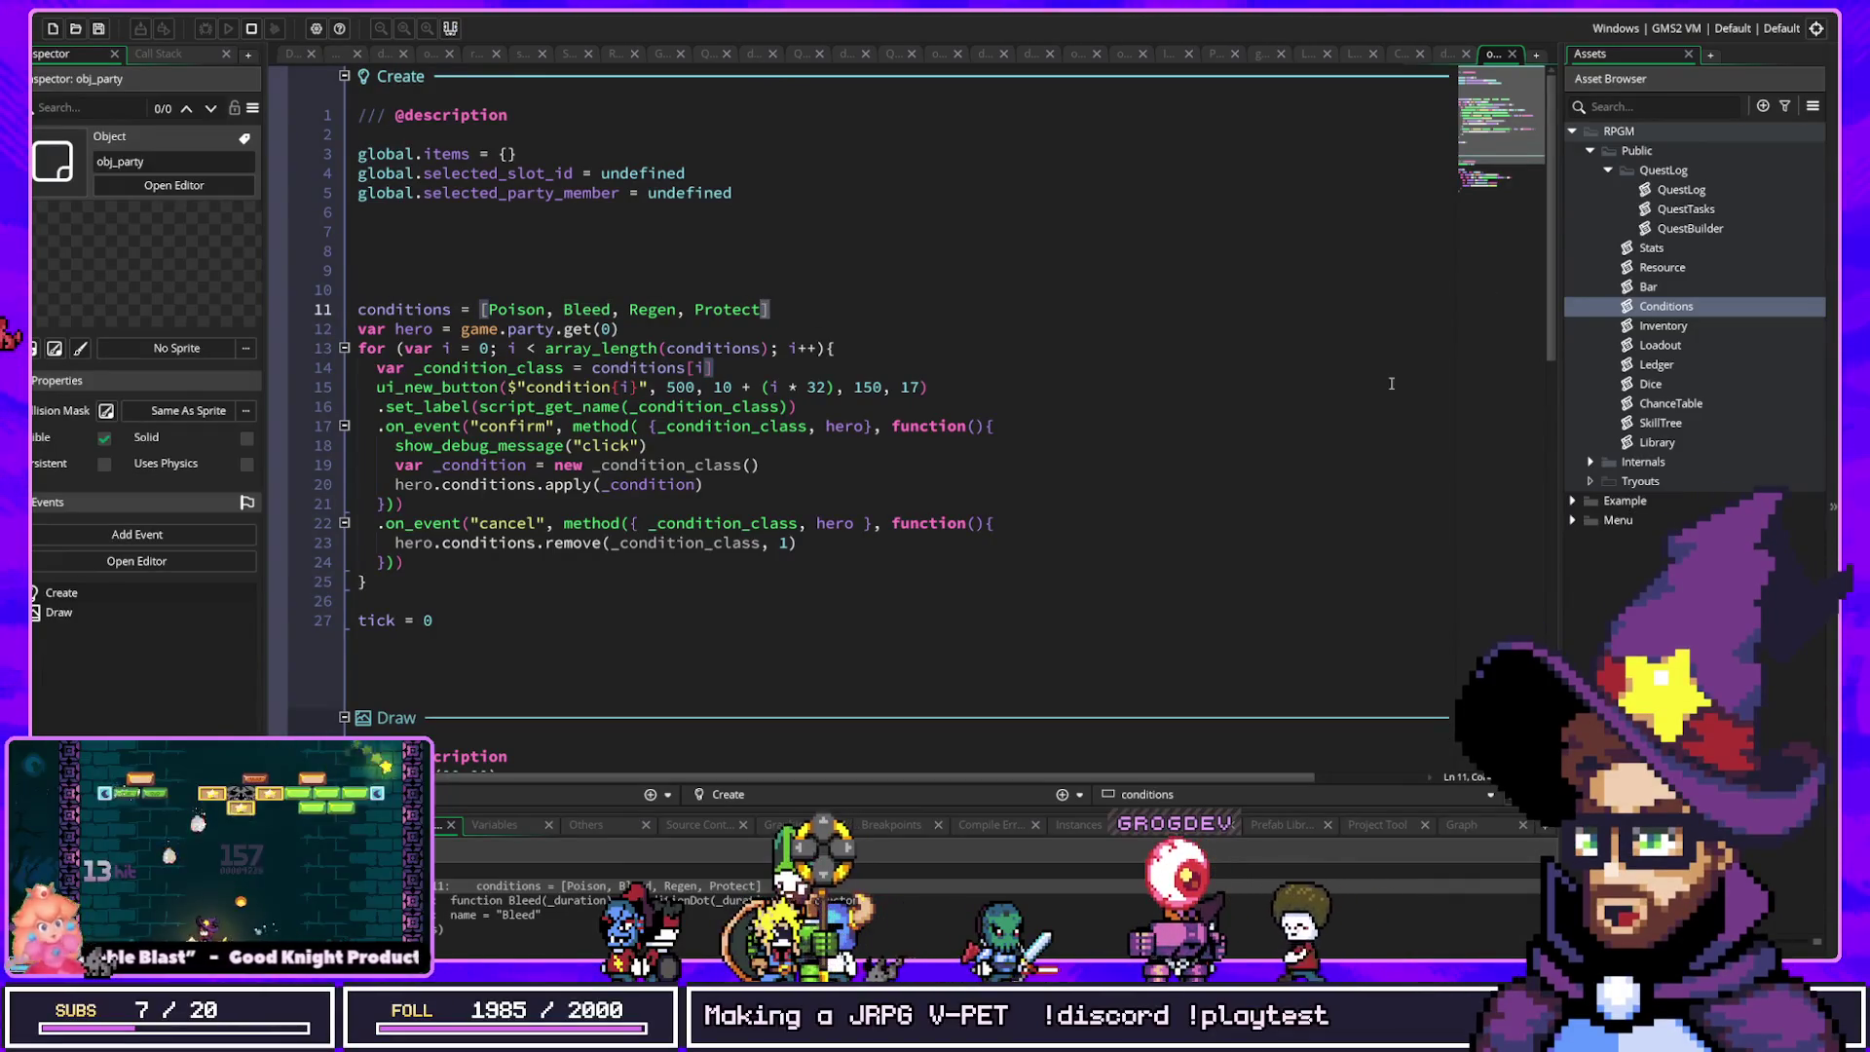
pyautogui.write(', ')
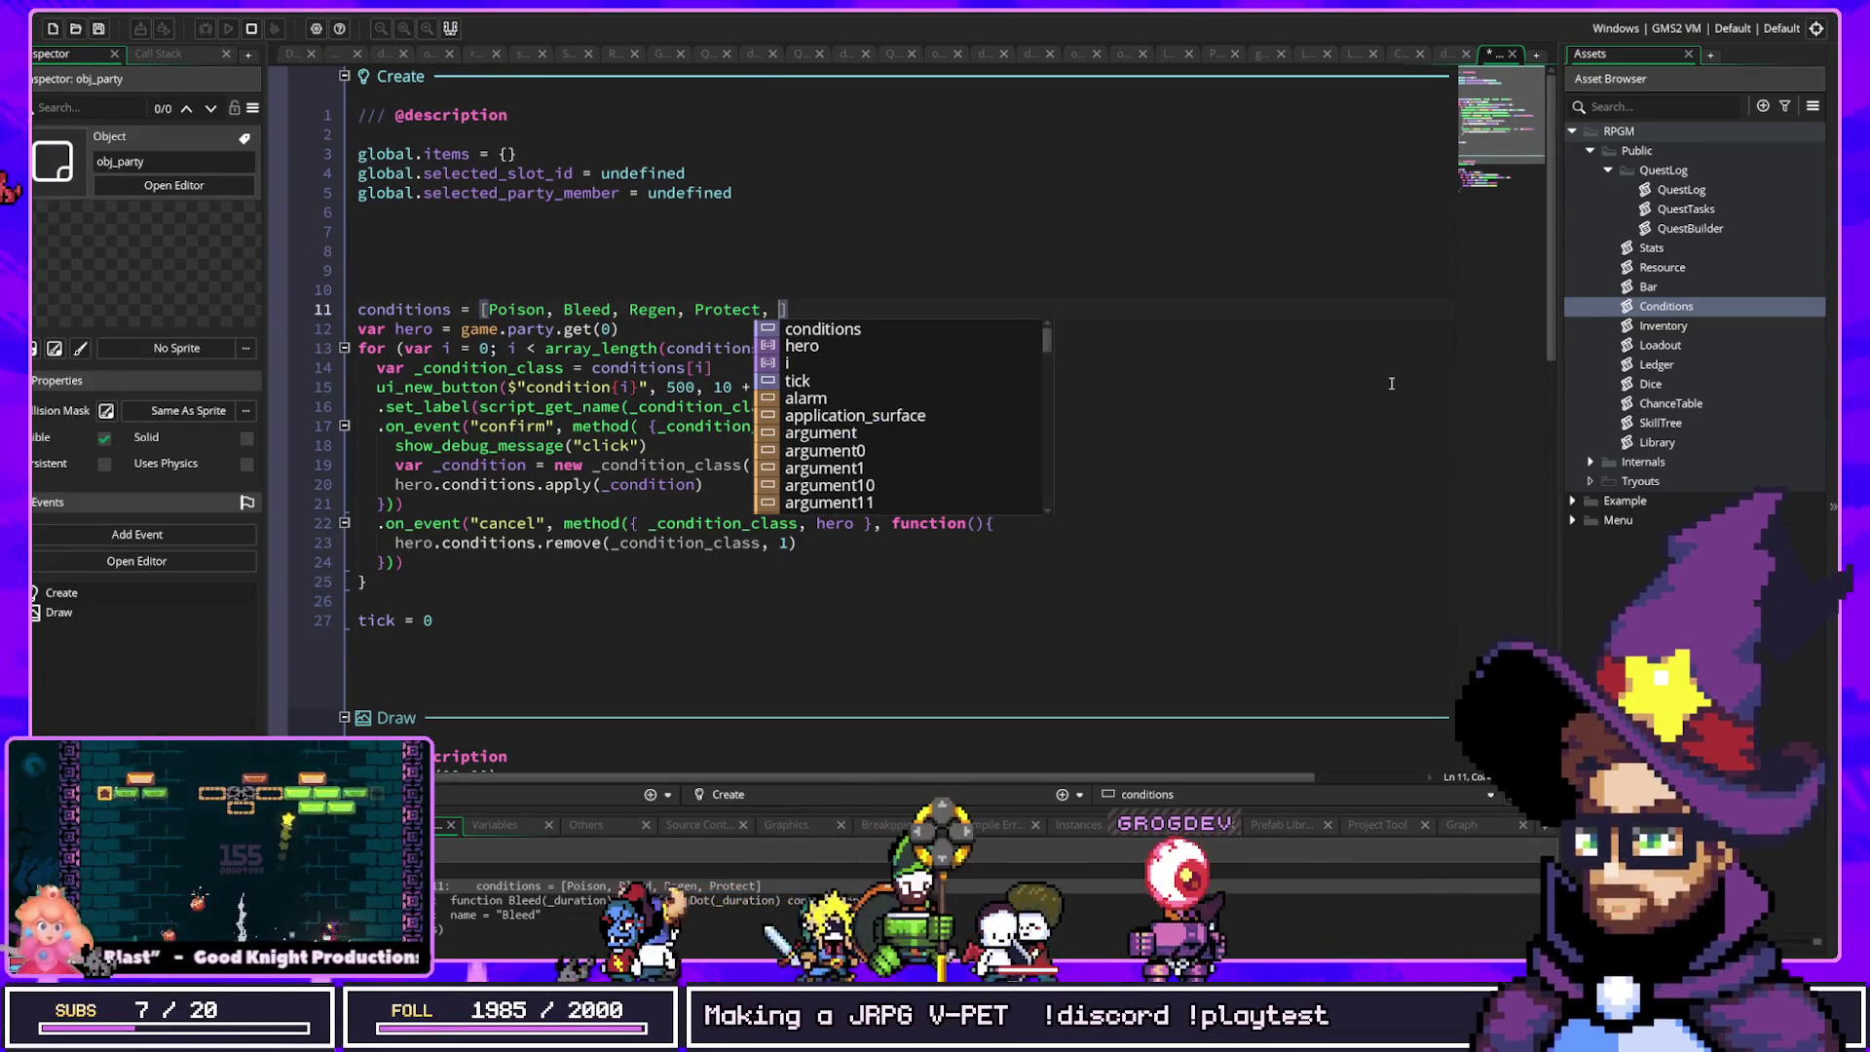
pyautogui.write('LastR')
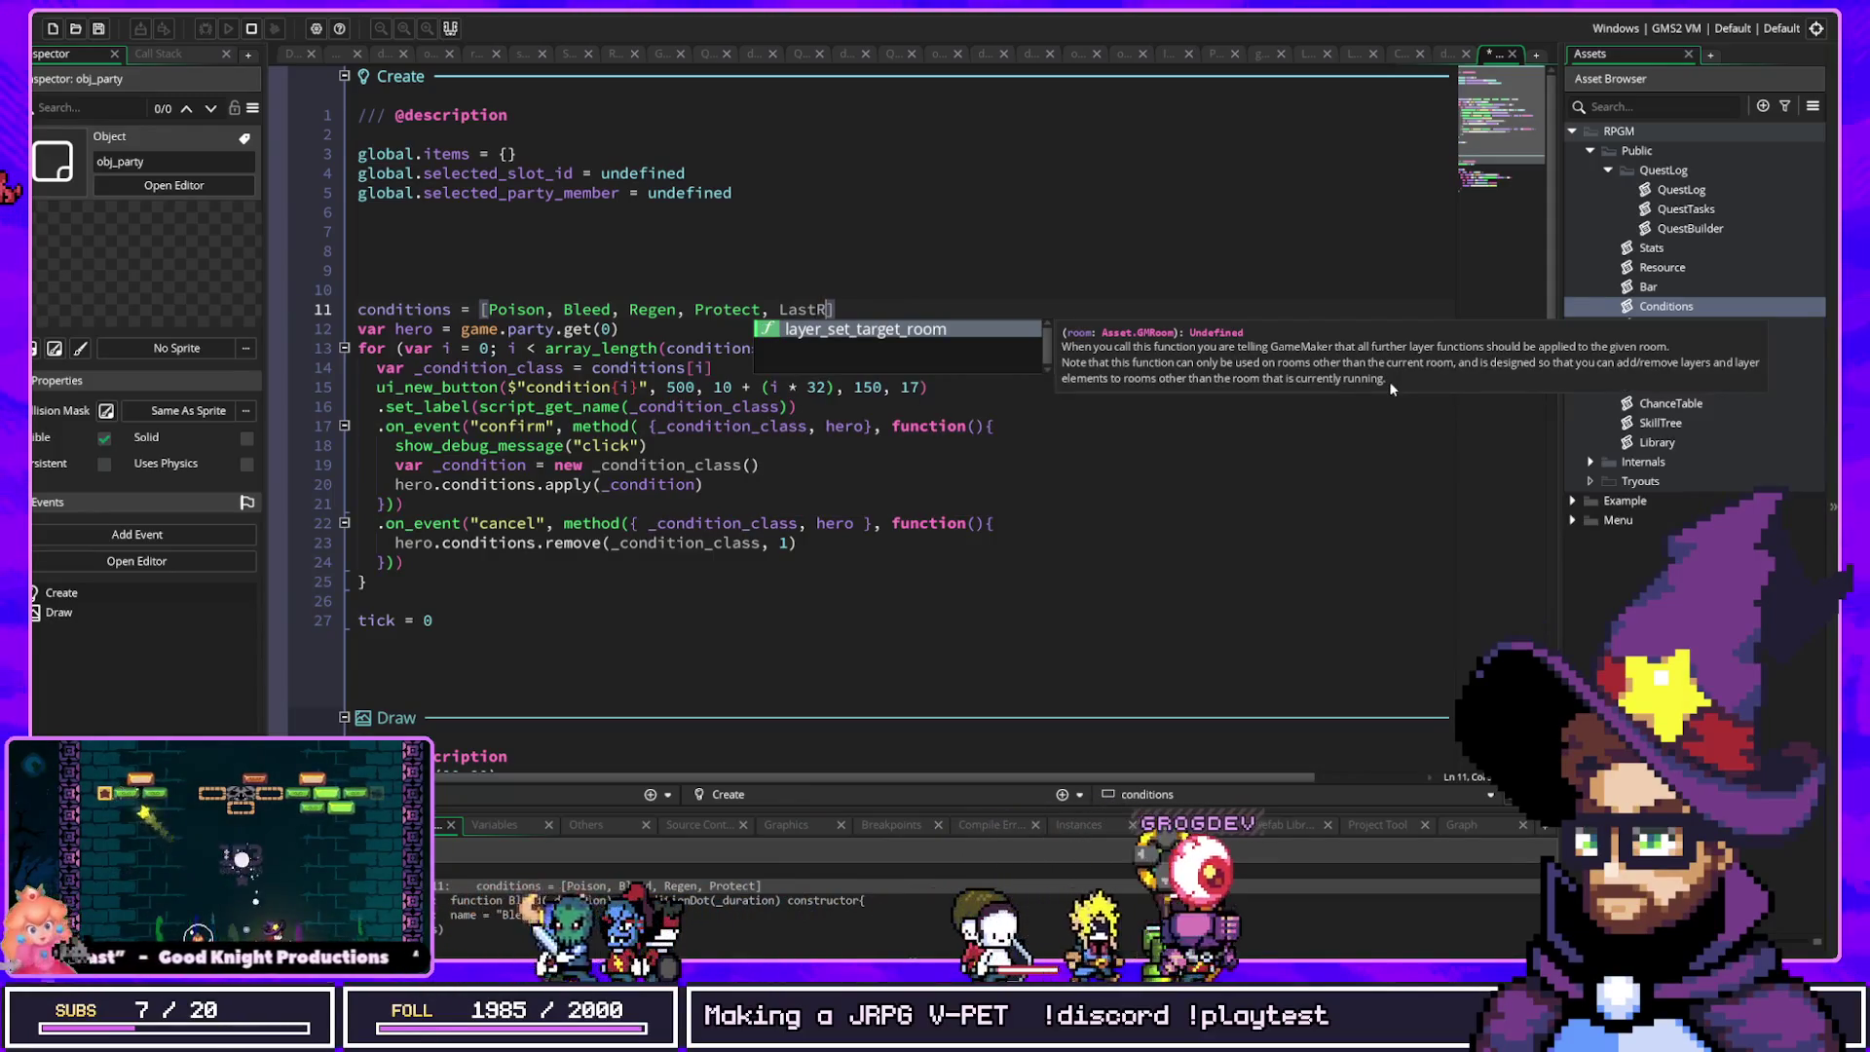
pyautogui.write('esort')
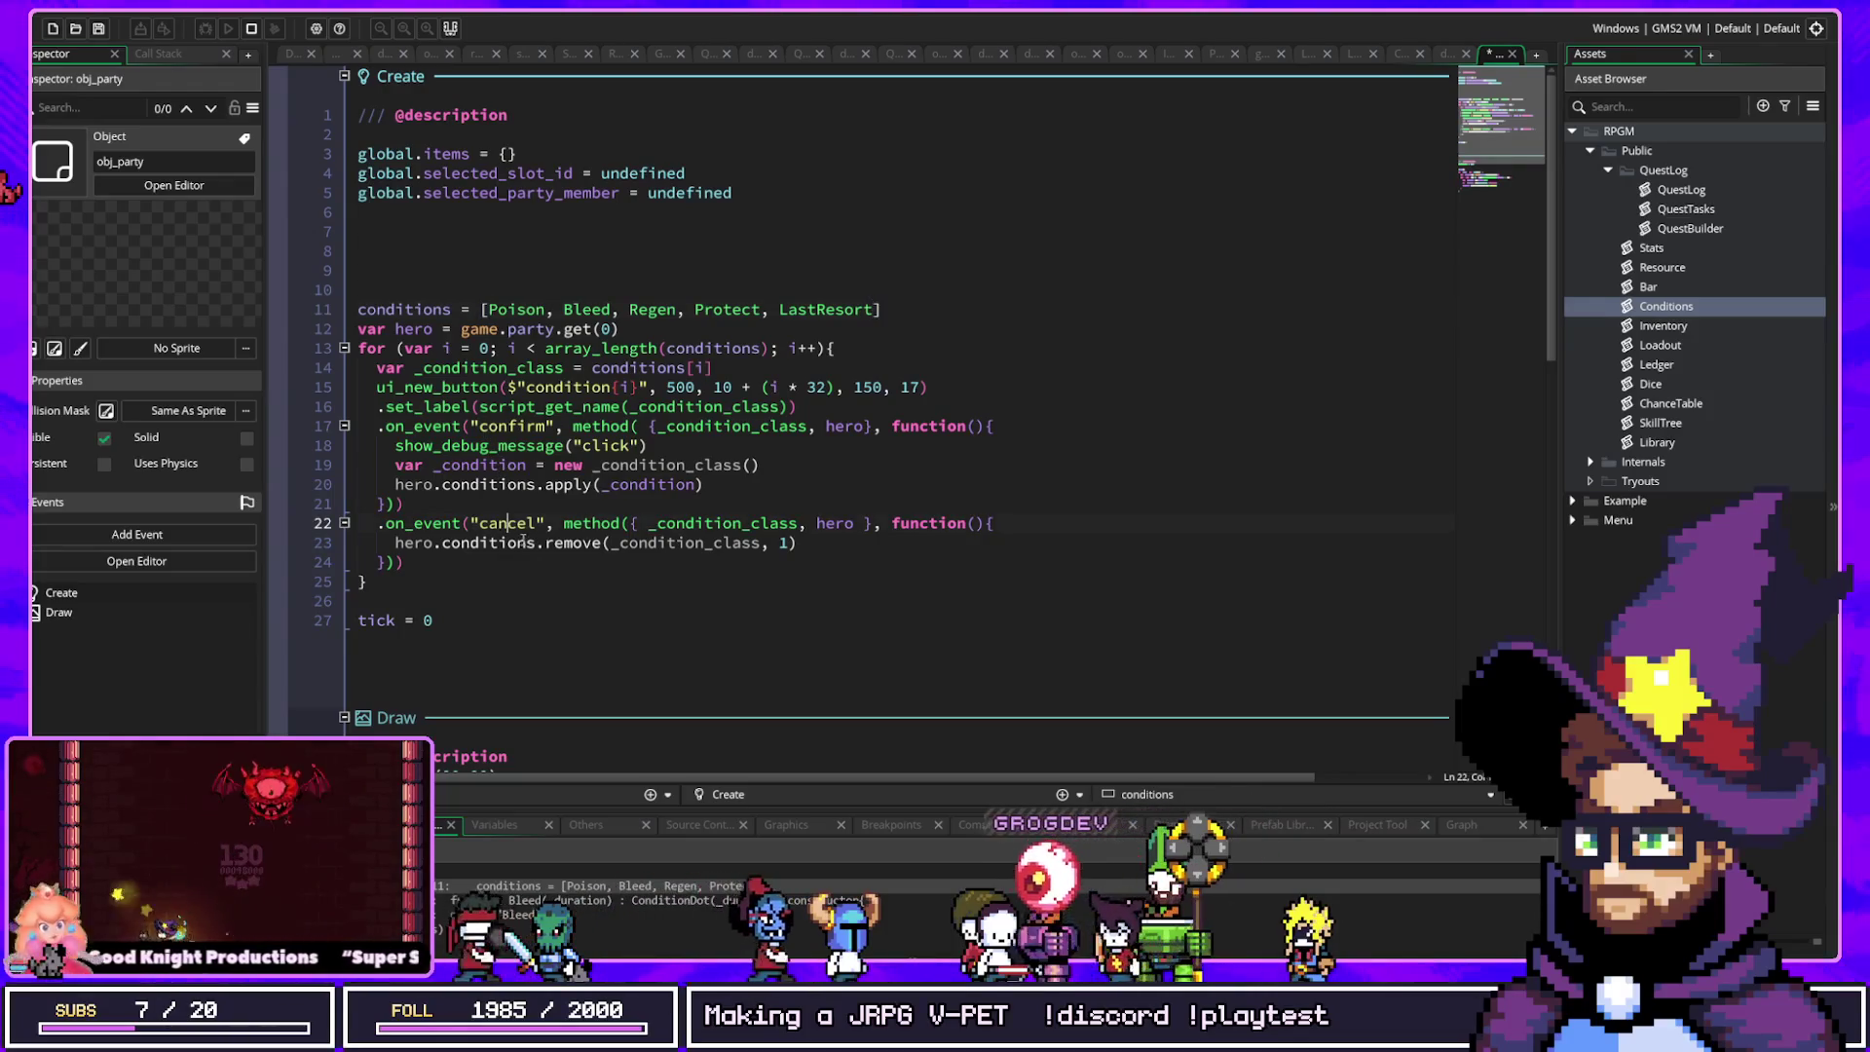
pyautogui.click(478, 542)
pyautogui.press('Right')
pyautogui.press('Right')
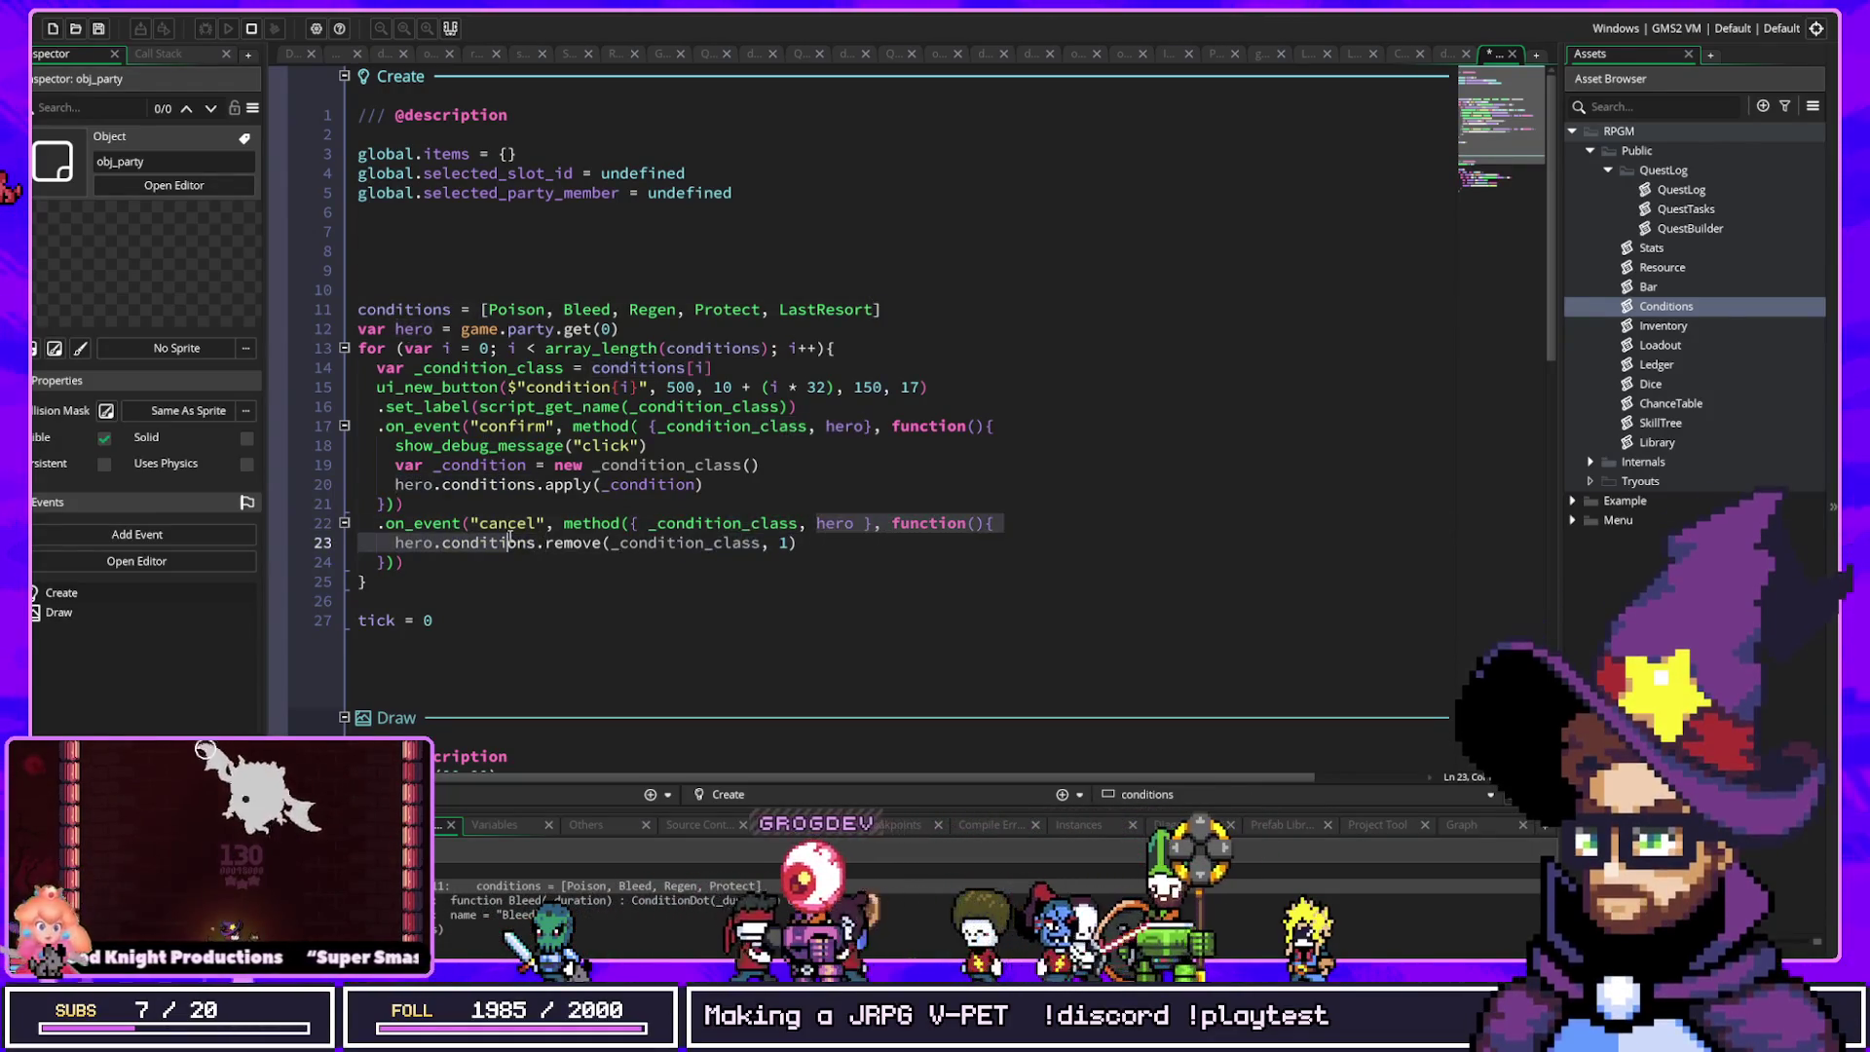
# Step: Review the cancel handler and the code that creates and applies each condition to the hero
pyautogui.click(484, 523)
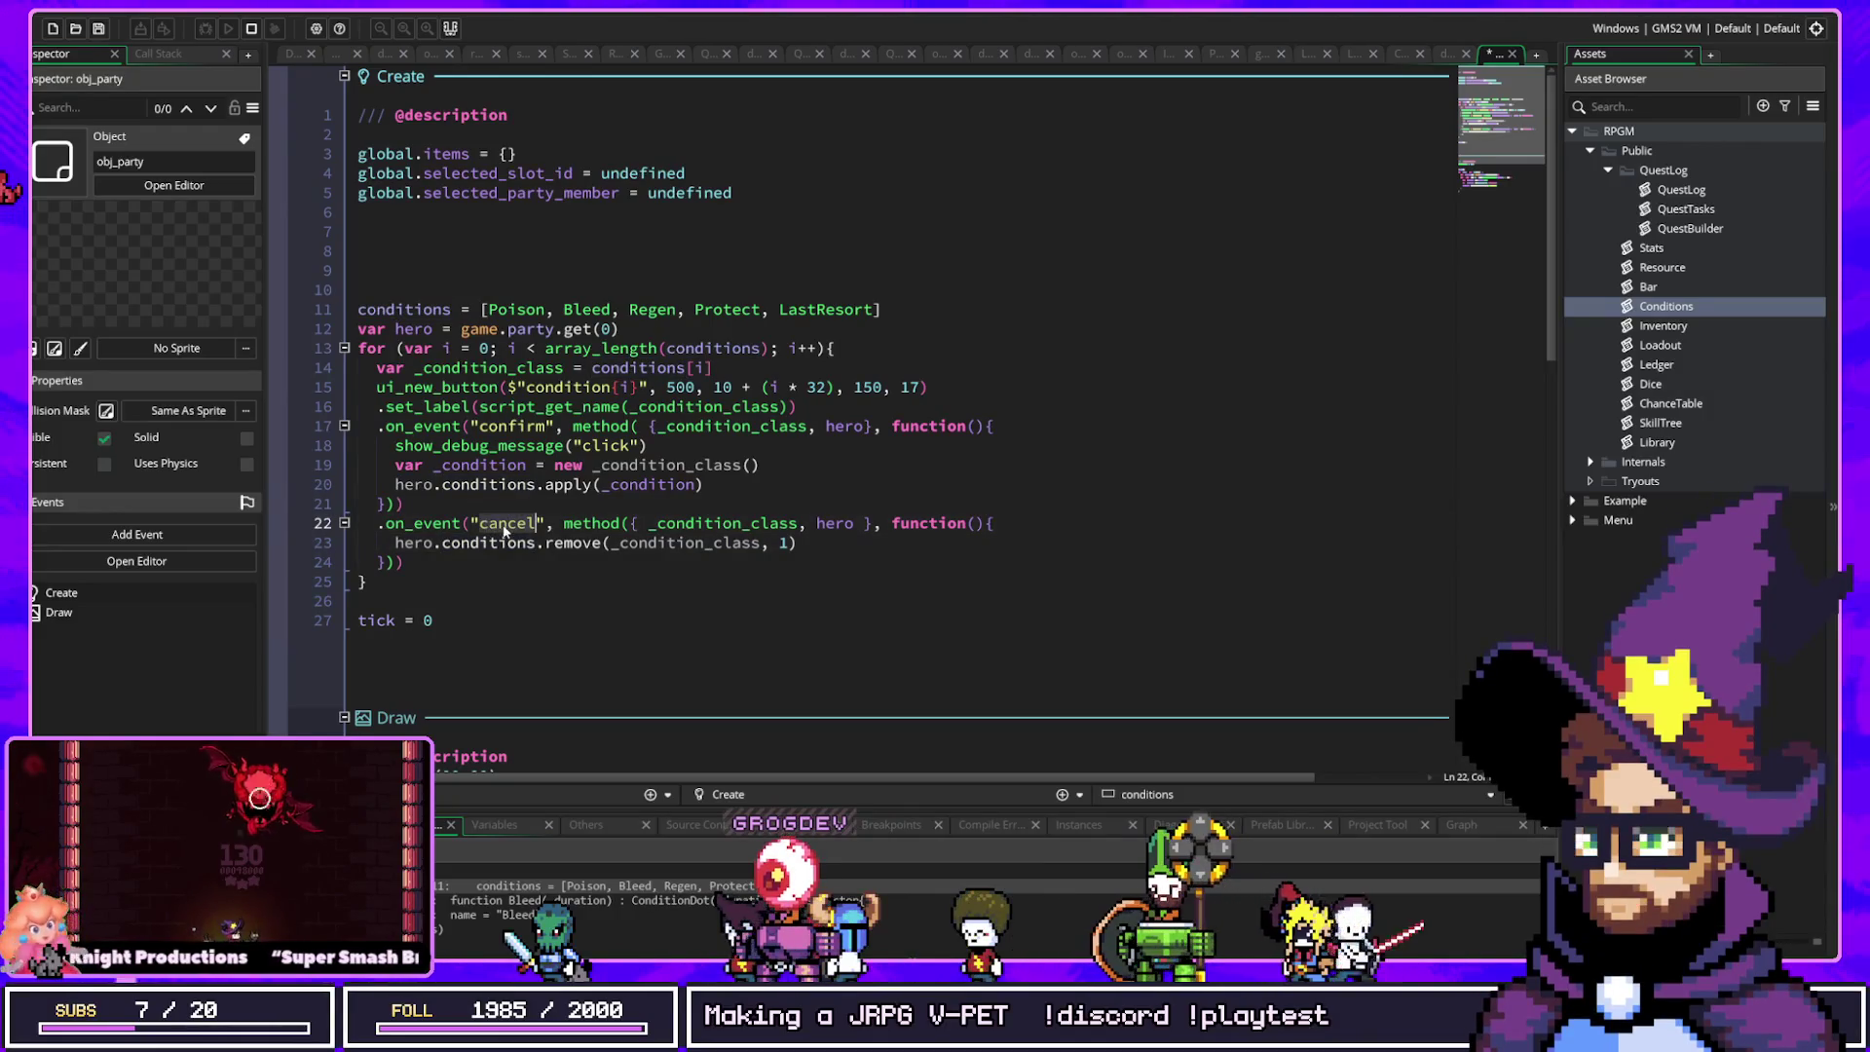
pyautogui.click(562, 526)
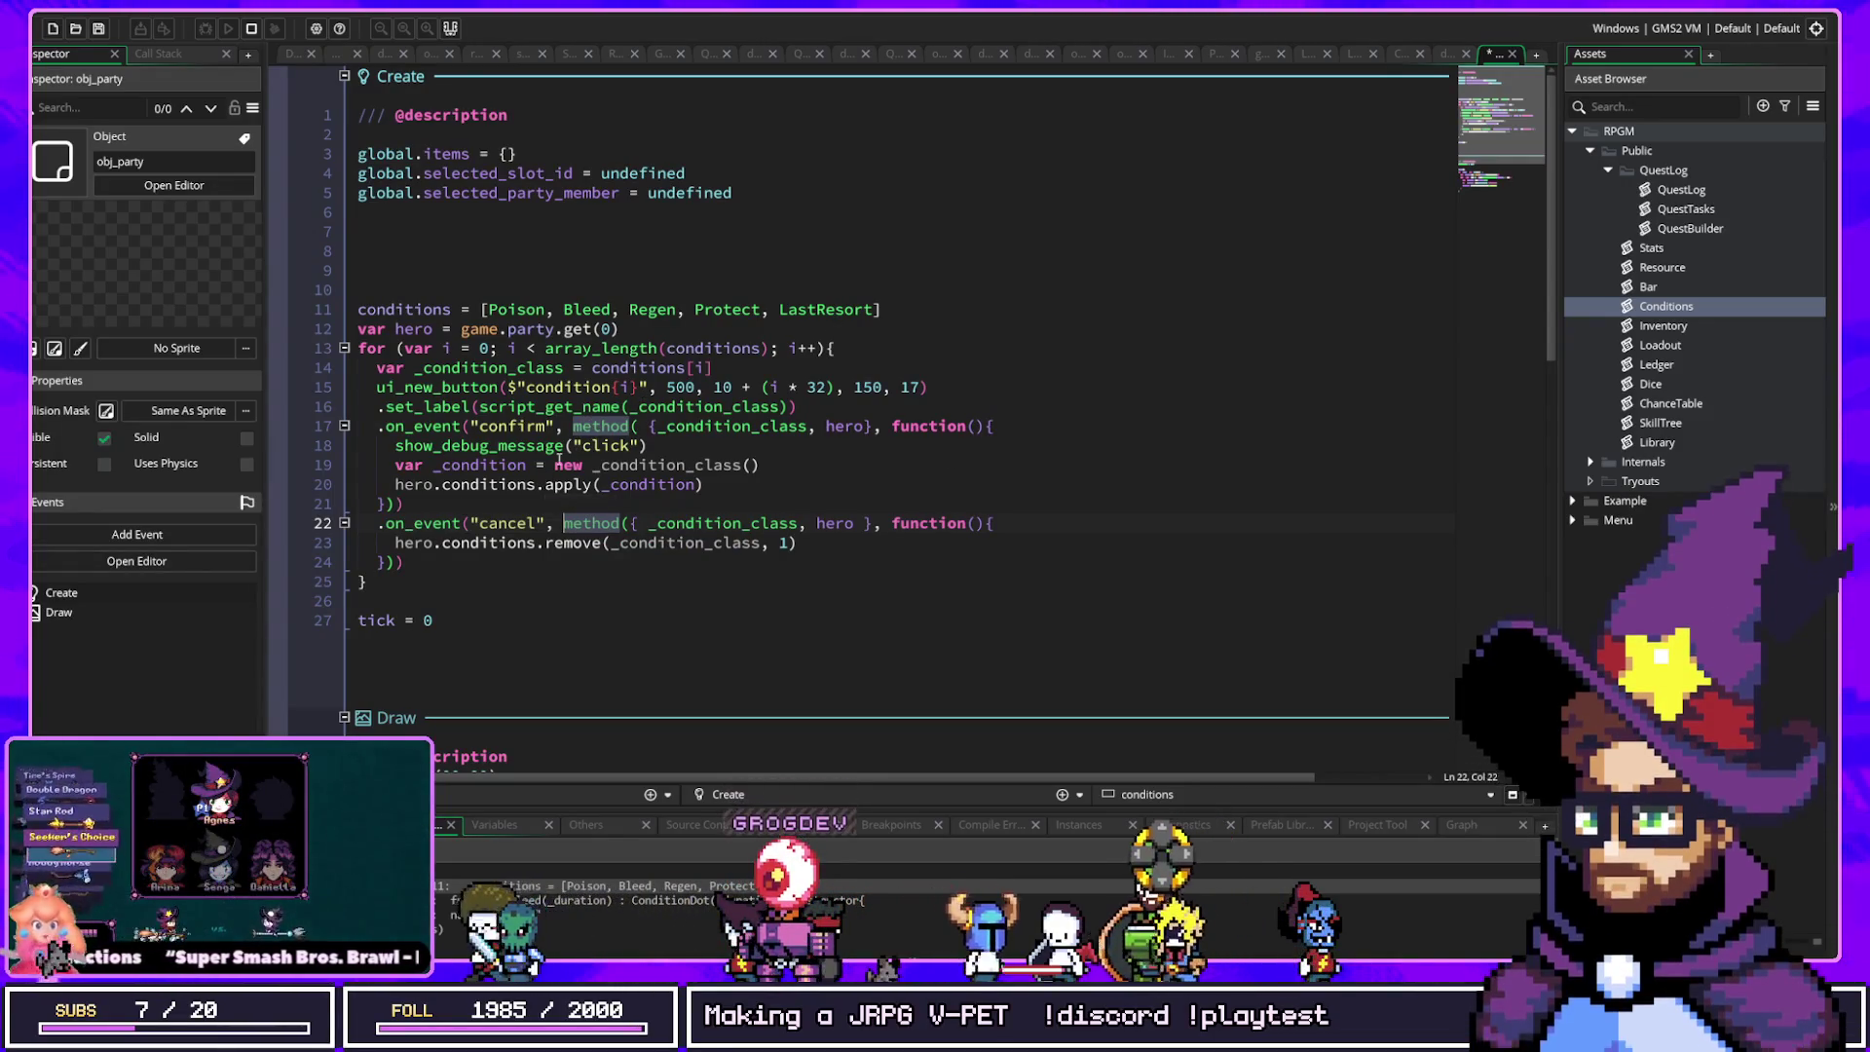
pyautogui.click(505, 523)
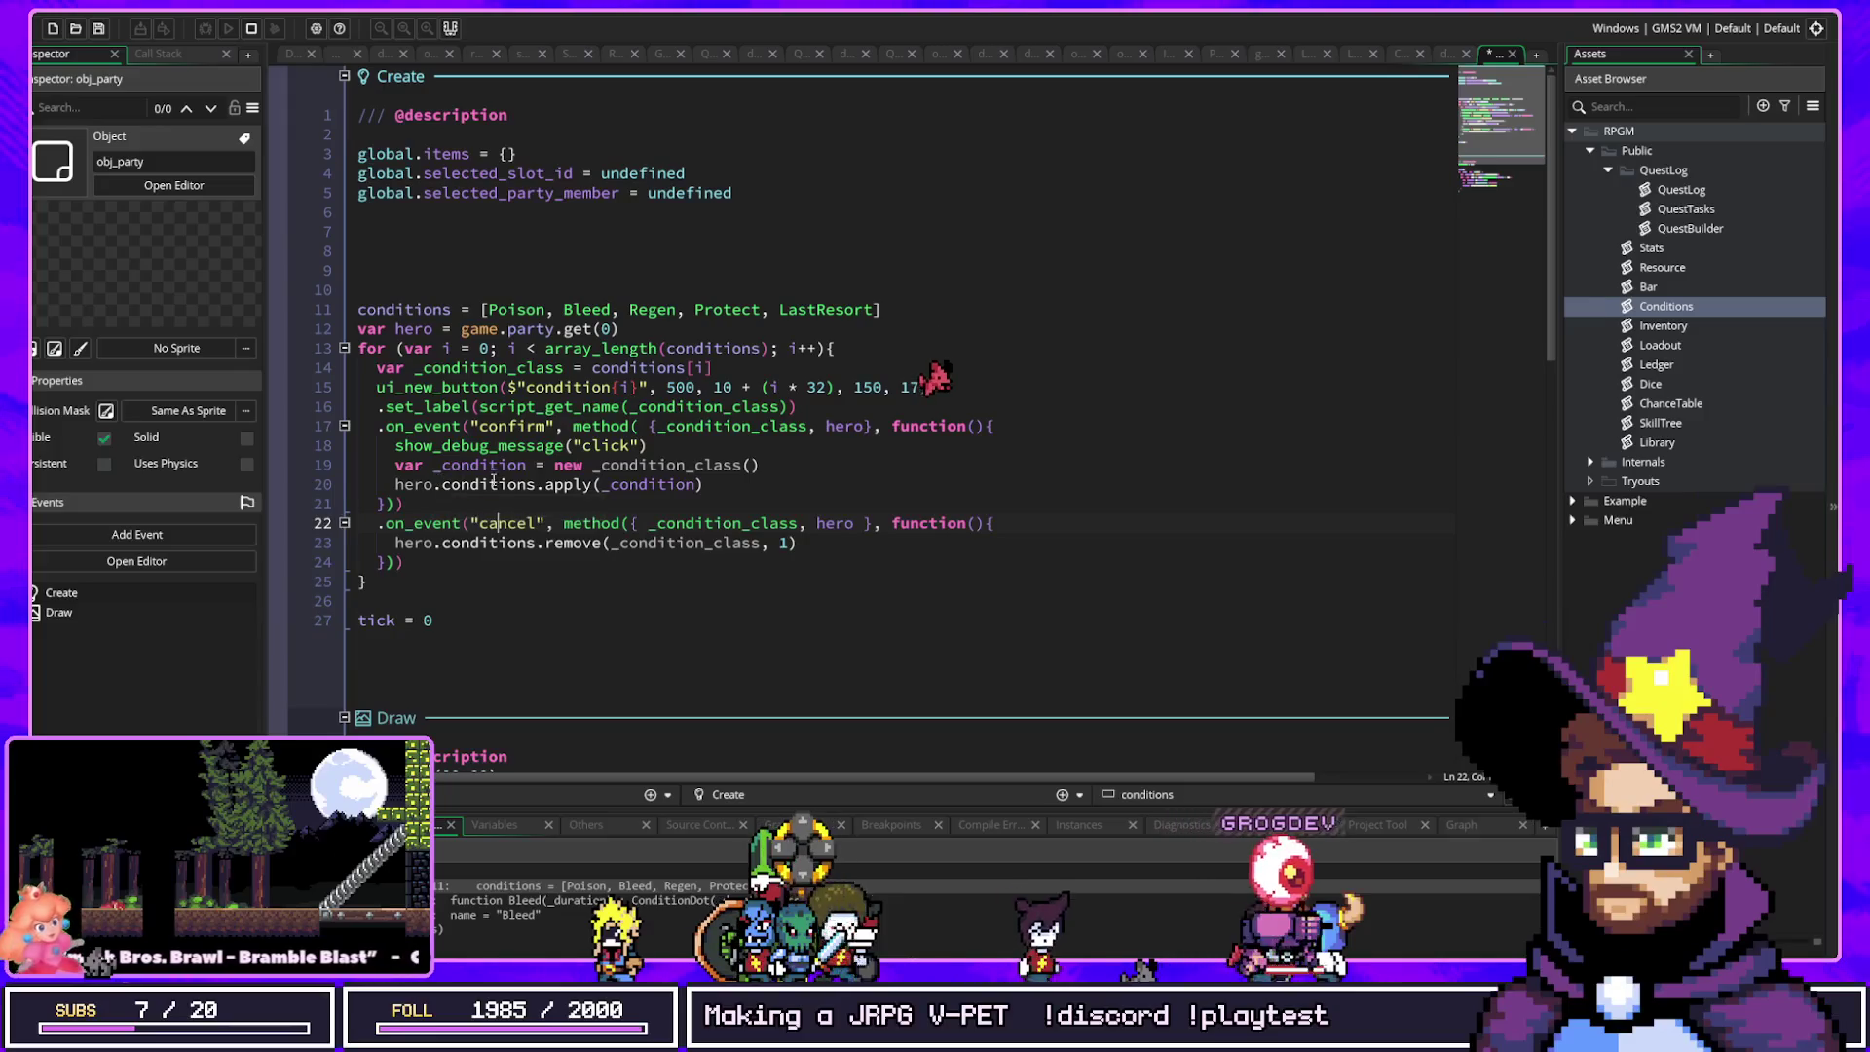
pyautogui.click(665, 467)
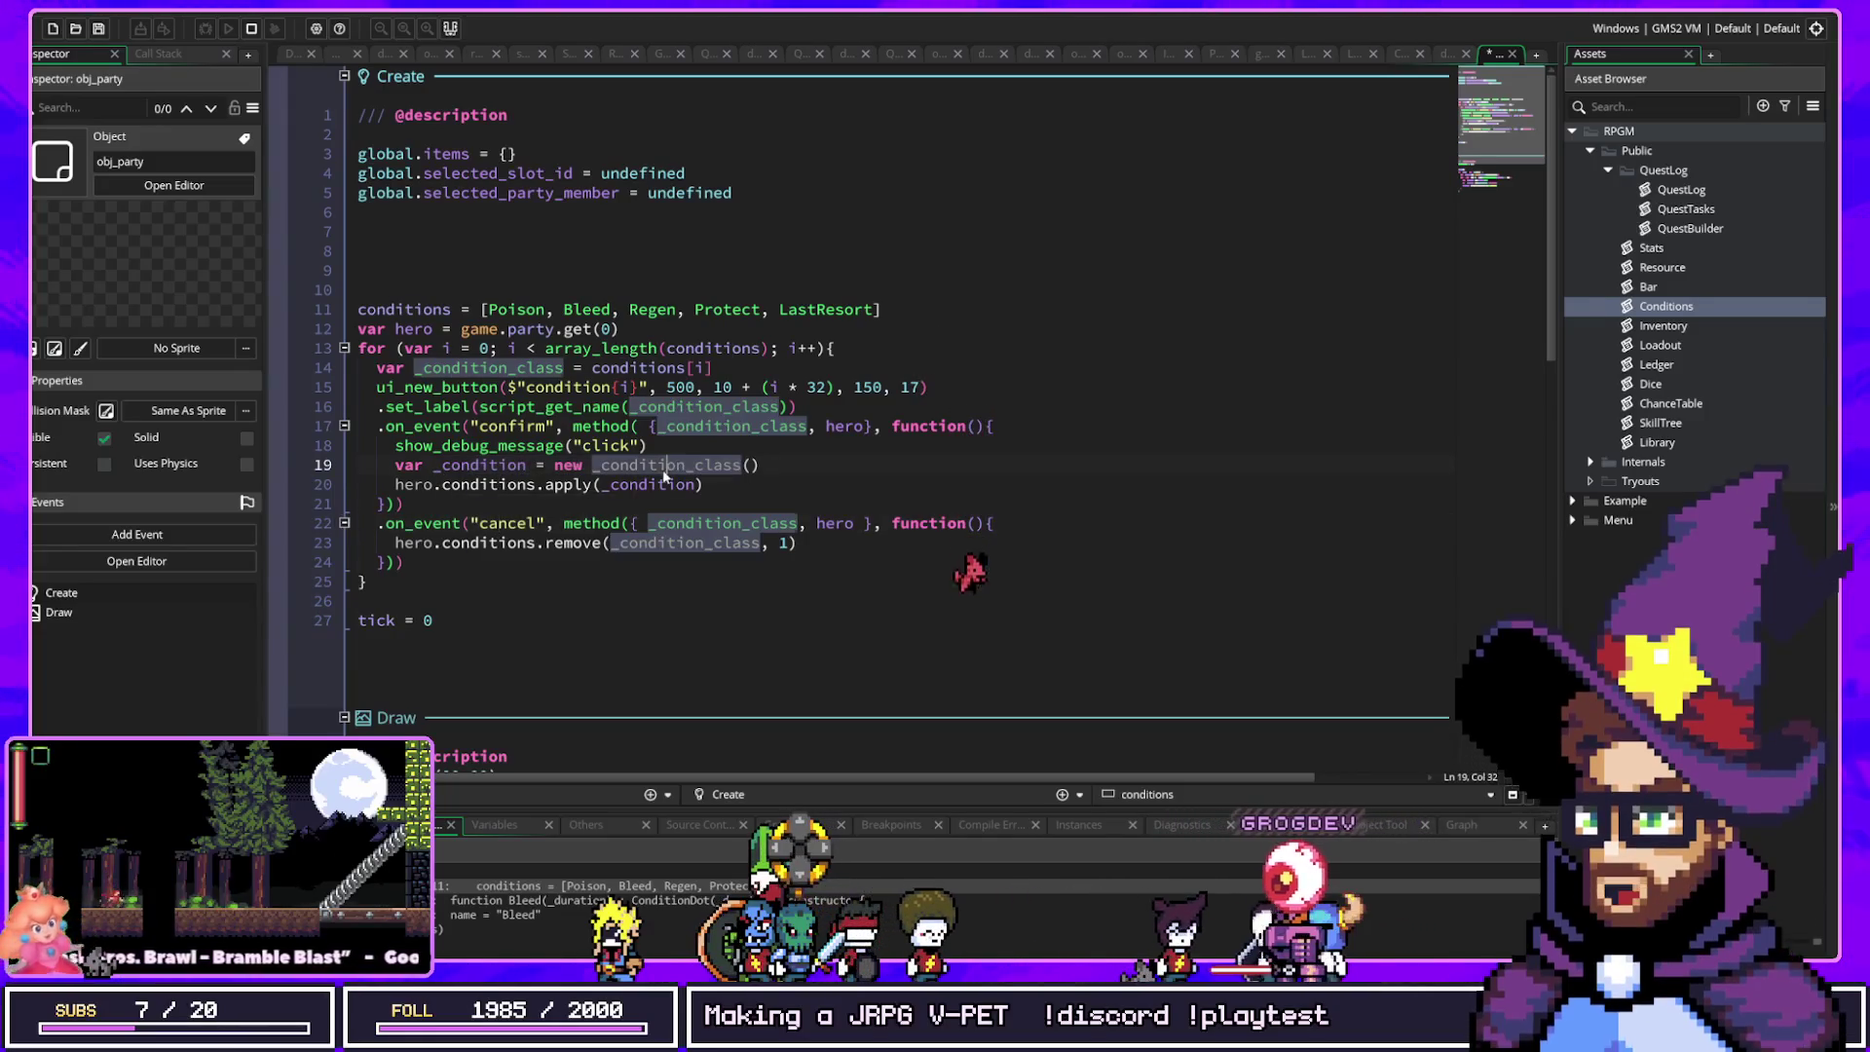
pyautogui.doubleClick(569, 466)
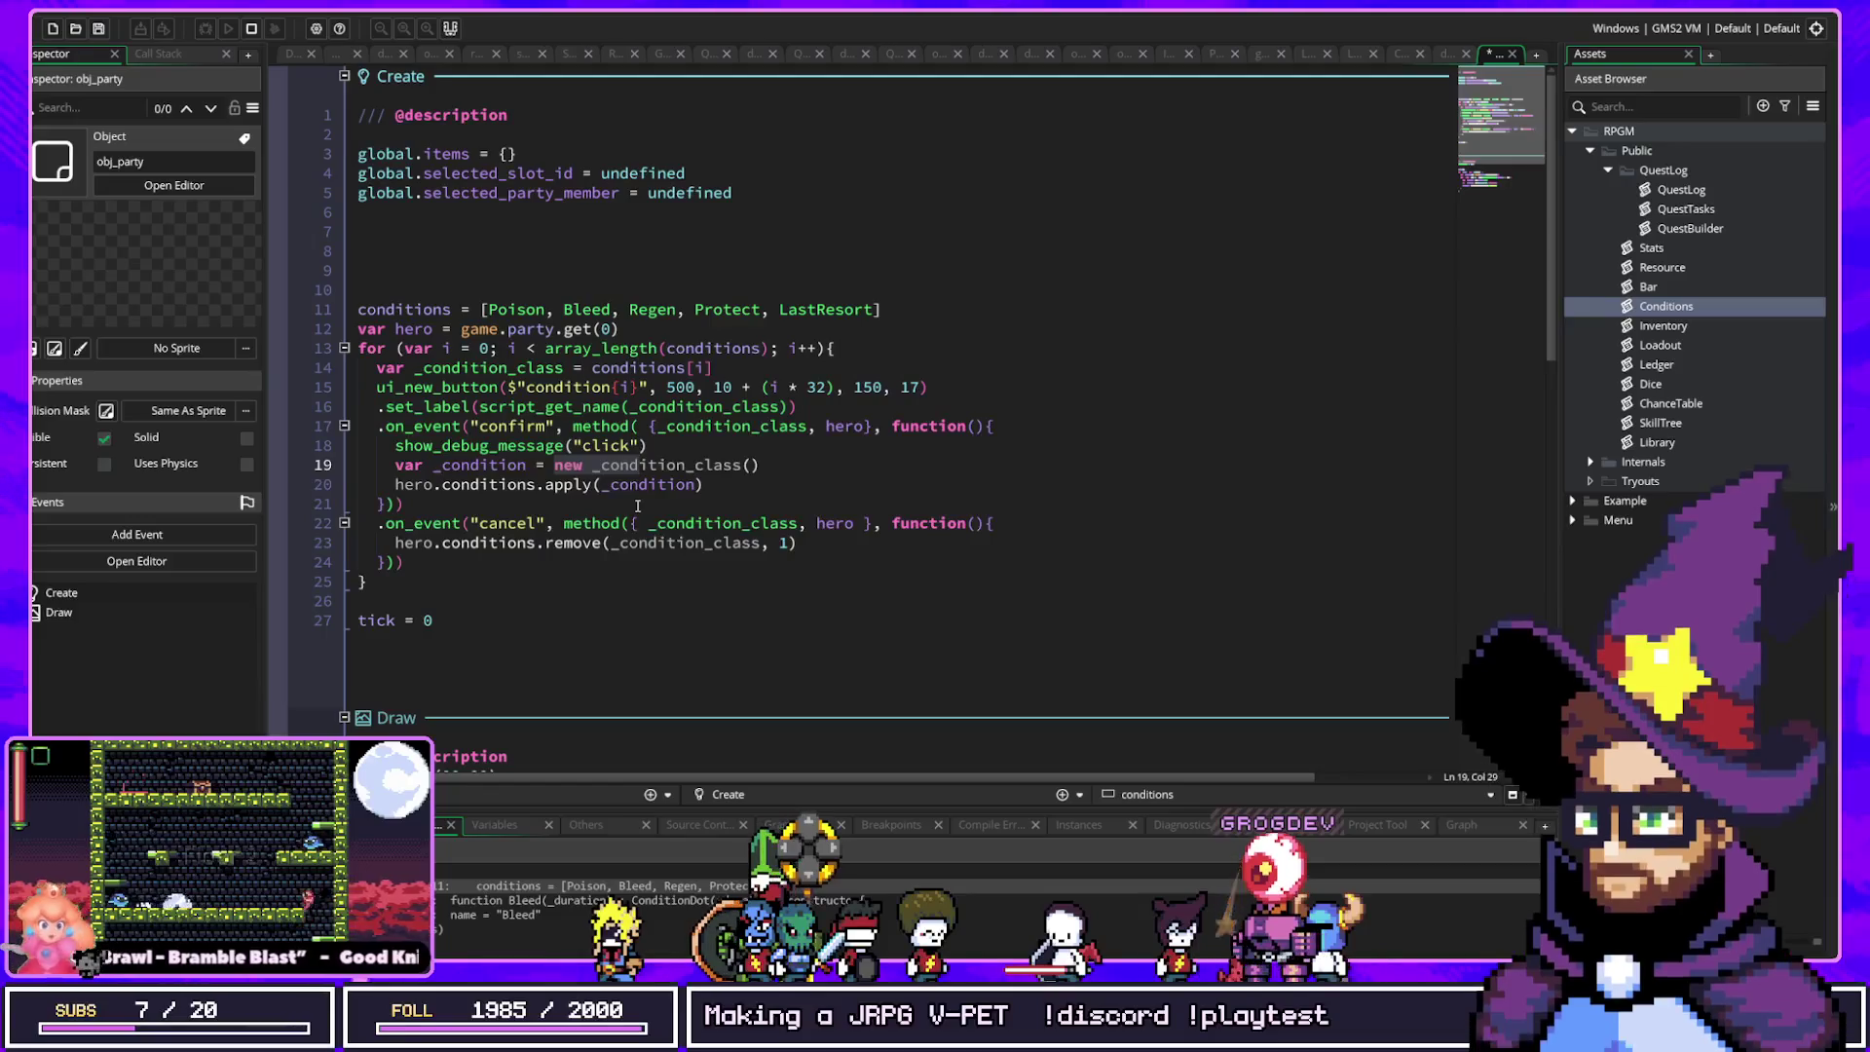
pyautogui.click(612, 484)
pyautogui.click(481, 484)
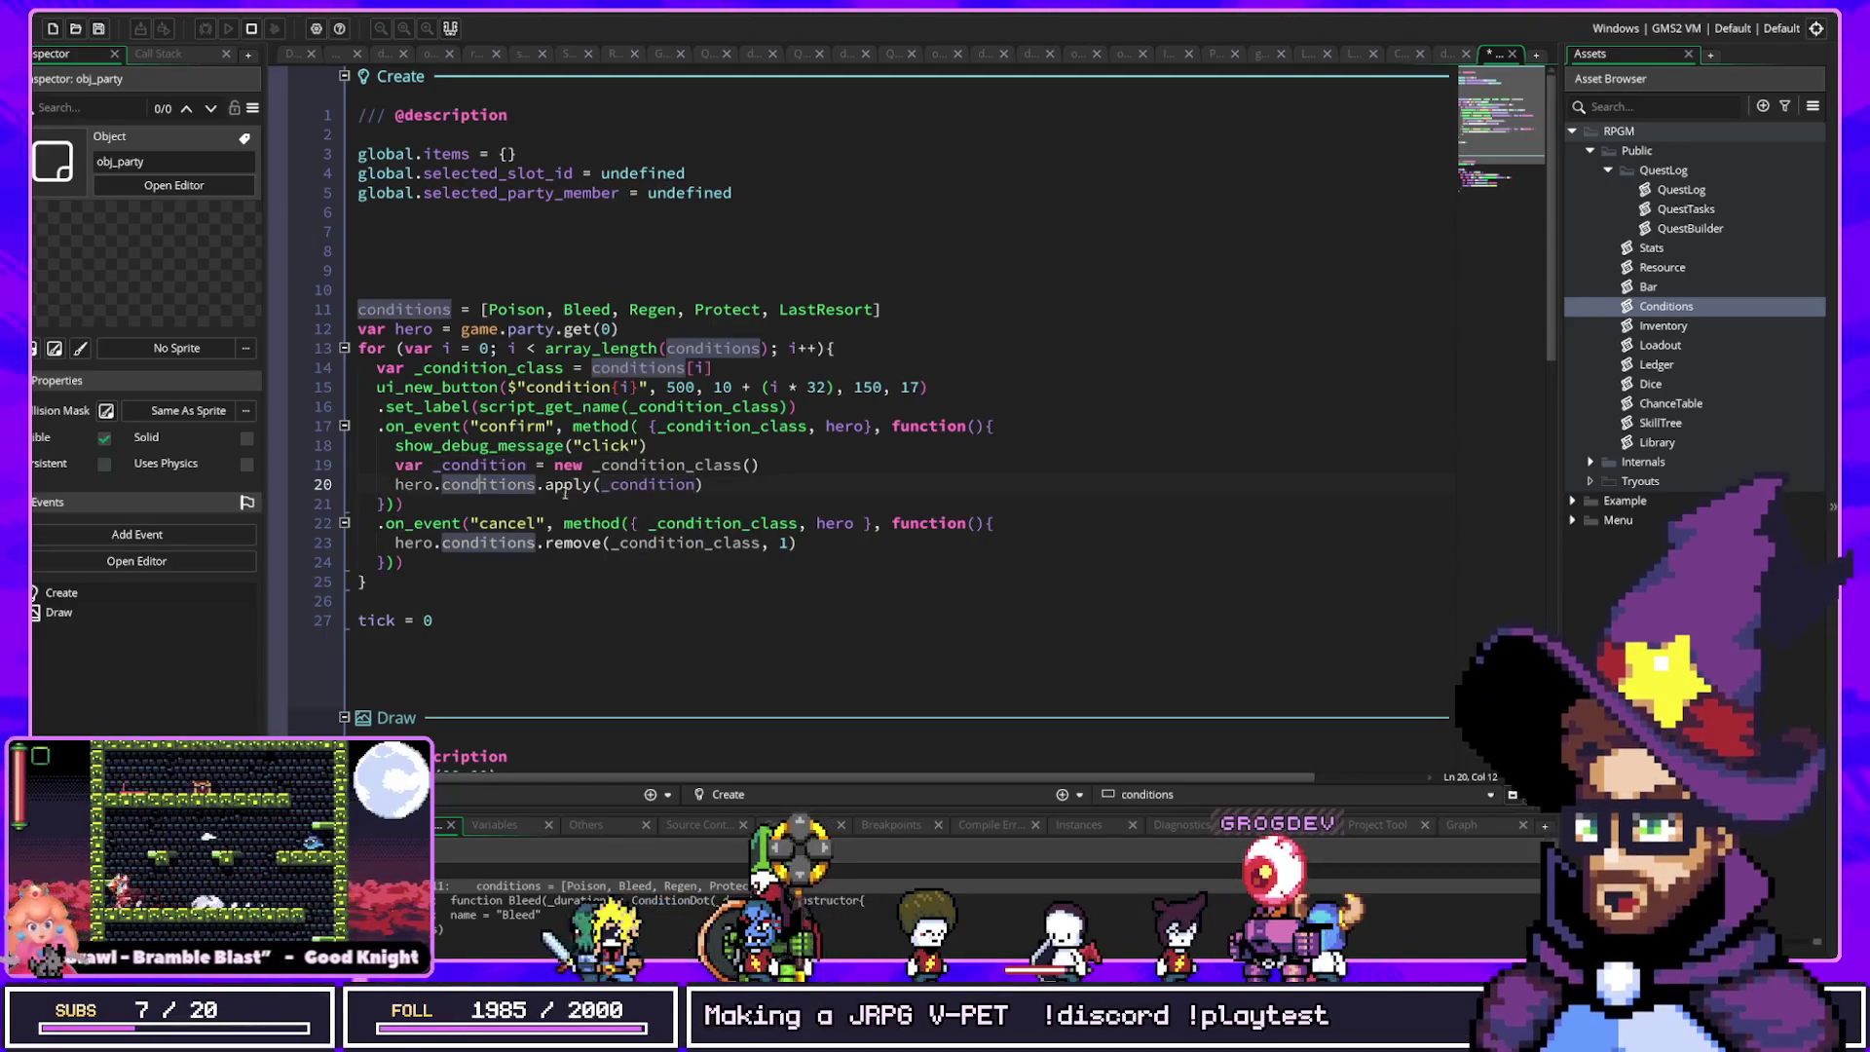
pyautogui.click(598, 484)
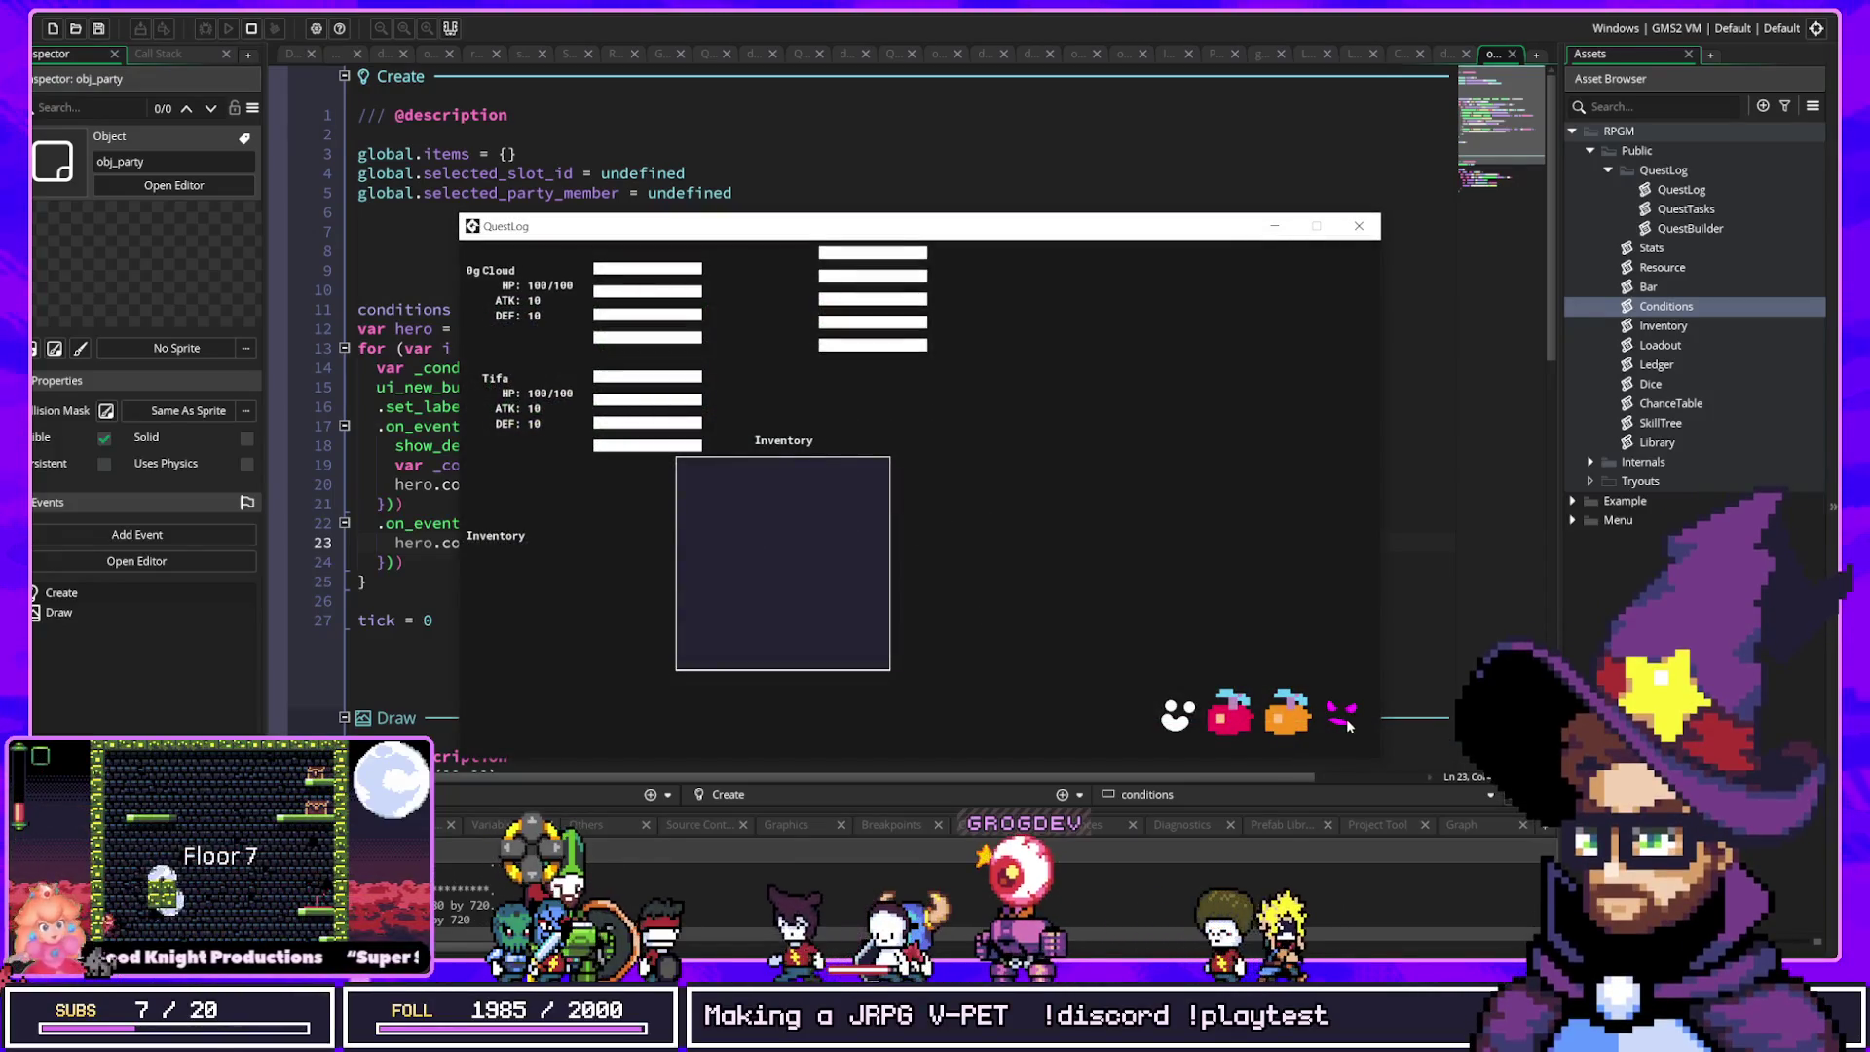
# Step: Apply a condition in the game, stop the crashed run, and open the Conditions script
pyautogui.click(889, 346)
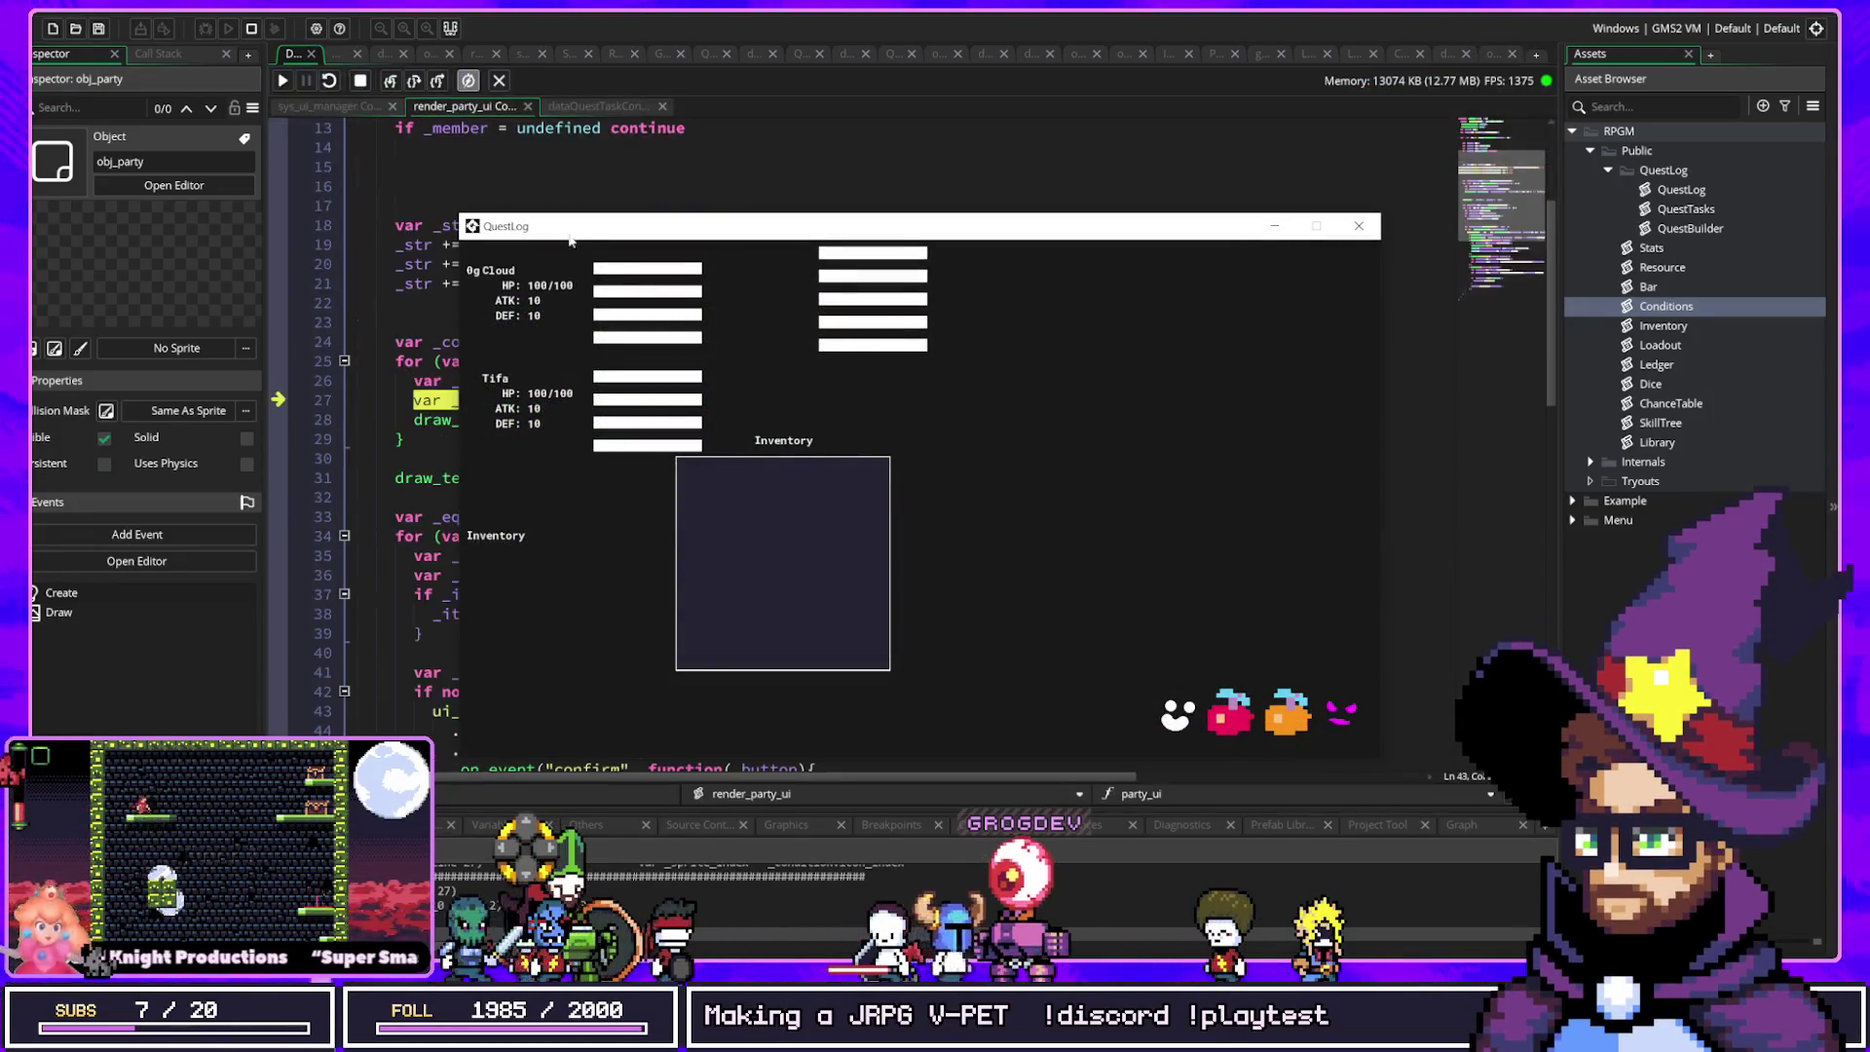
pyautogui.click(357, 82)
pyautogui.hotkey('ctrl', 't')
pyautogui.write('c')
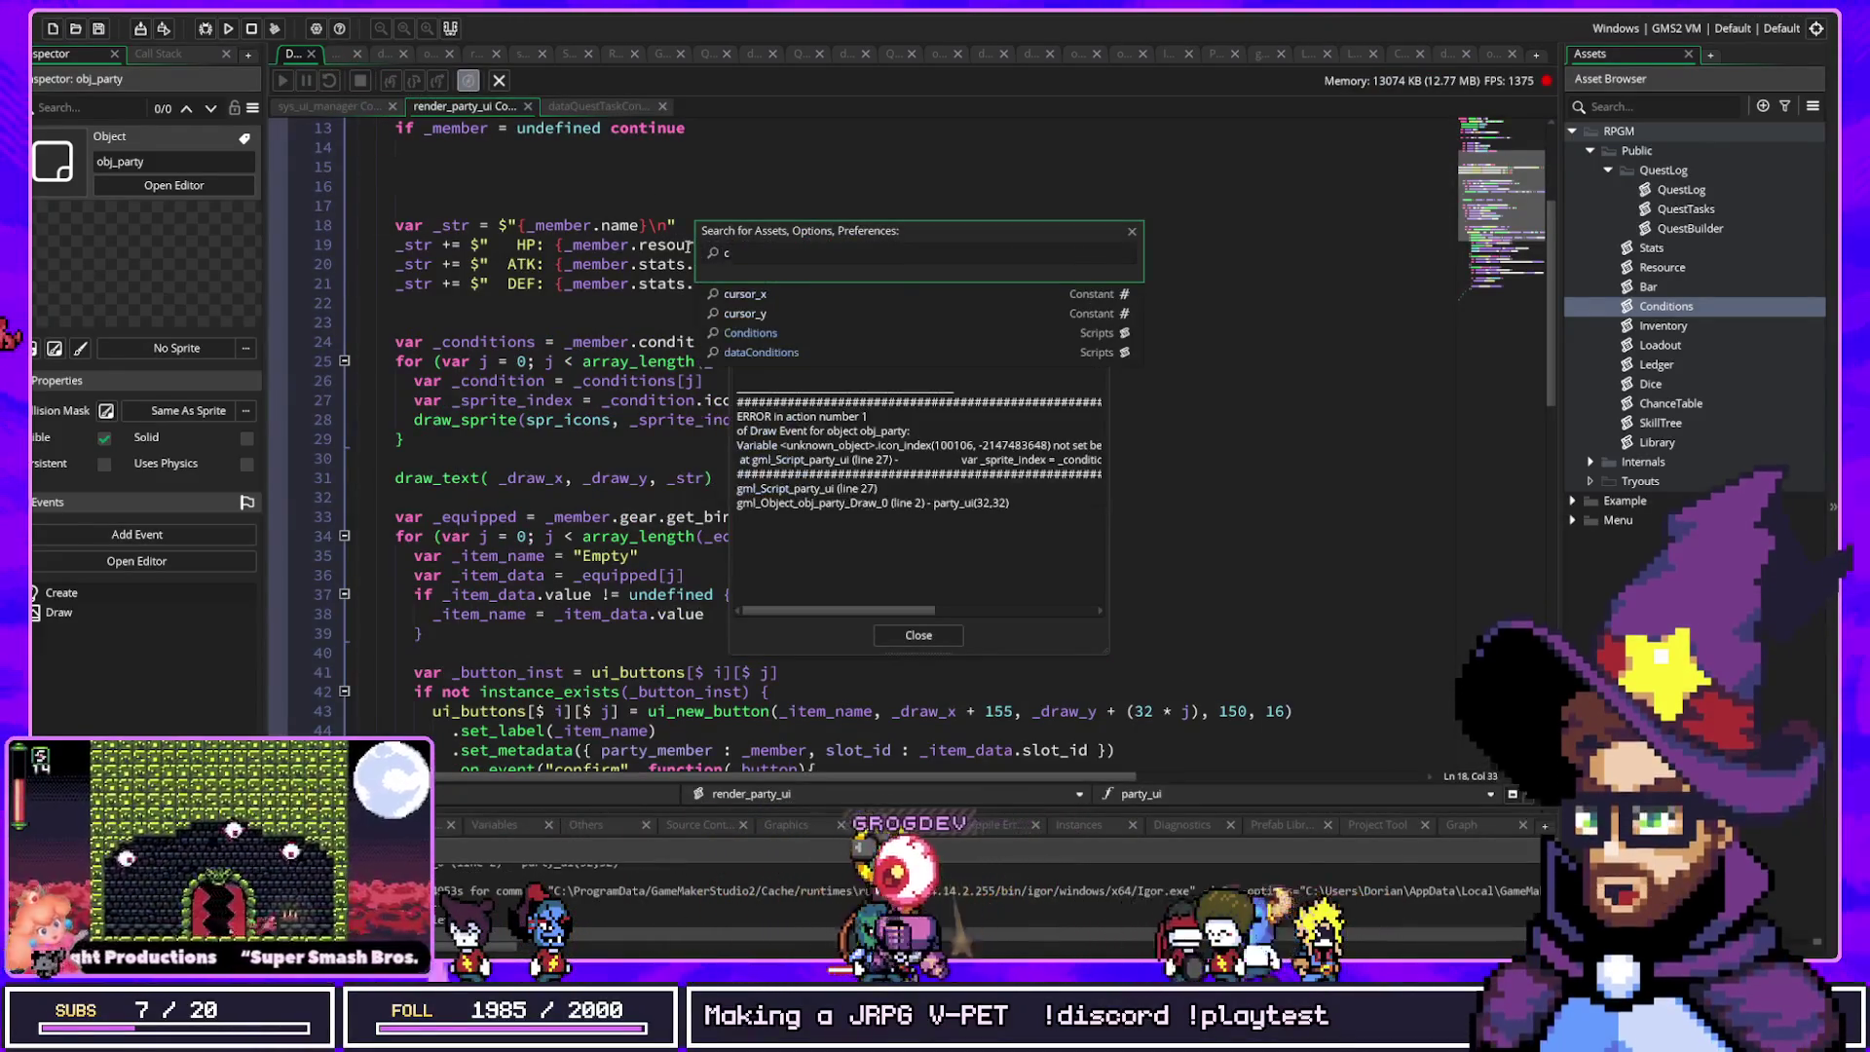
pyautogui.write('ondit')
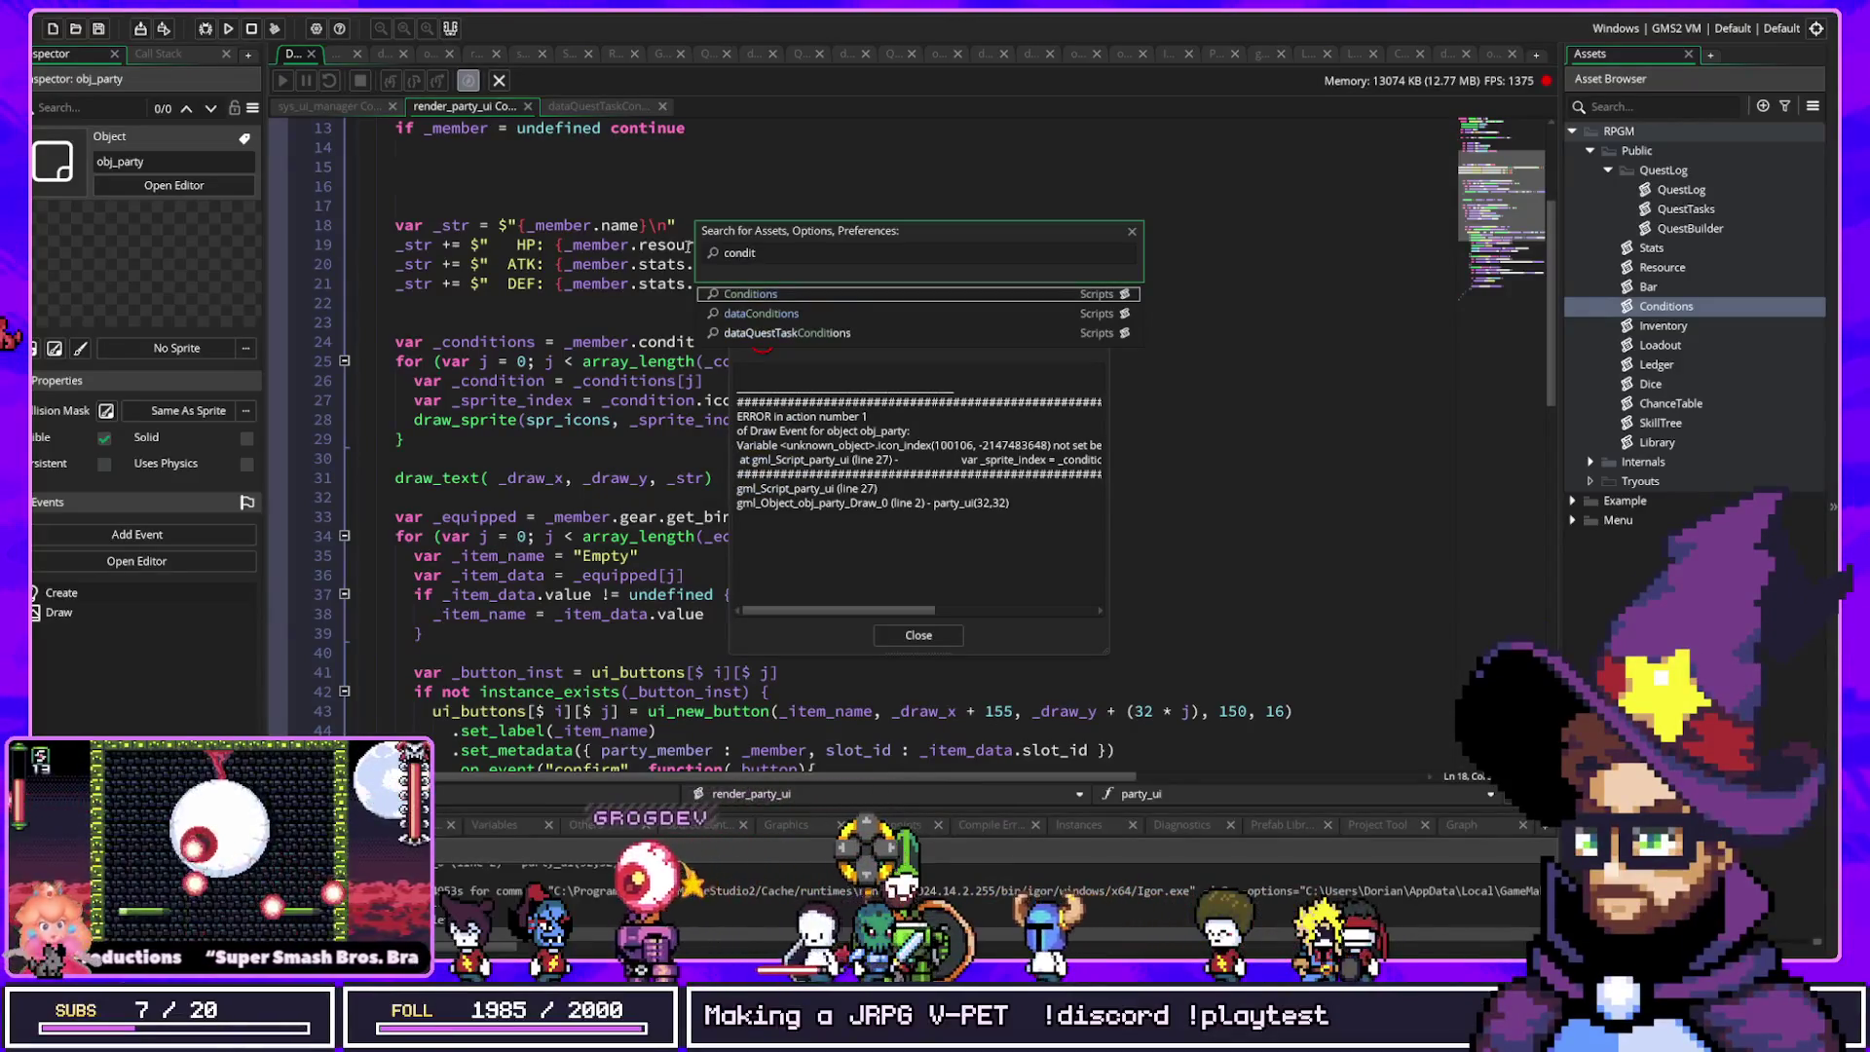
pyautogui.press('Return')
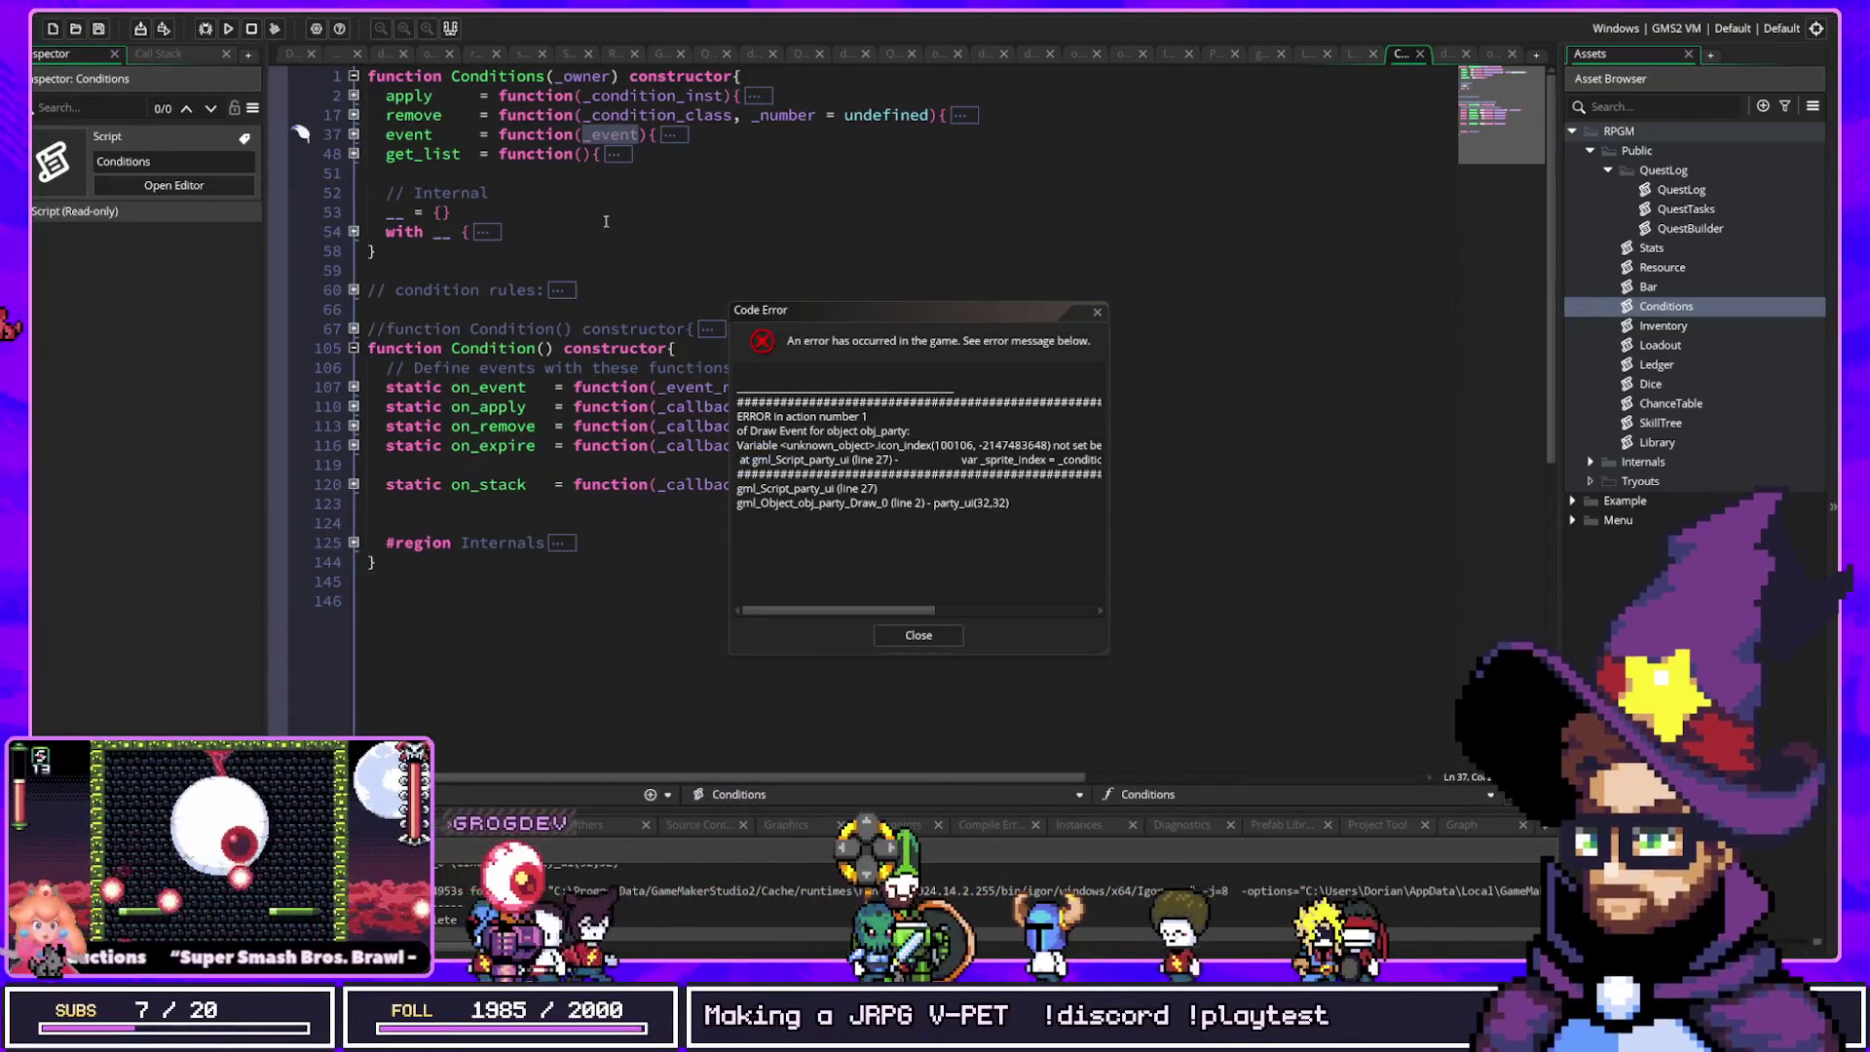
pyautogui.click(664, 252)
# Step: Open the dataConditions script, select Protect's name line, and dismiss the code error
pyautogui.hotkey('ctrl', 't')
pyautogui.write('data')
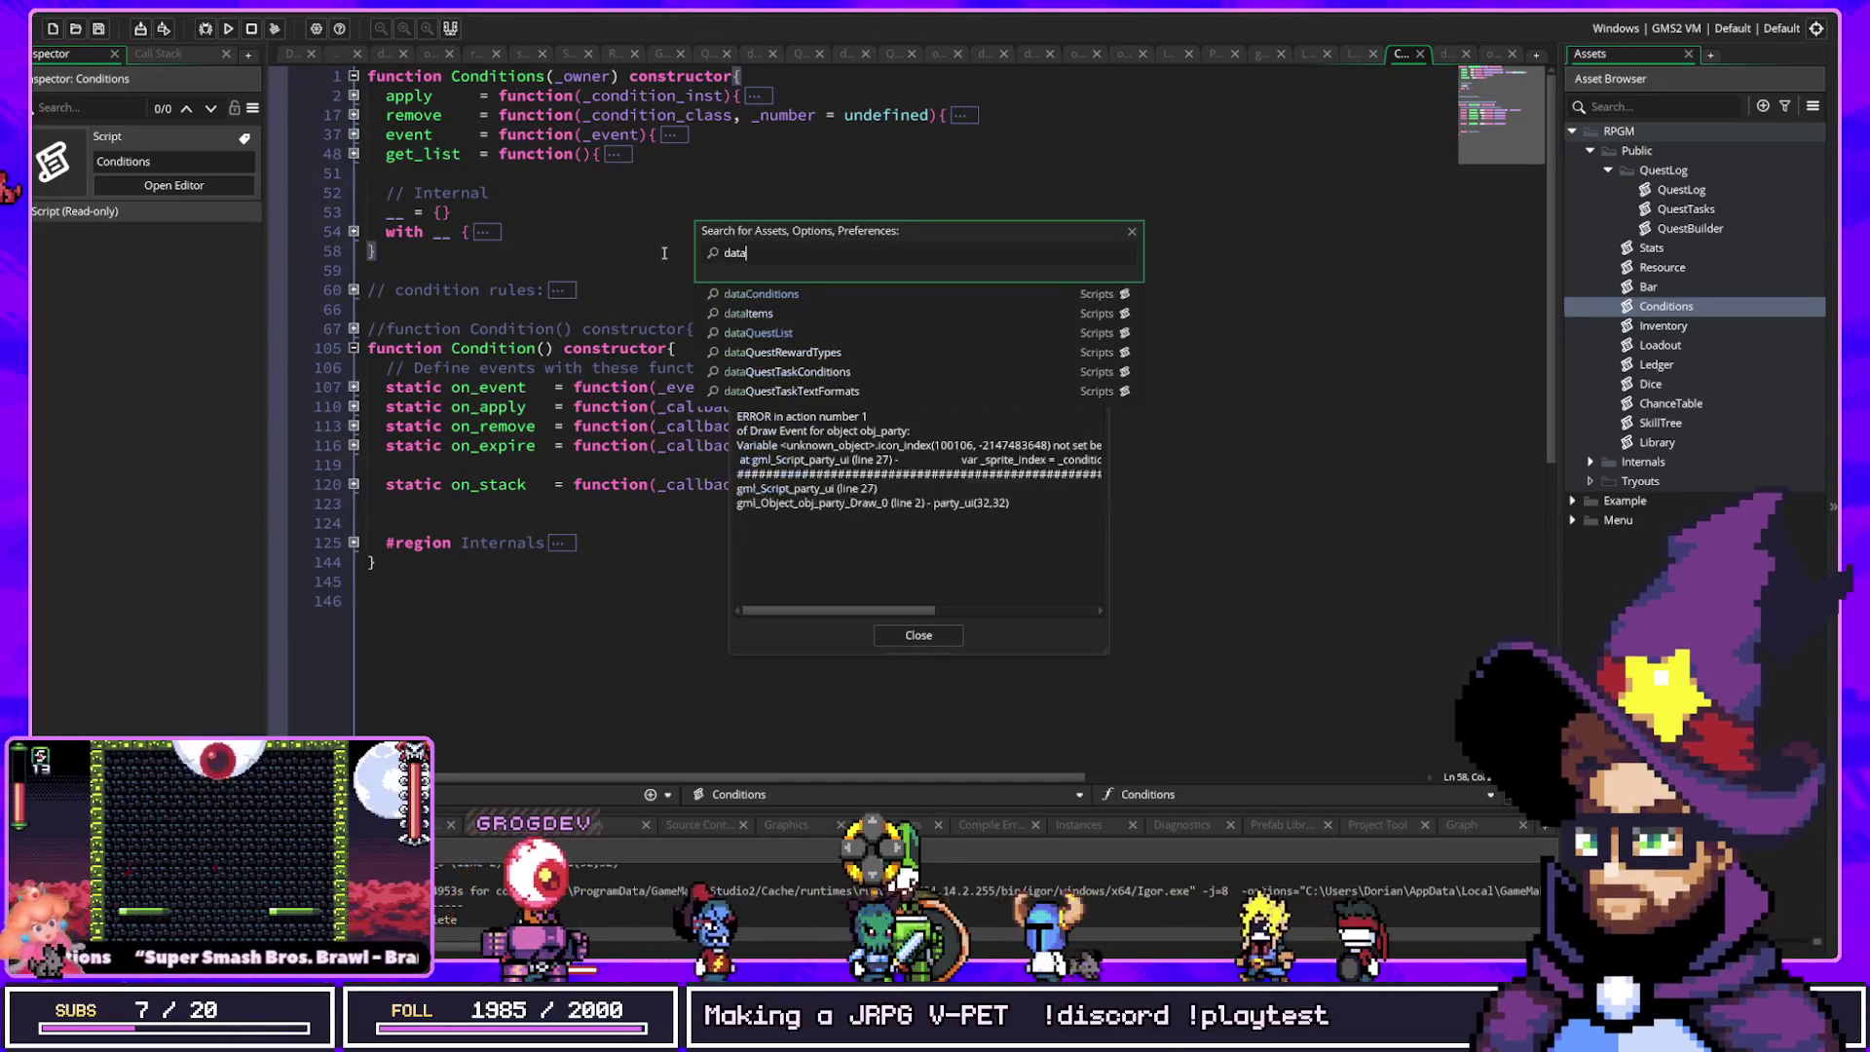
pyautogui.press('Return')
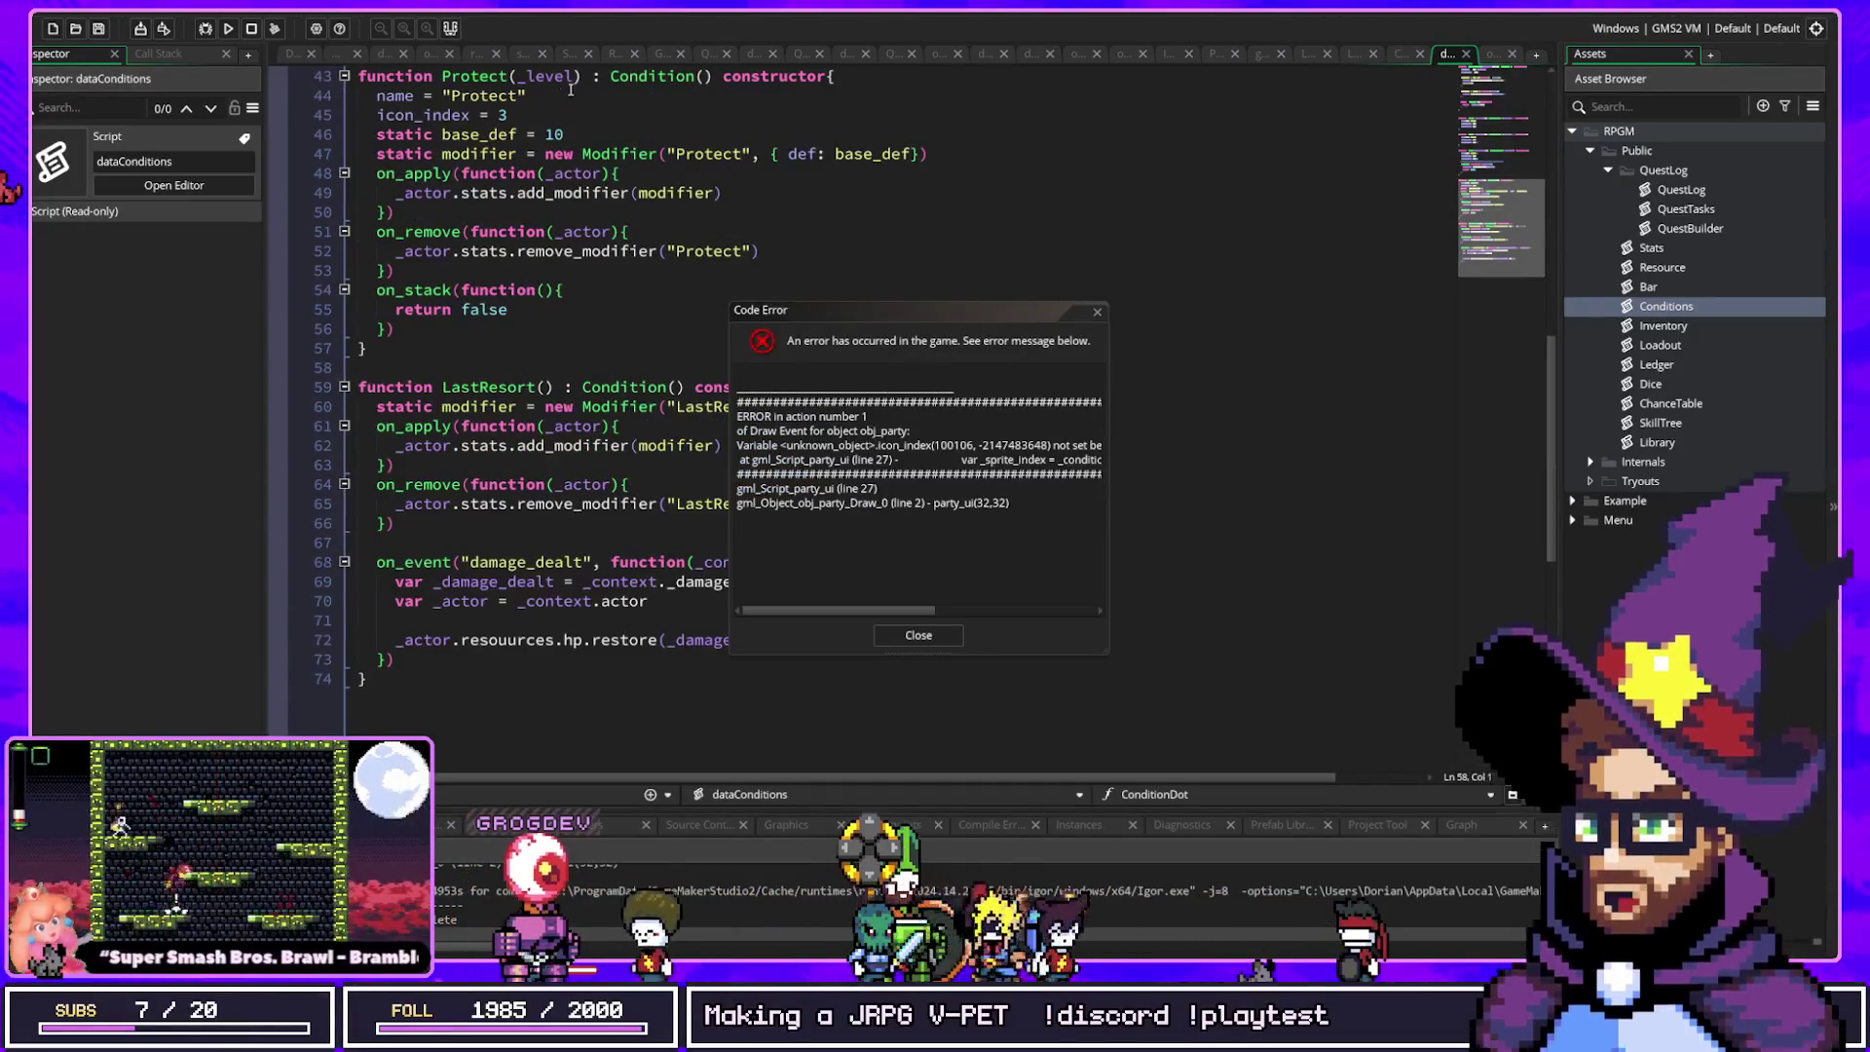
pyautogui.moveTo(571, 89); pyautogui.dragTo(337, 90)
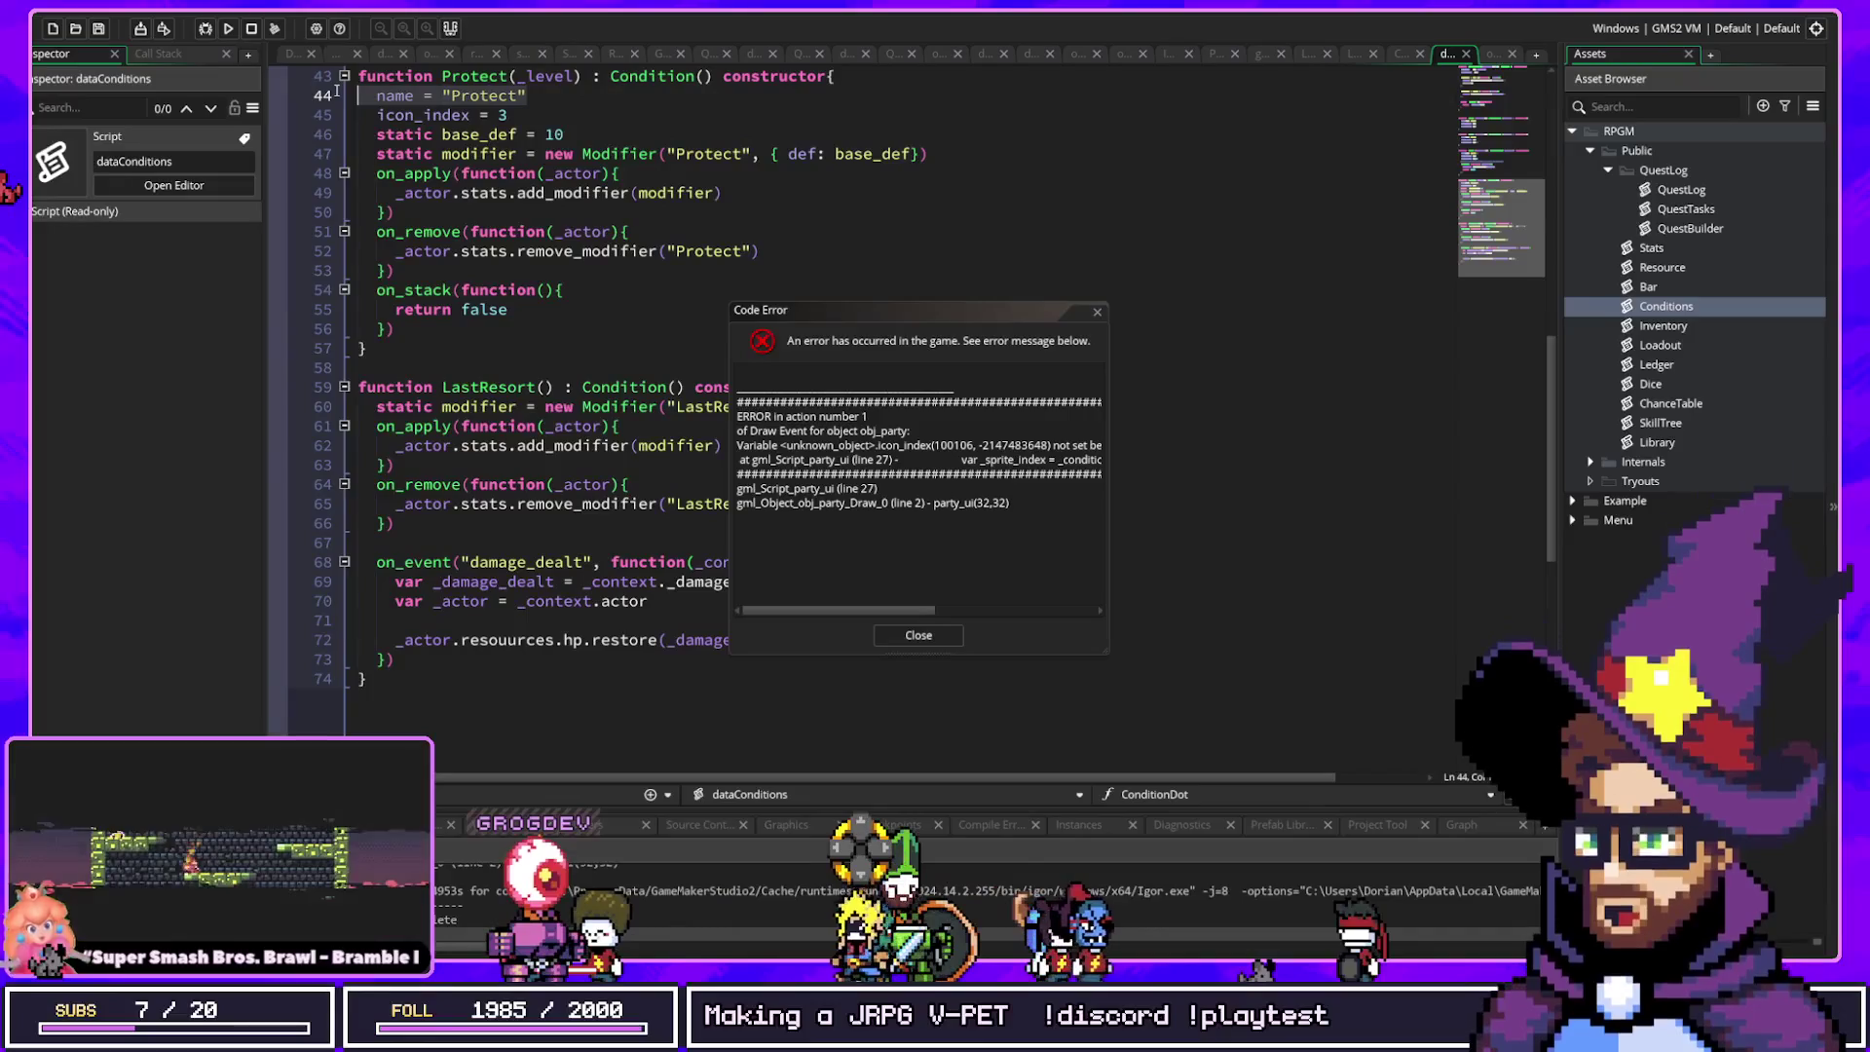
pyautogui.click(1097, 312)
pyautogui.click(1094, 316)
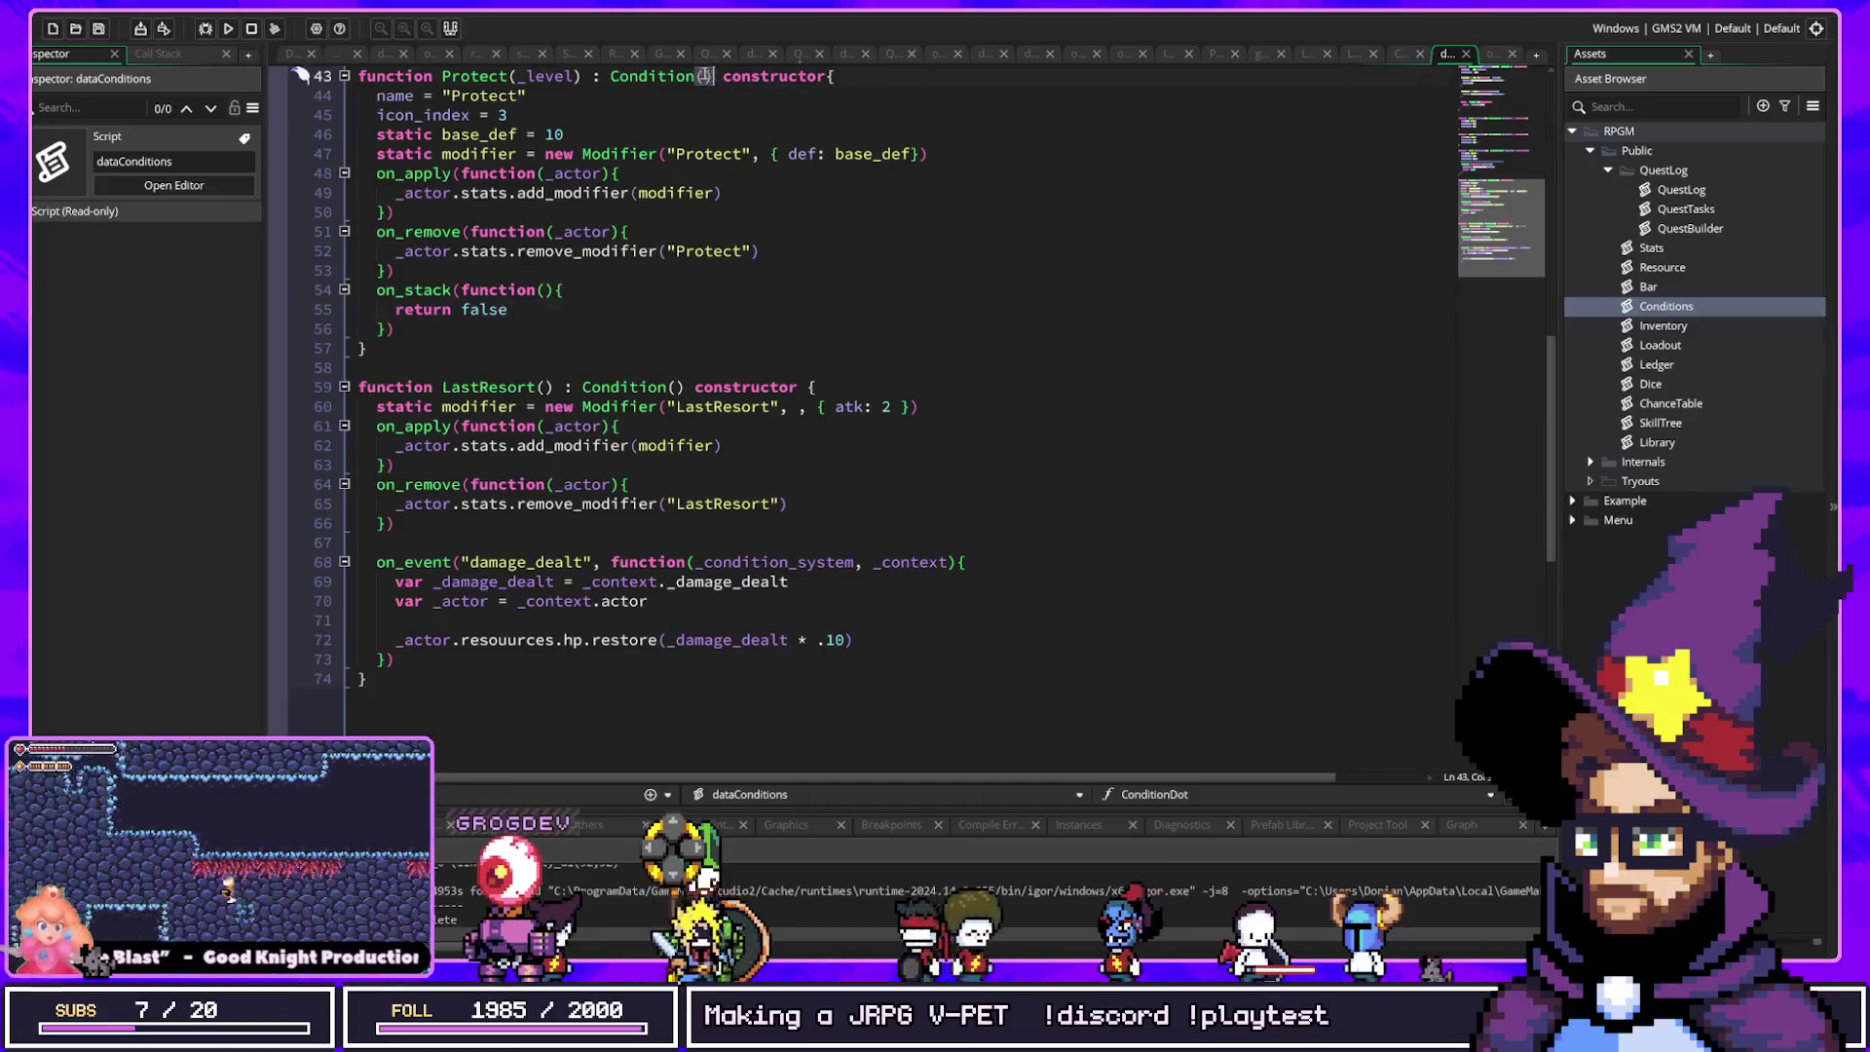
pyautogui.click(612, 77)
pyautogui.click(432, 406)
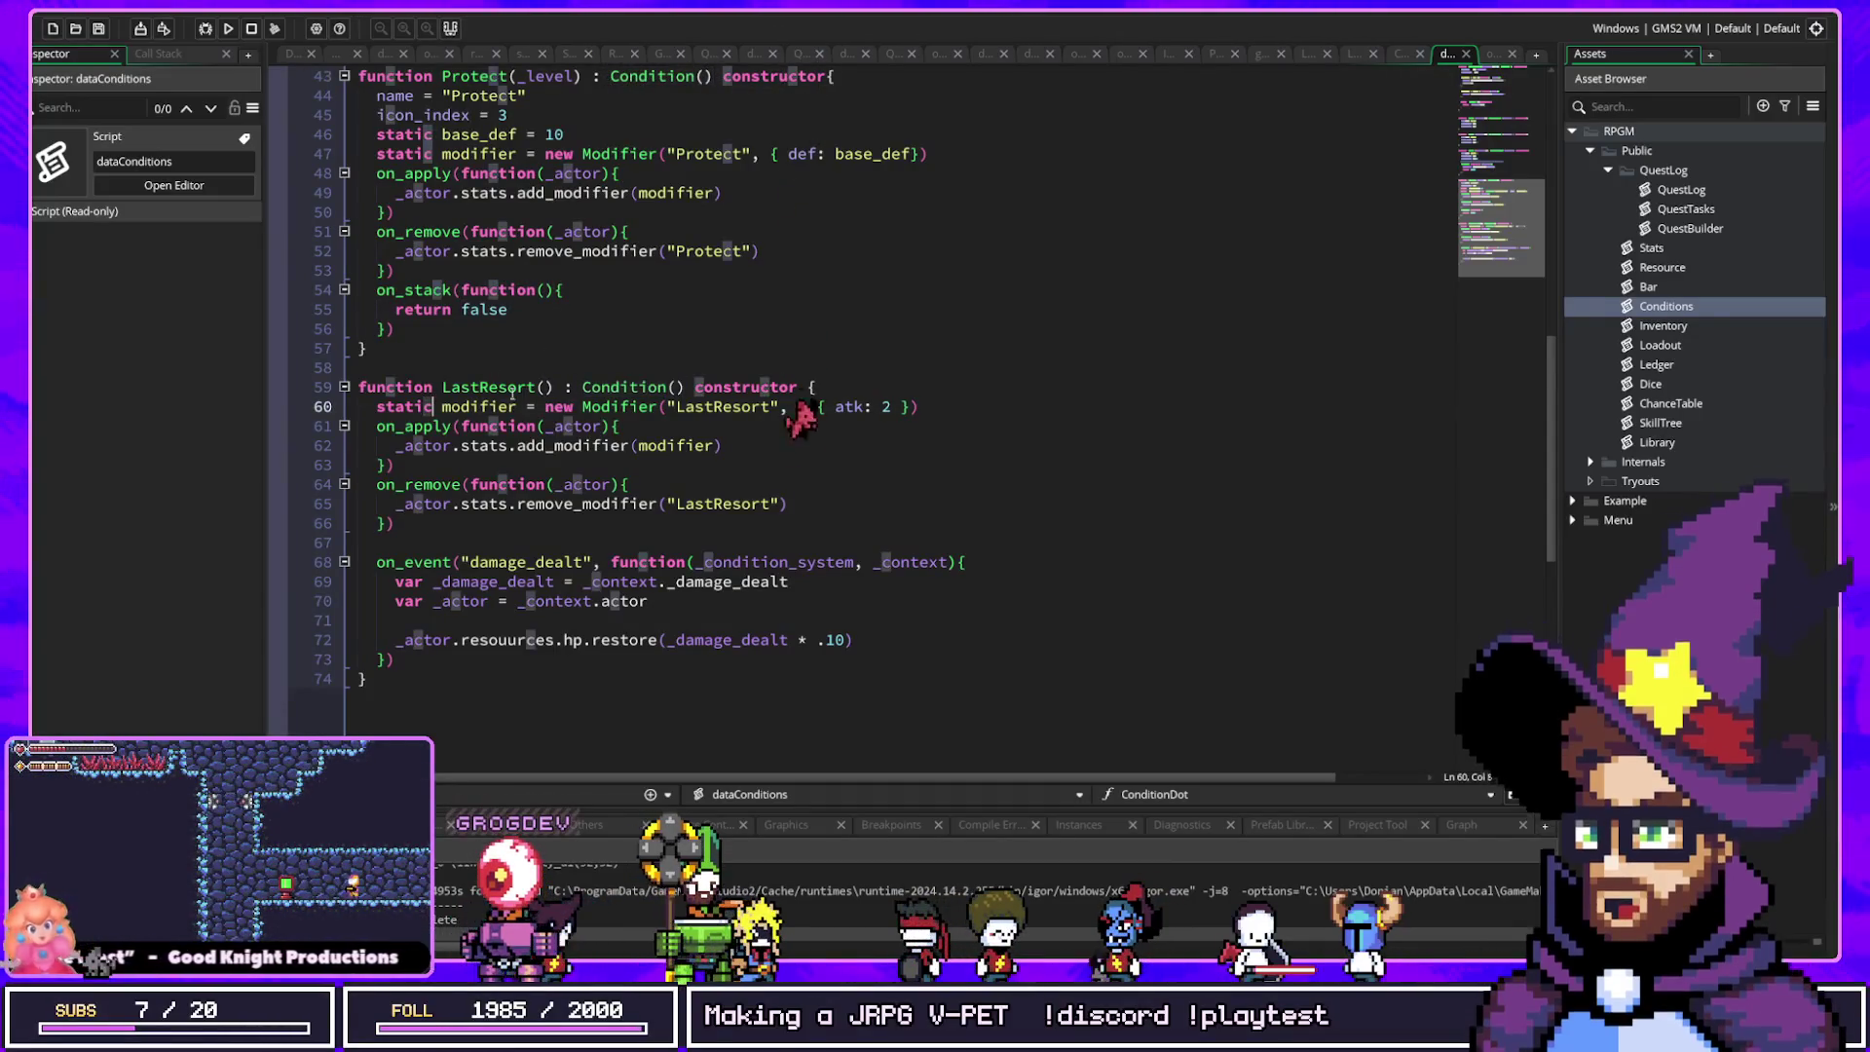
pyautogui.click(637, 386)
pyautogui.moveTo(611, 77); pyautogui.dragTo(679, 68)
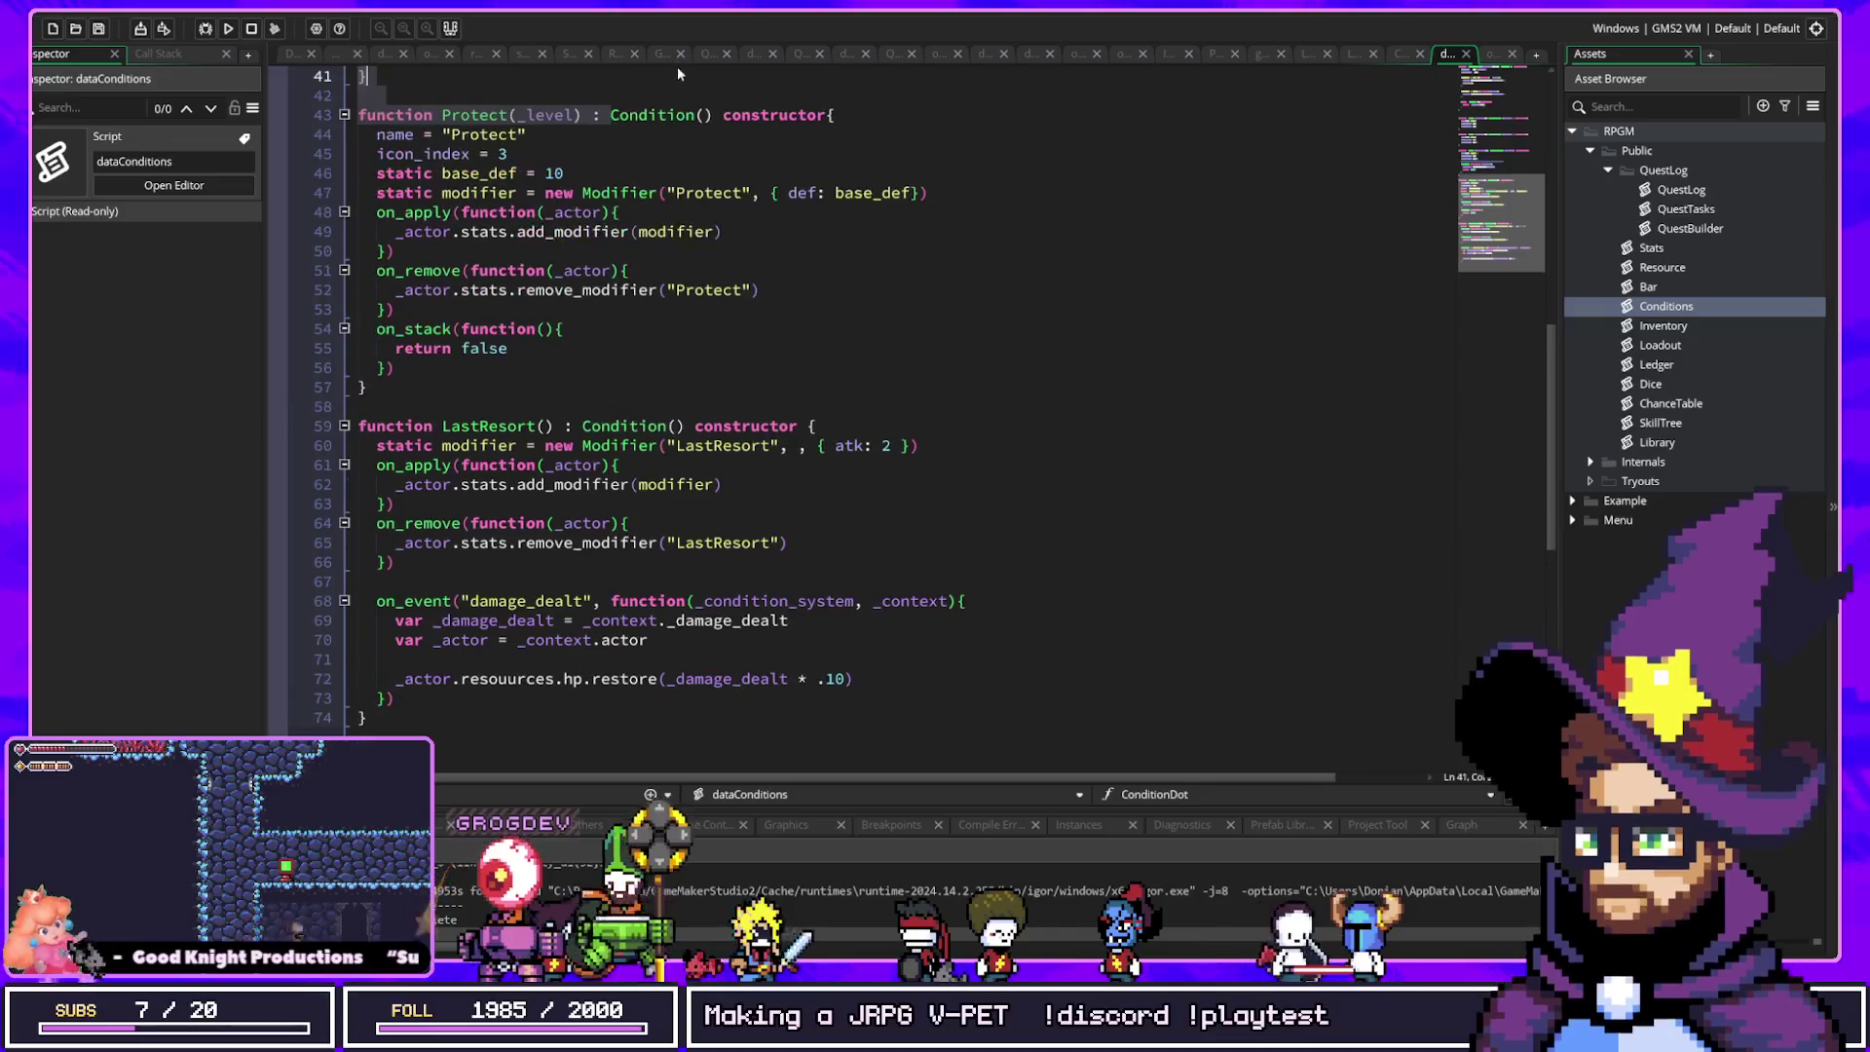
pyautogui.click(601, 115)
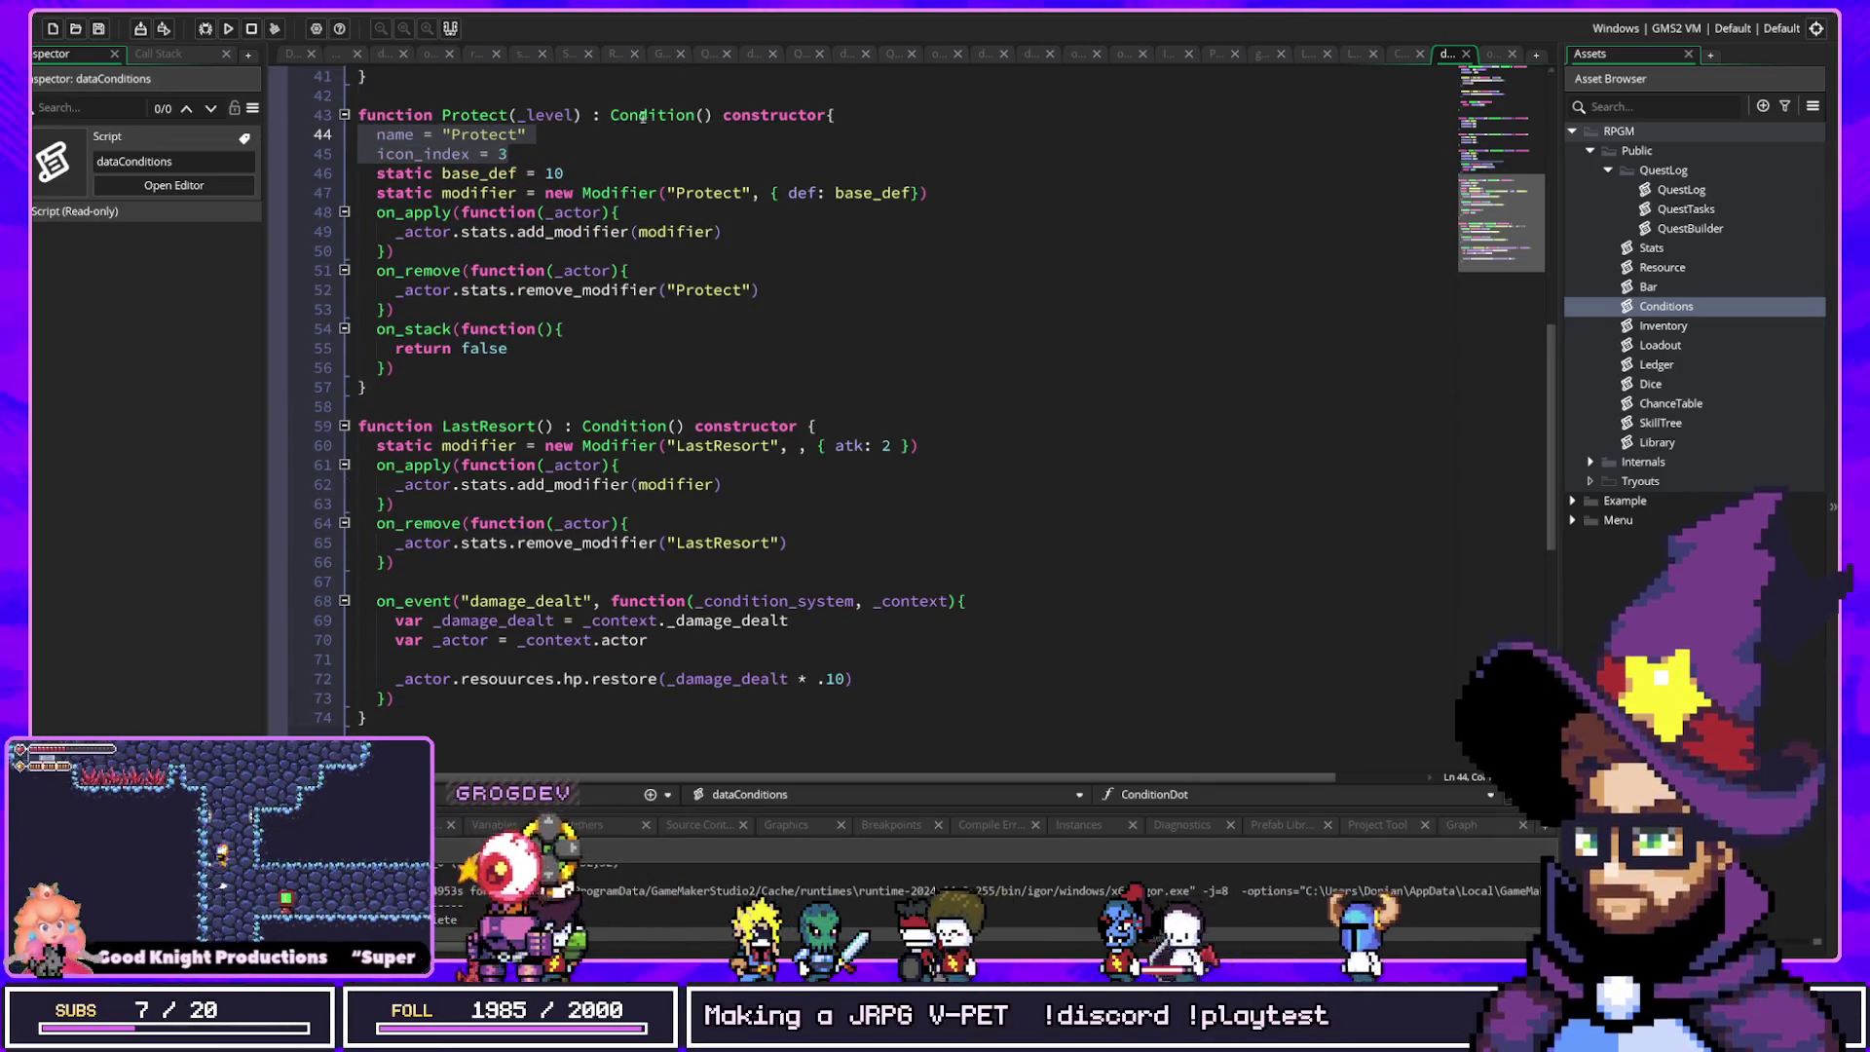
pyautogui.click(704, 116)
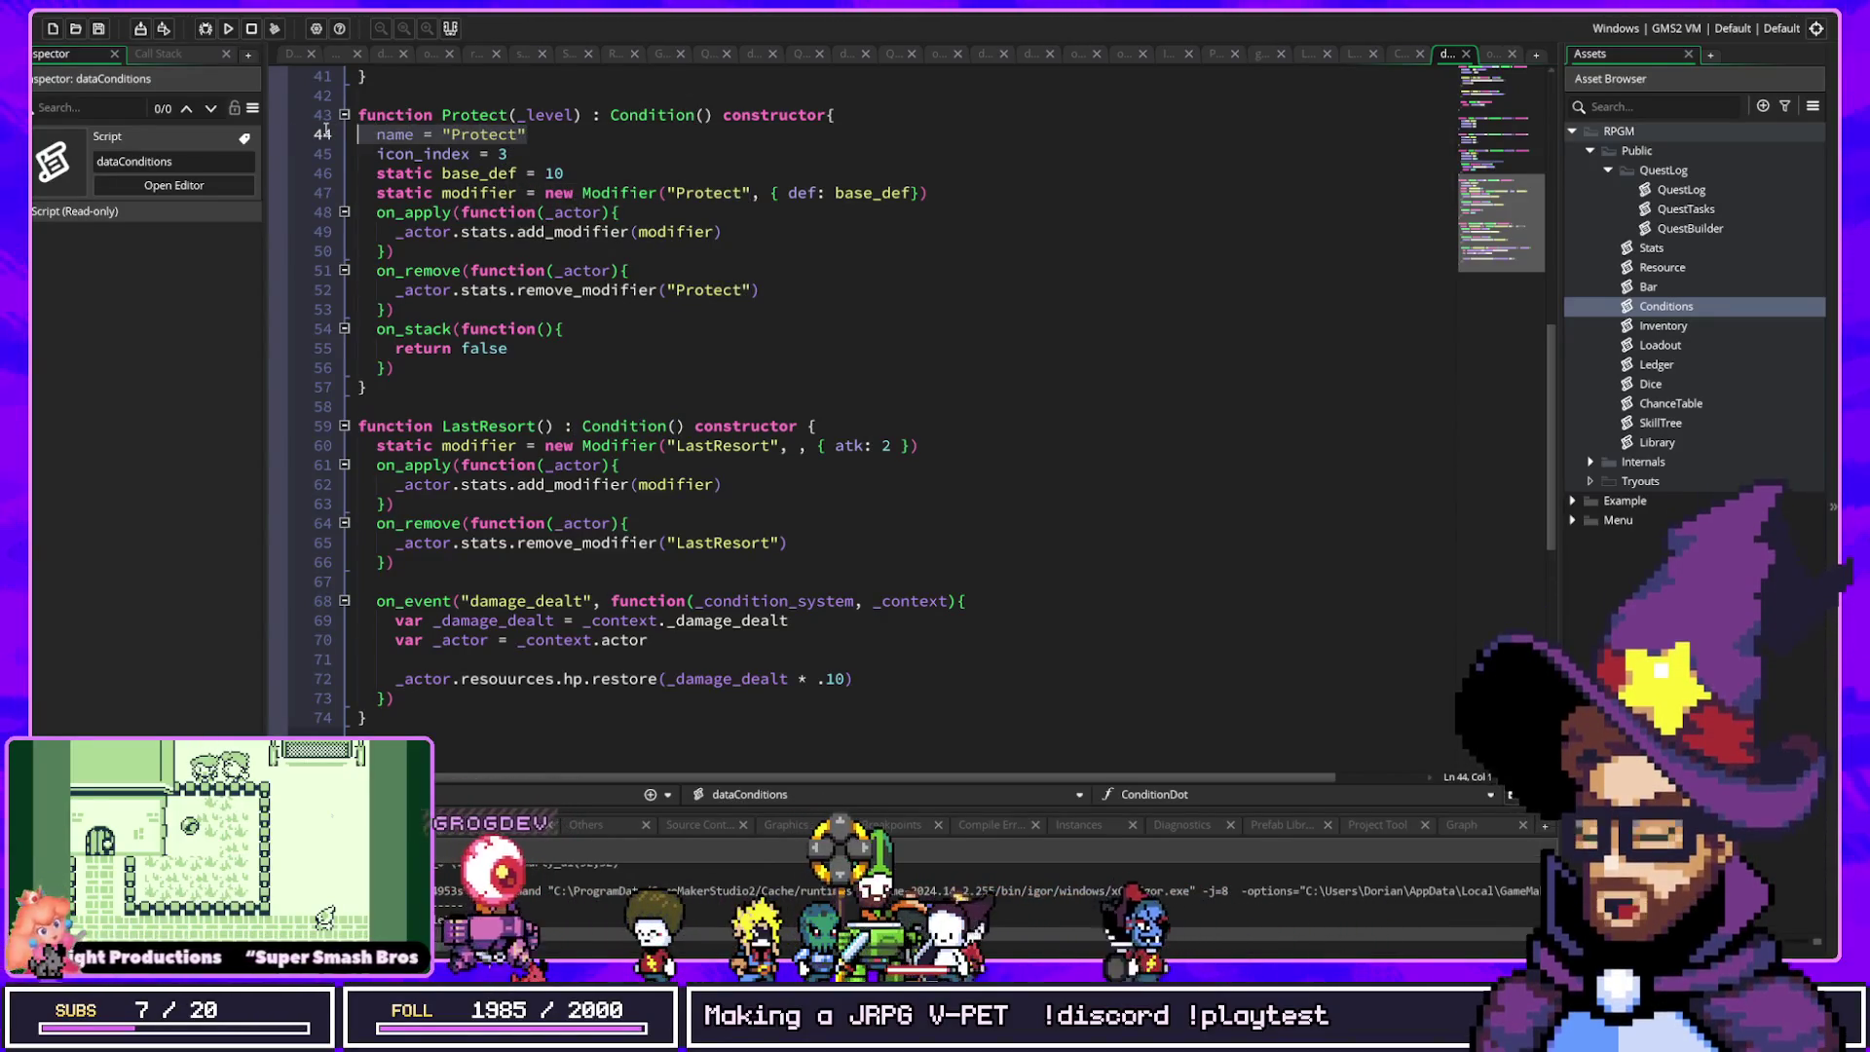
pyautogui.moveTo(536, 155)
pyautogui.mouseDown()
pyautogui.moveTo(395, 148)
pyautogui.moveTo(526, 157)
pyautogui.mouseUp()
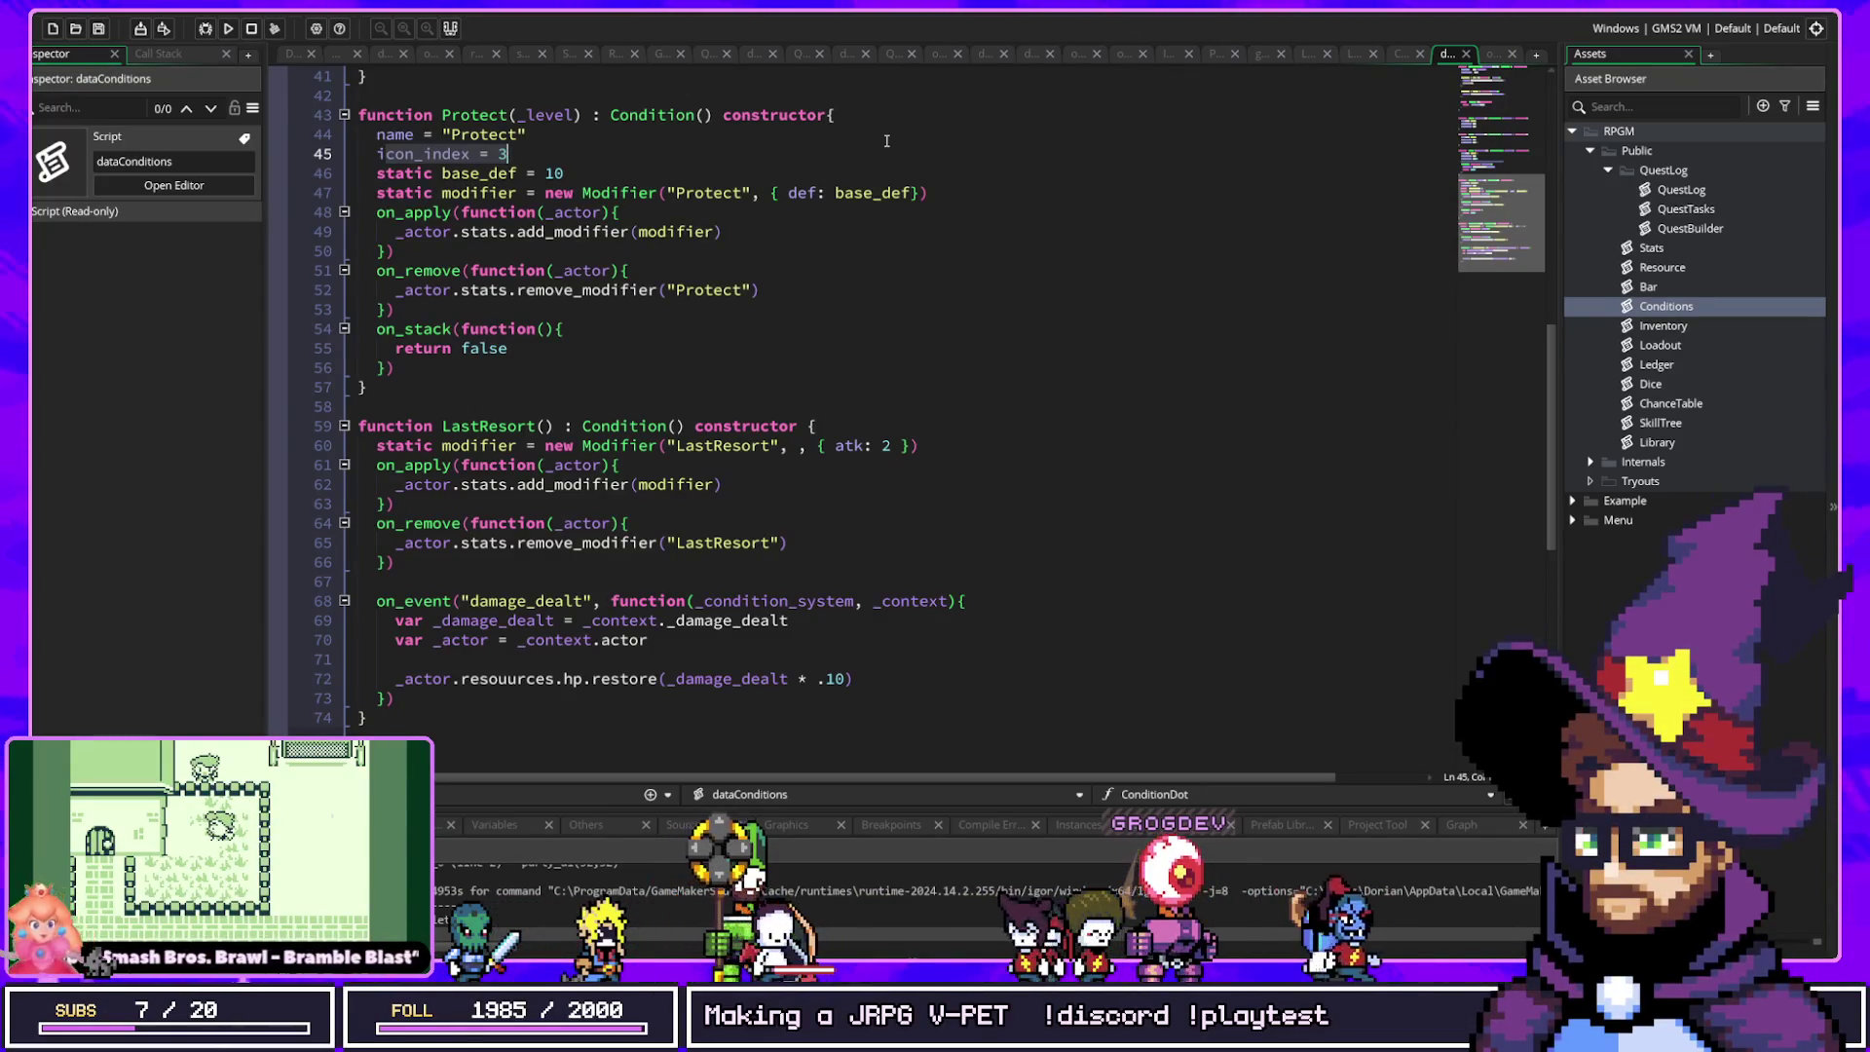
pyautogui.scroll(2, 623, 524)
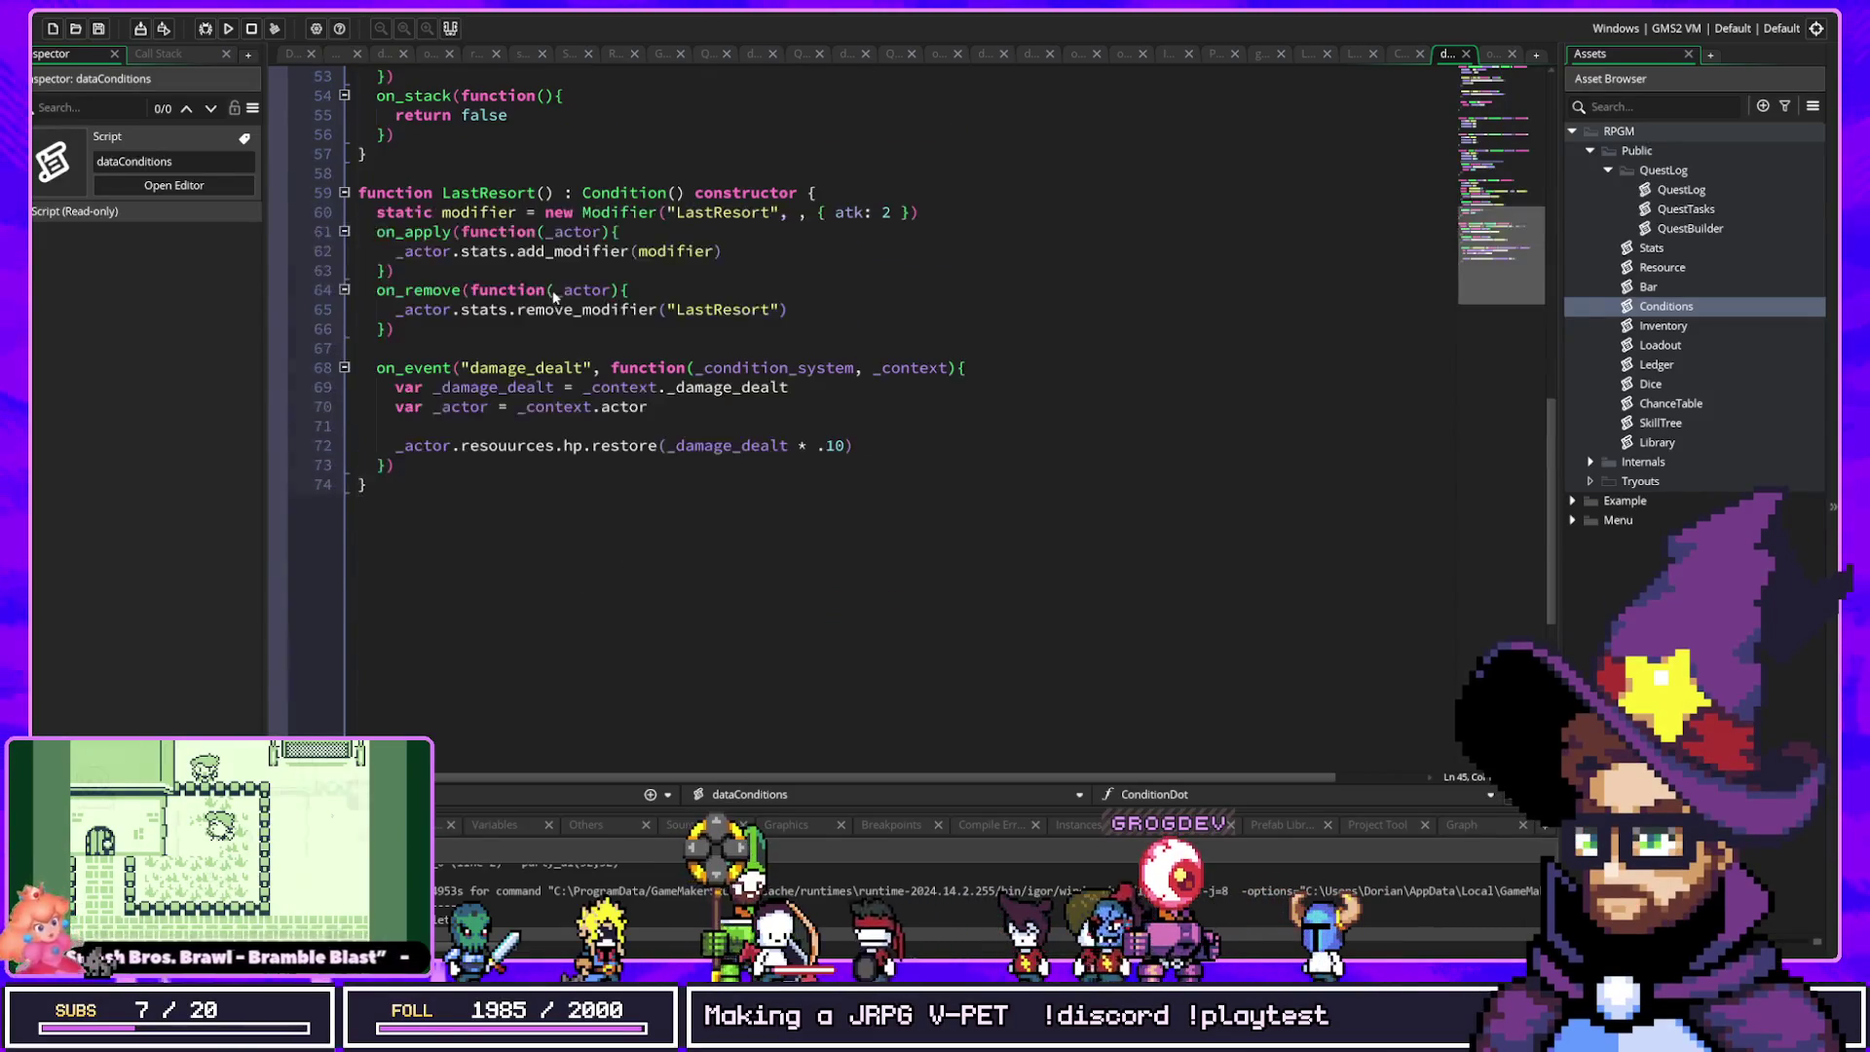
# Step: Add 'icon_index = 3' on a new line inside the LastResort constructor
pyautogui.click(1051, 197)
pyautogui.press('Return')
pyautogui.write('con_index = 3')
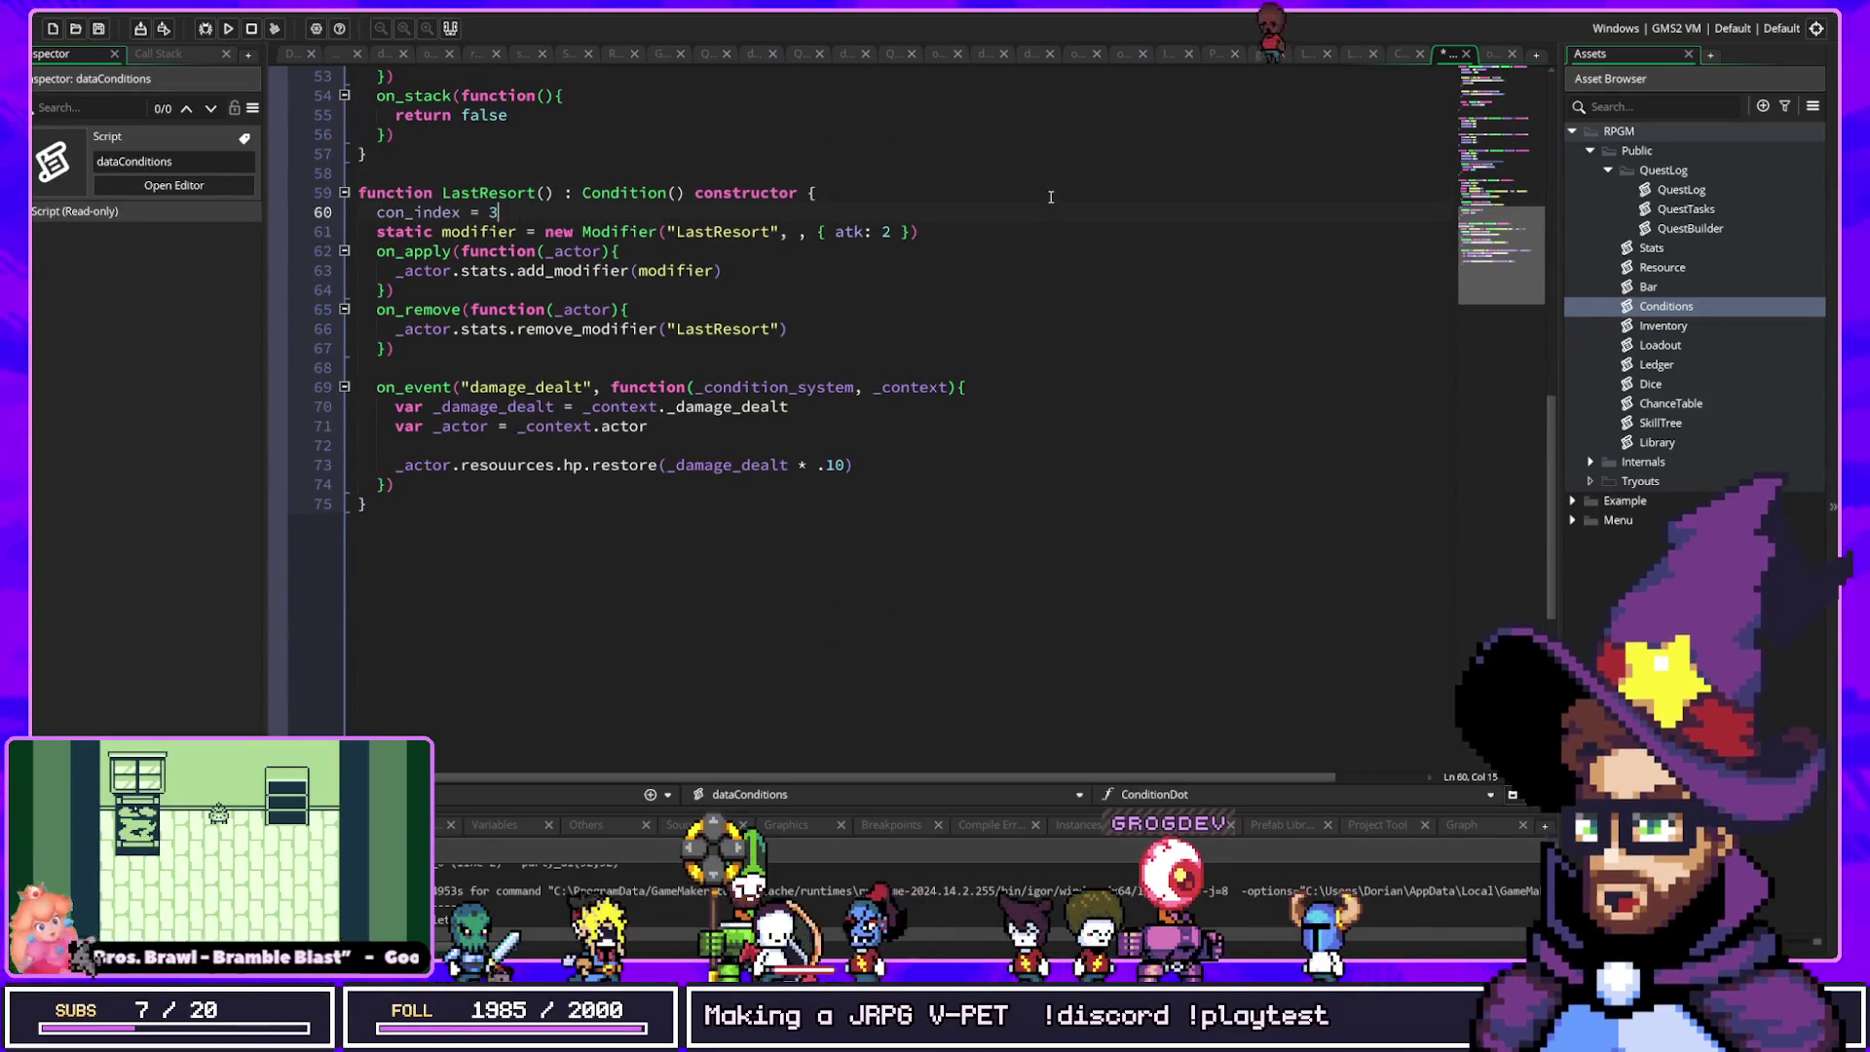
pyautogui.press('Home')
pyautogui.press('BackSpace')
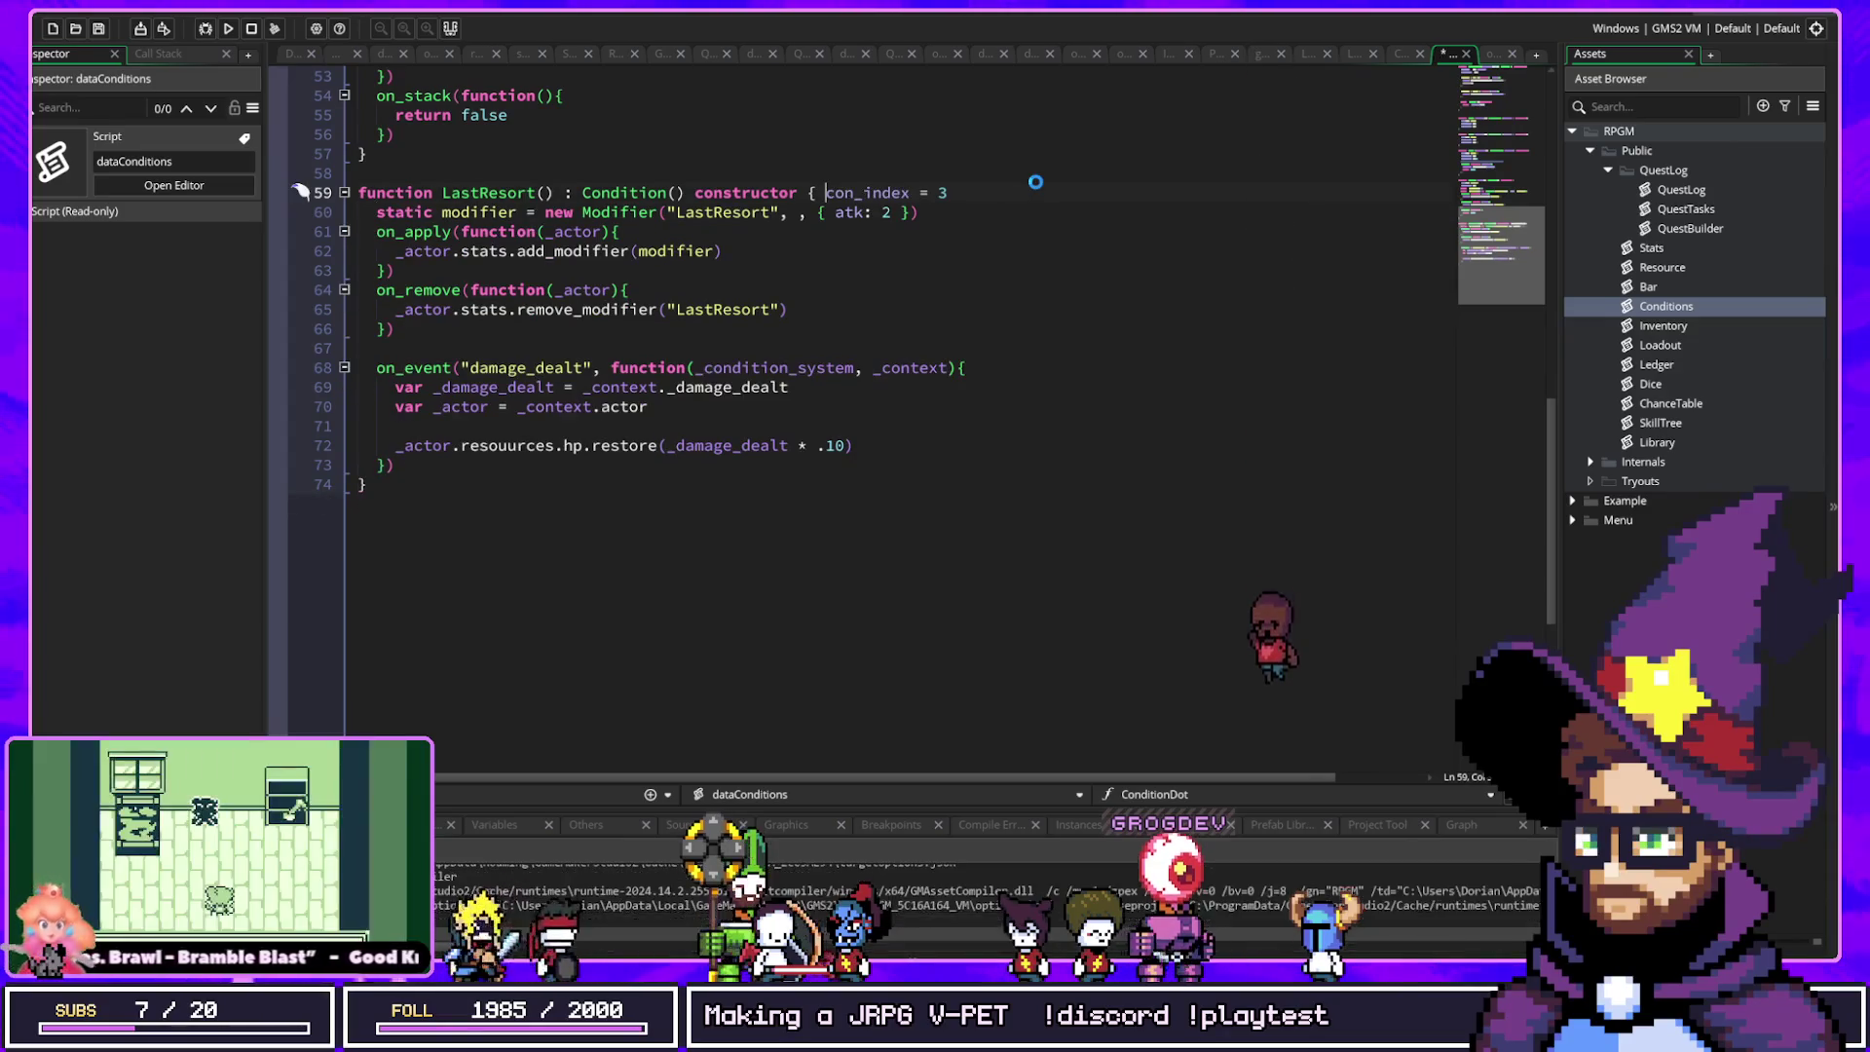
pyautogui.press('Return')
pyautogui.write('i')
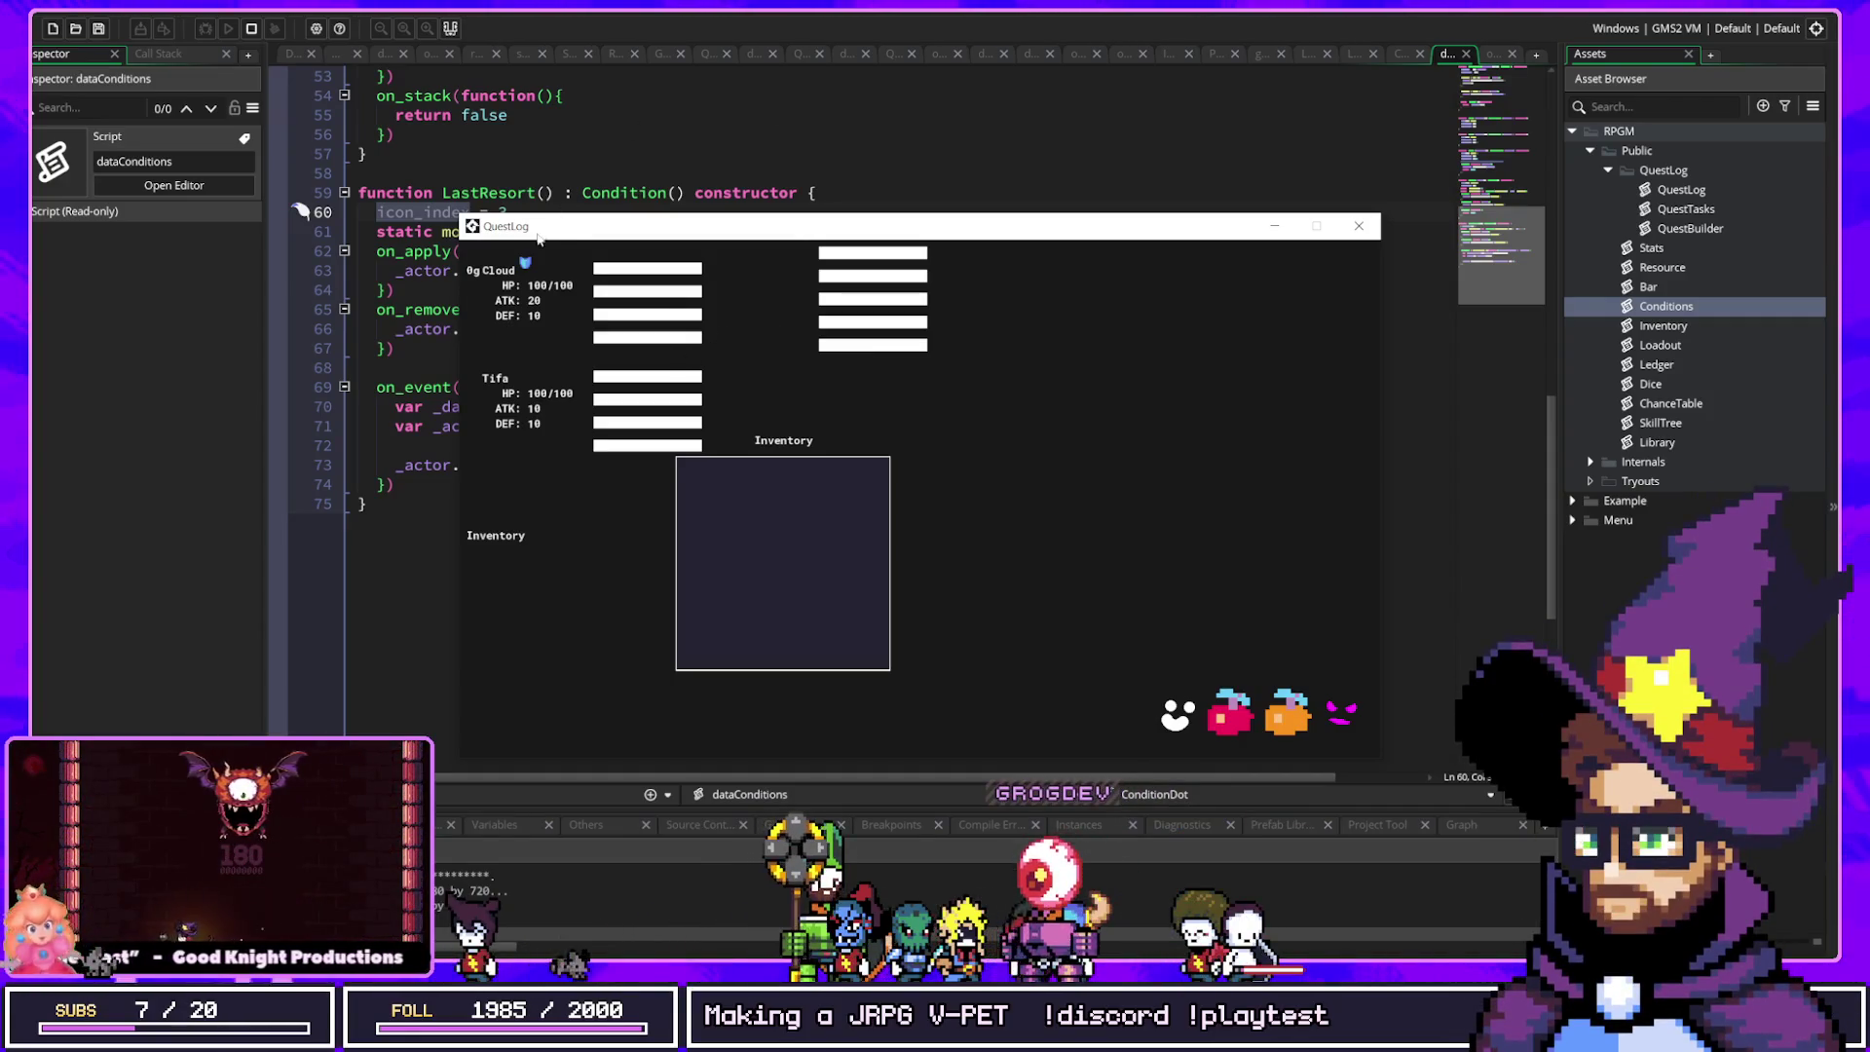
# Step: Apply Protect to Og Cloud in the game, then review Protect's base_def and select Dice
pyautogui.click(848, 342)
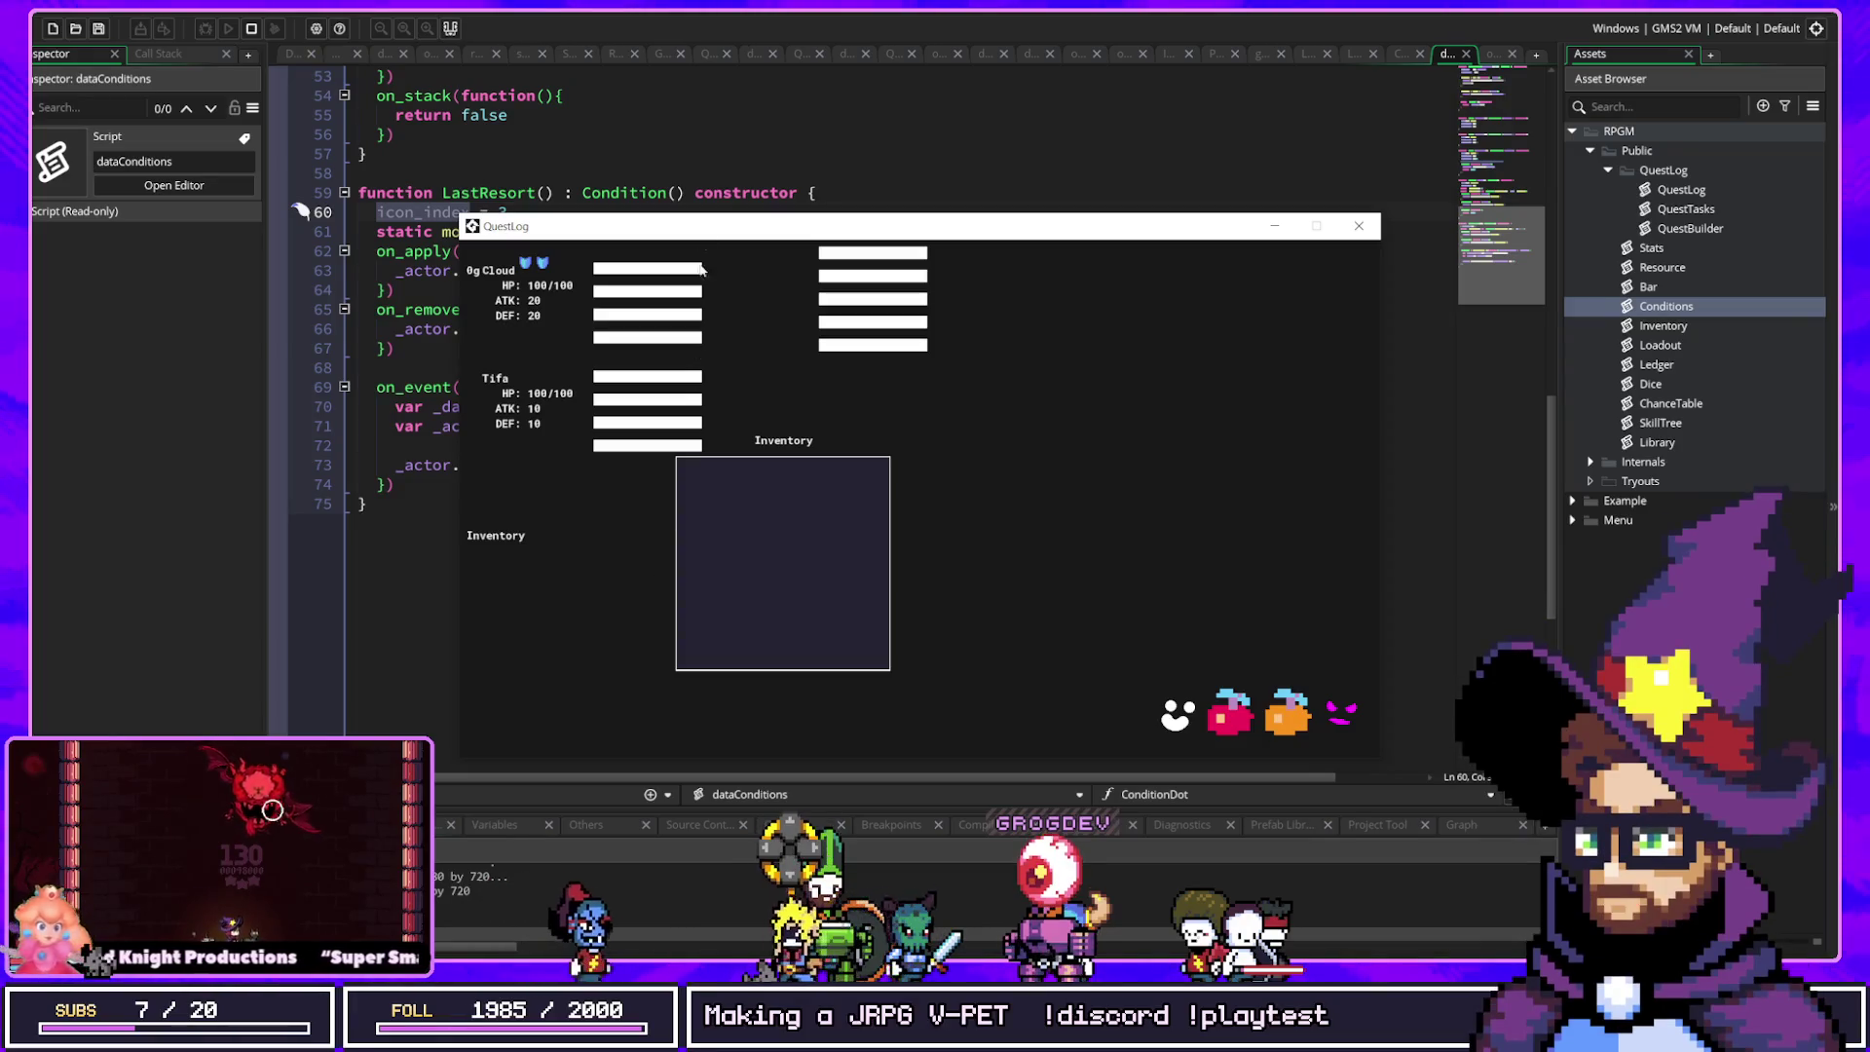
pyautogui.press('Escape')
pyautogui.scroll(6, 702, 282)
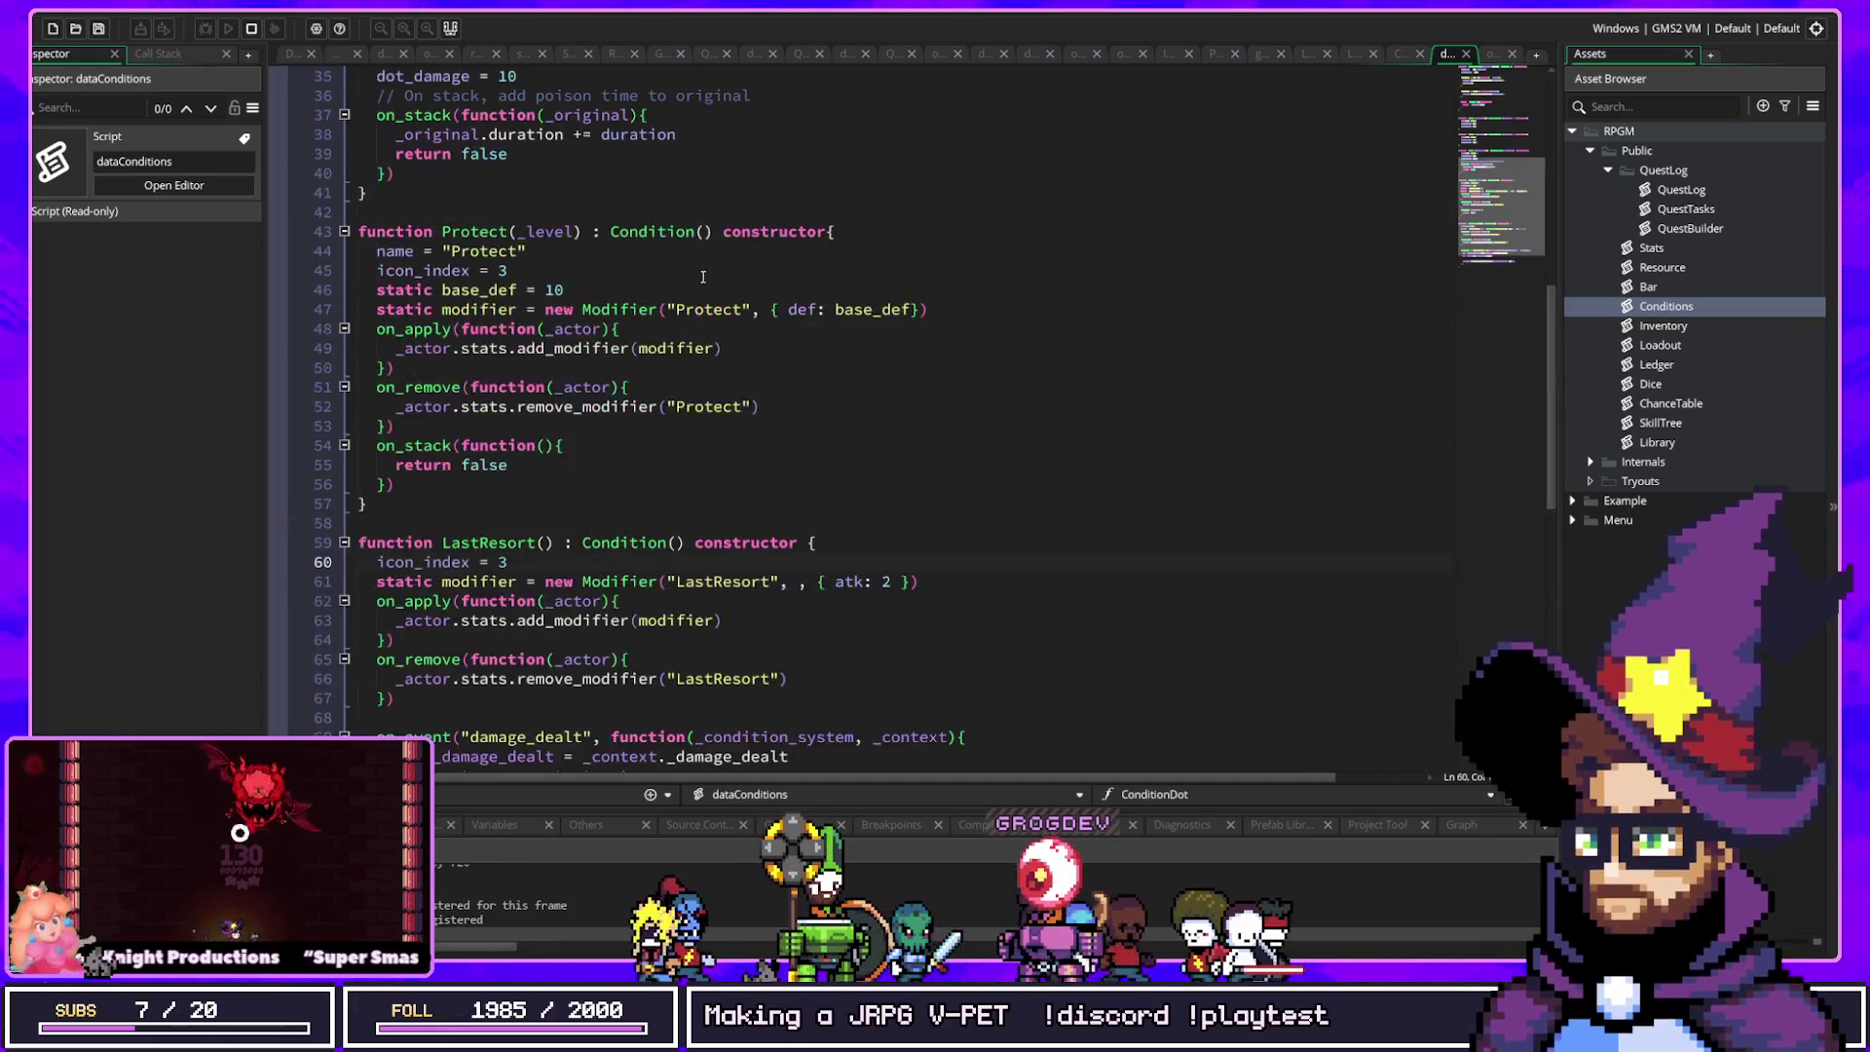
pyautogui.click(564, 288)
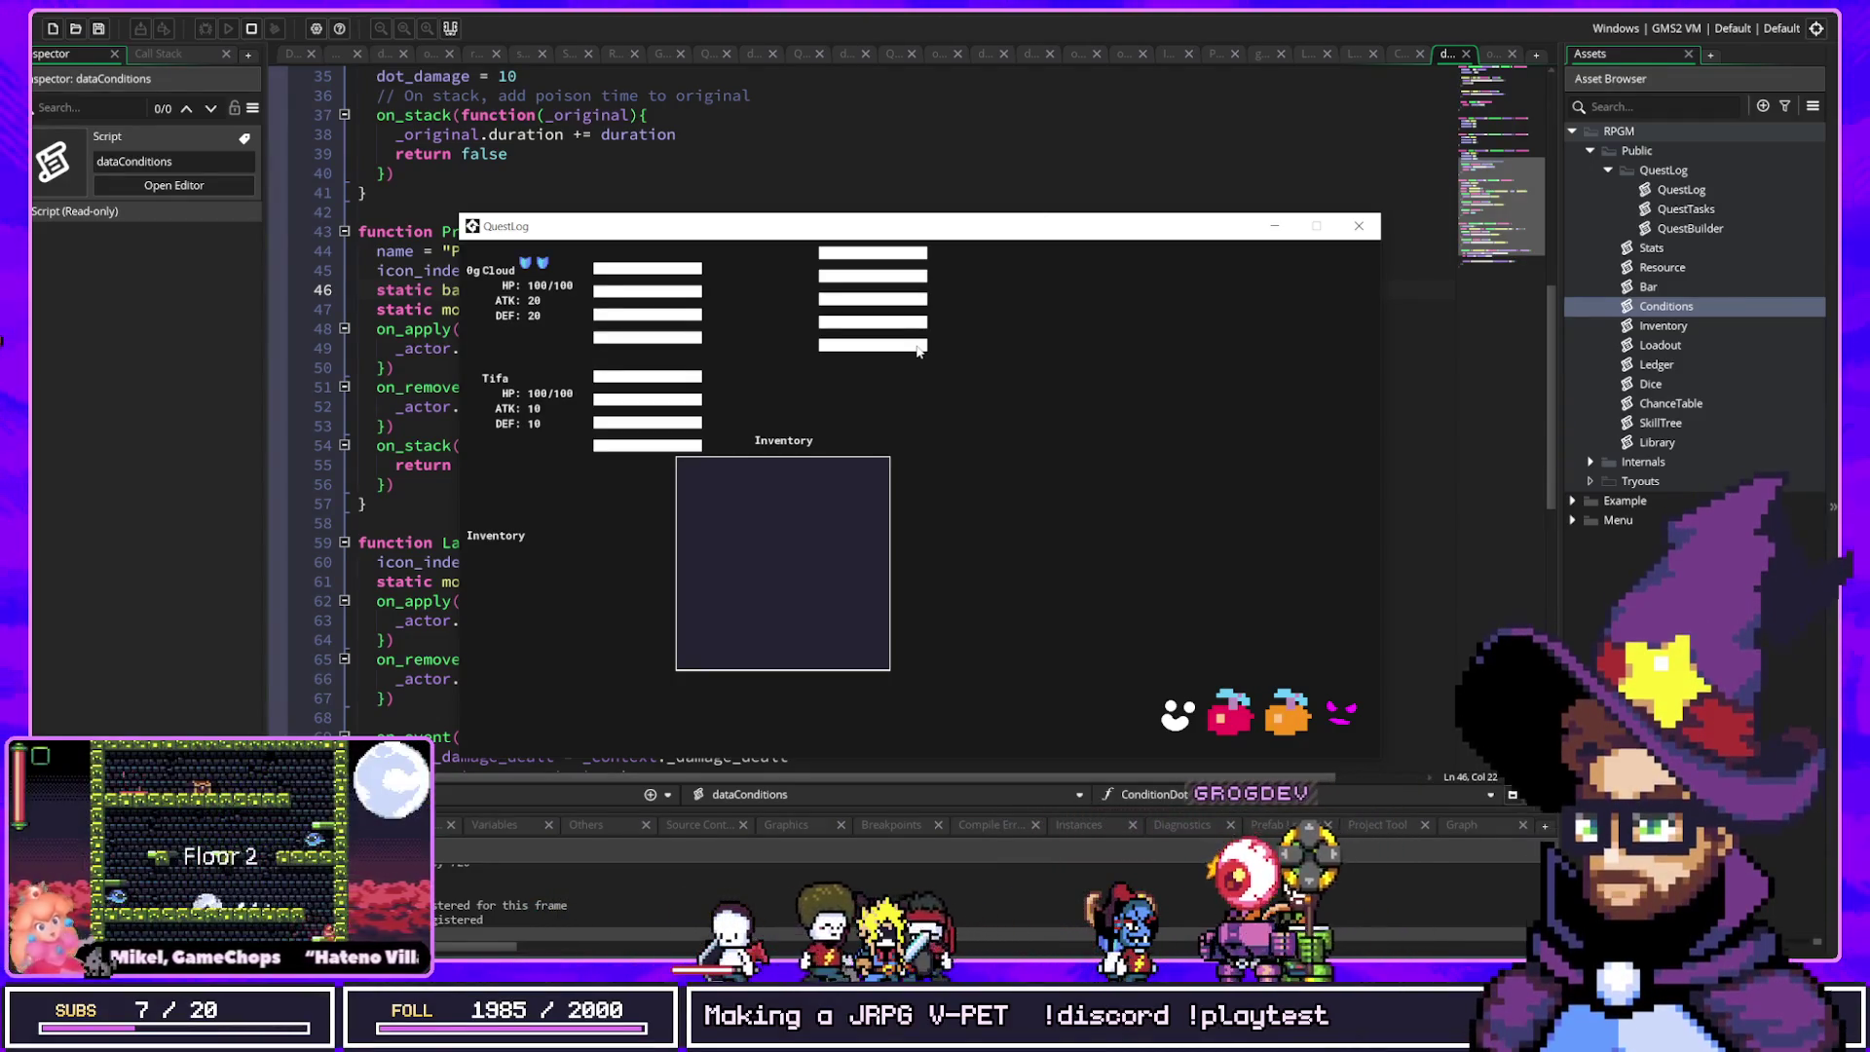
pyautogui.click(1644, 385)
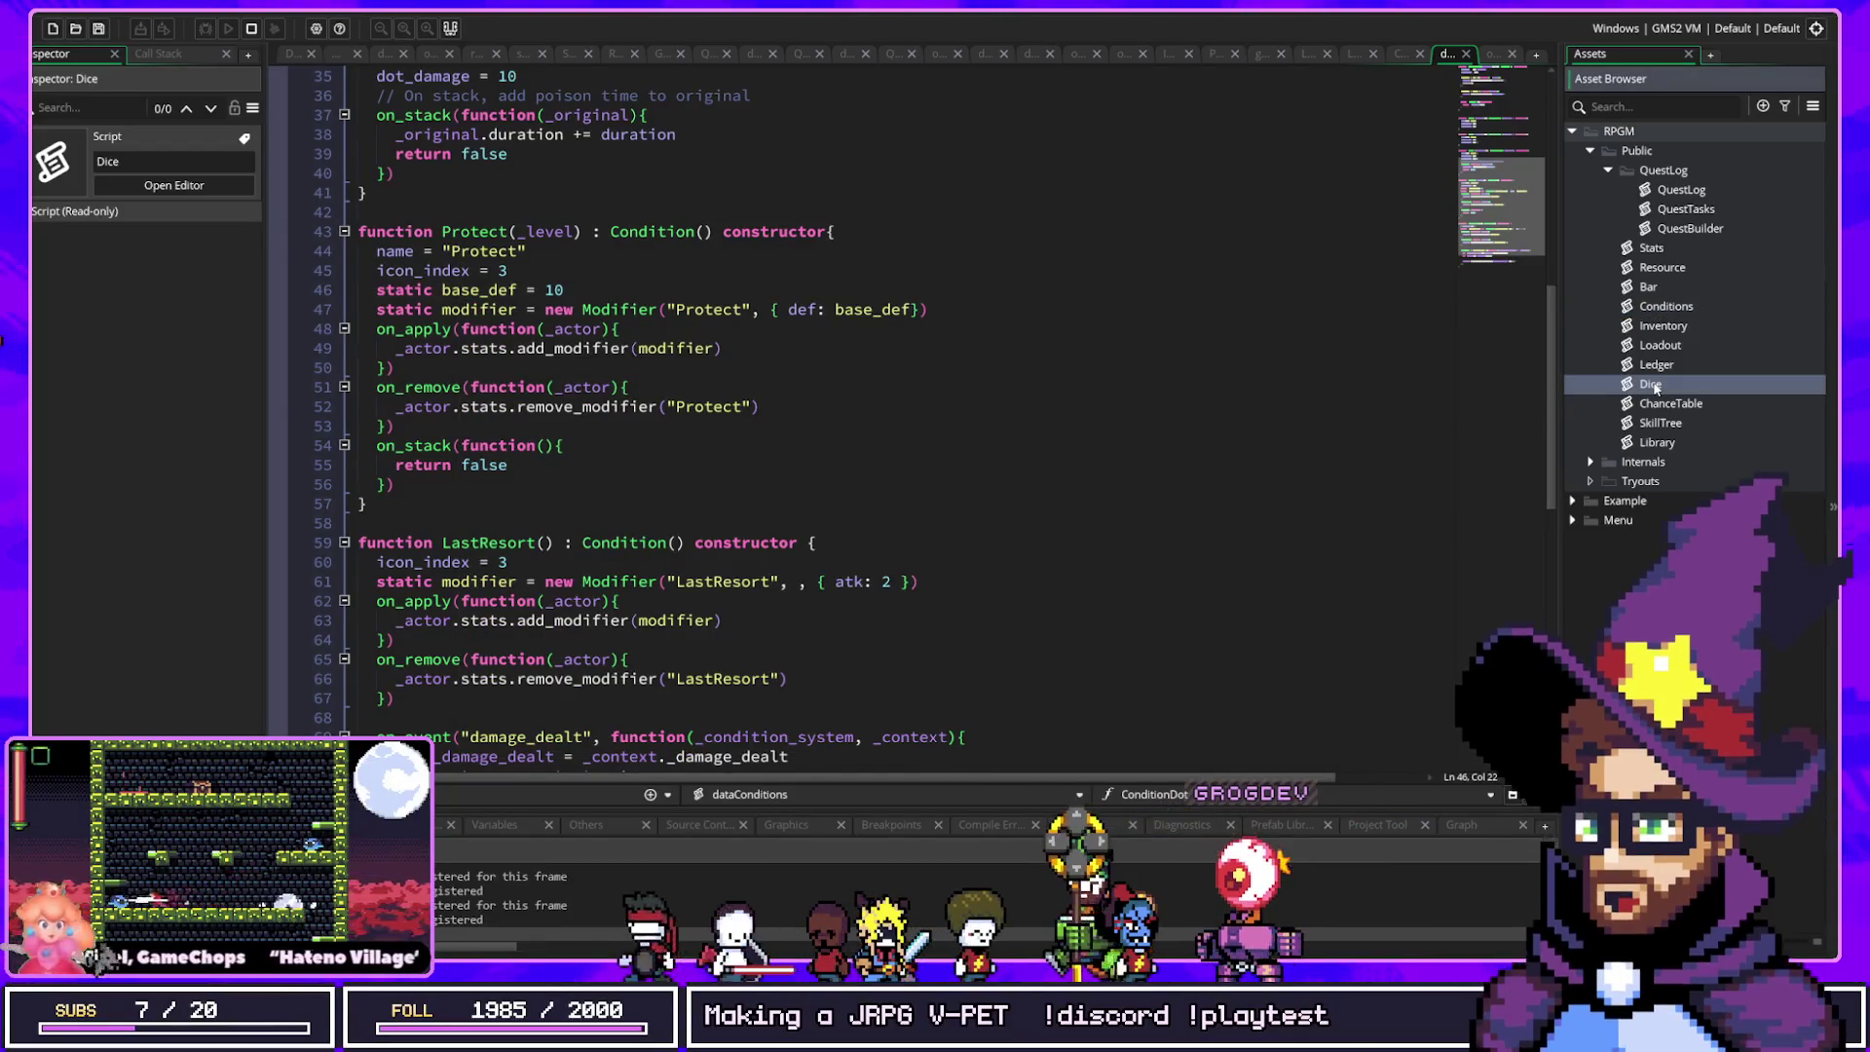
pyautogui.doubleClick(1648, 385)
pyautogui.moveTo(496, 98); pyautogui.dragTo(556, 177)
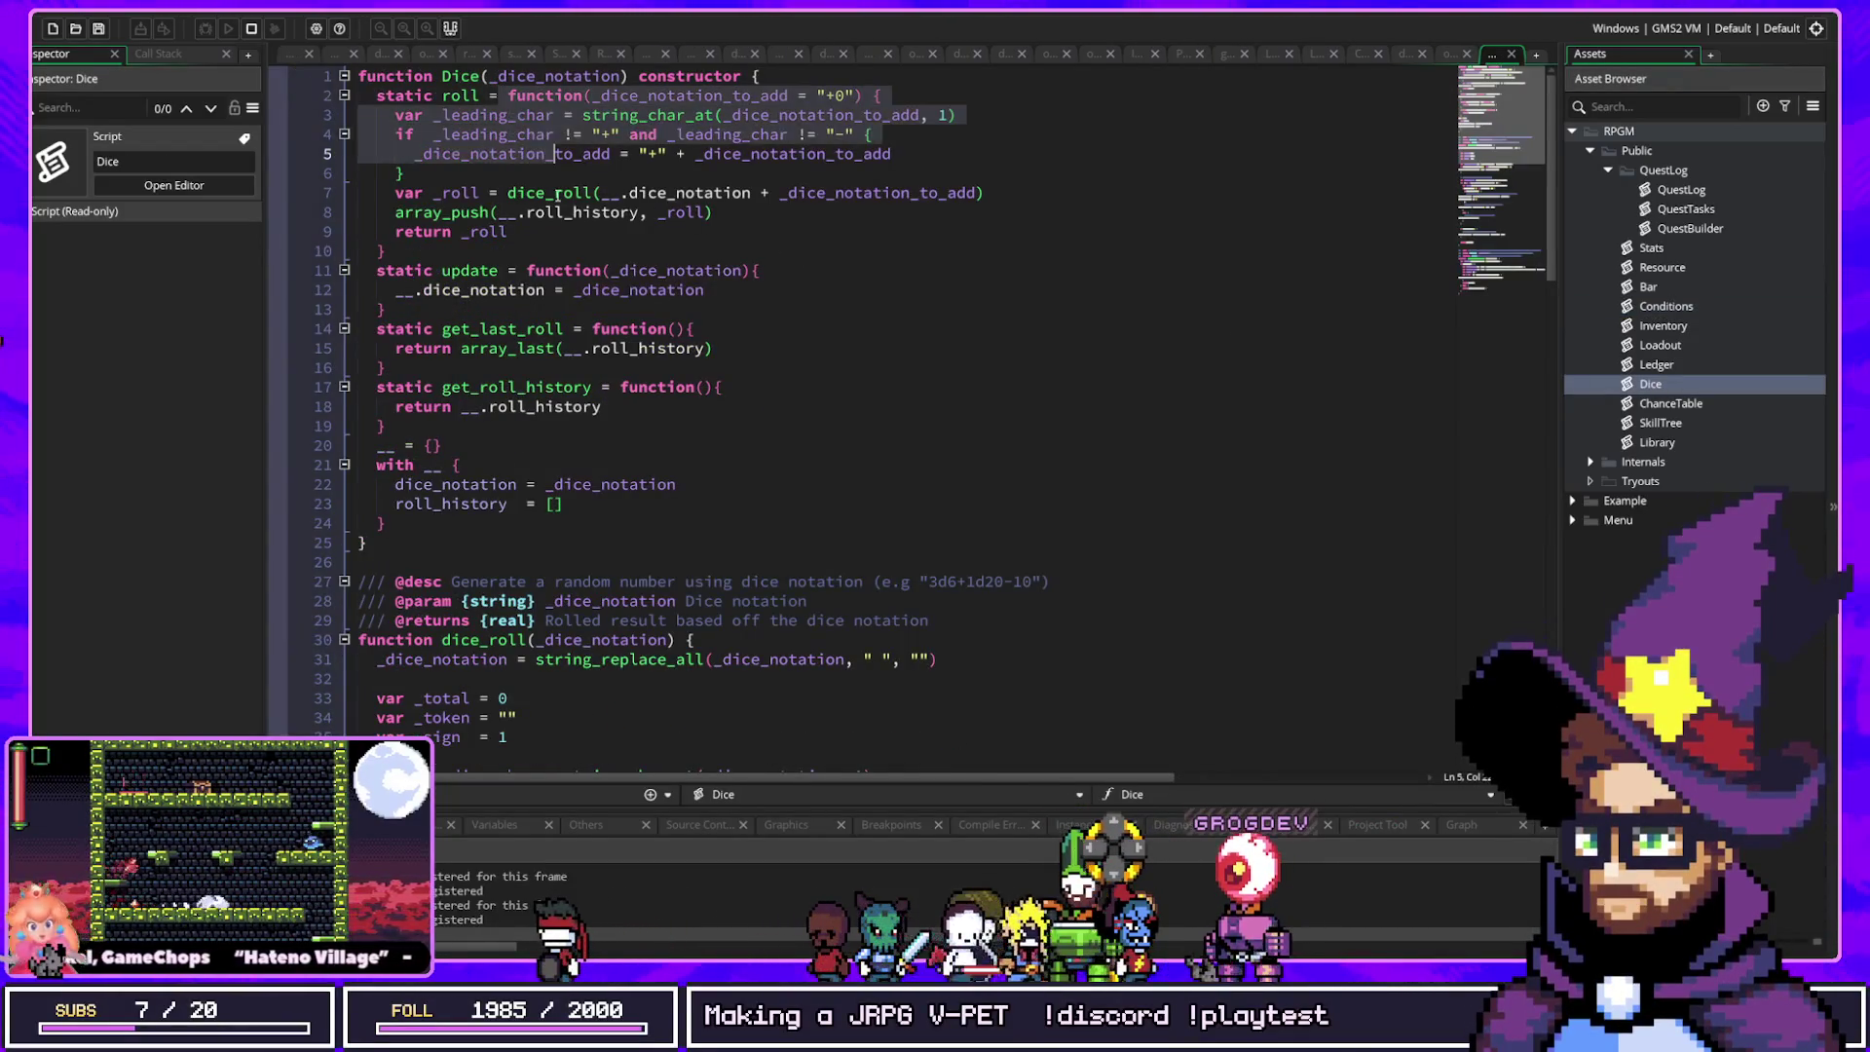
pyautogui.moveTo(414, 635); pyautogui.dragTo(645, 640)
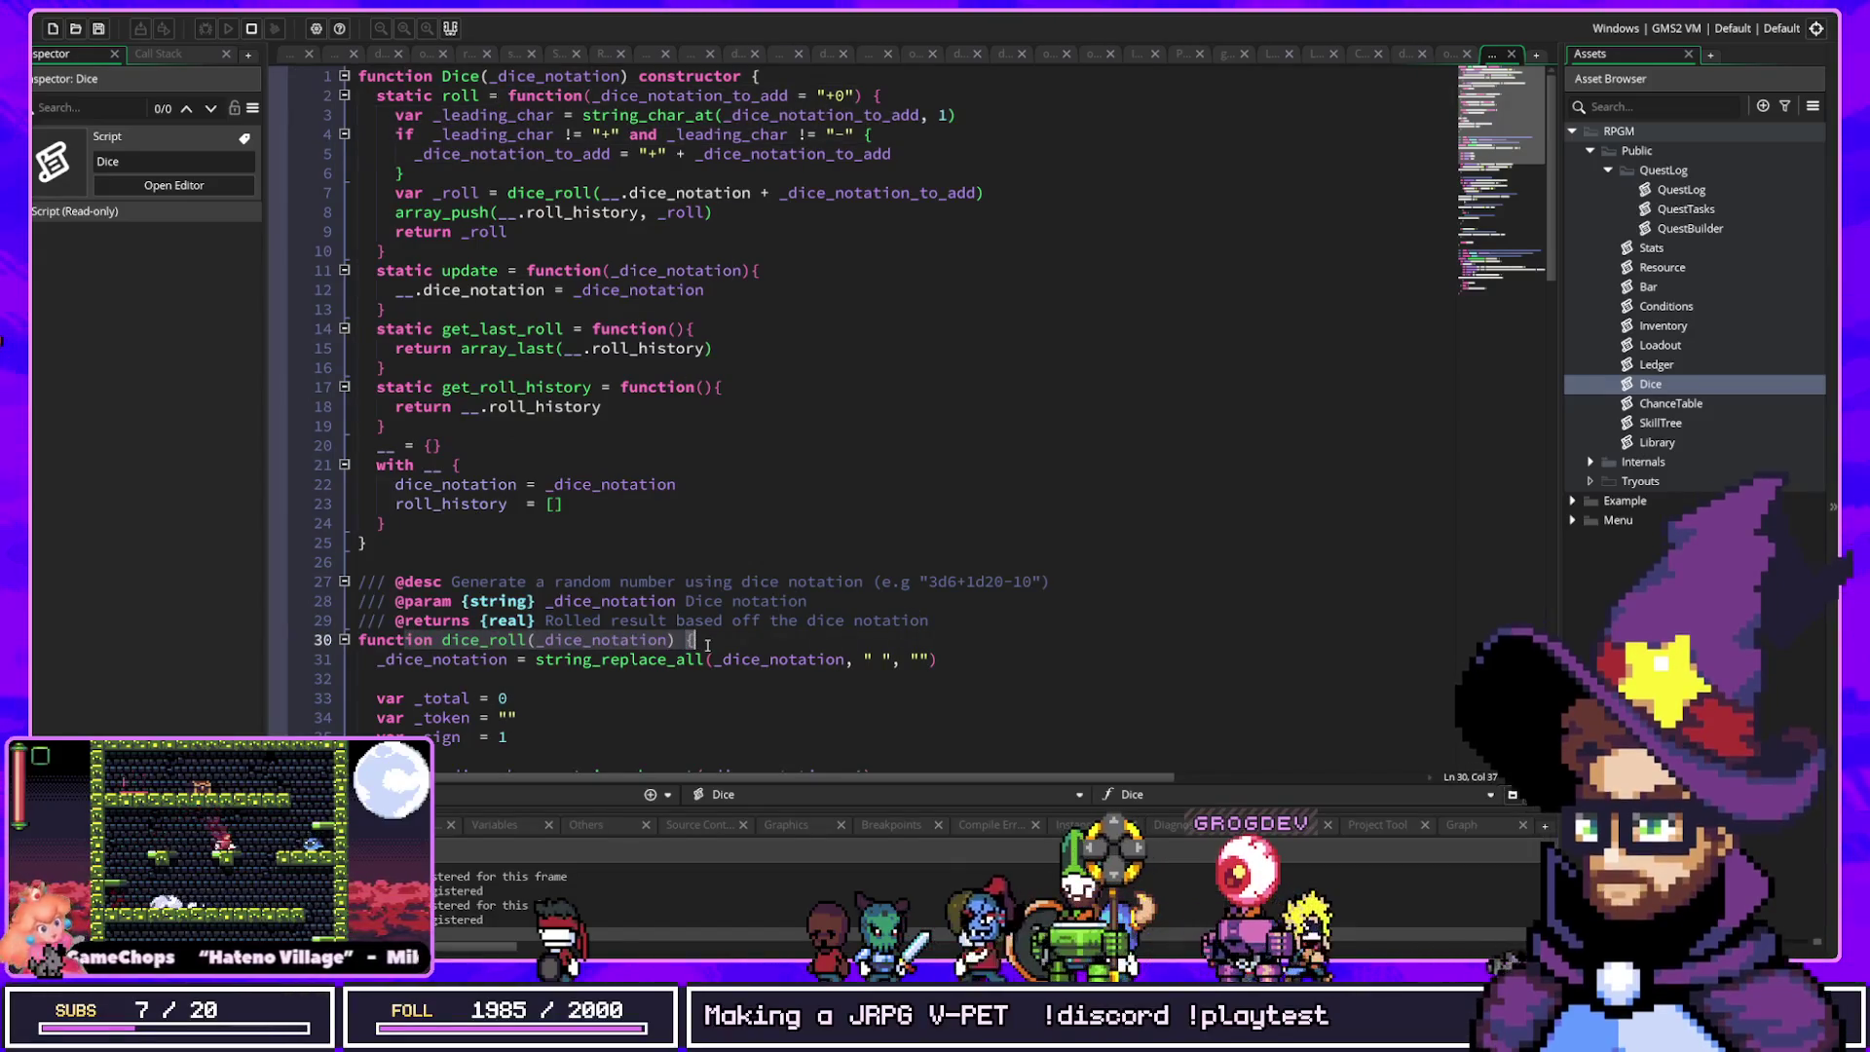
pyautogui.click(534, 76)
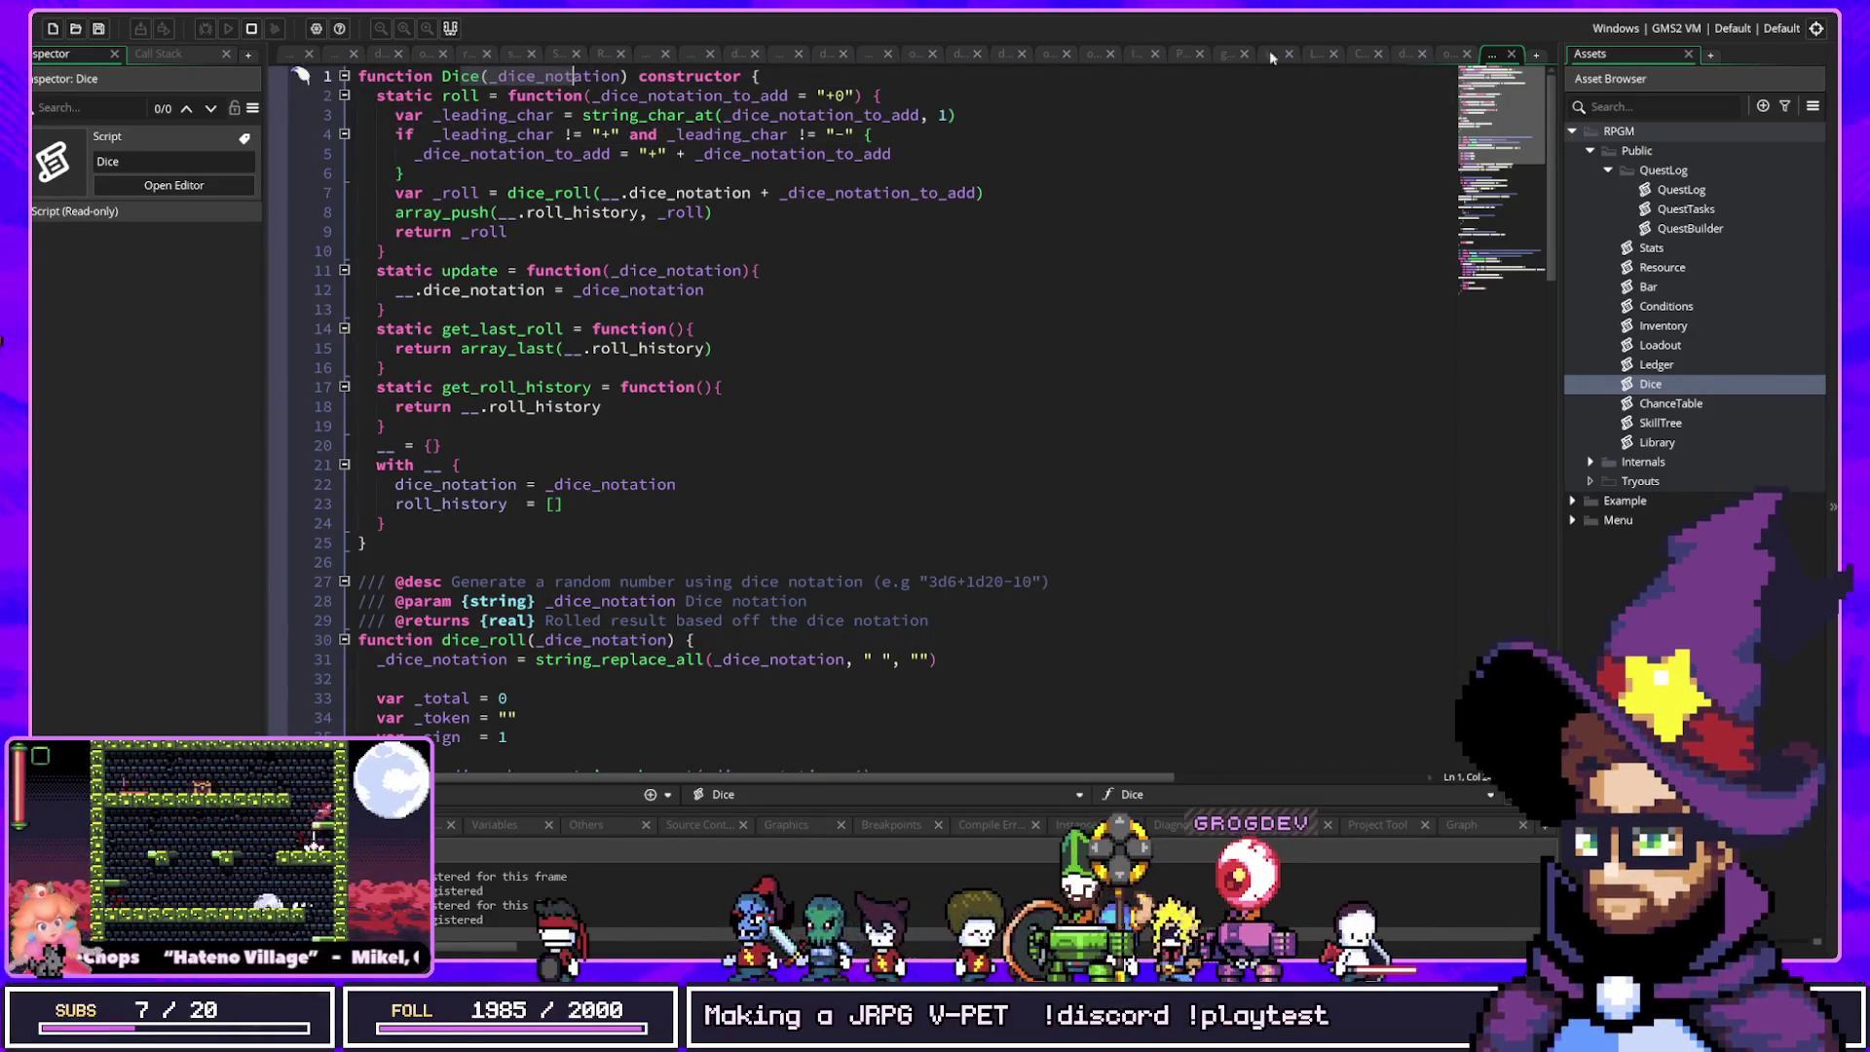
pyautogui.click(475, 76)
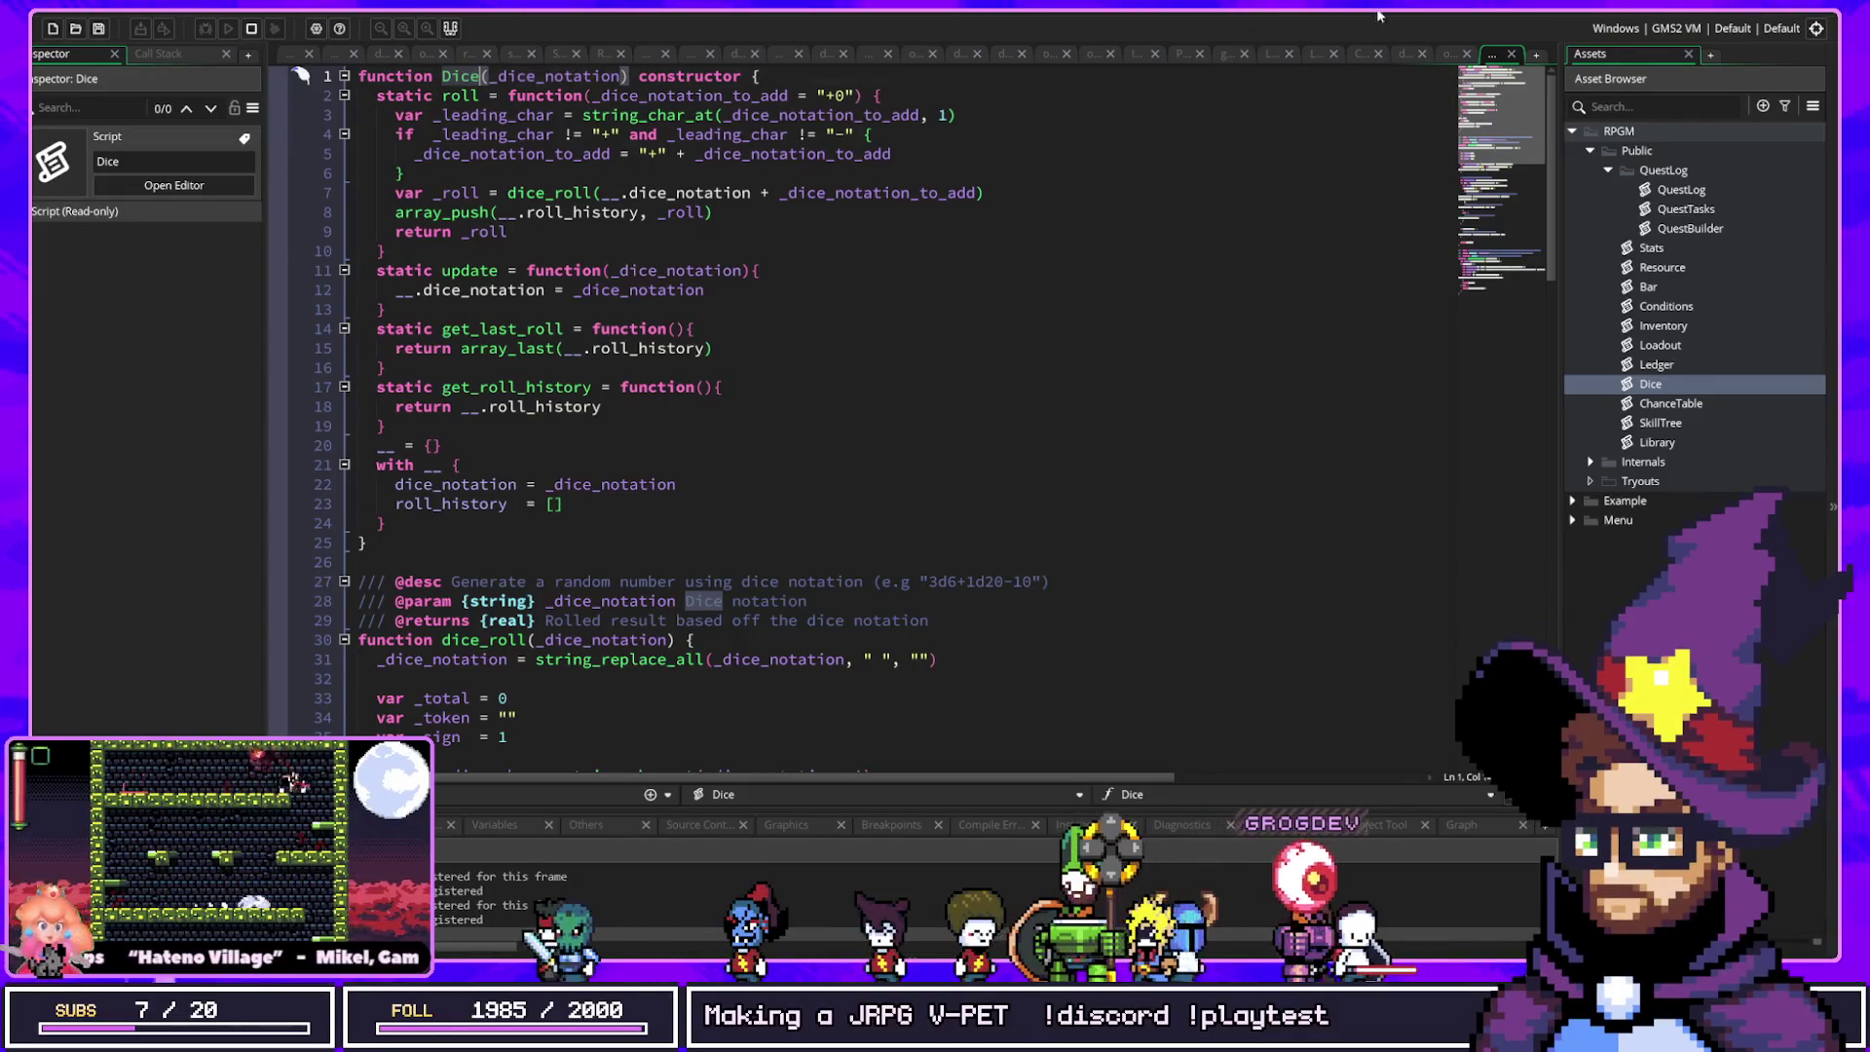
pyautogui.middleClick(1492, 54)
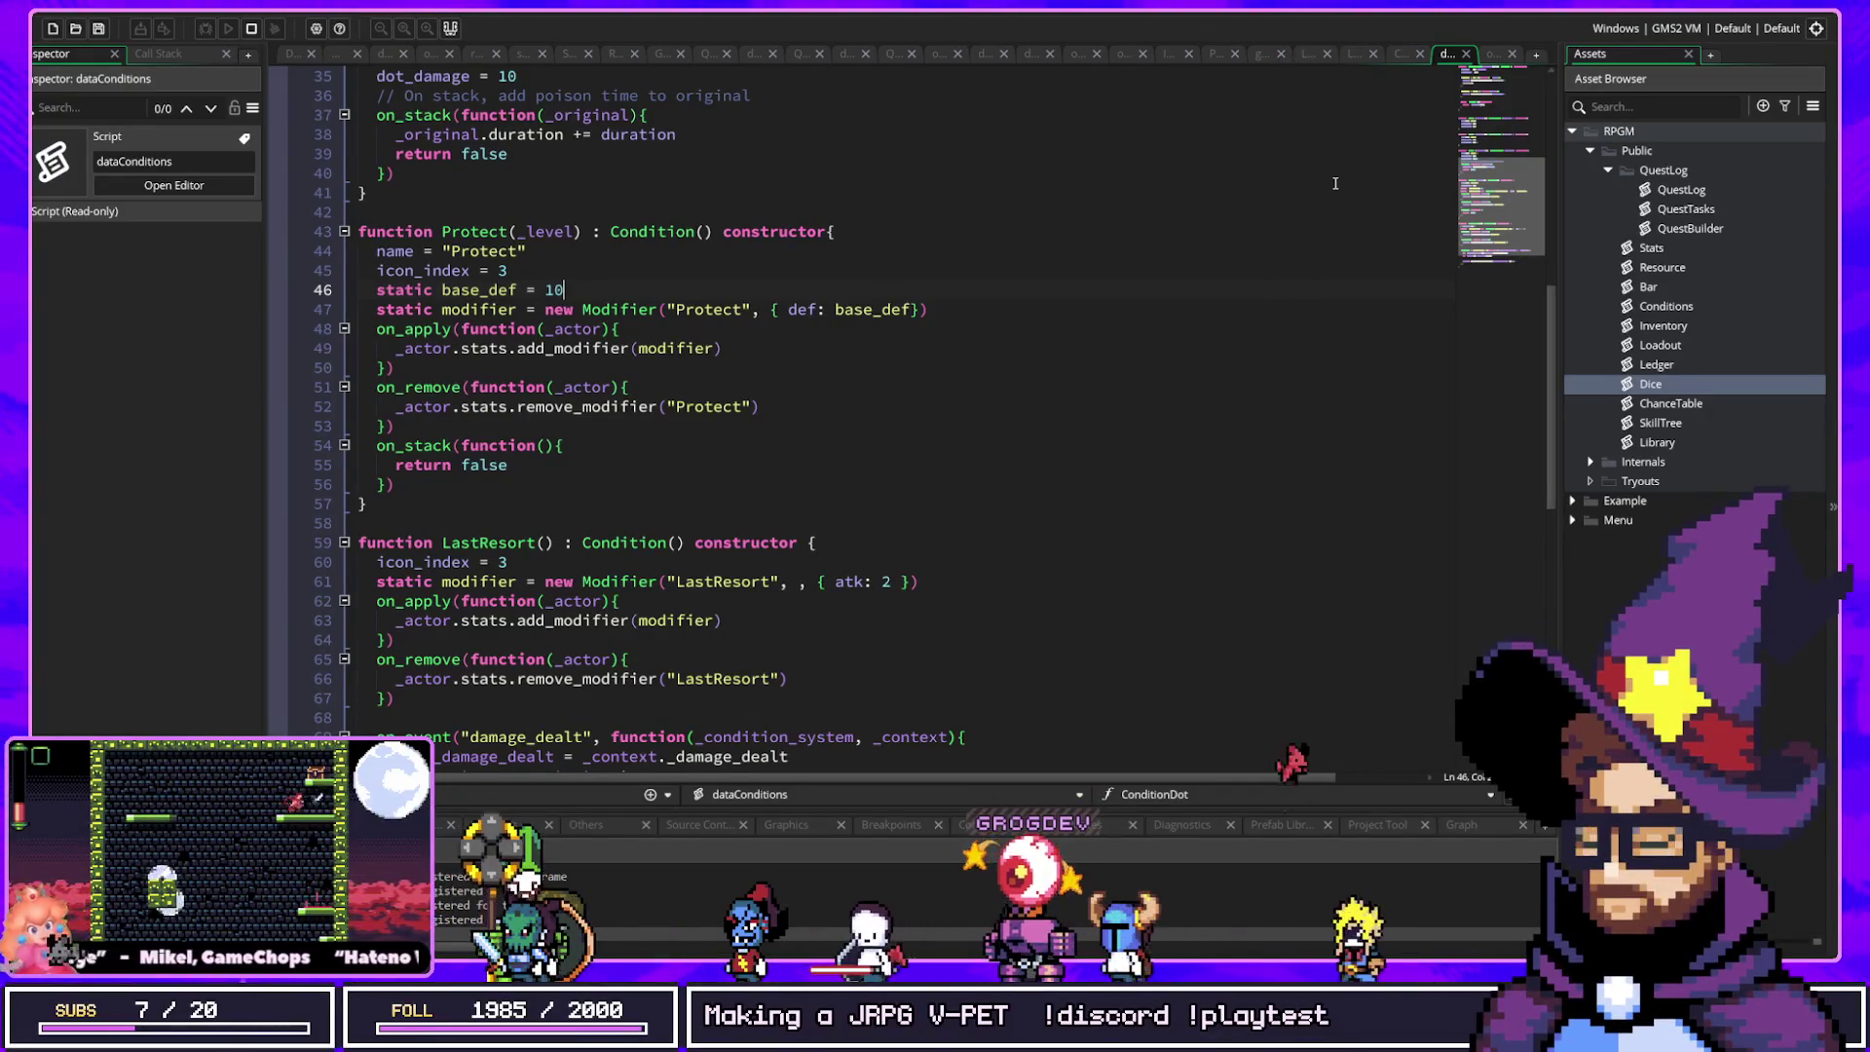
pyautogui.click(1665, 270)
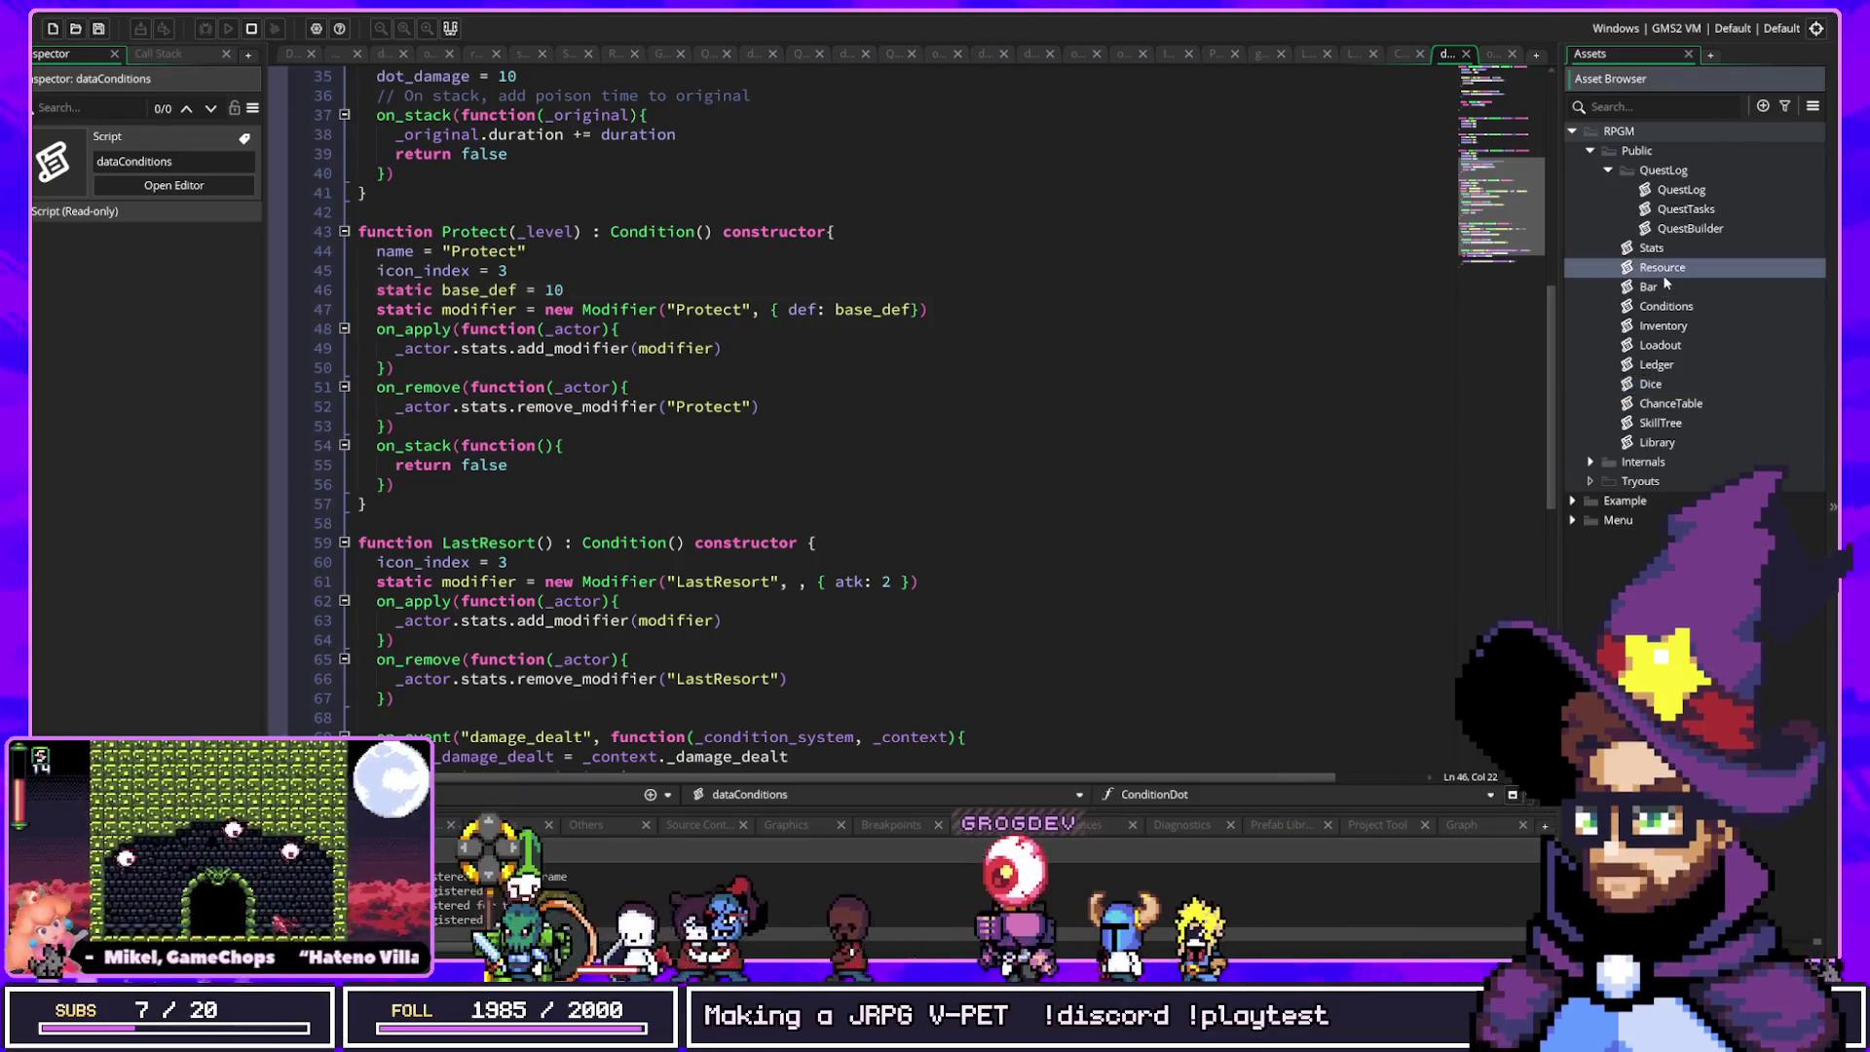
pyautogui.click(1666, 288)
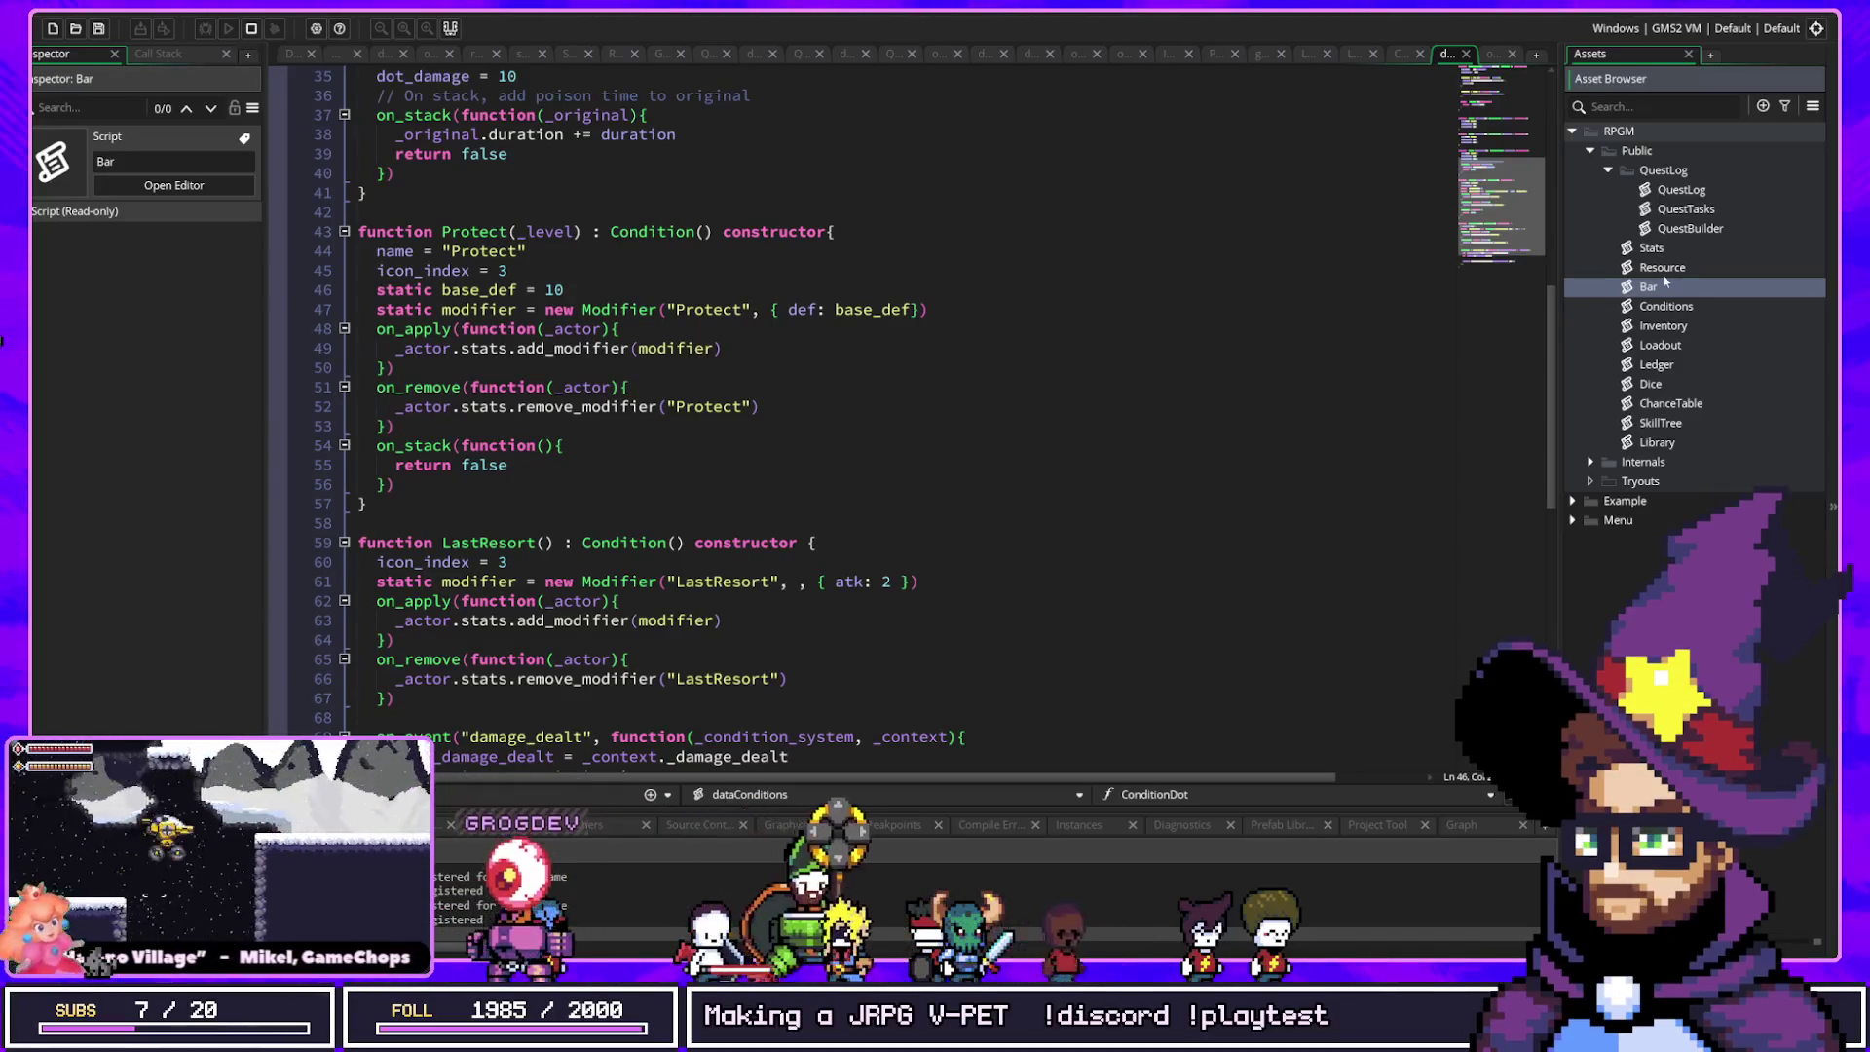
pyautogui.click(1656, 424)
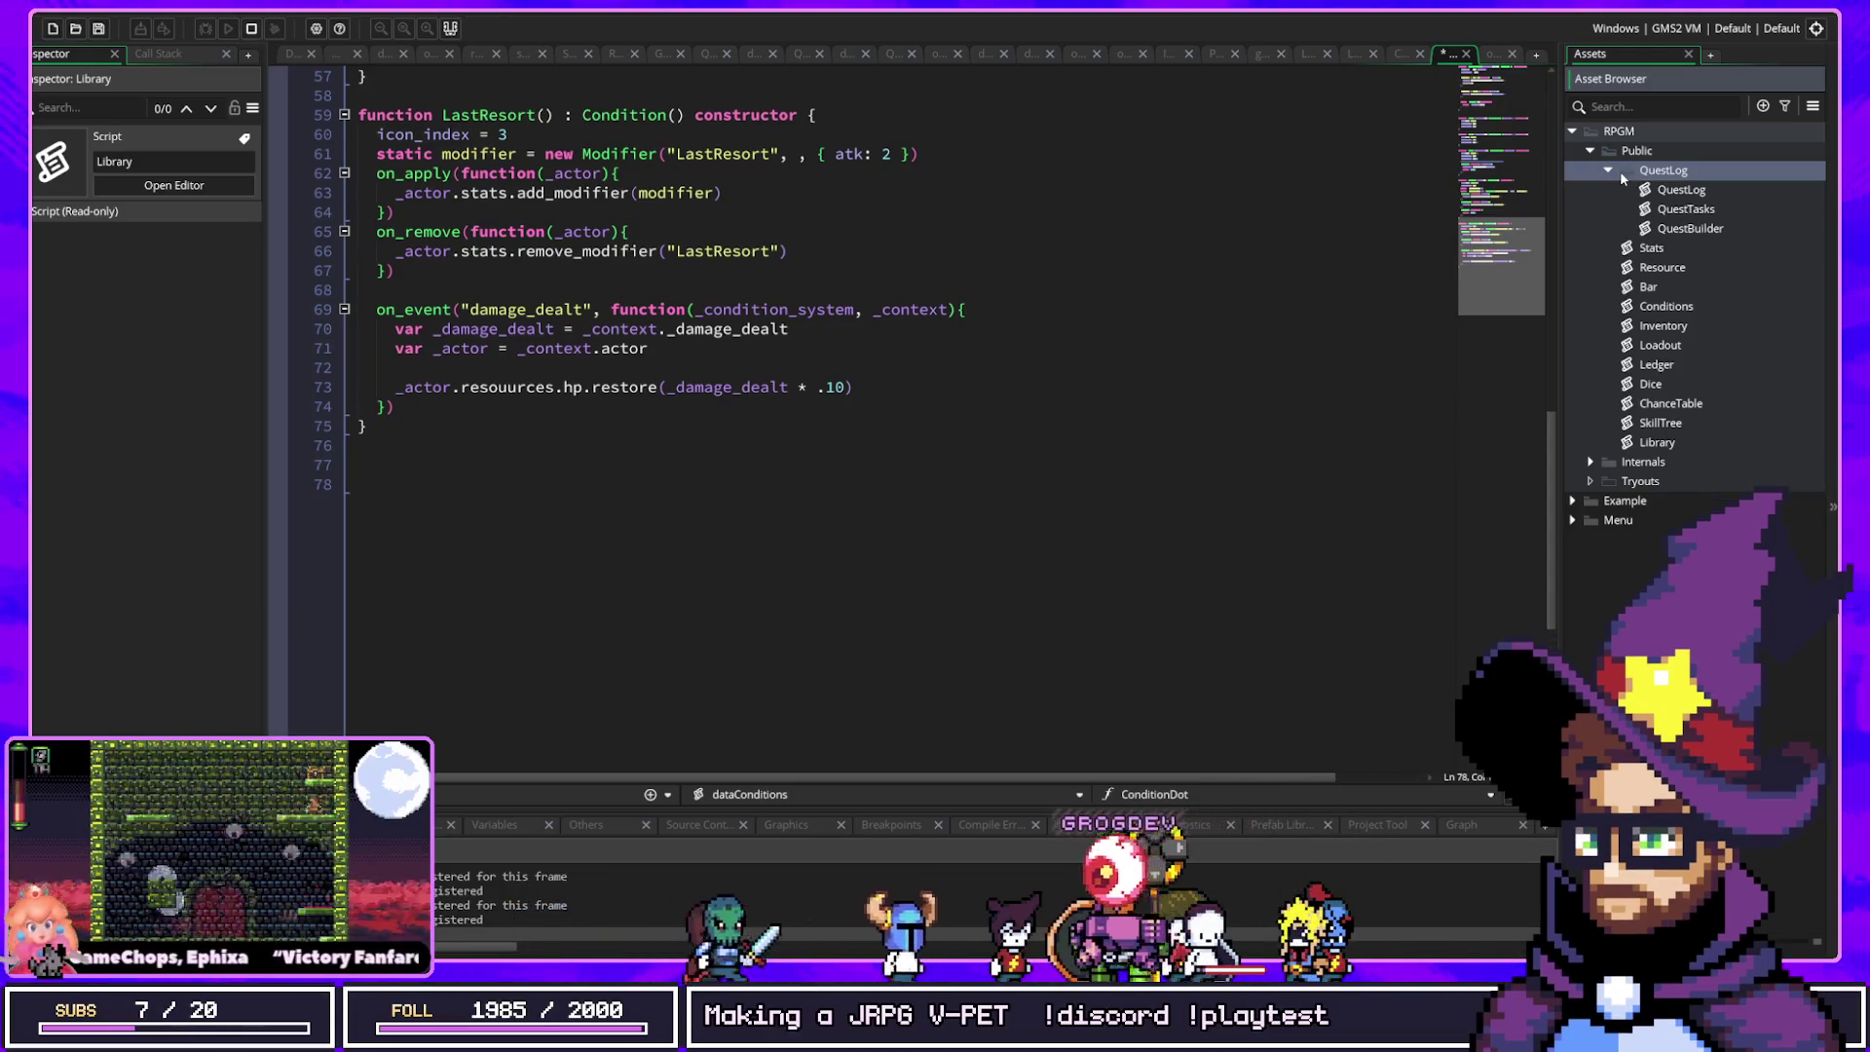
pyautogui.click(1666, 307)
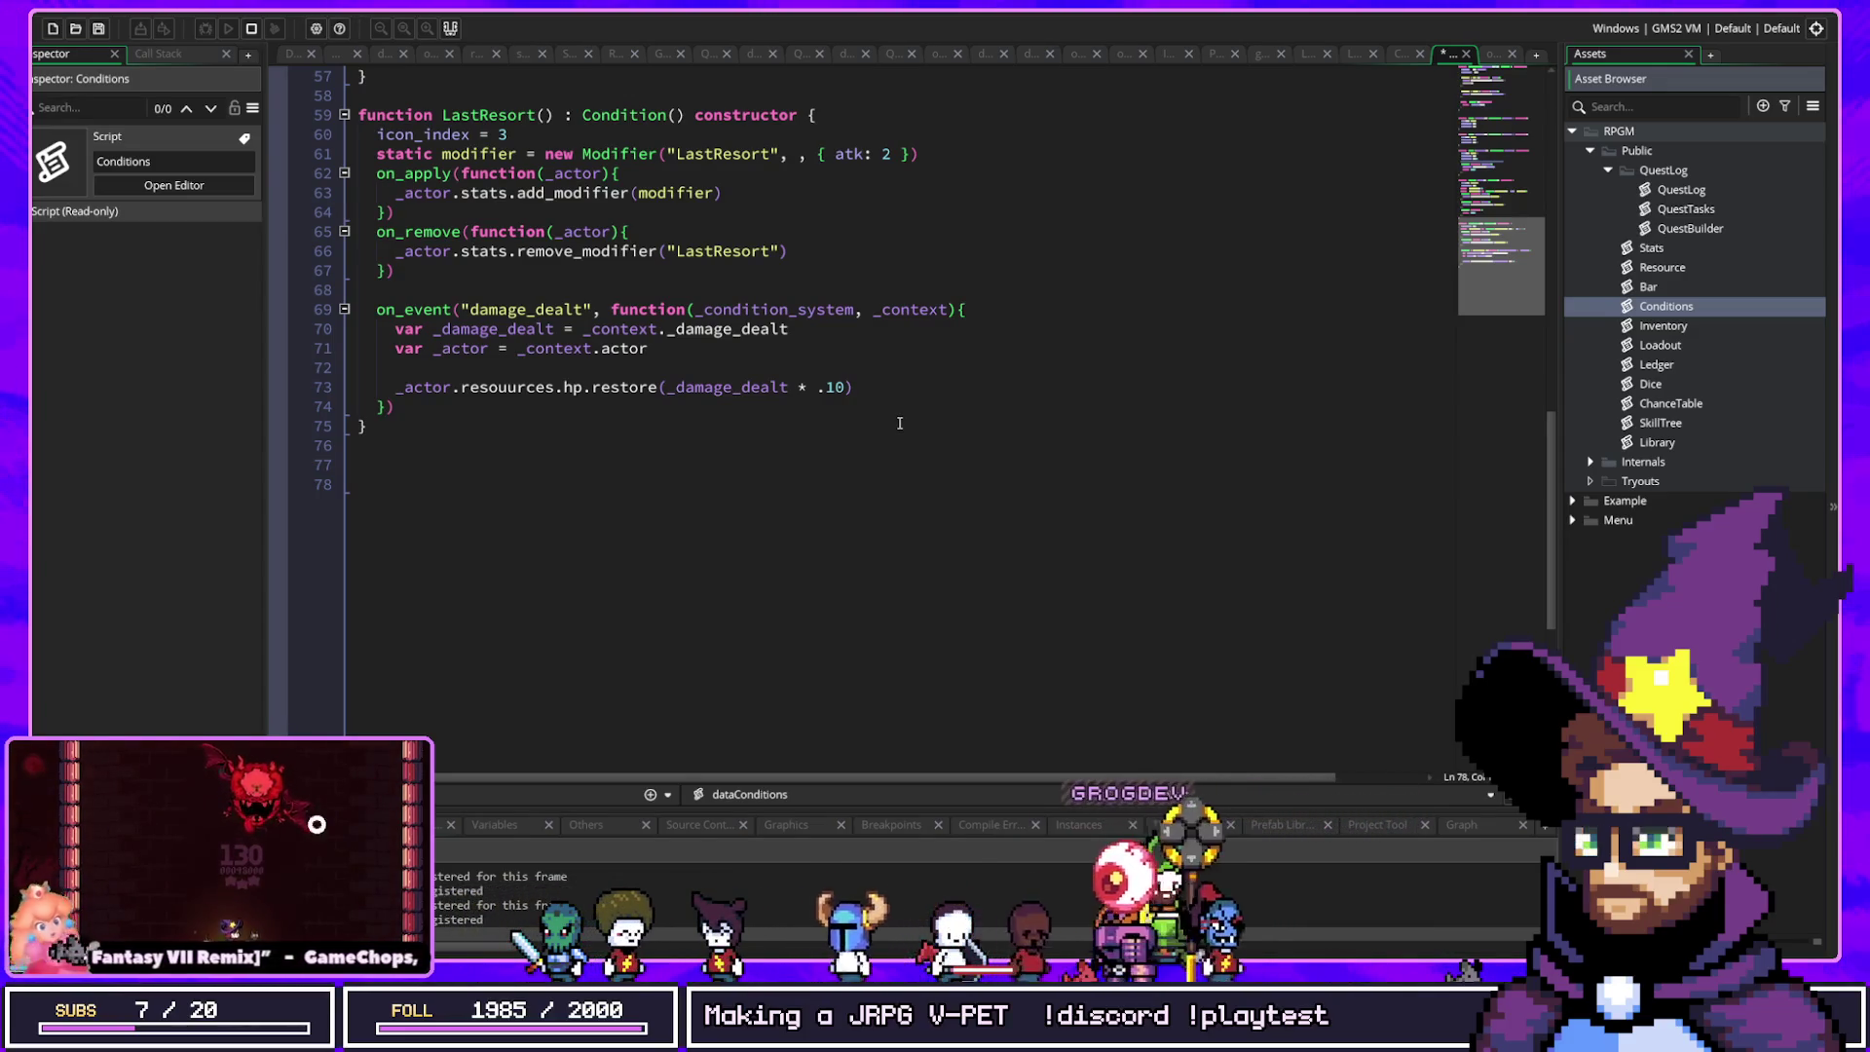
pyautogui.click(1691, 406)
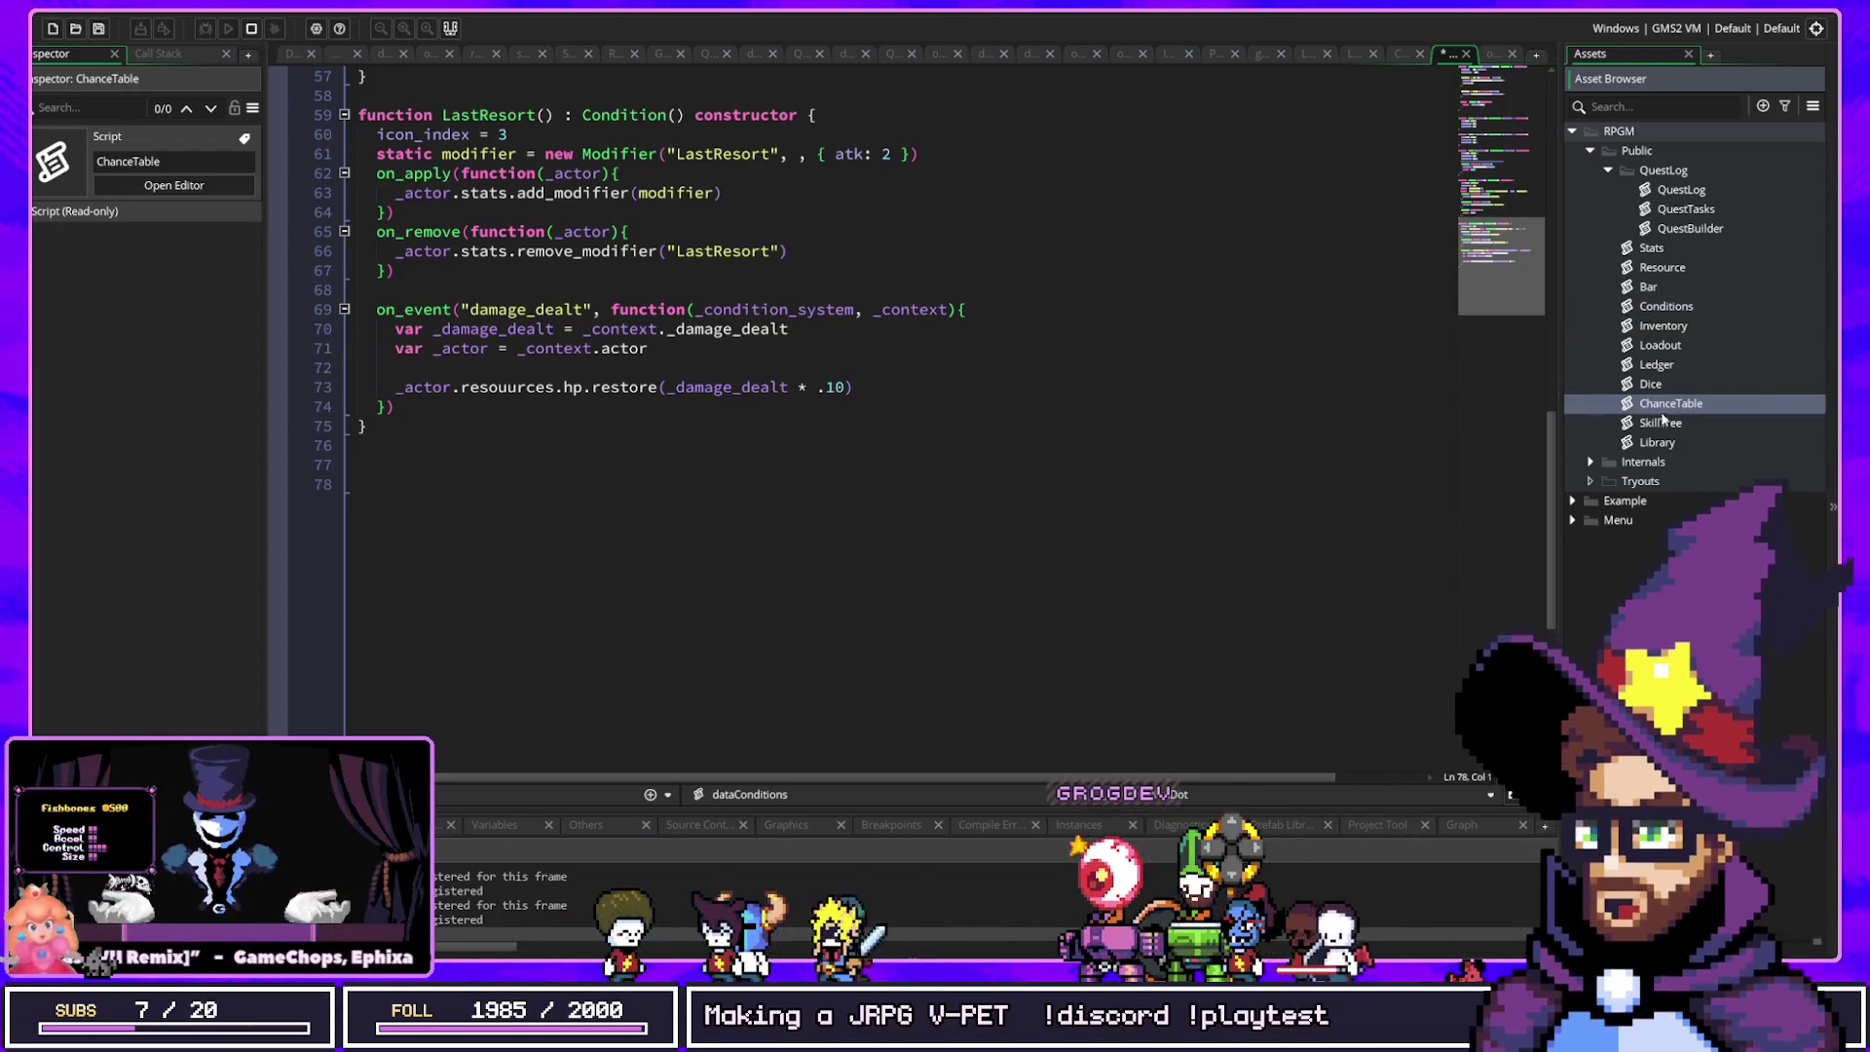
pyautogui.doubleClick(1668, 405)
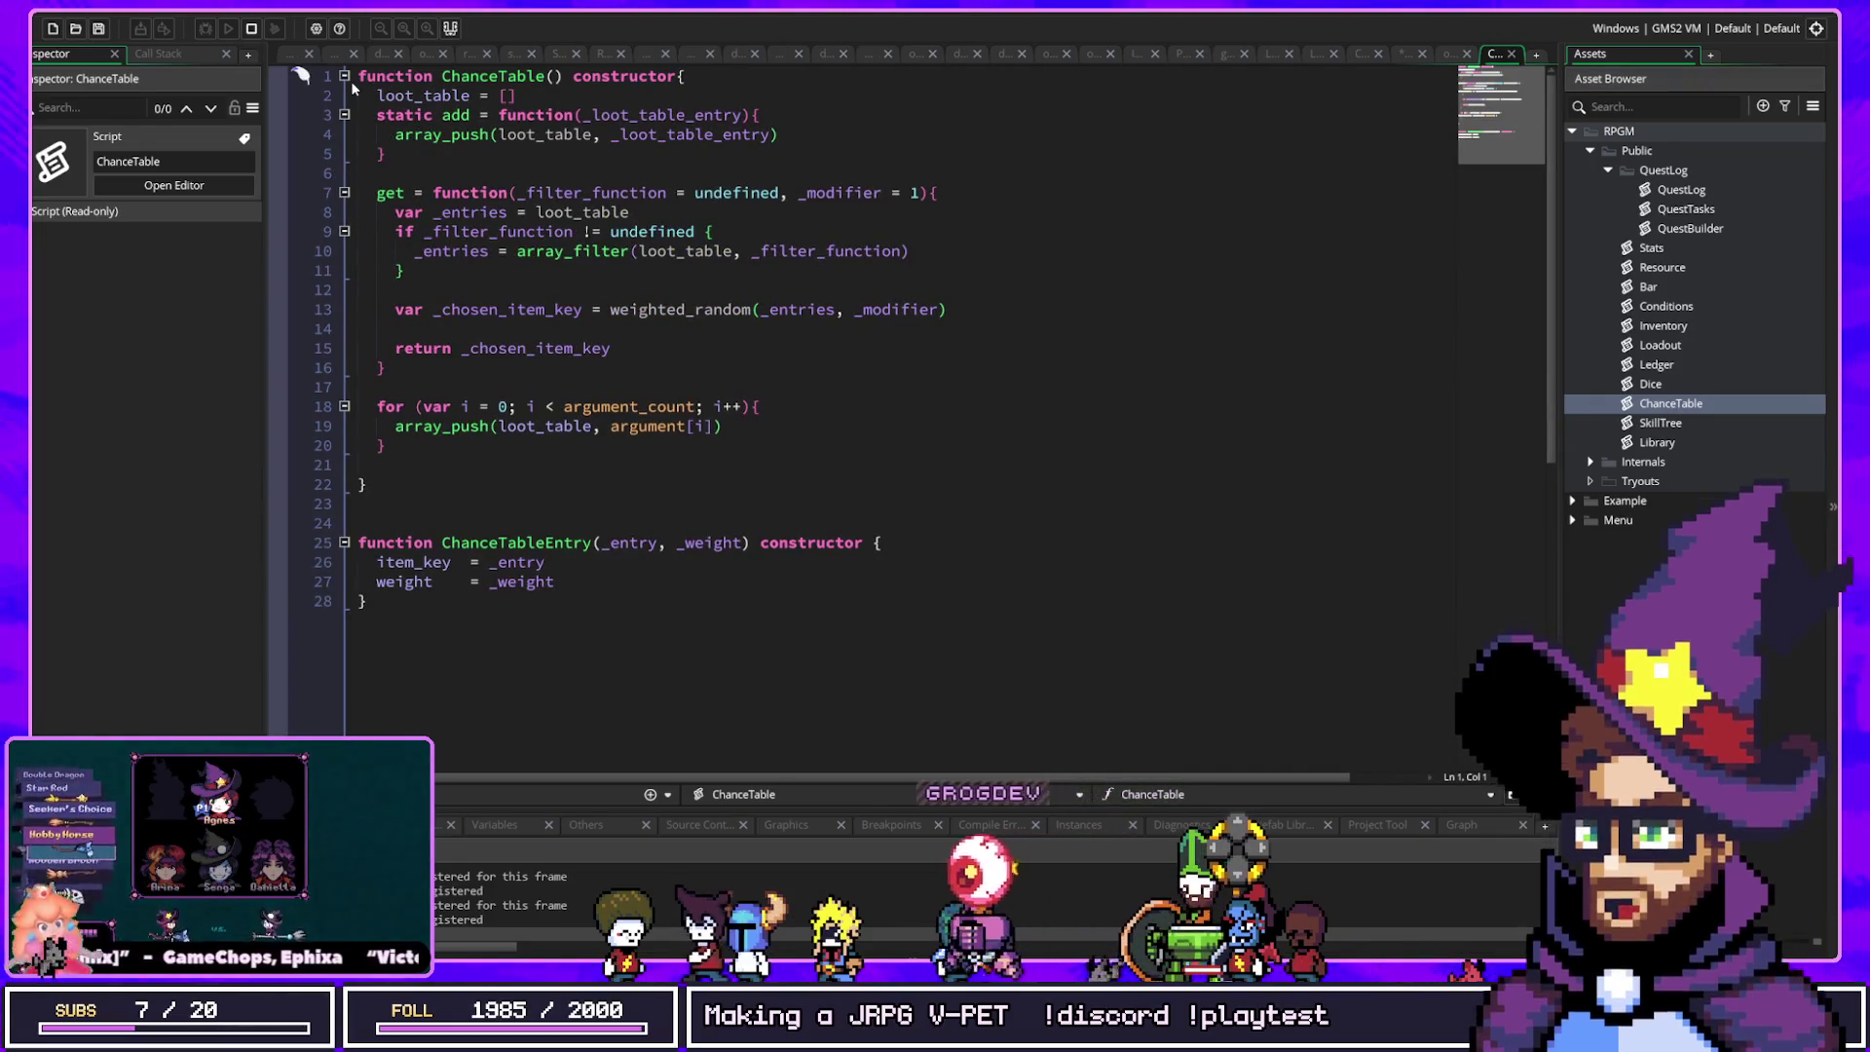
# Step: Collapse the ChanceTable constructor and review the script to its end
pyautogui.click(344, 76)
pyautogui.click(345, 76)
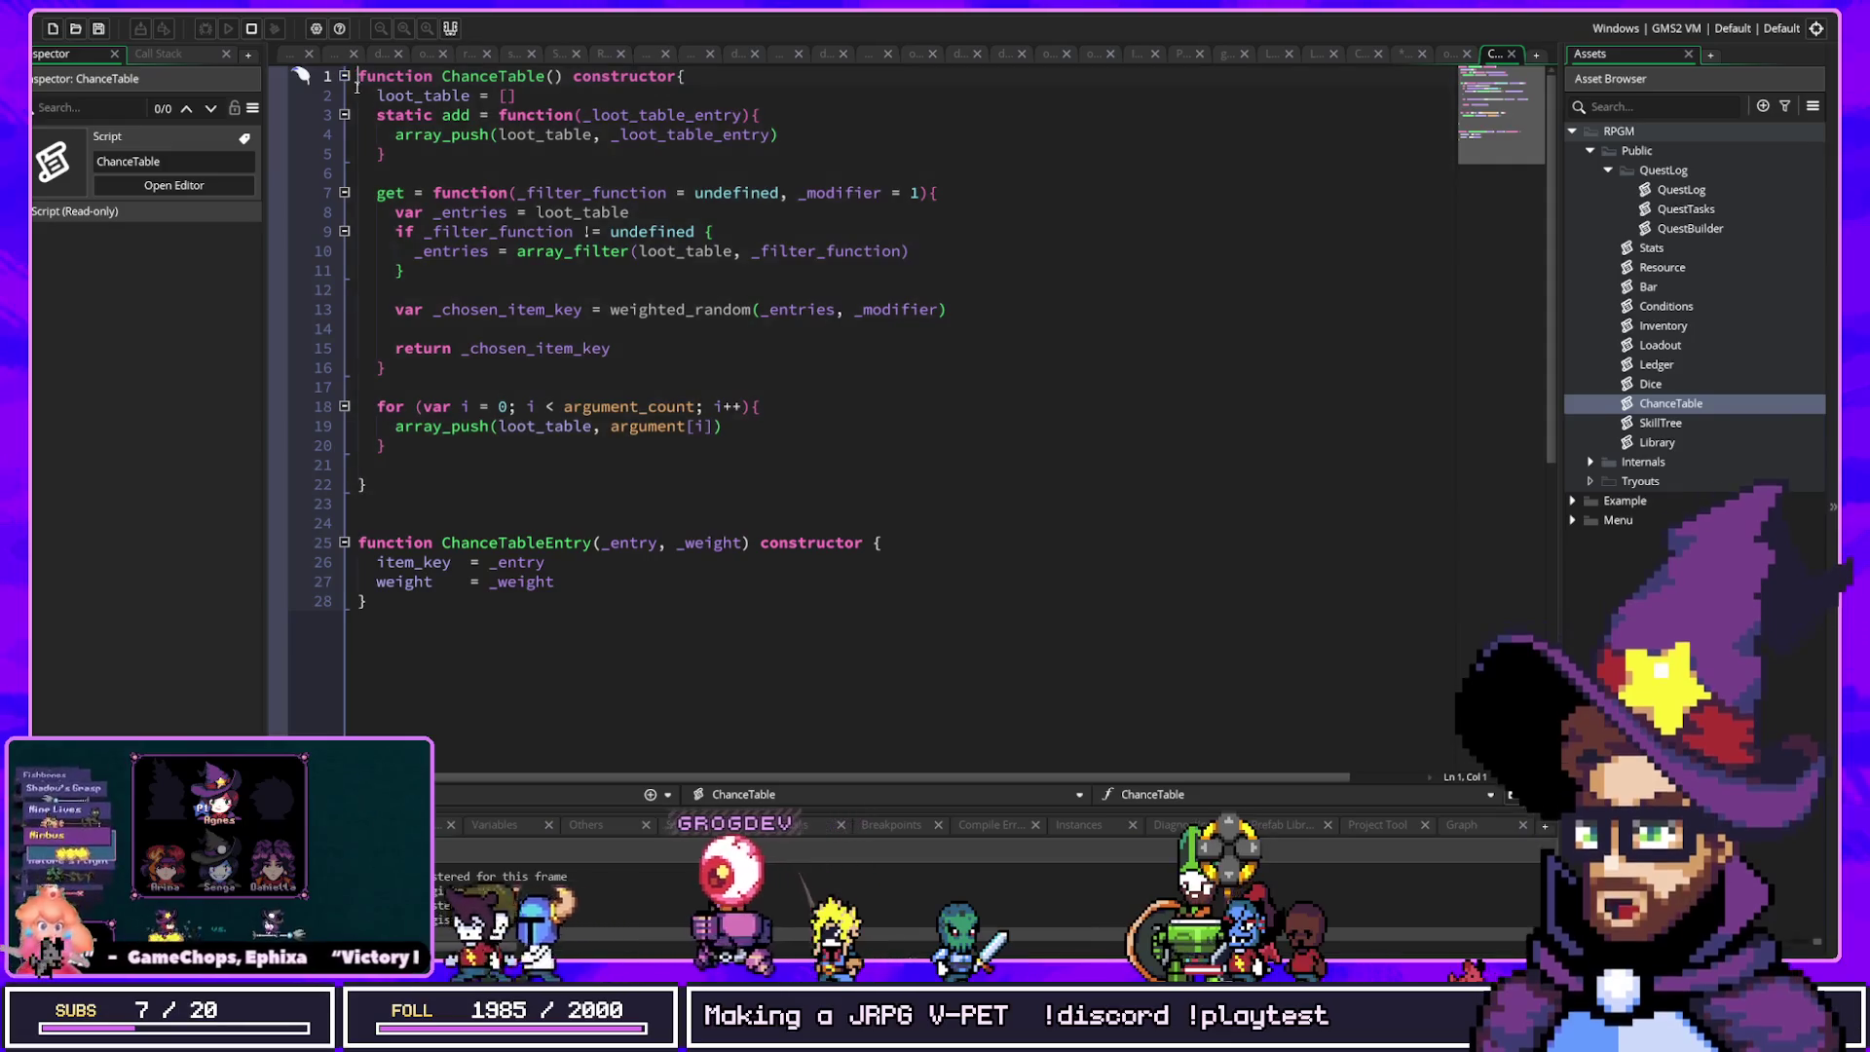
pyautogui.click(345, 76)
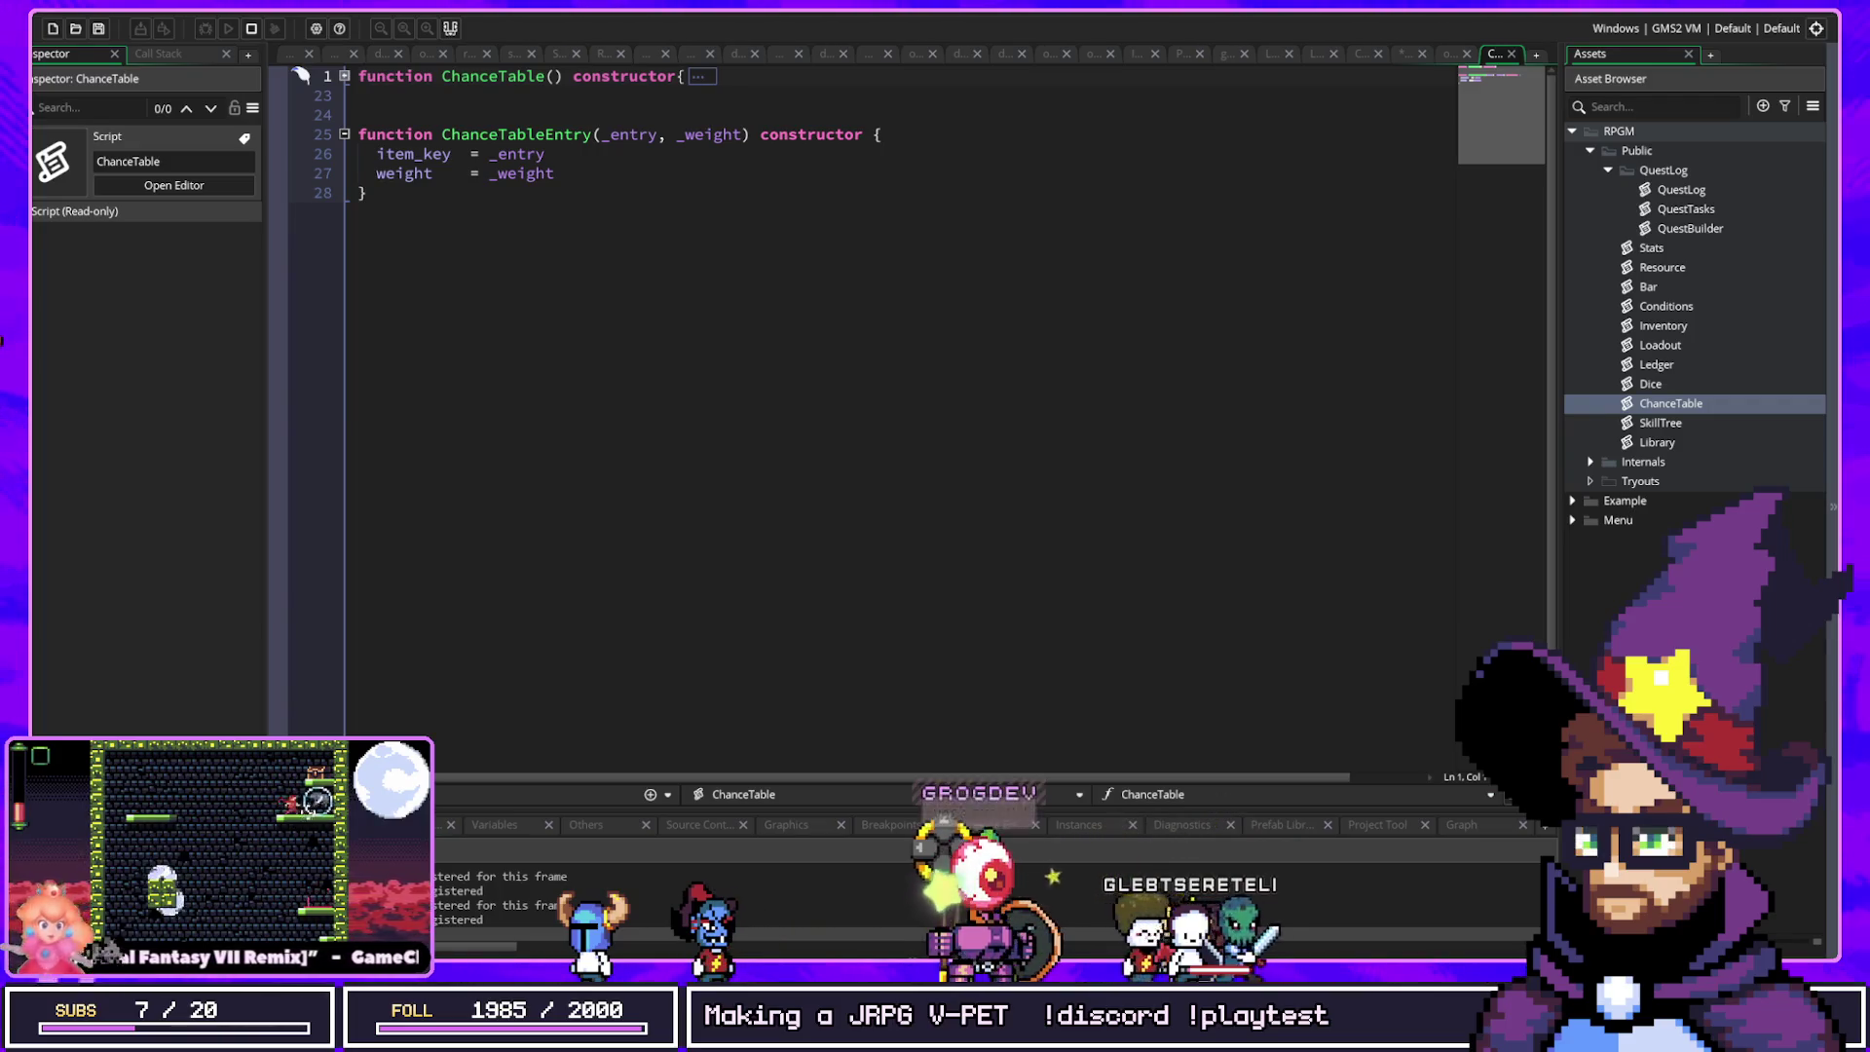
pyautogui.click(1295, 234)
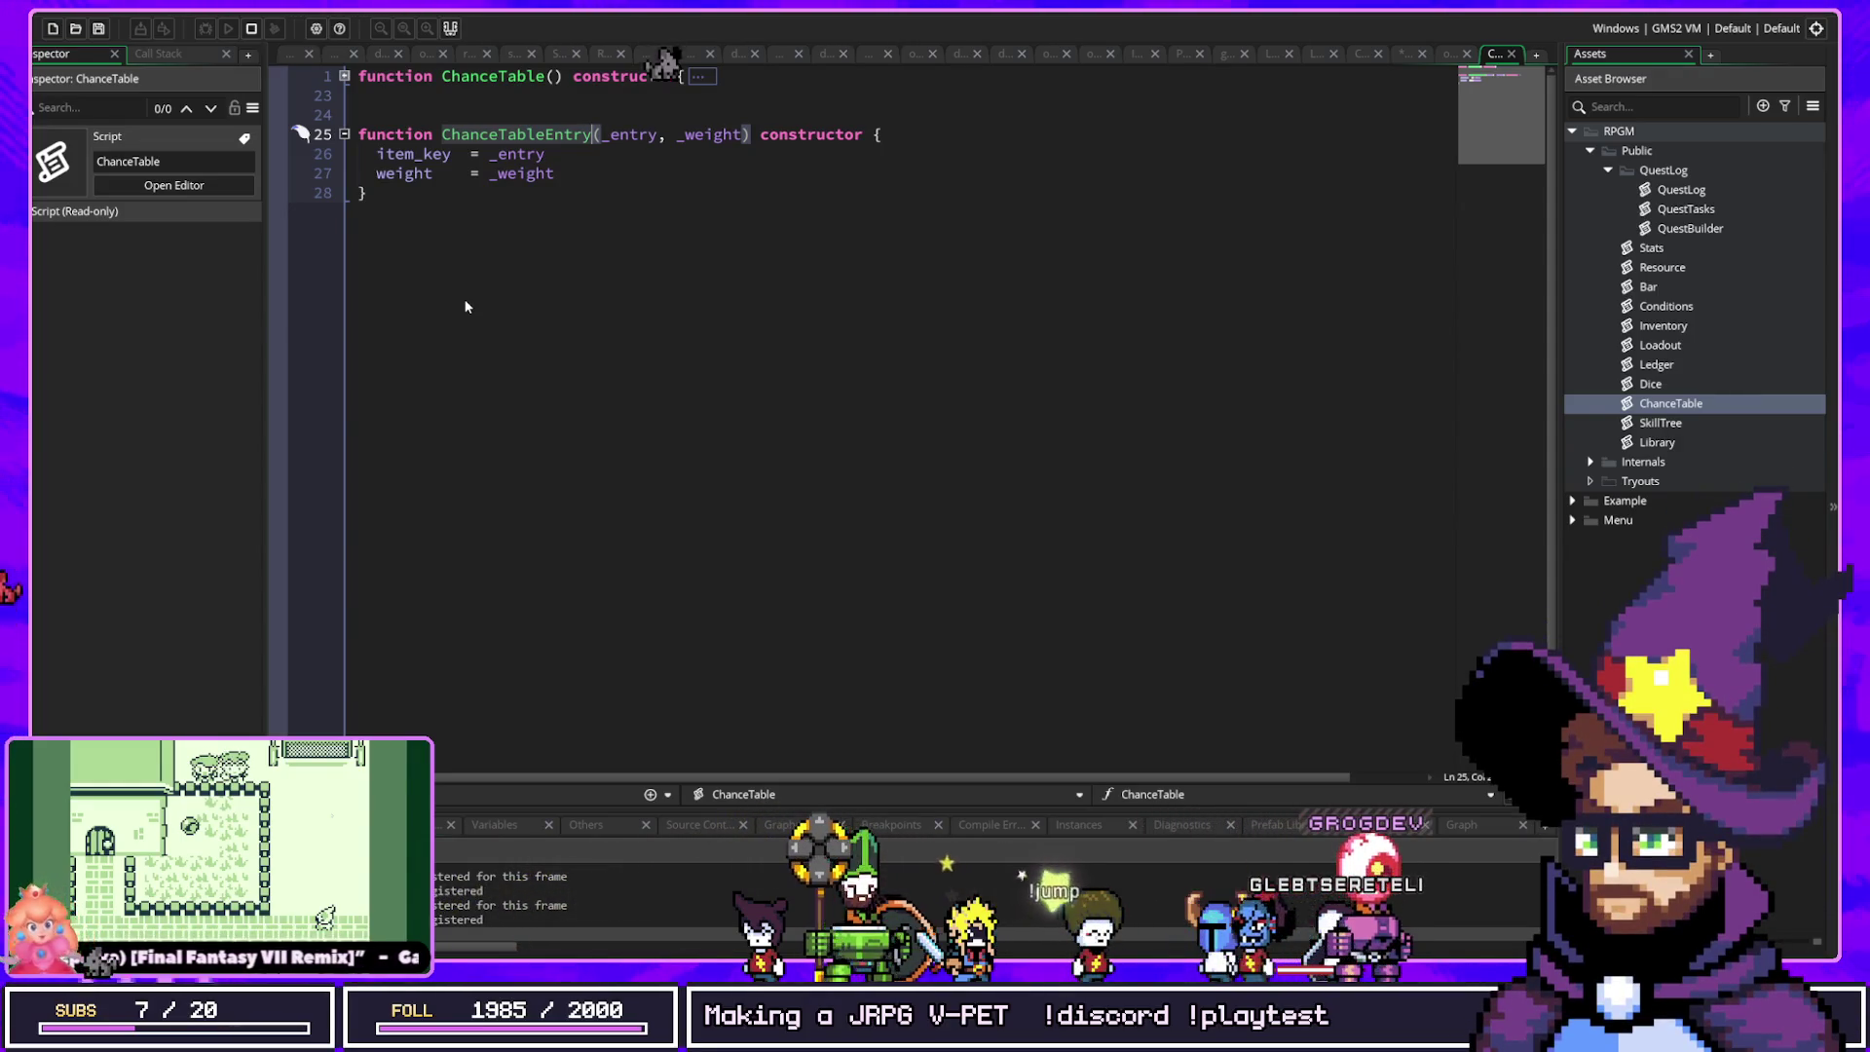
pyautogui.click(465, 305)
# Step: Find the dataQuestList script through the asset search and open it
pyautogui.hotkey('ctrl', 't')
pyautogui.write('itemdata')
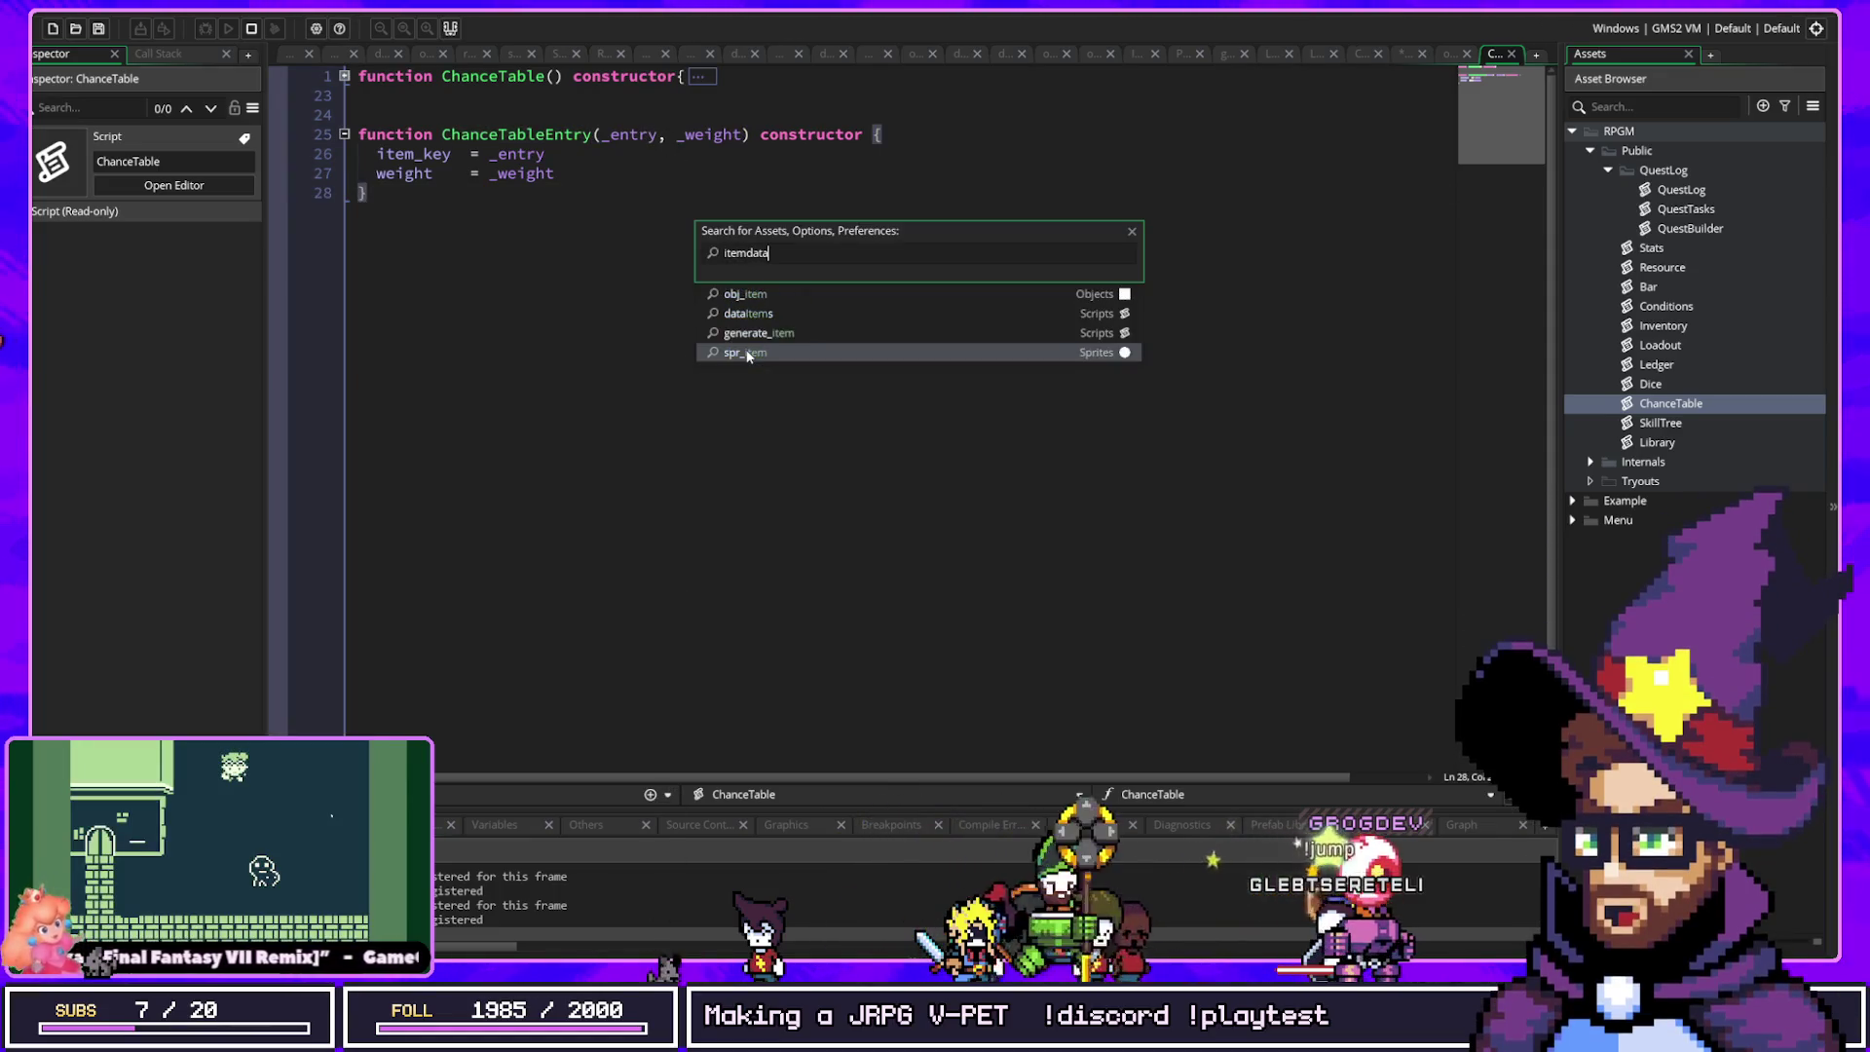
pyautogui.press('BackSpace')
pyautogui.press('BackSpace')
pyautogui.press('BackSpace')
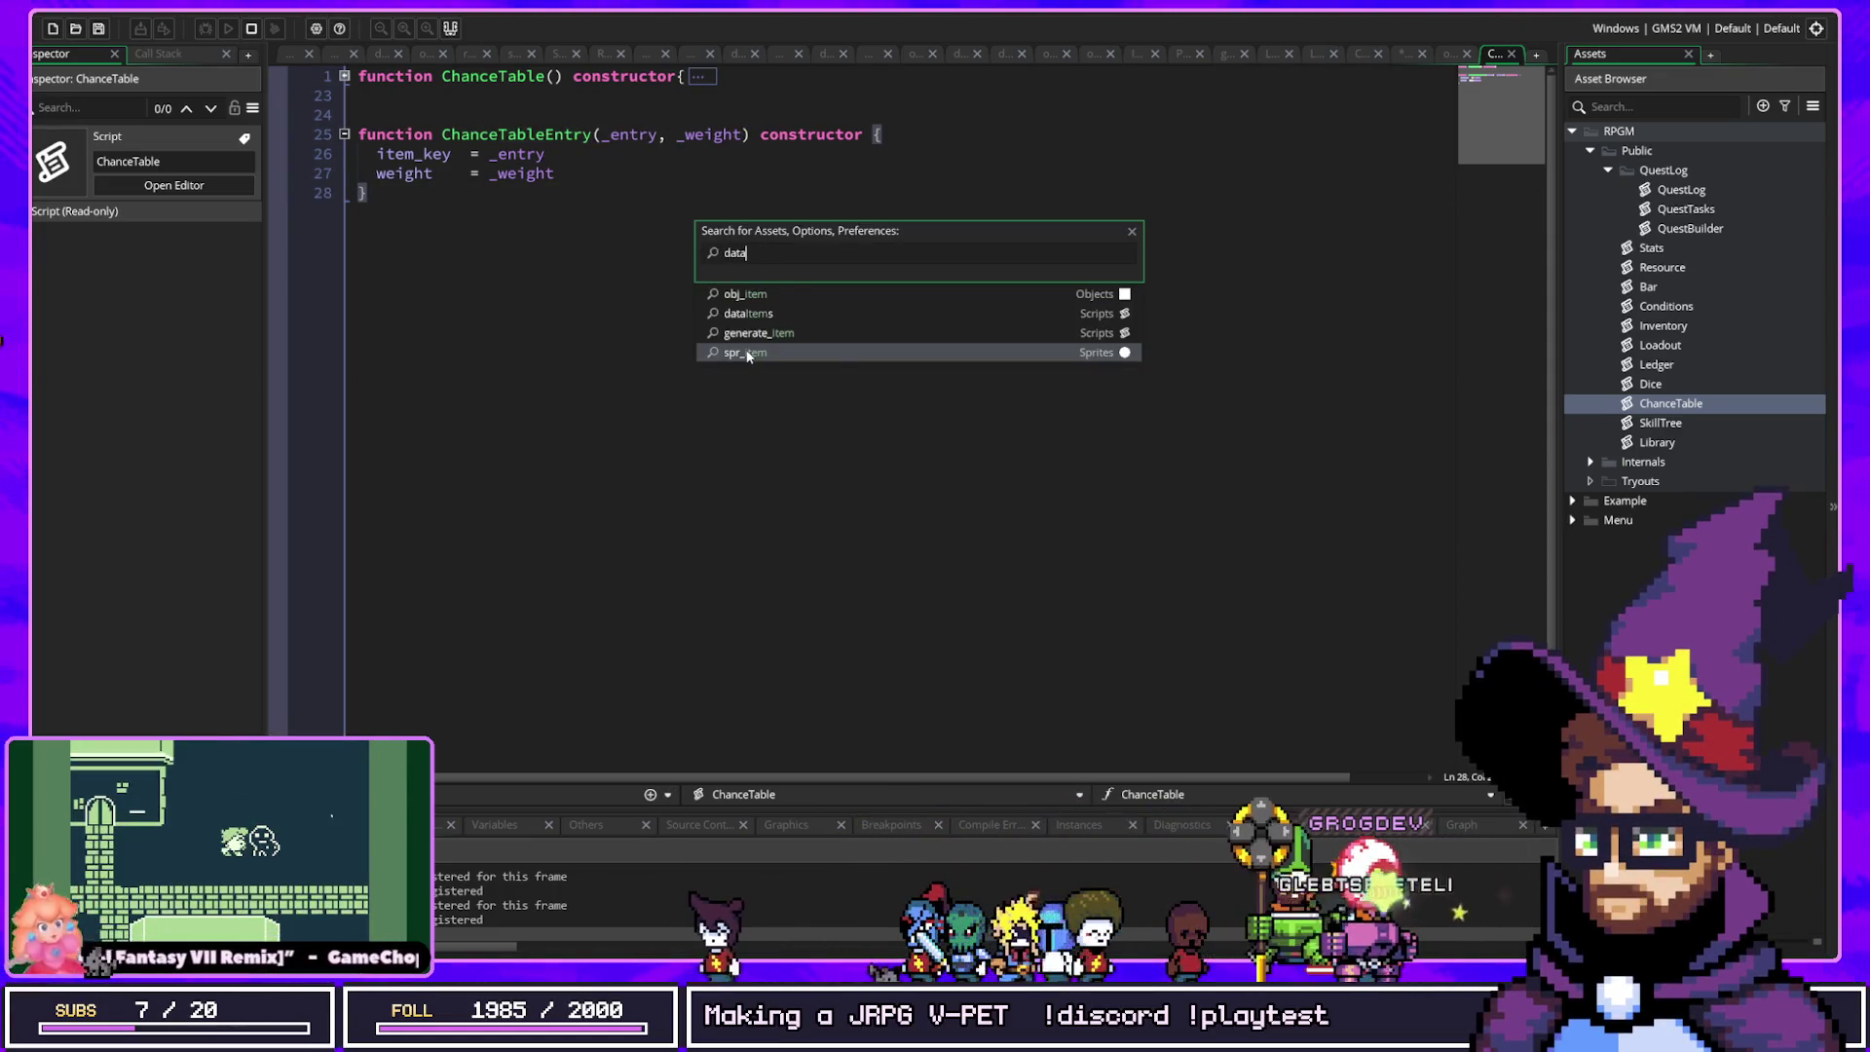
pyautogui.click(748, 357)
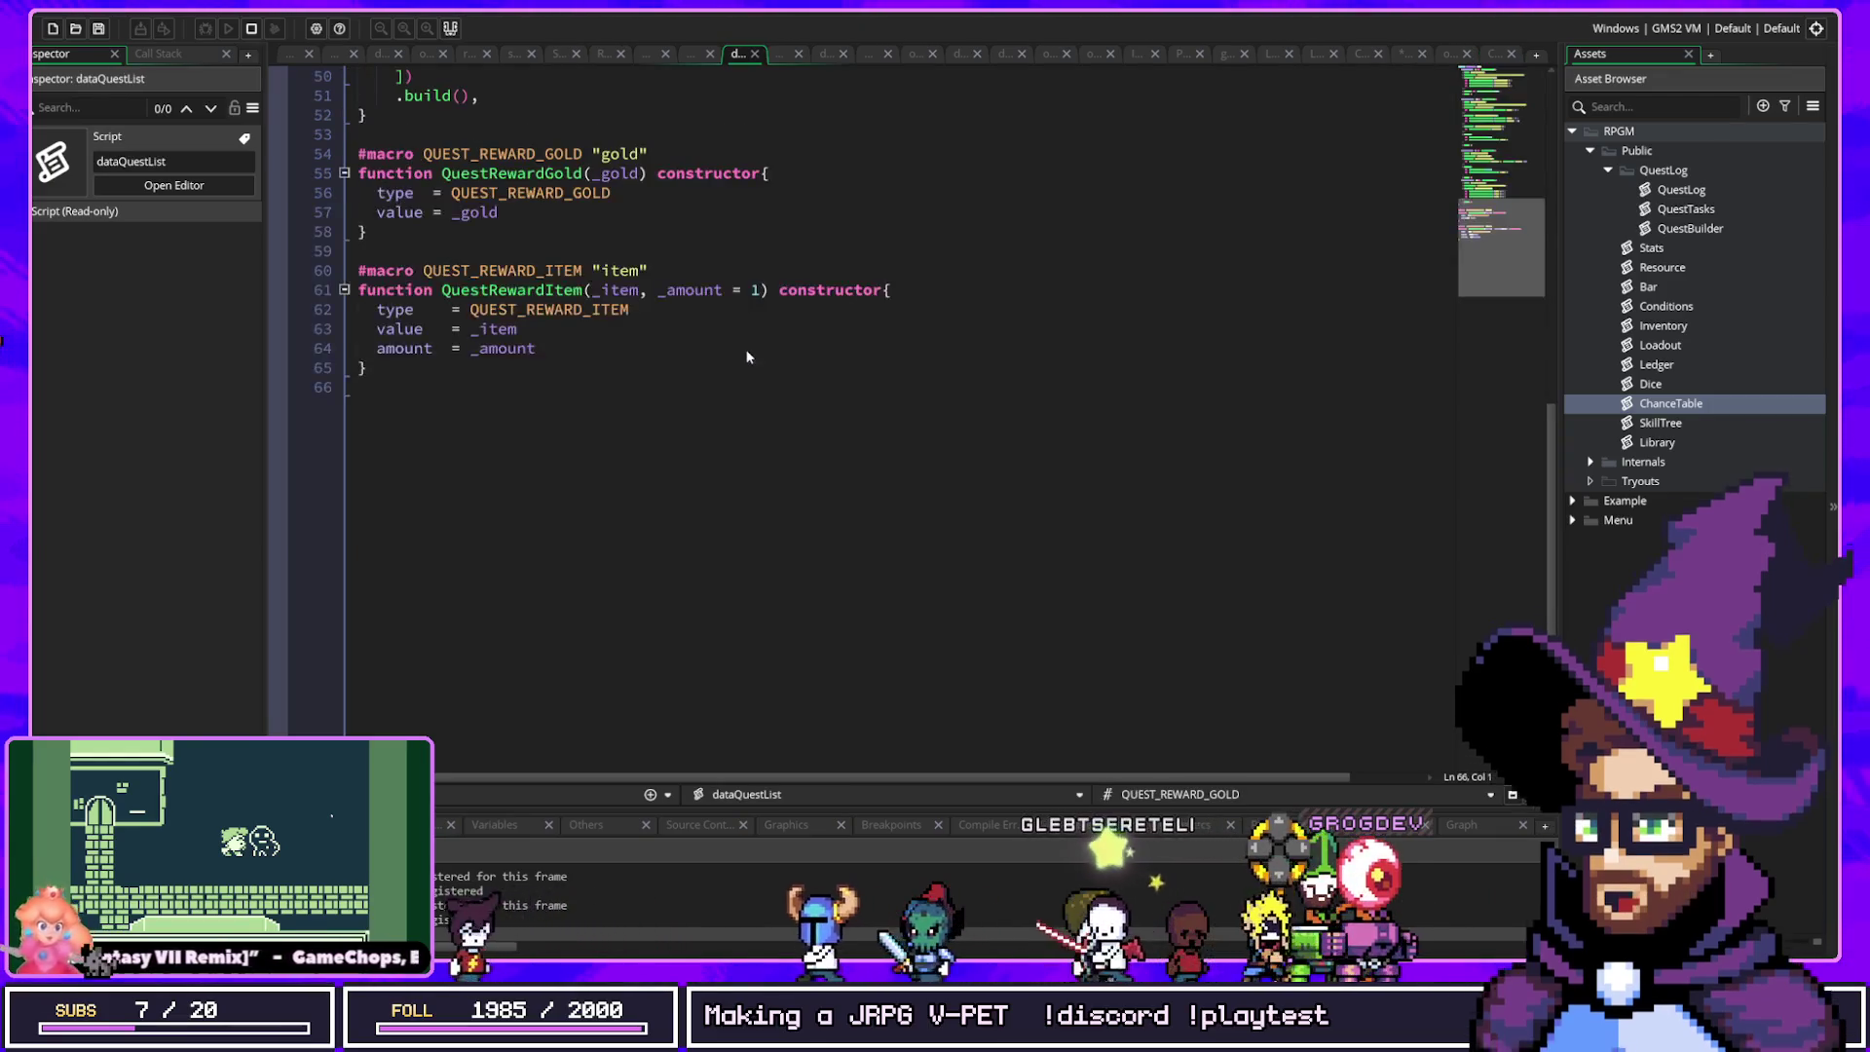
# Step: Browse dataQuestList, select the new_in_town quest definition, and start a debug run
pyautogui.scroll(15, 748, 357)
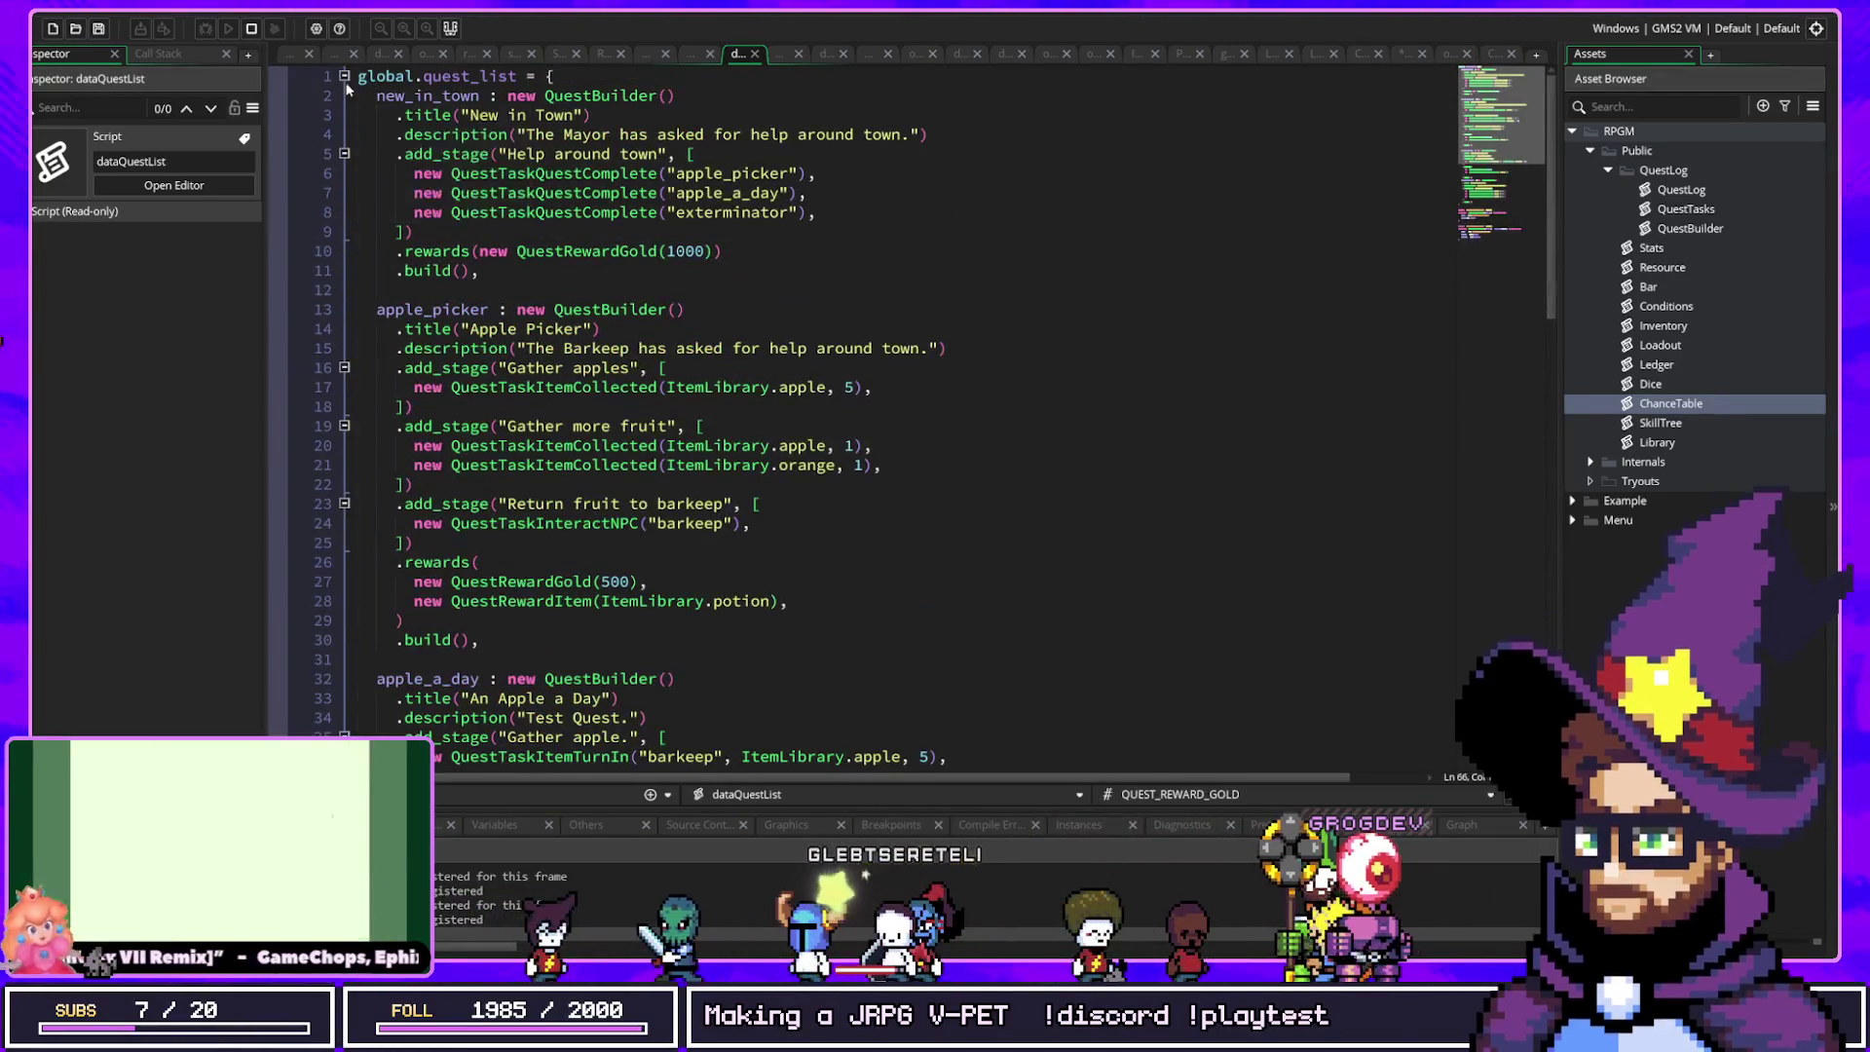
pyautogui.click(343, 75)
pyautogui.click(344, 75)
pyautogui.scroll(-8, 562, 259)
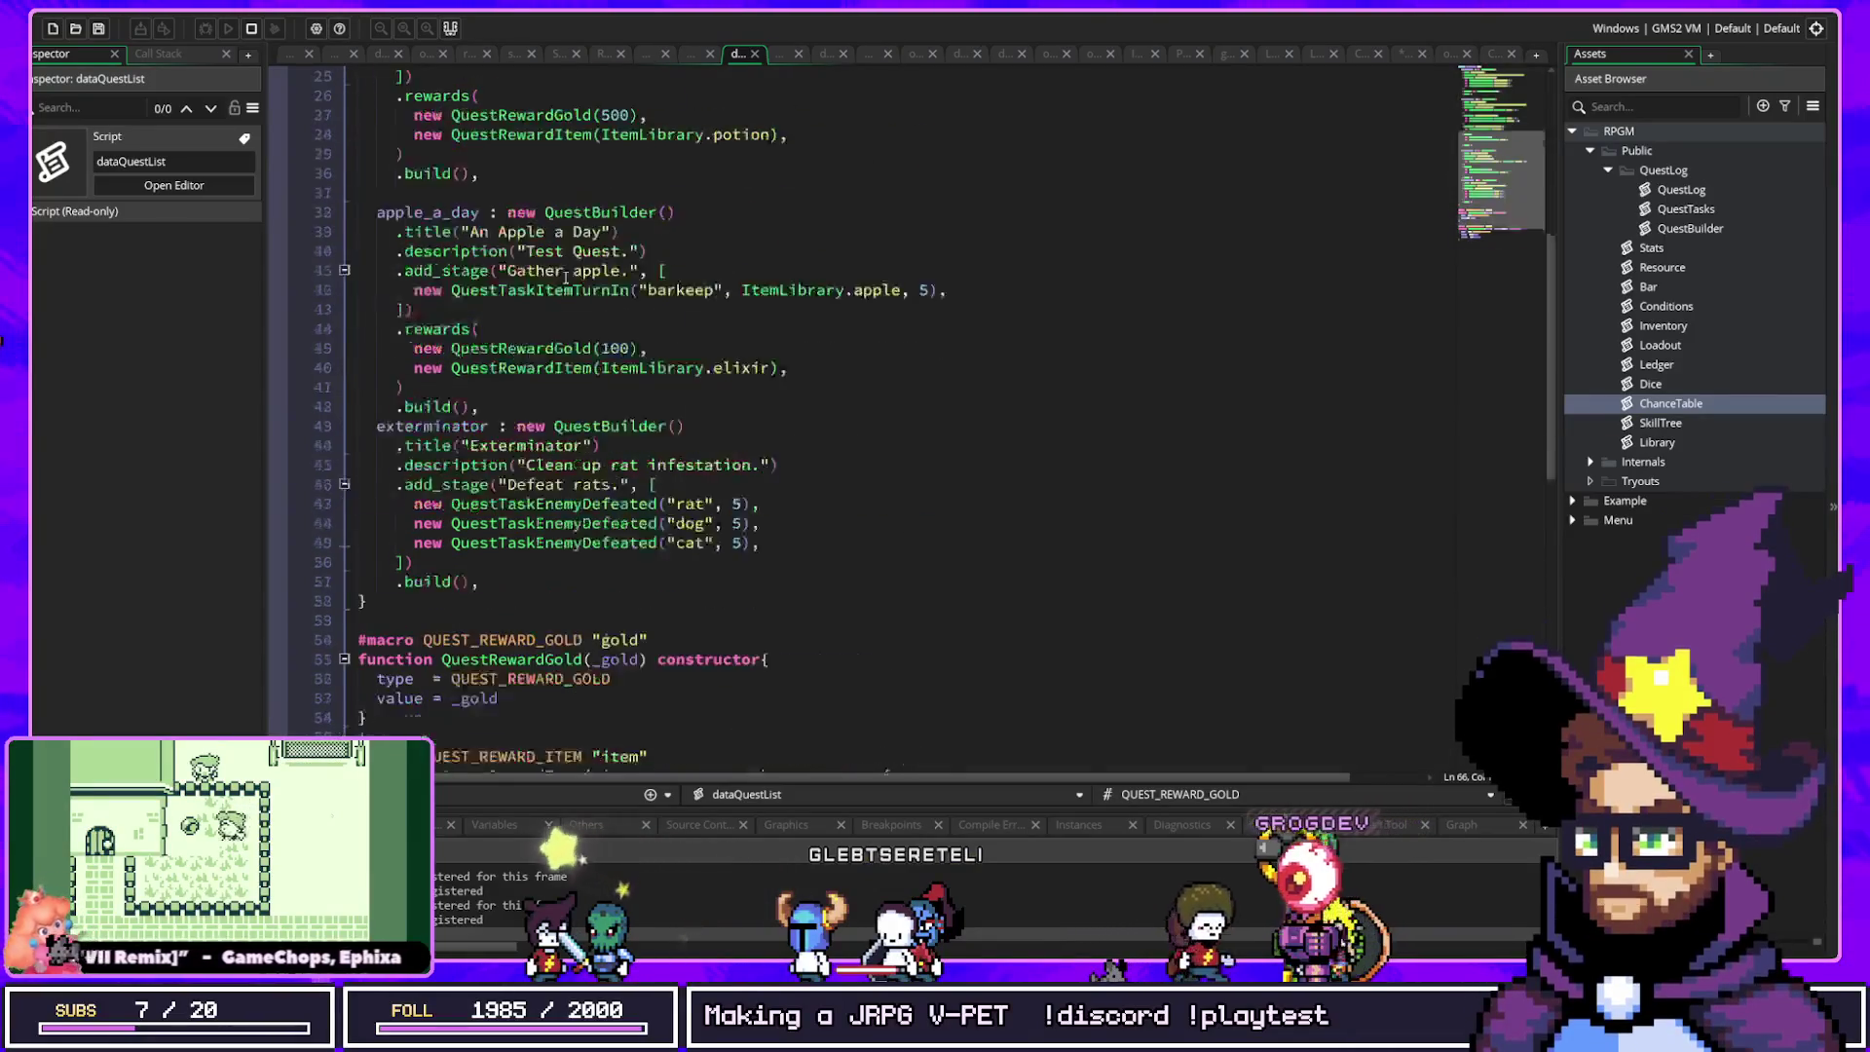
pyautogui.scroll(8, 562, 258)
pyautogui.moveTo(395, 290); pyautogui.dragTo(508, 95)
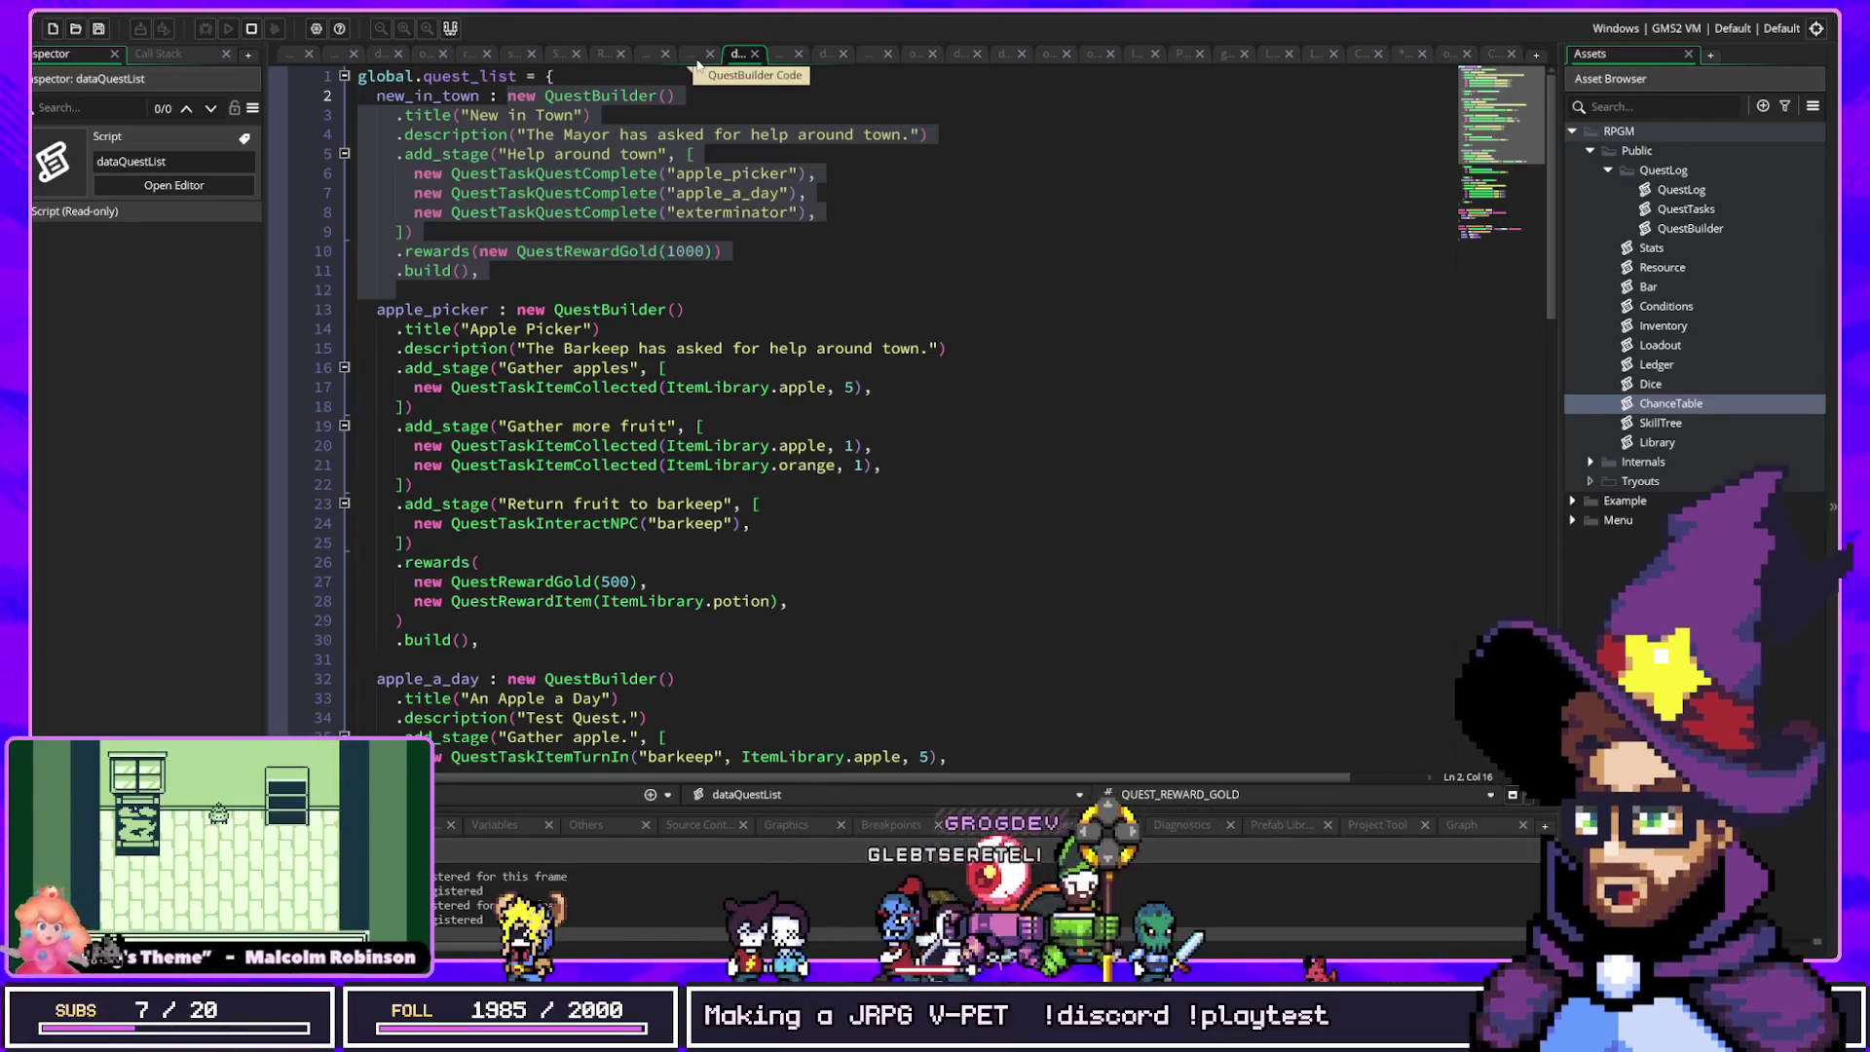
pyautogui.click(207, 28)
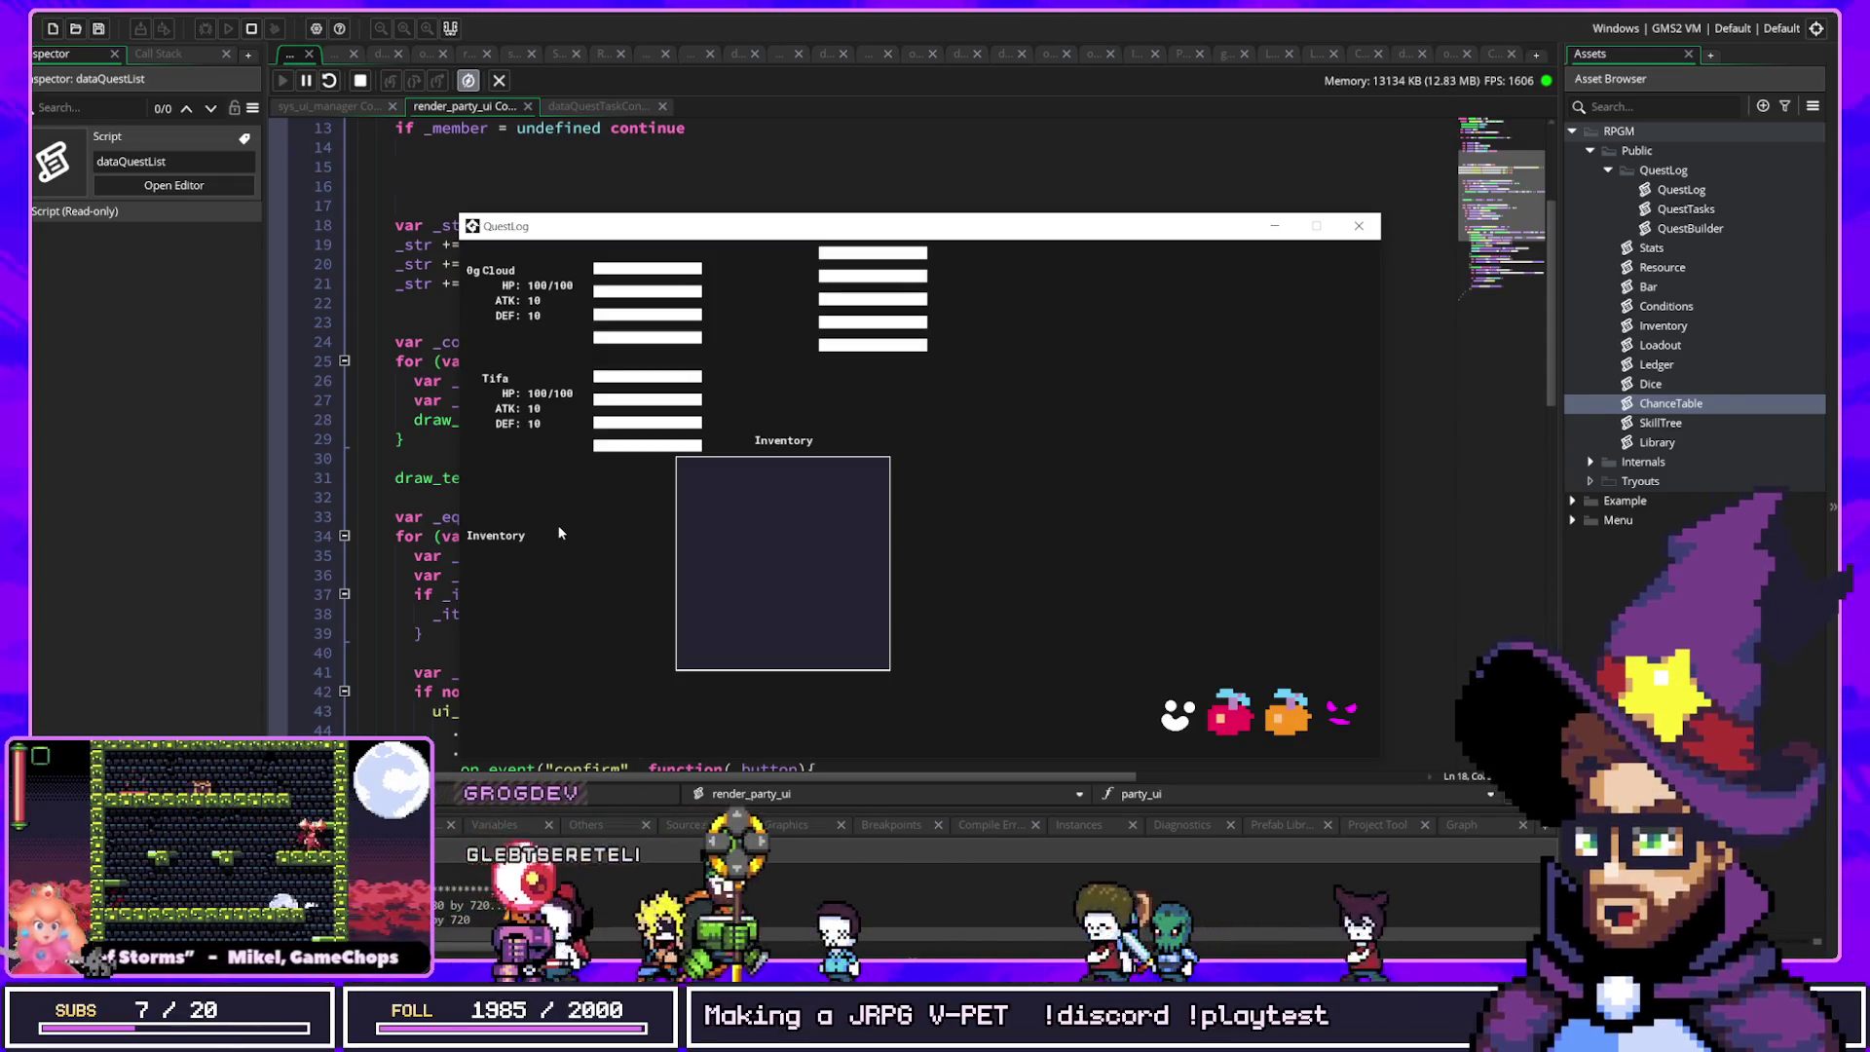
# Step: Search the assets for 'game_state' and open the GameState script
pyautogui.click(861, 170)
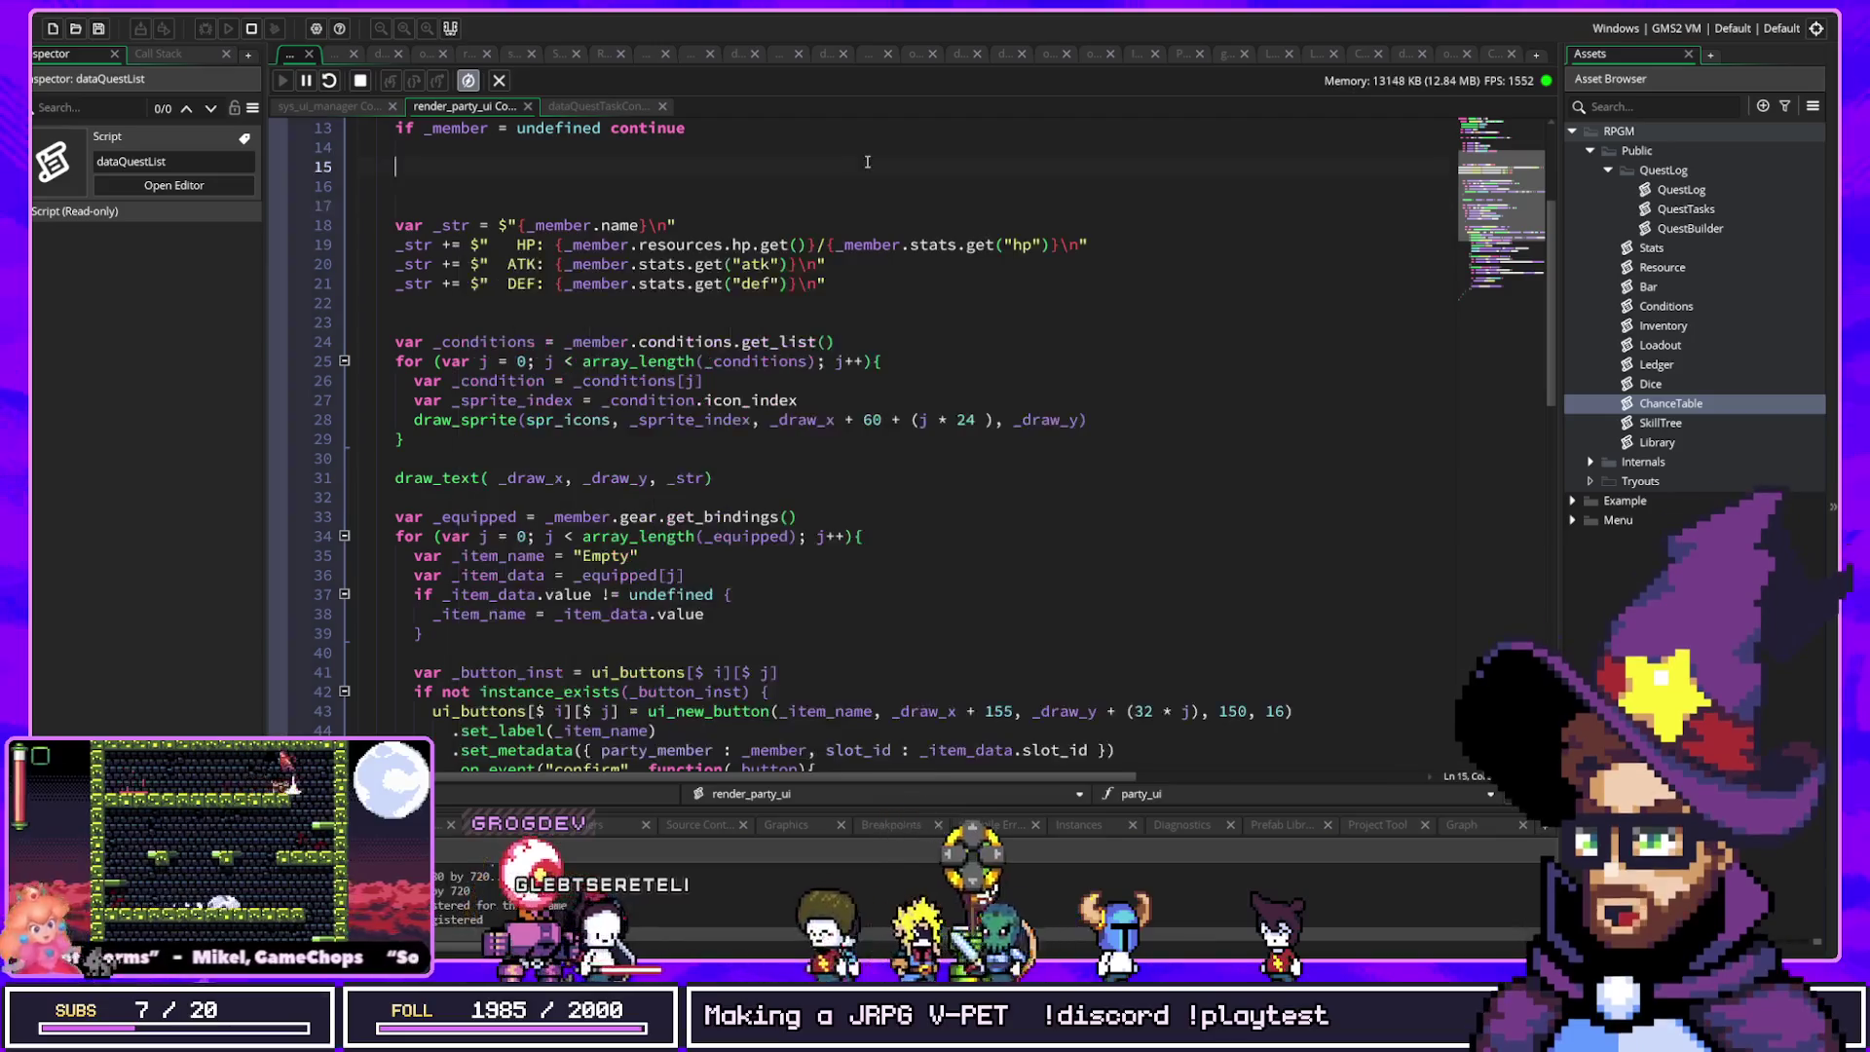
pyautogui.hotkey('ctrl', 't')
pyautogui.write('game_state')
pyautogui.press('Return')
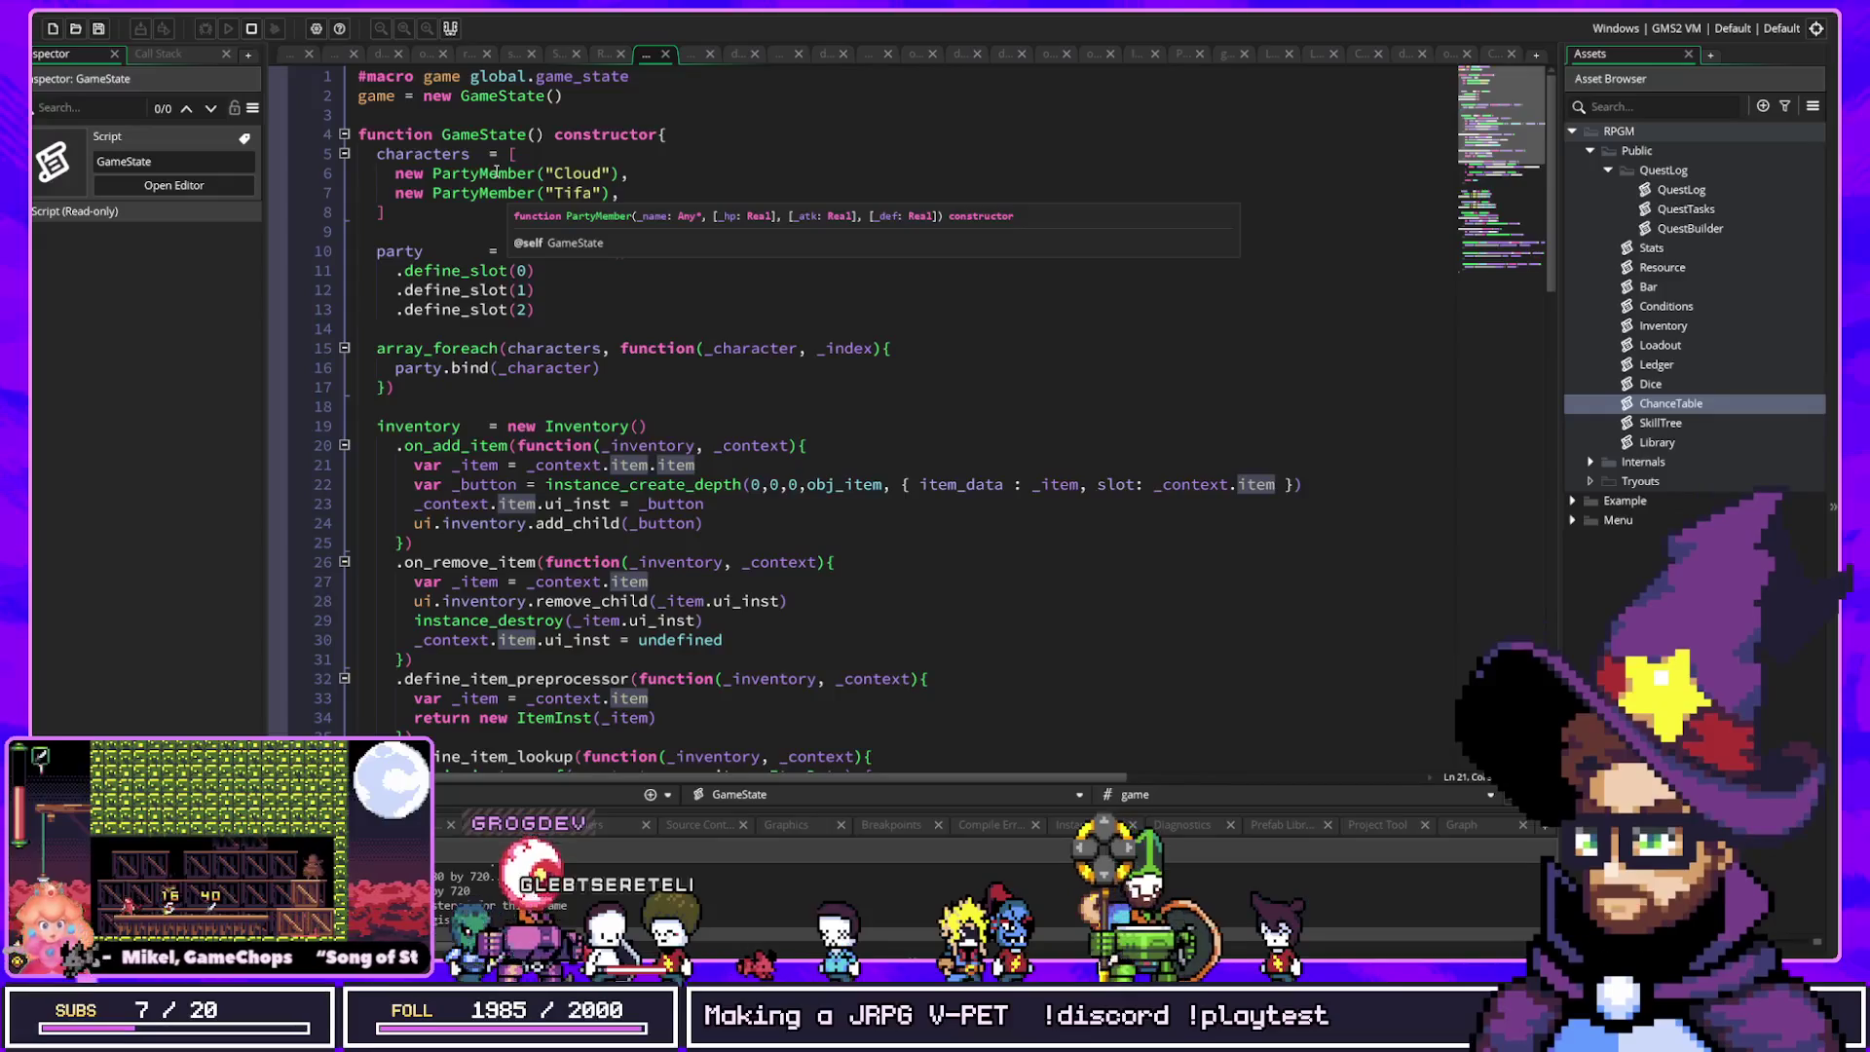
pyautogui.click(500, 171)
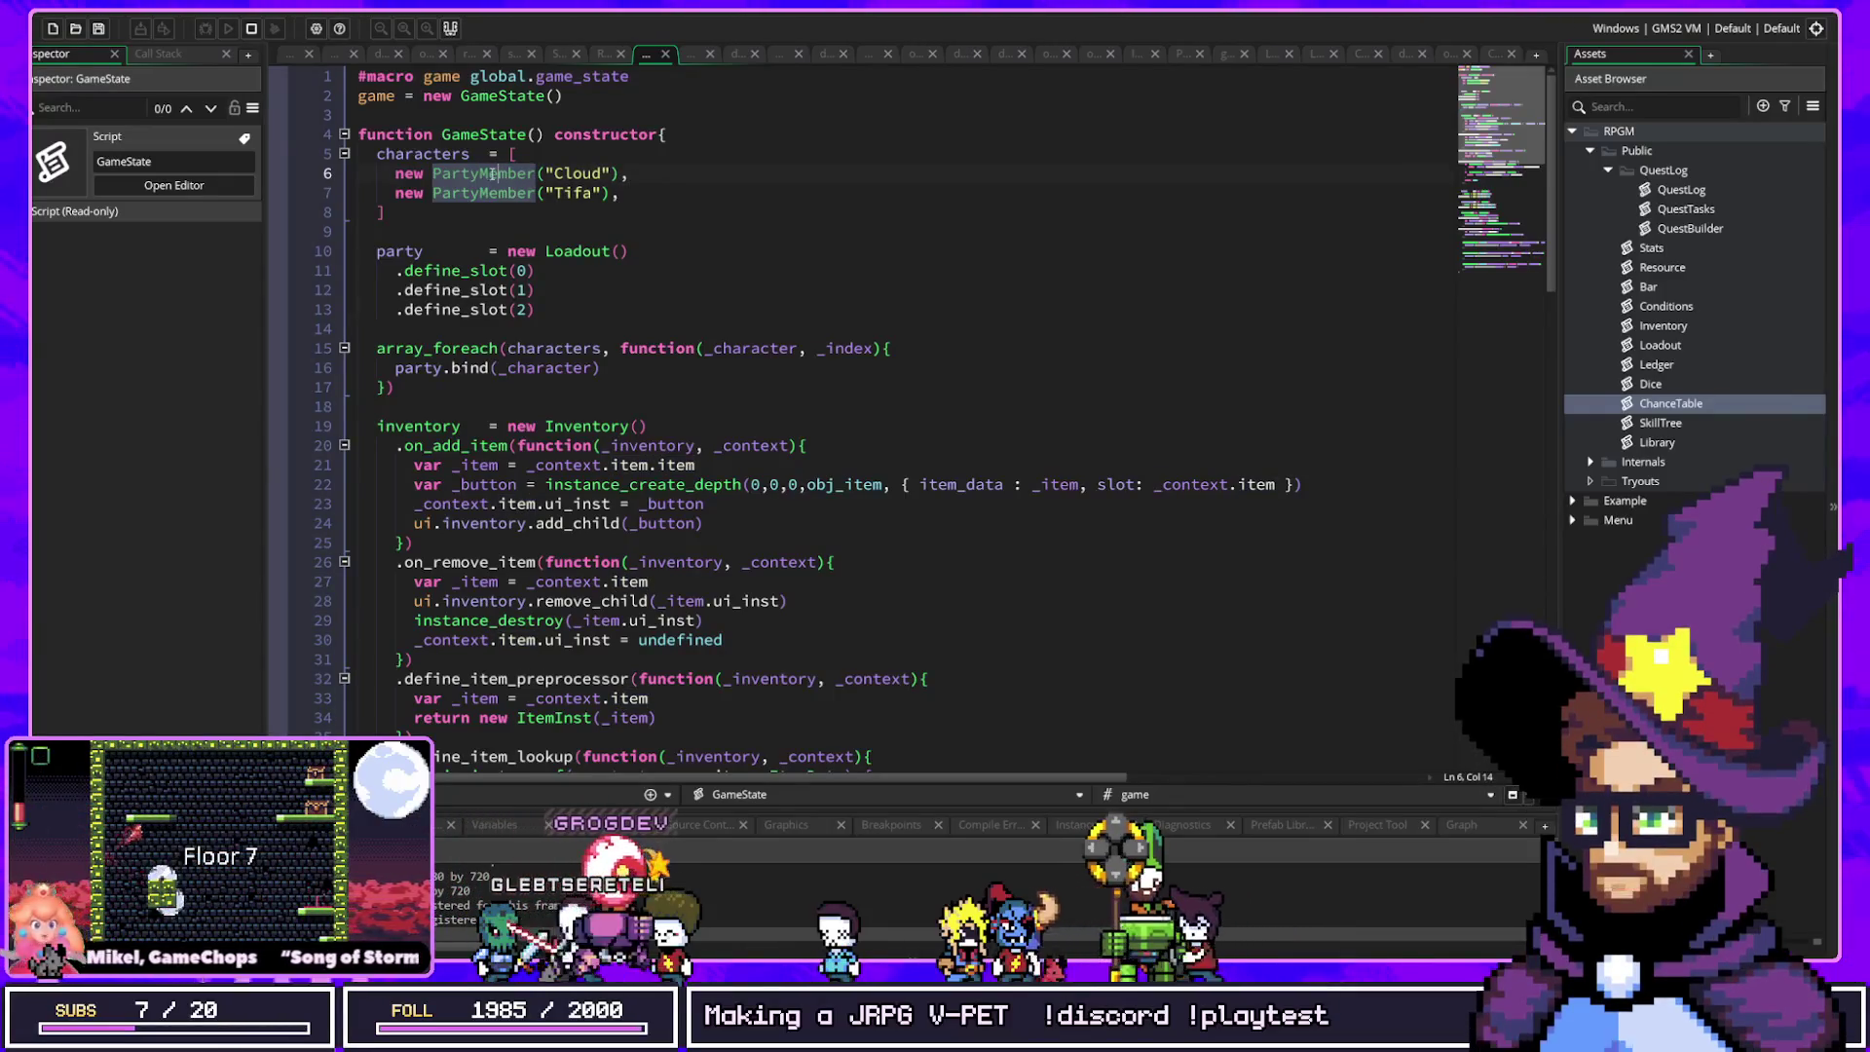
pyautogui.middleClick(497, 174)
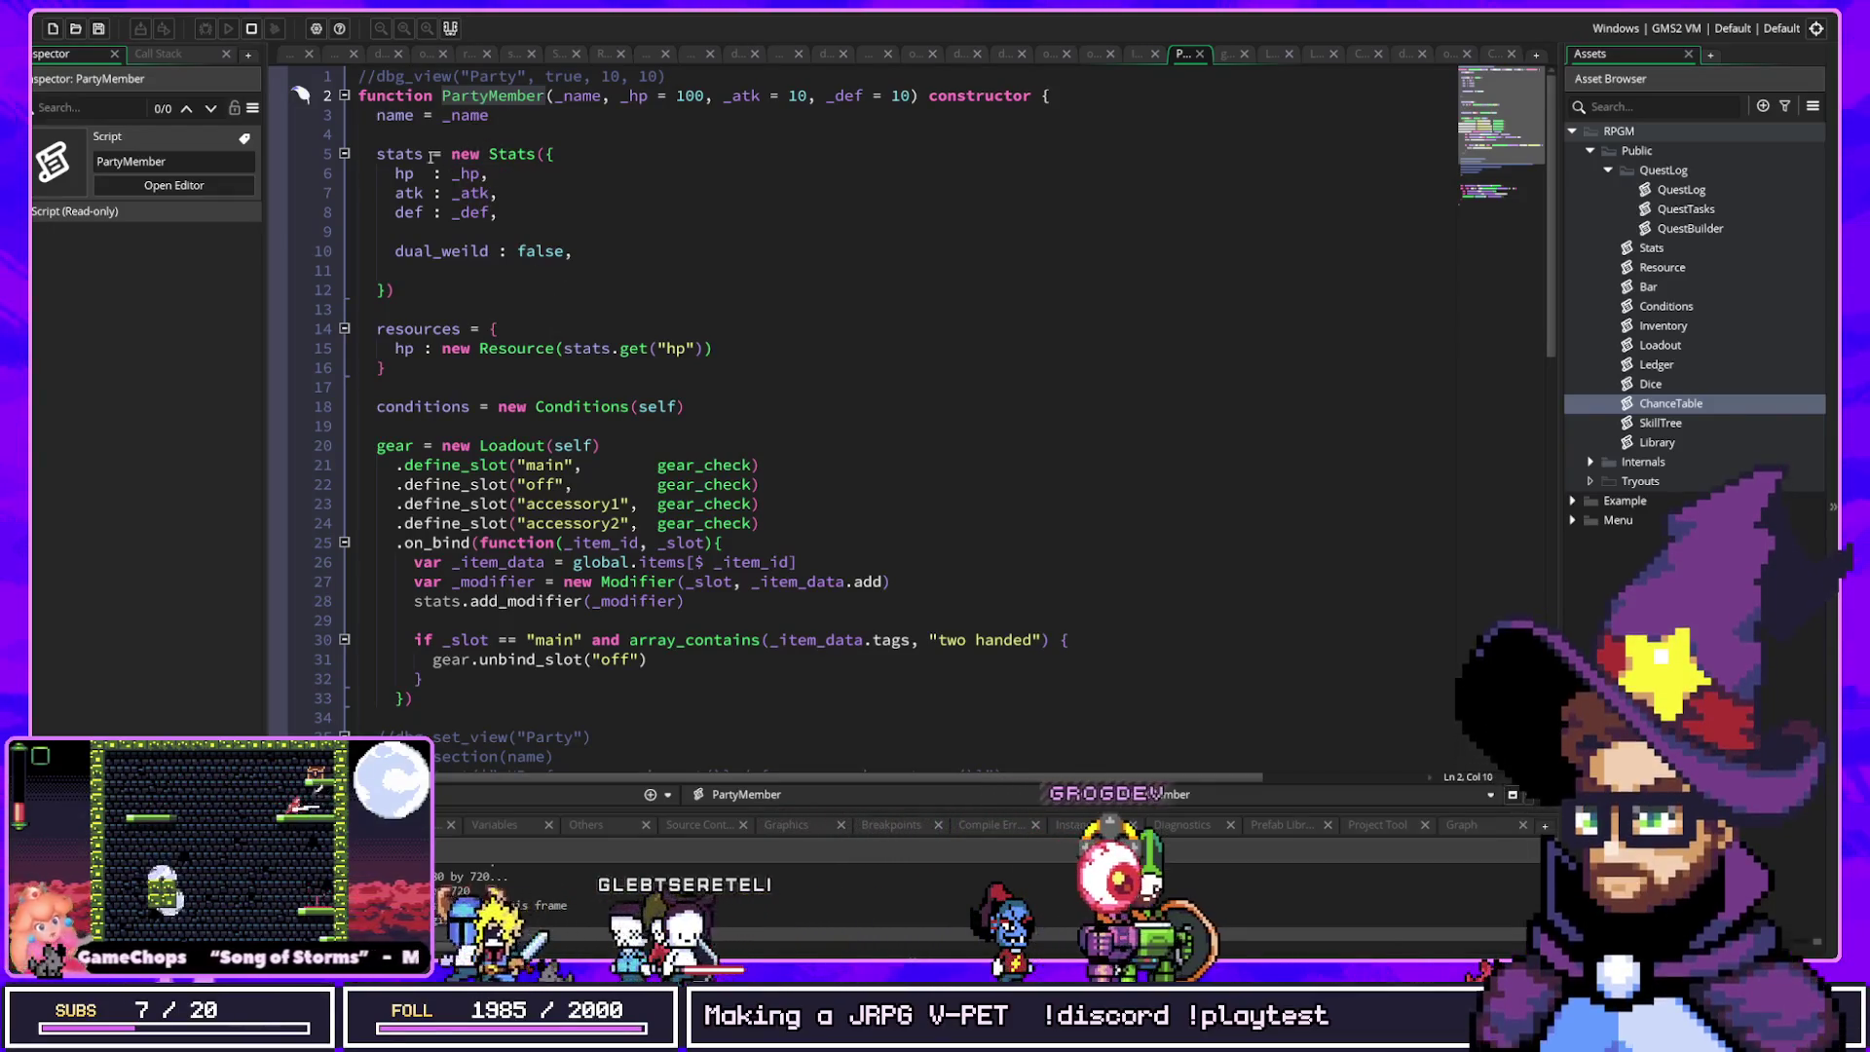
pyautogui.press('Down')
pyautogui.press('Down')
pyautogui.click(750, 407)
pyautogui.scroll(-3, 721, 429)
pyautogui.click(682, 525)
pyautogui.scroll(-8, 668, 366)
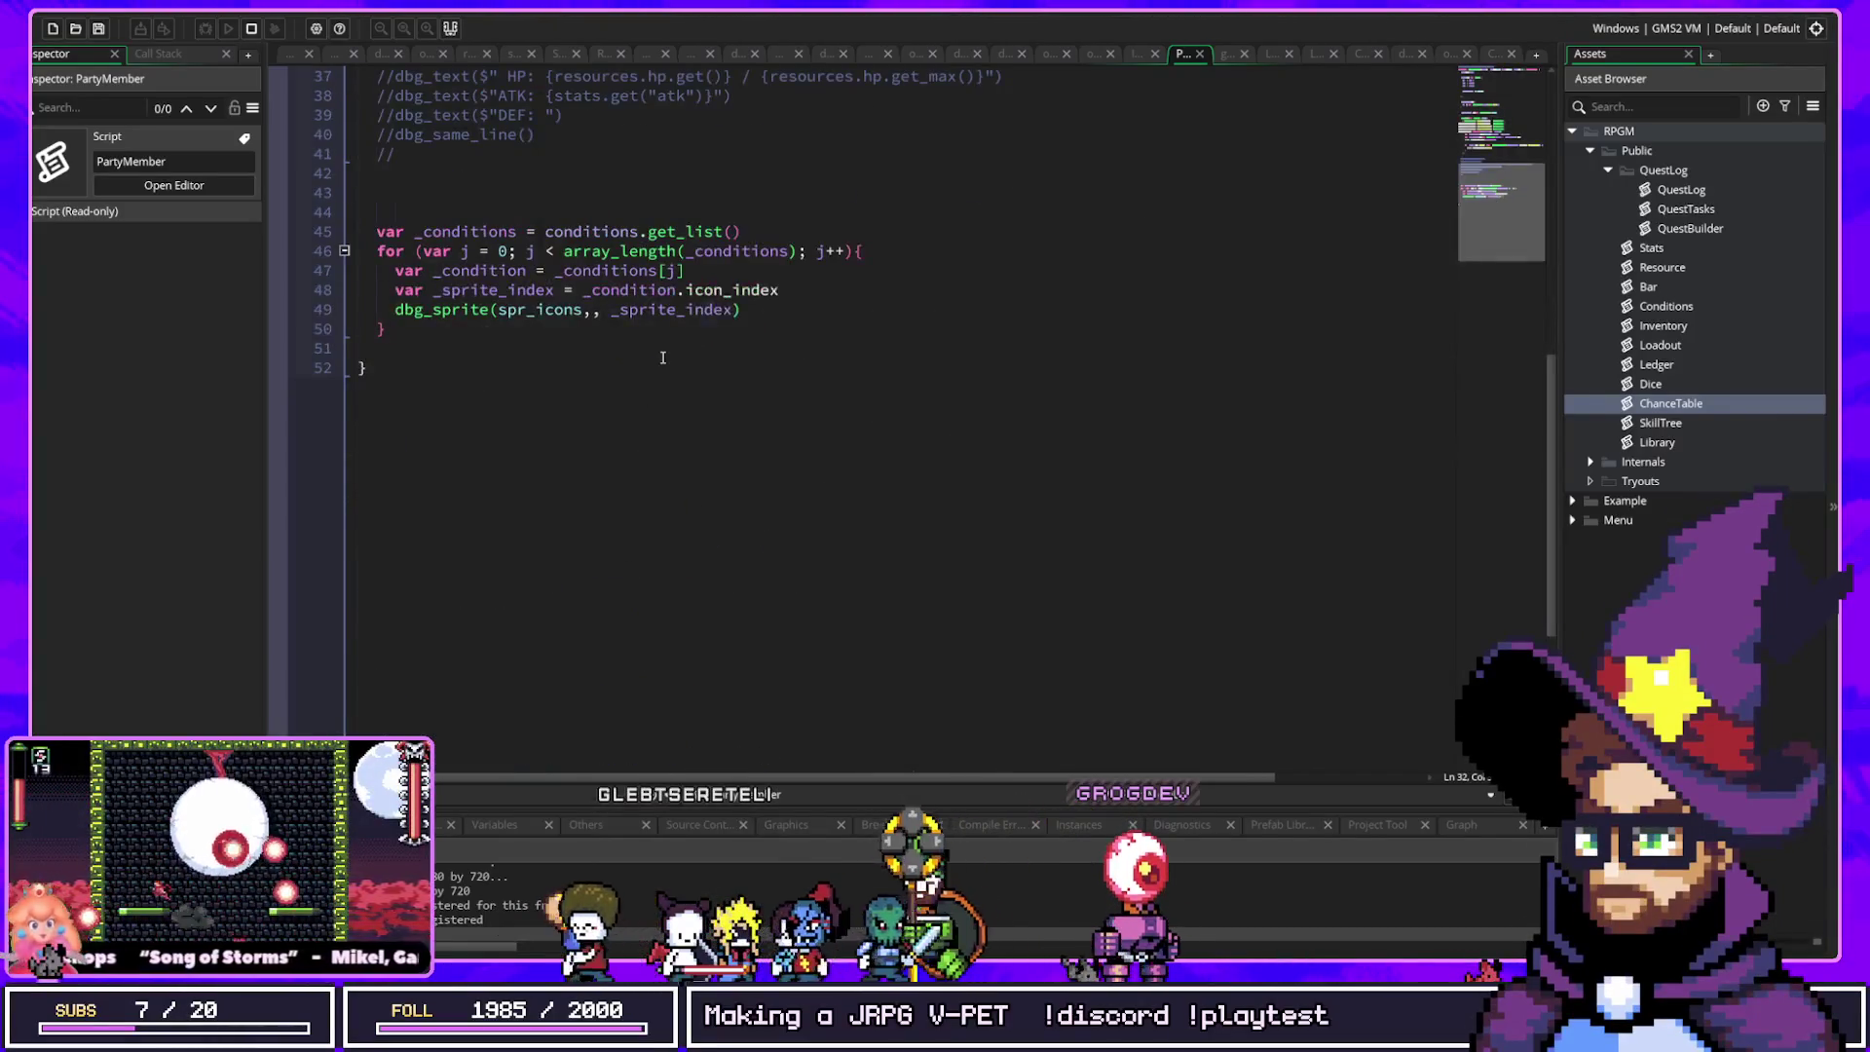
pyautogui.hotkey('ctrl', 't')
pyautogui.write('gamestate')
pyautogui.press('Return')
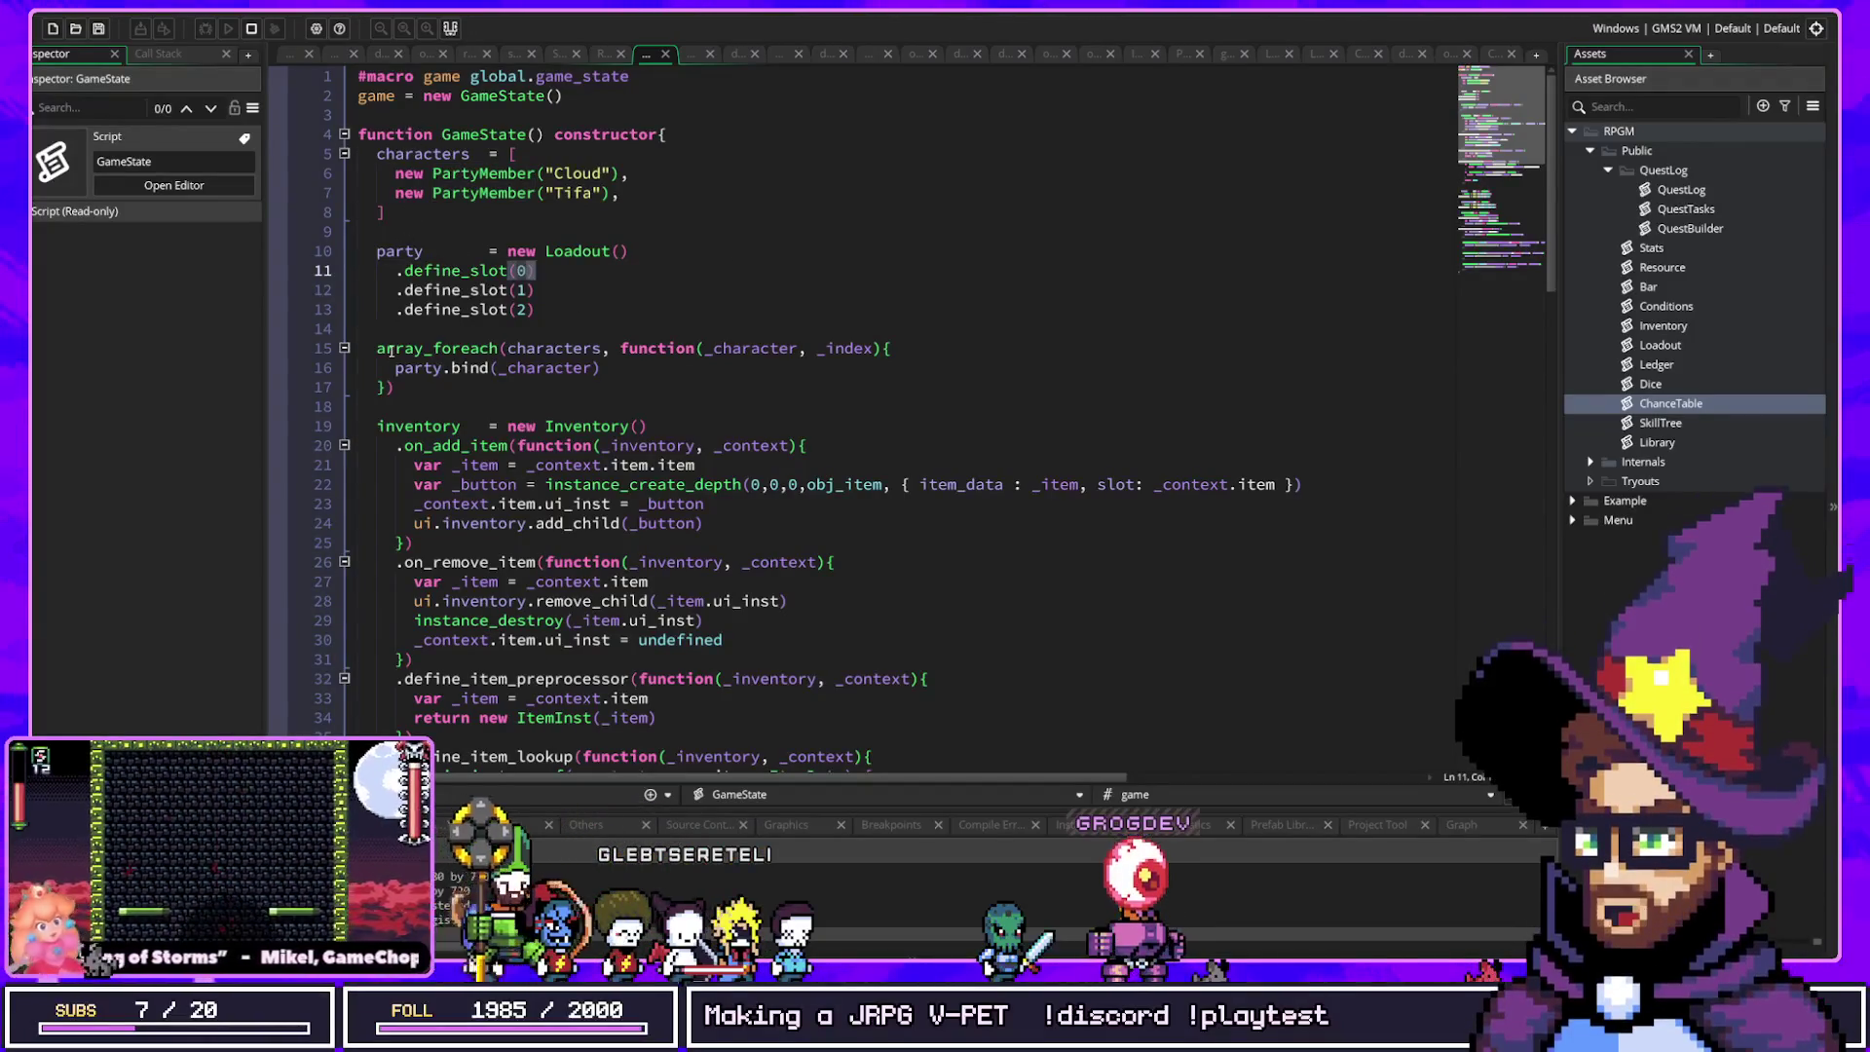
# Step: Scroll through the GameState script past the gold and gems Ledger, faction_rep and QuestLog code
pyautogui.scroll(-2, 603, 391)
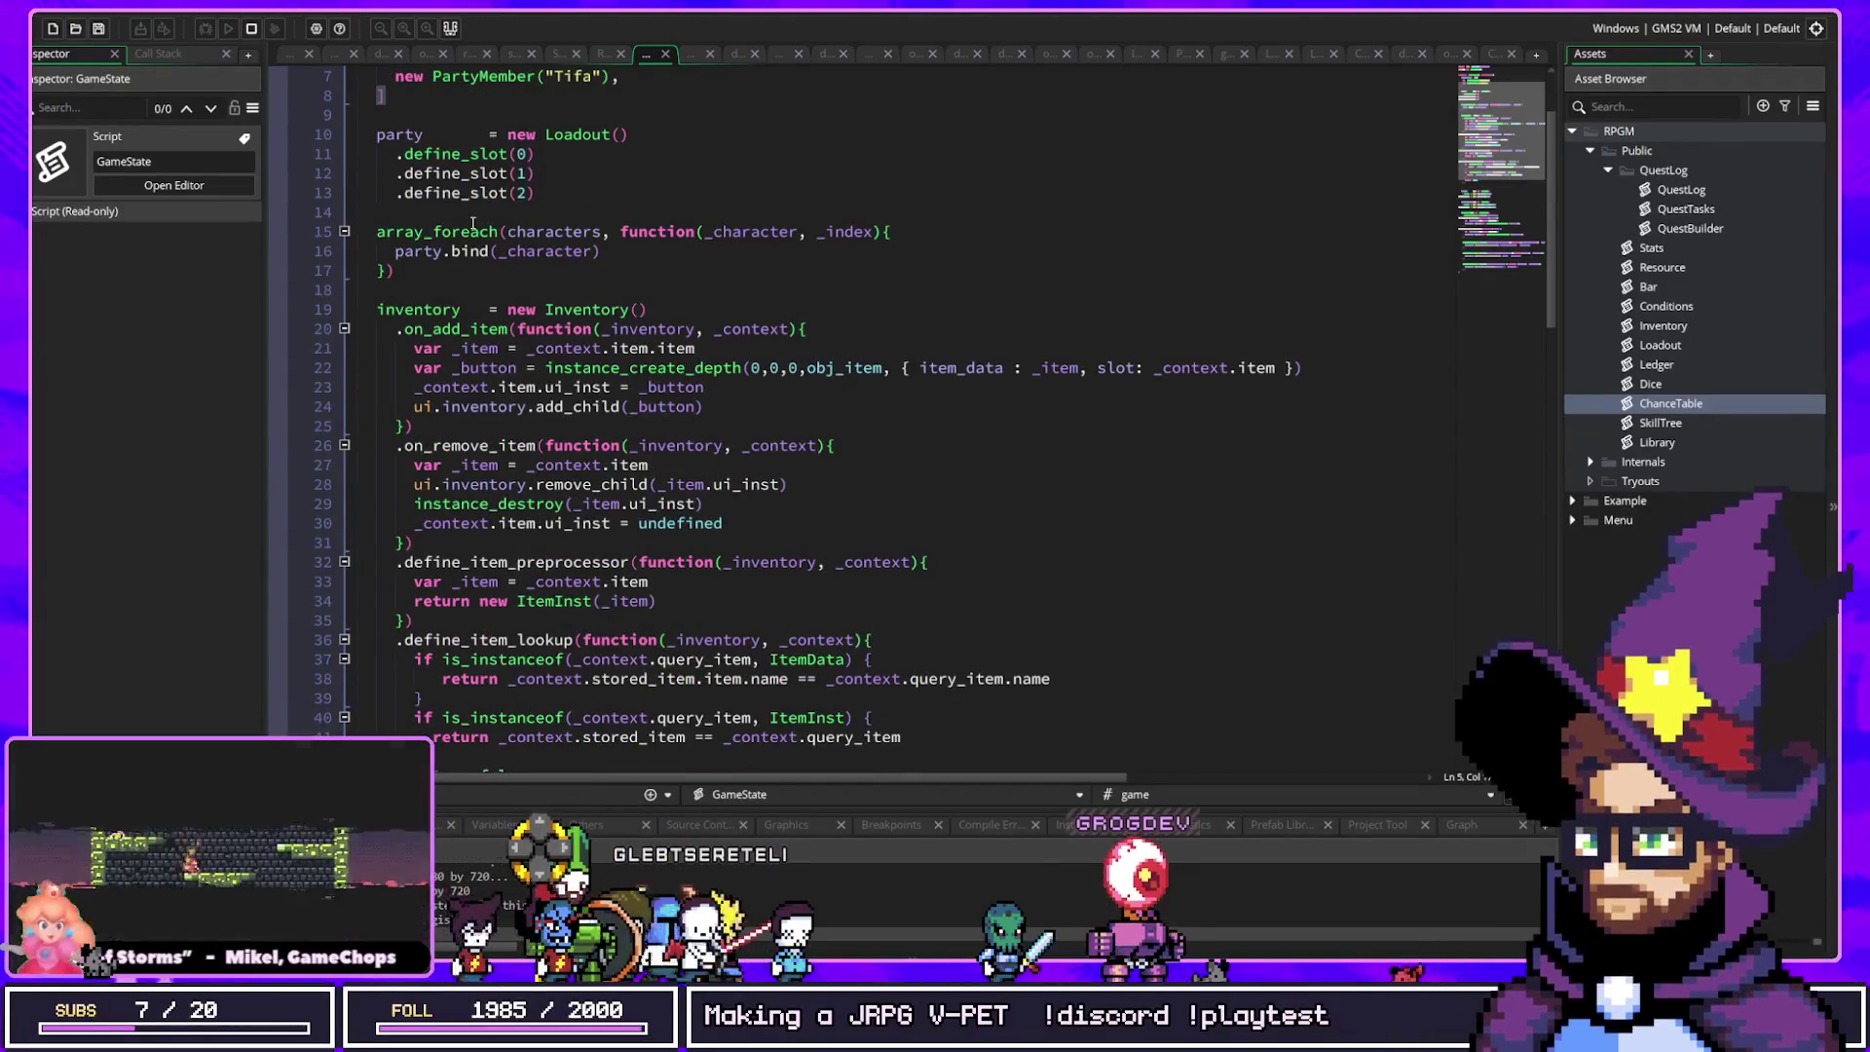
pyautogui.scroll(-10, 659, 498)
pyautogui.scroll(-2, 513, 465)
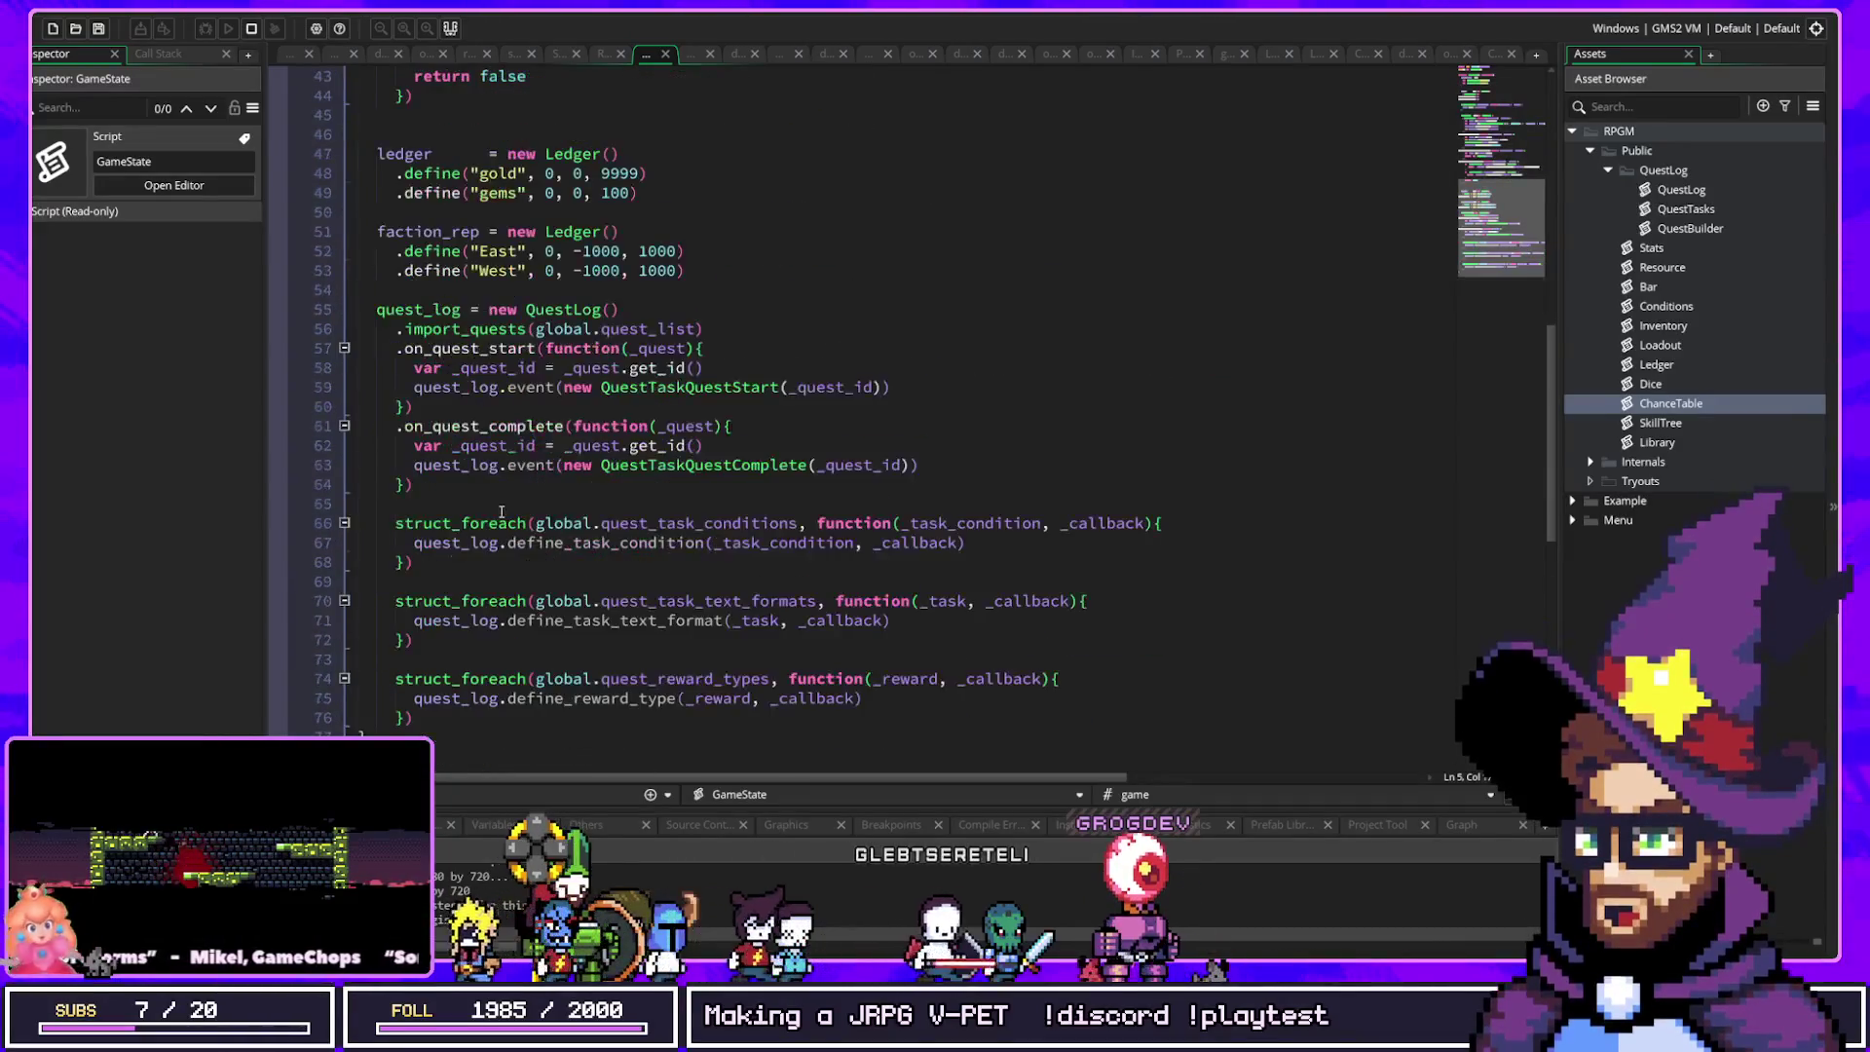
pyautogui.scroll(10, 546, 438)
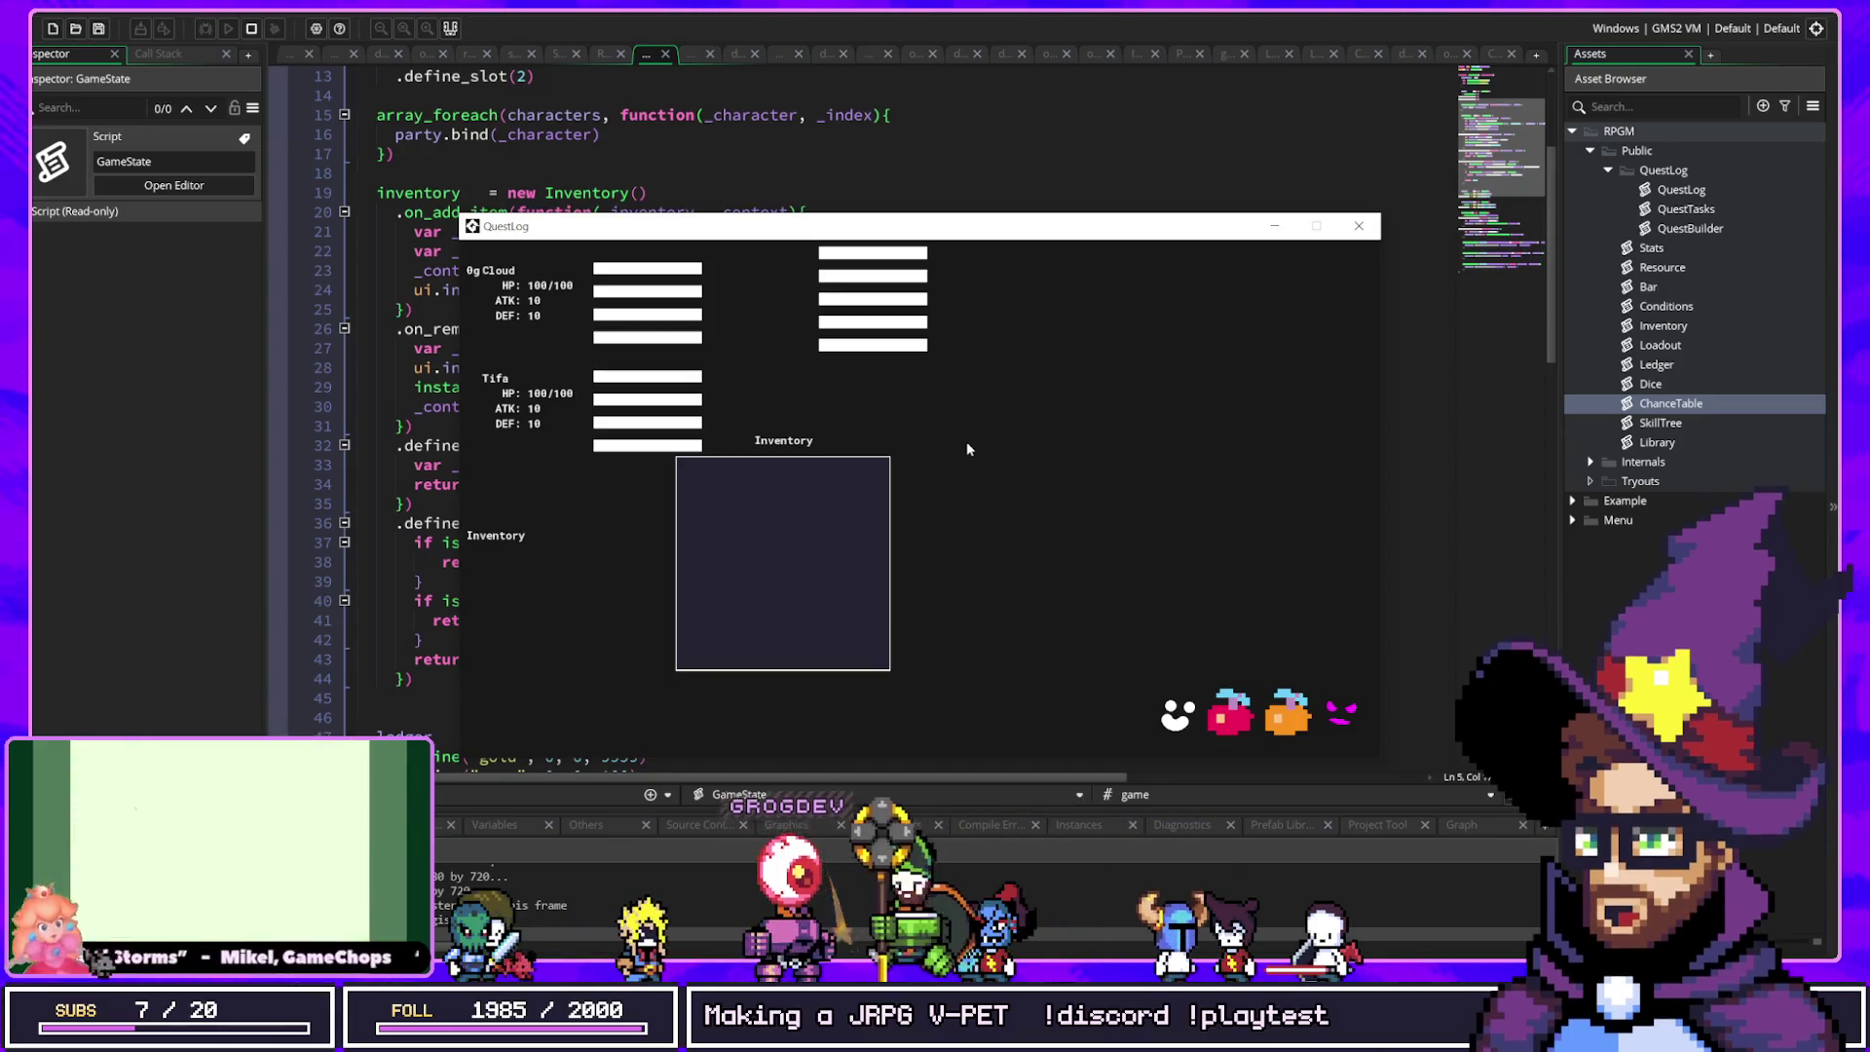
# Step: Bring the IDE's Asset Browser in front of the QuestLog game window
pyautogui.click(1667, 405)
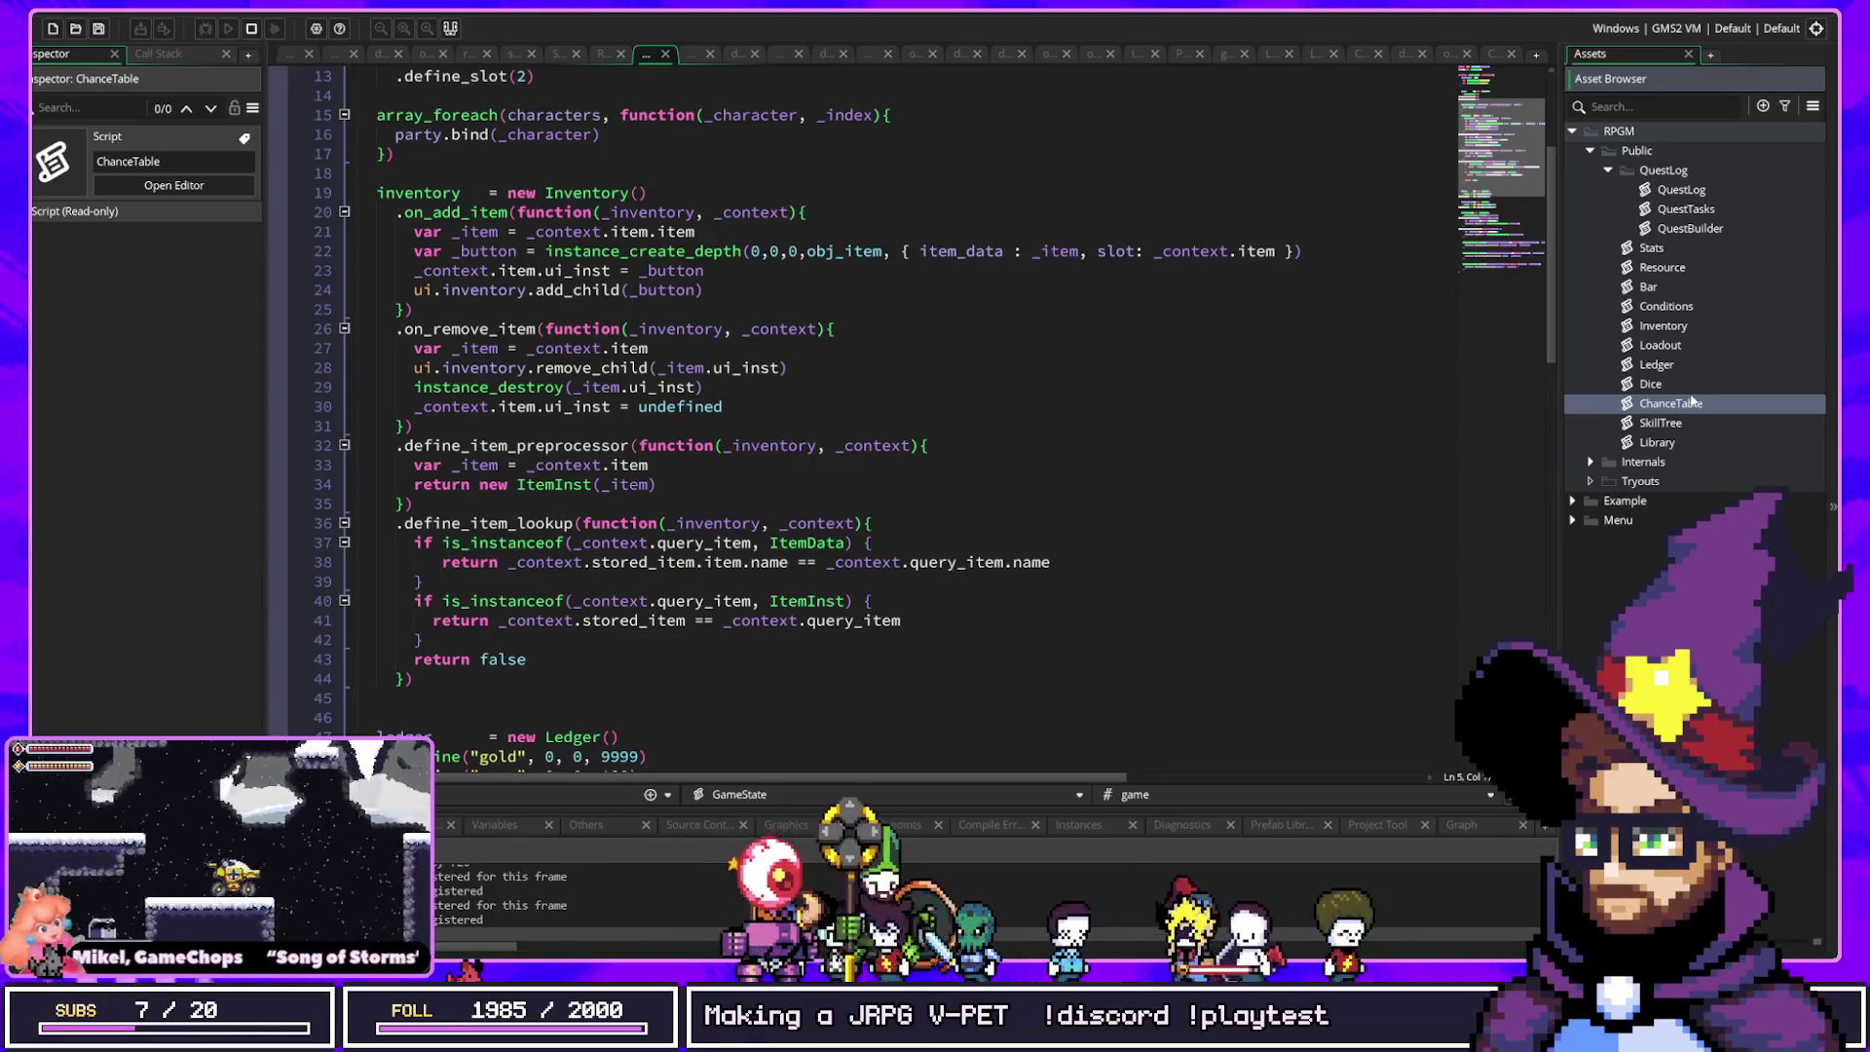
# Step: Select the Stats script, then the Loadout script, in the Asset Browser
pyautogui.click(1669, 247)
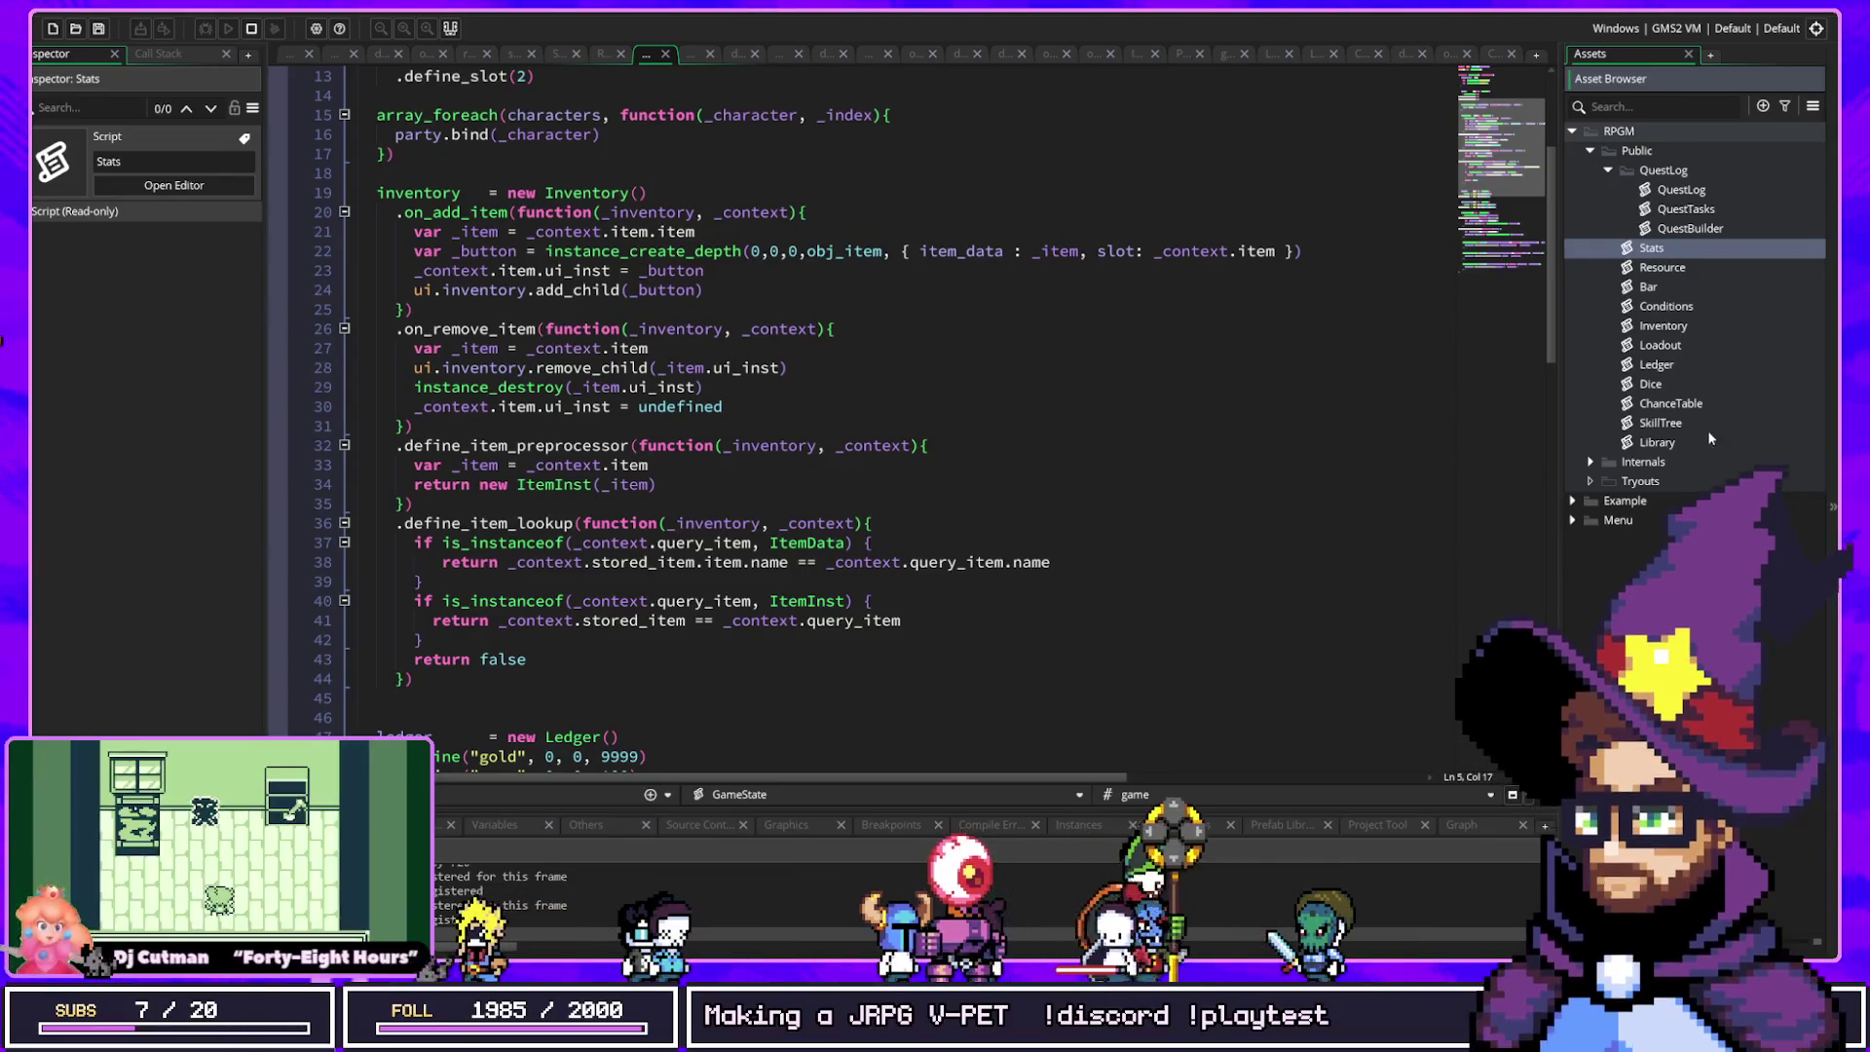
pyautogui.click(1672, 346)
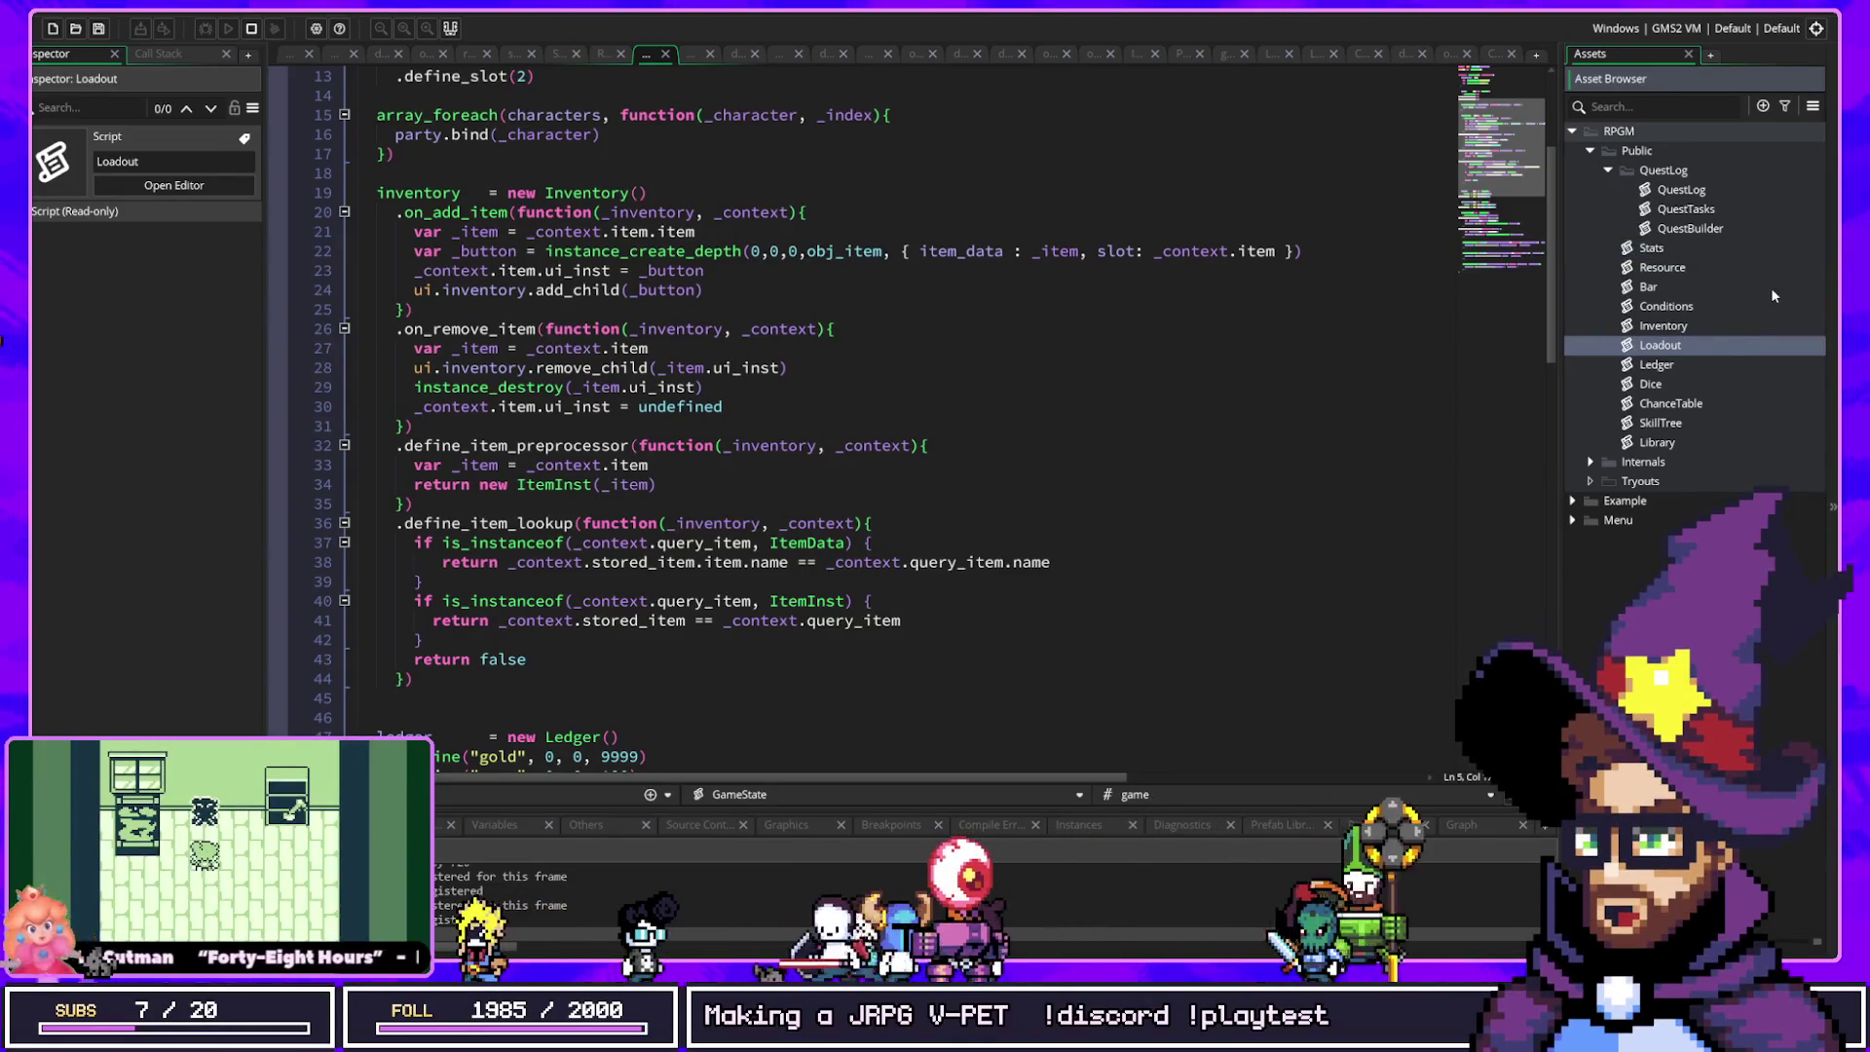
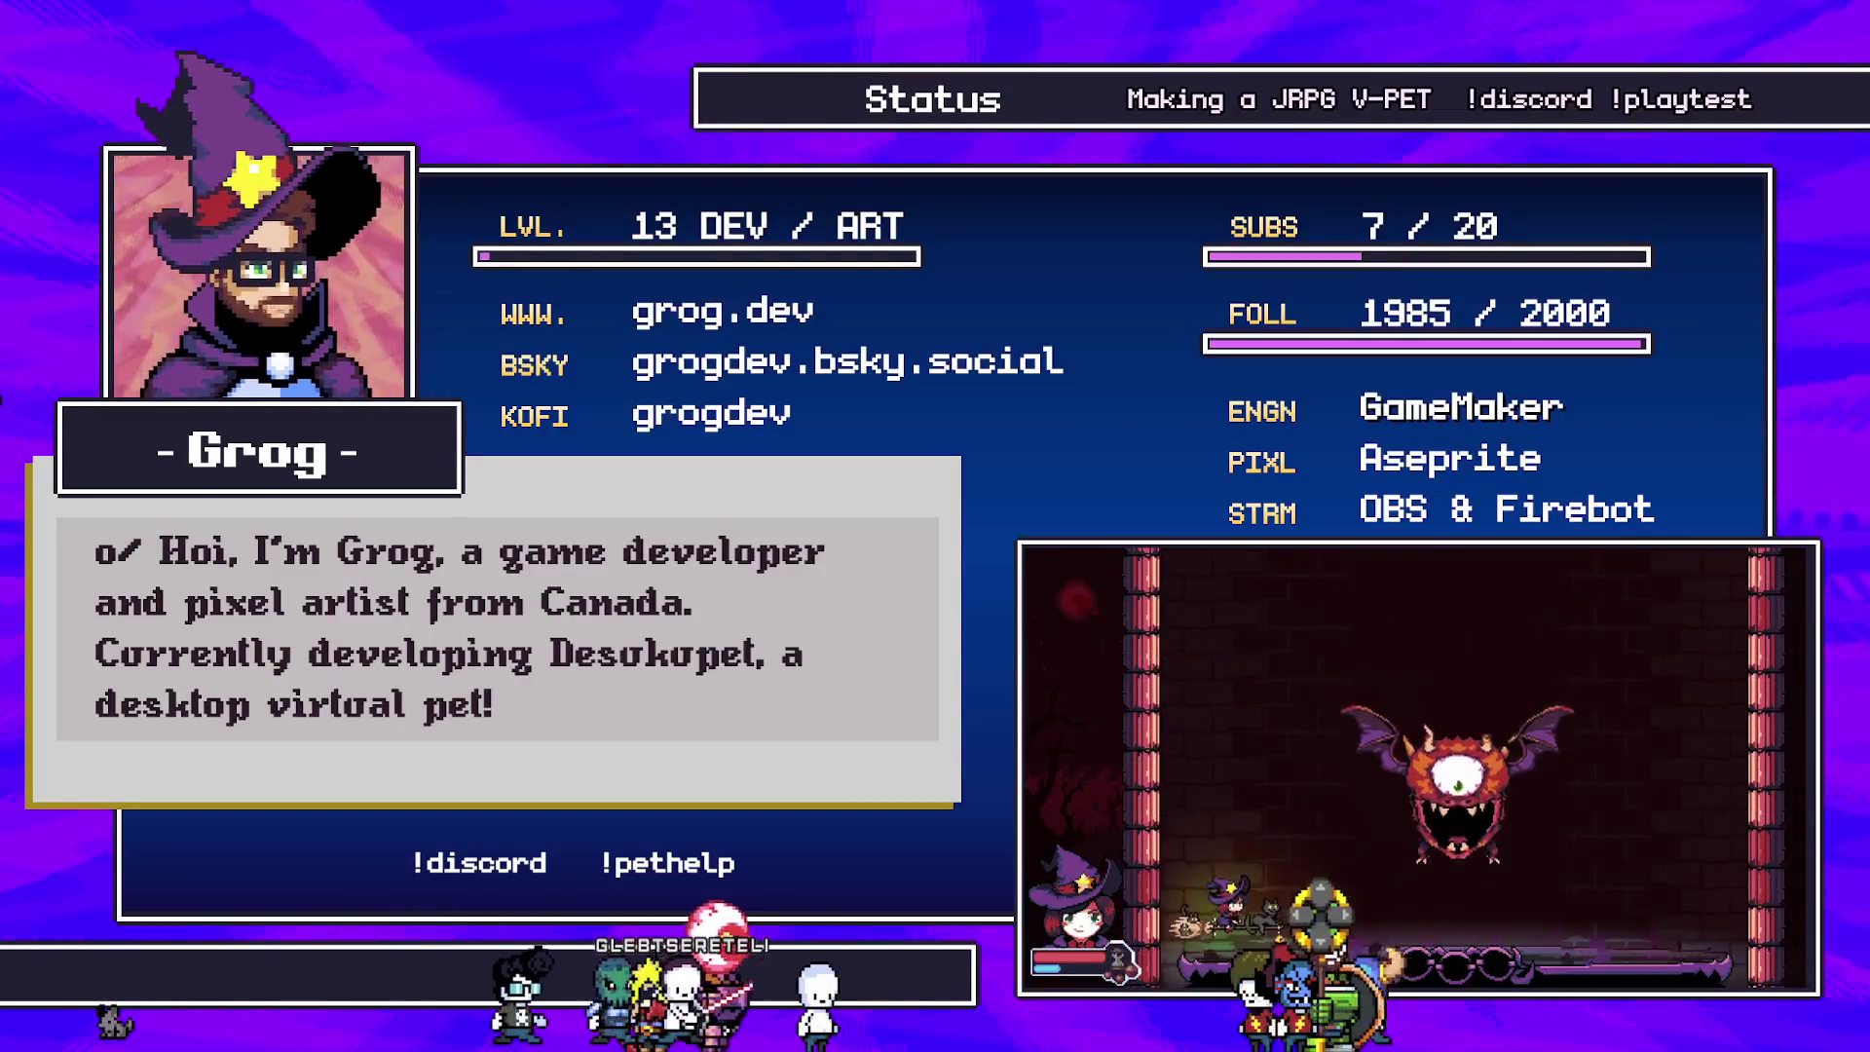
# Step: Switch to the Firefox window showing the storyflag macro code image
pyautogui.hotkey('alt', 'Tab')
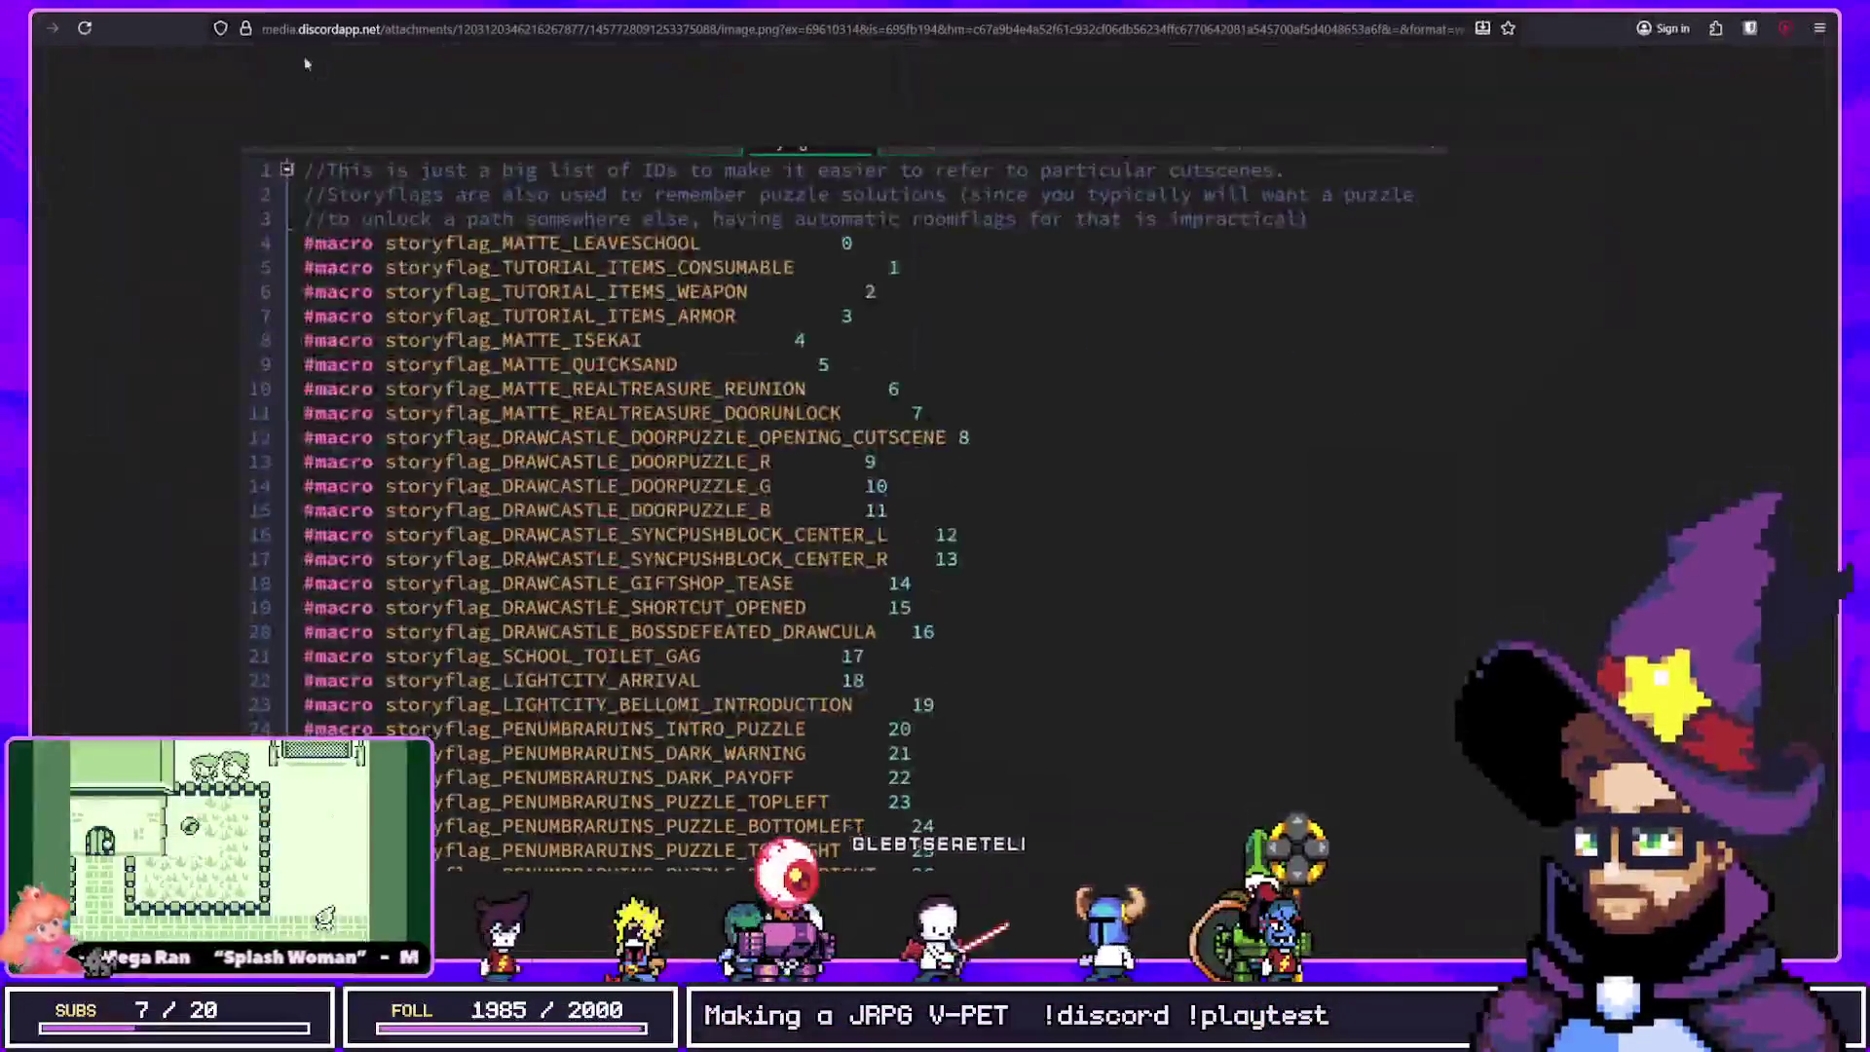
# Step: Bring the storyflag macro list image tab into view in Firefox
pyautogui.hotkey('ctrl', 'Tab')
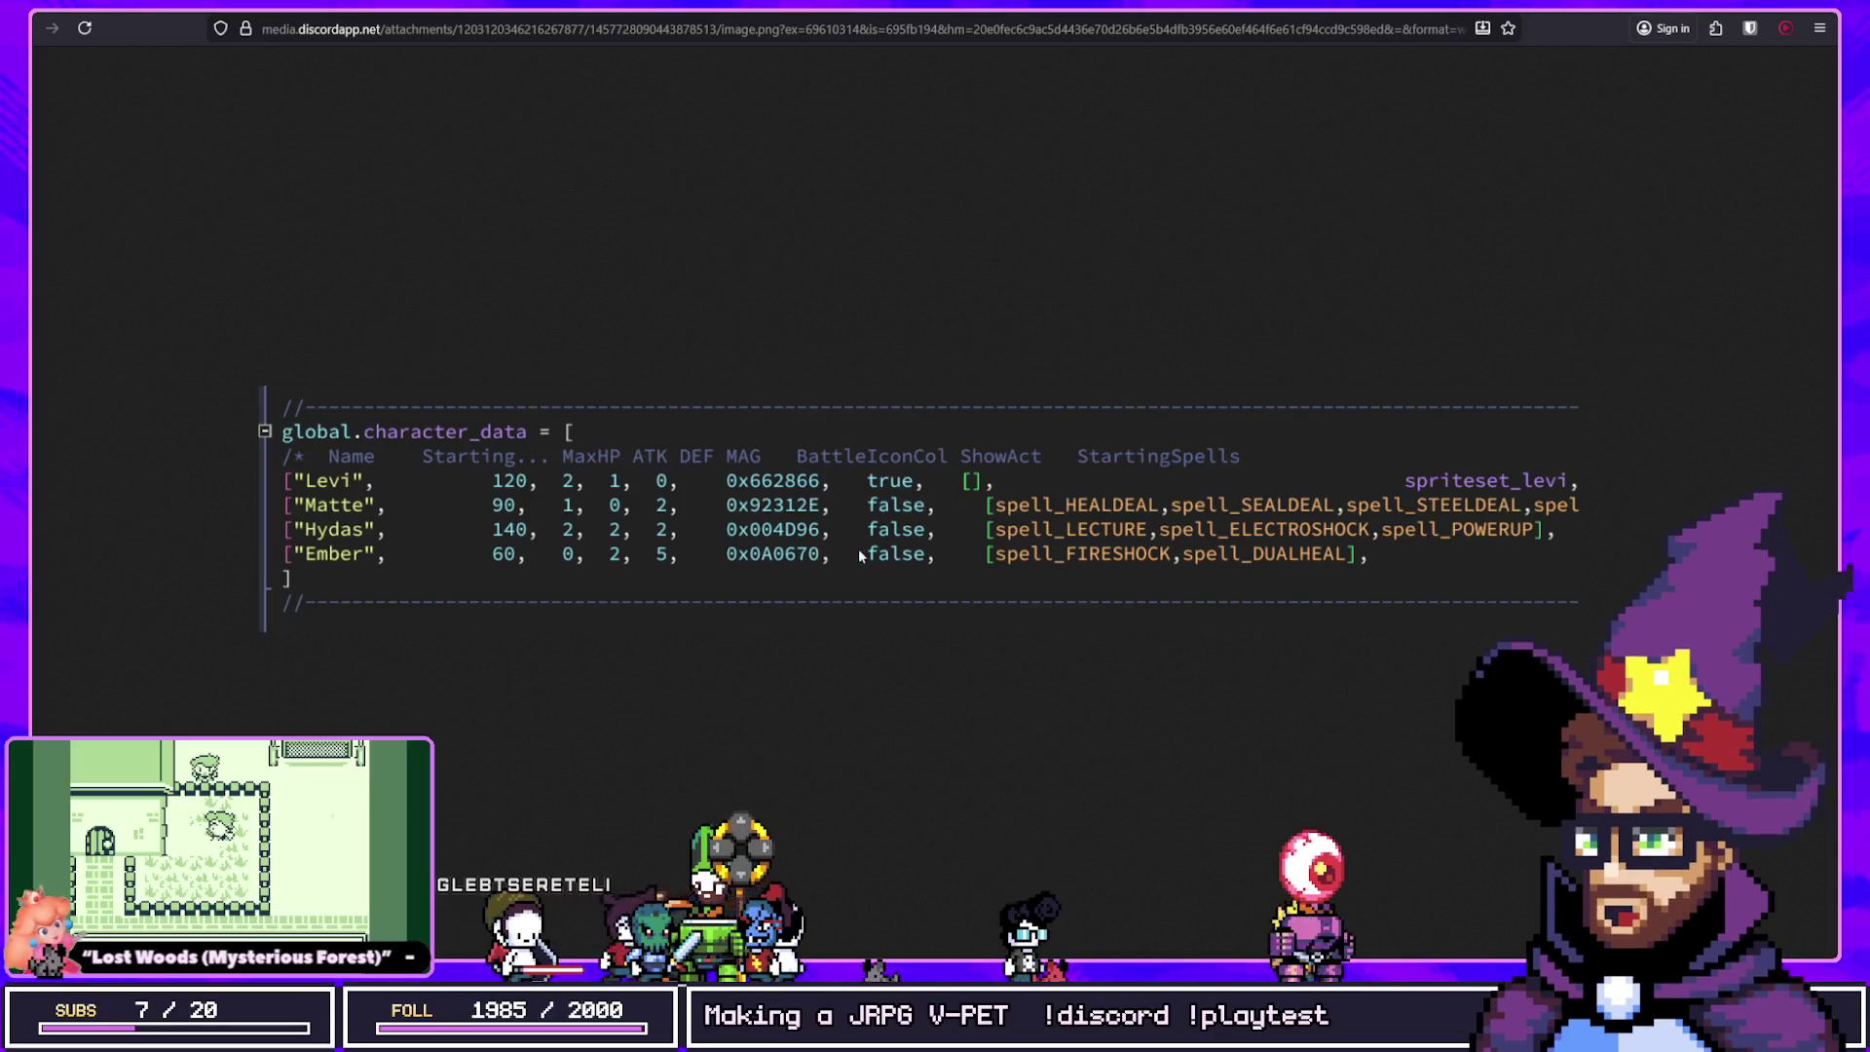
# Step: Flip between the storyflag macro list and character_data code image tabs
pyautogui.hotkey('ctrl', 'Tab')
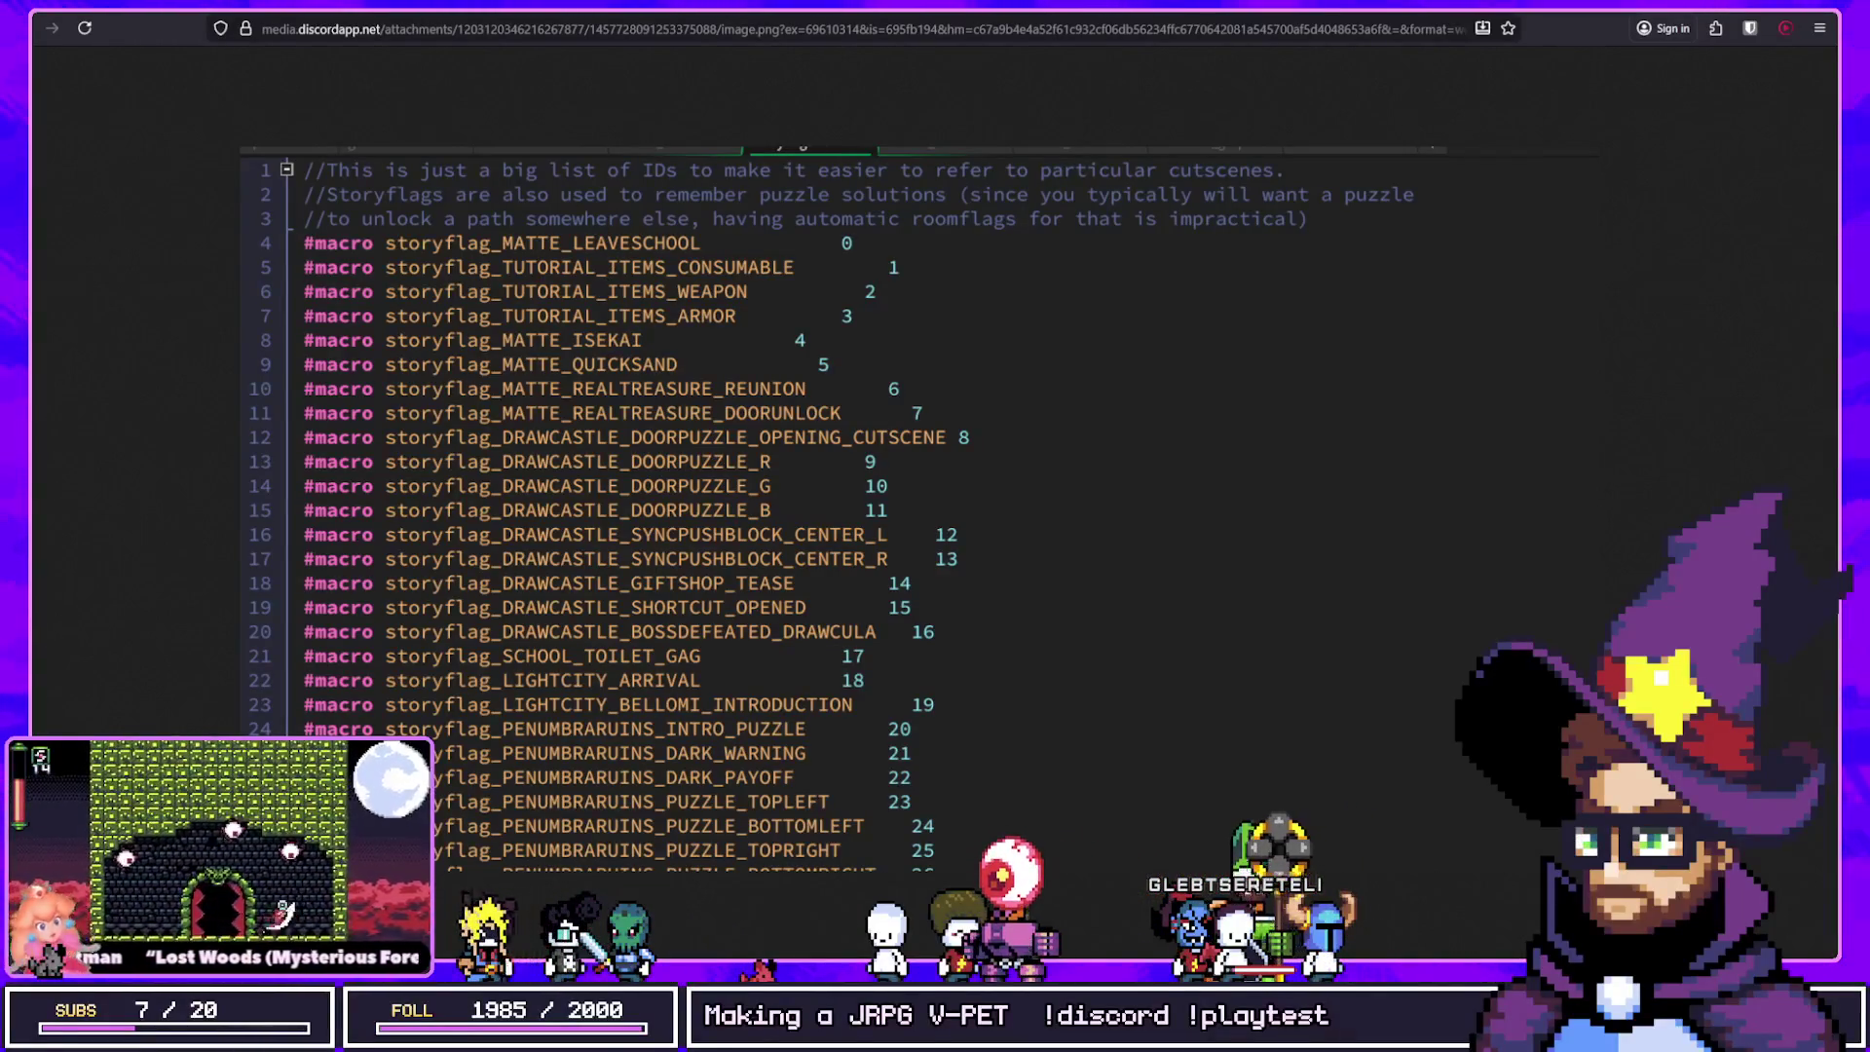
pyautogui.hotkey('ctrl', 'Tab')
pyautogui.hotkey('alt', 'Tab')
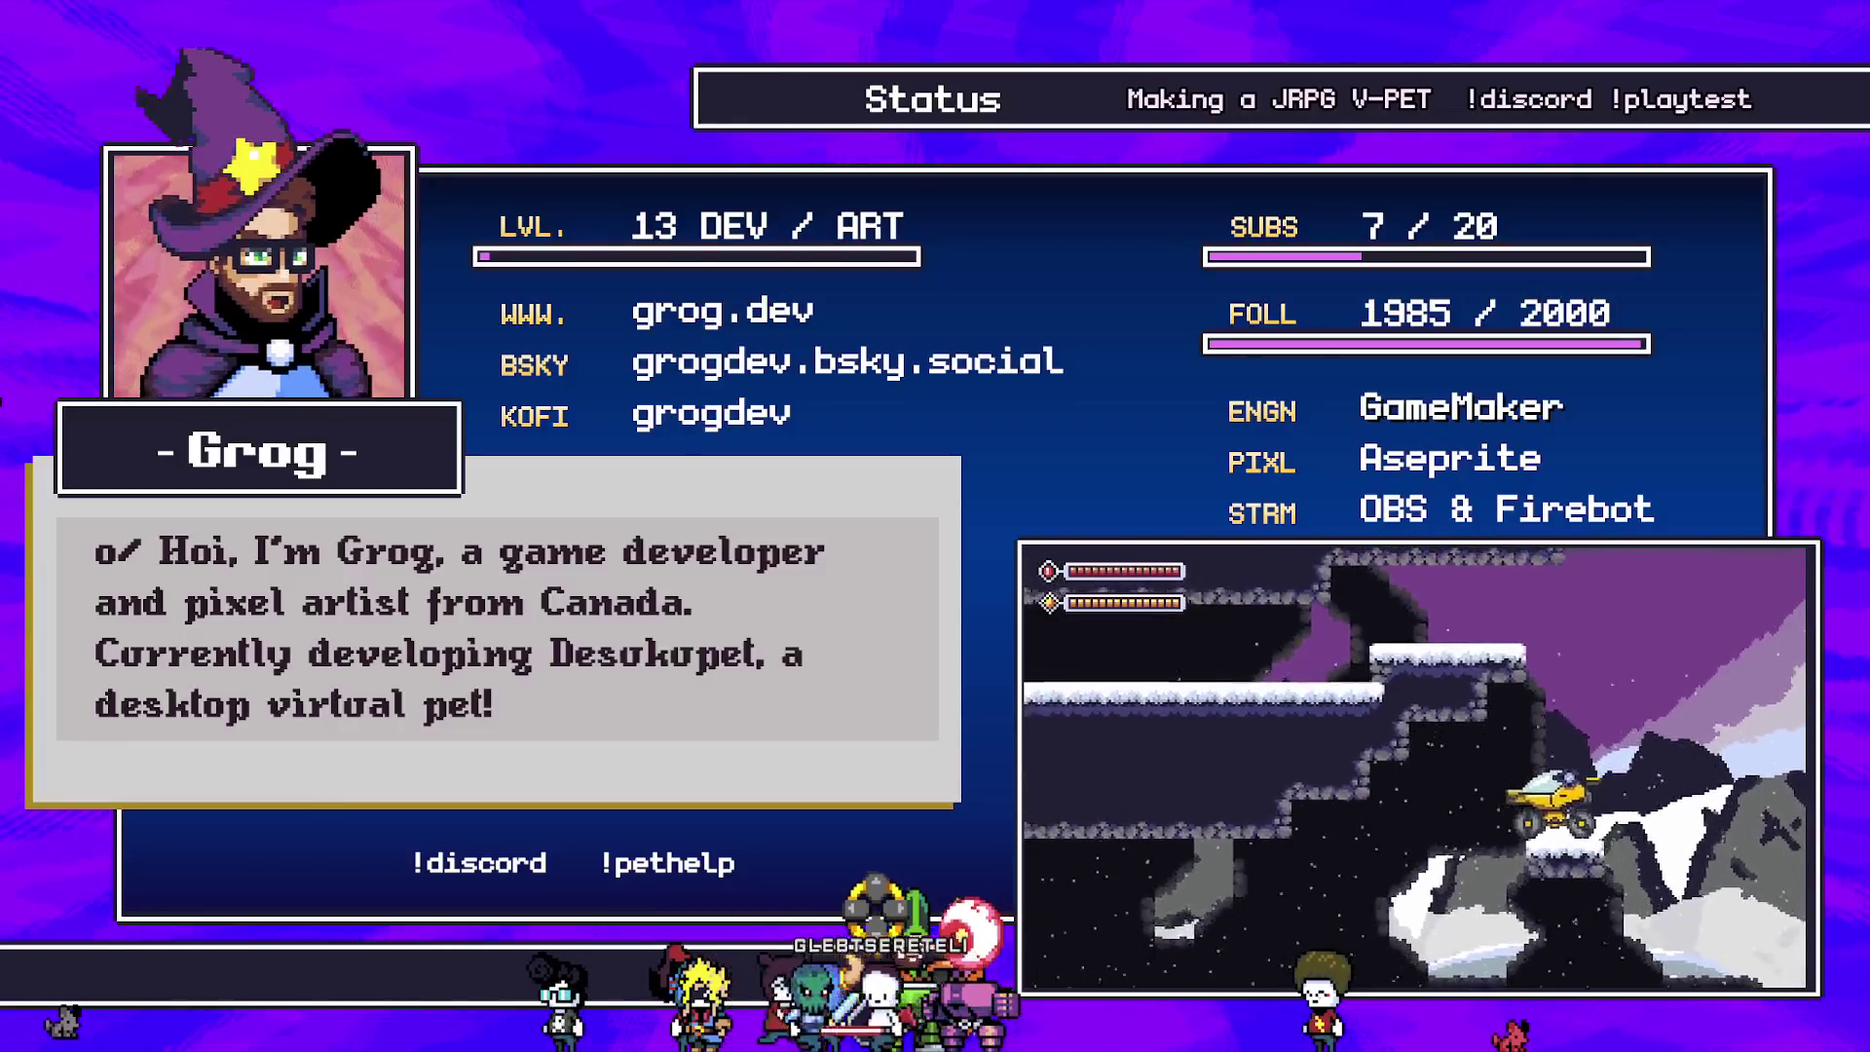
# Step: Dash the red ball around the left side of the board, painting more tiles
pyautogui.press('Left')
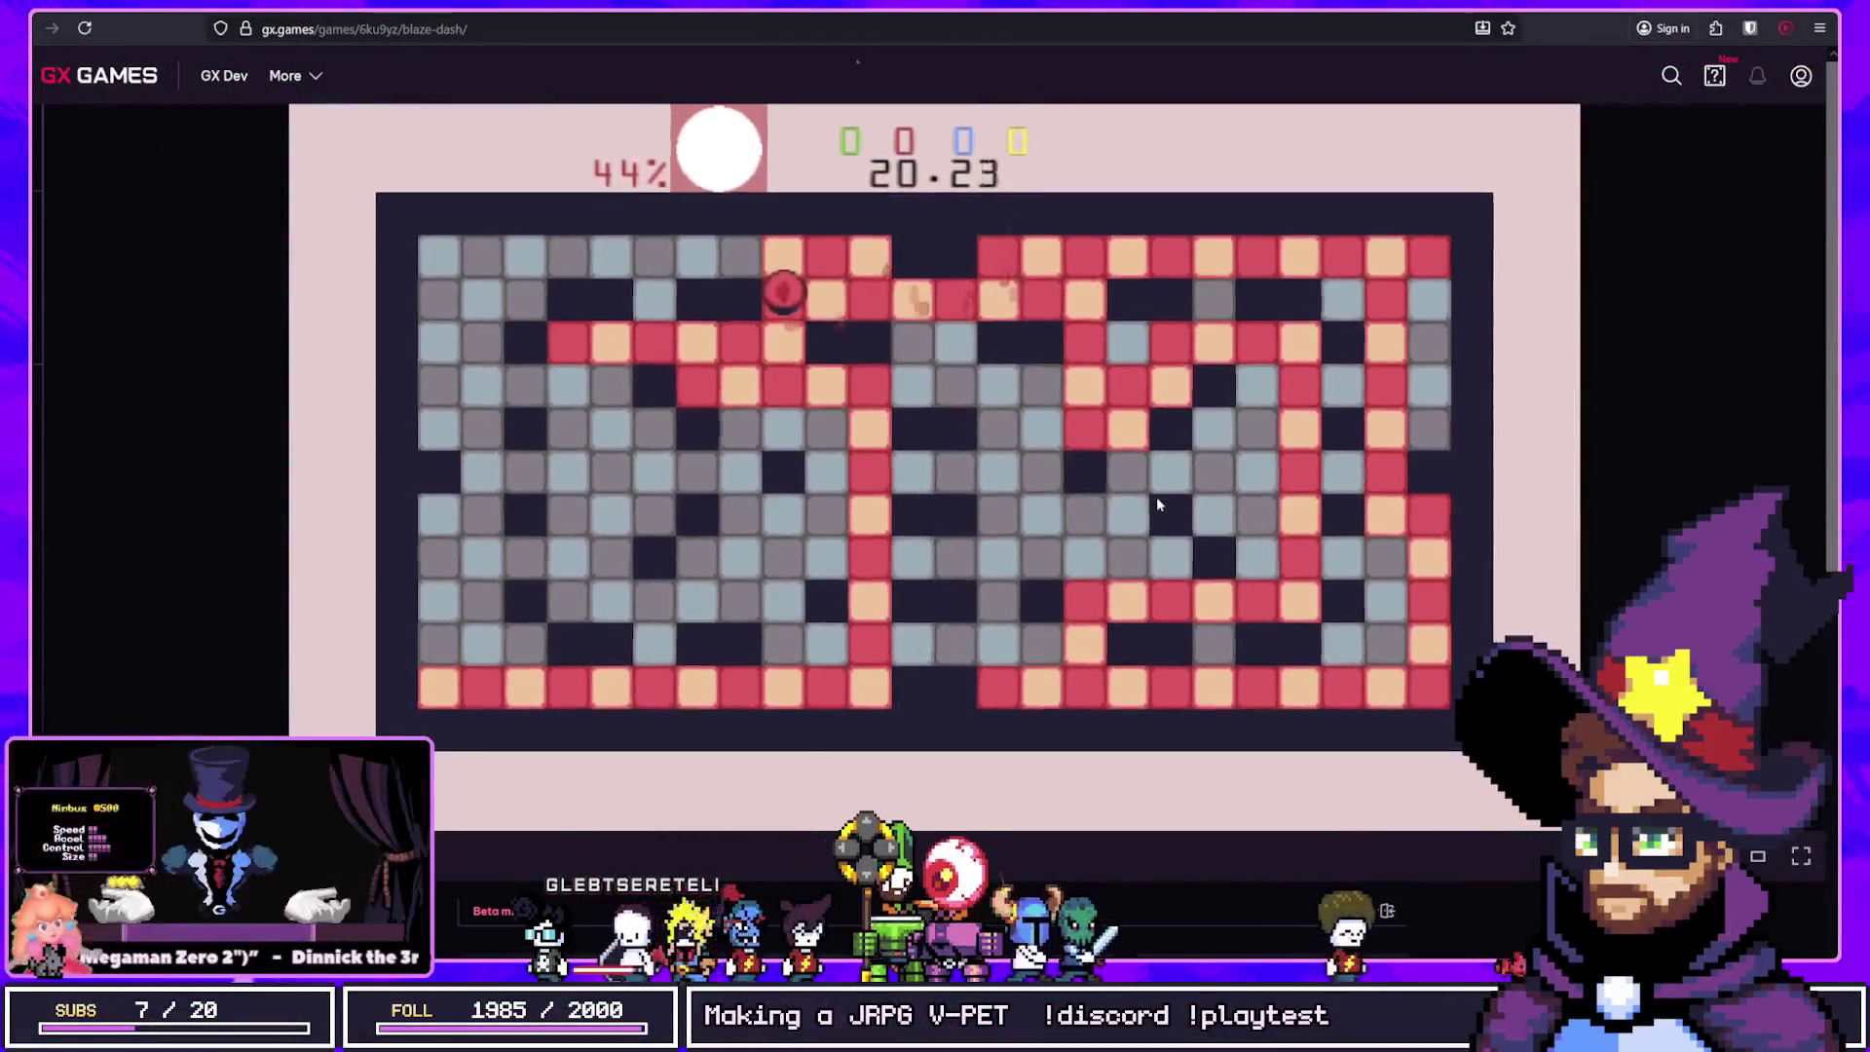
pyautogui.press('Up')
pyautogui.press('Left')
pyautogui.press('Down')
pyautogui.press('Right')
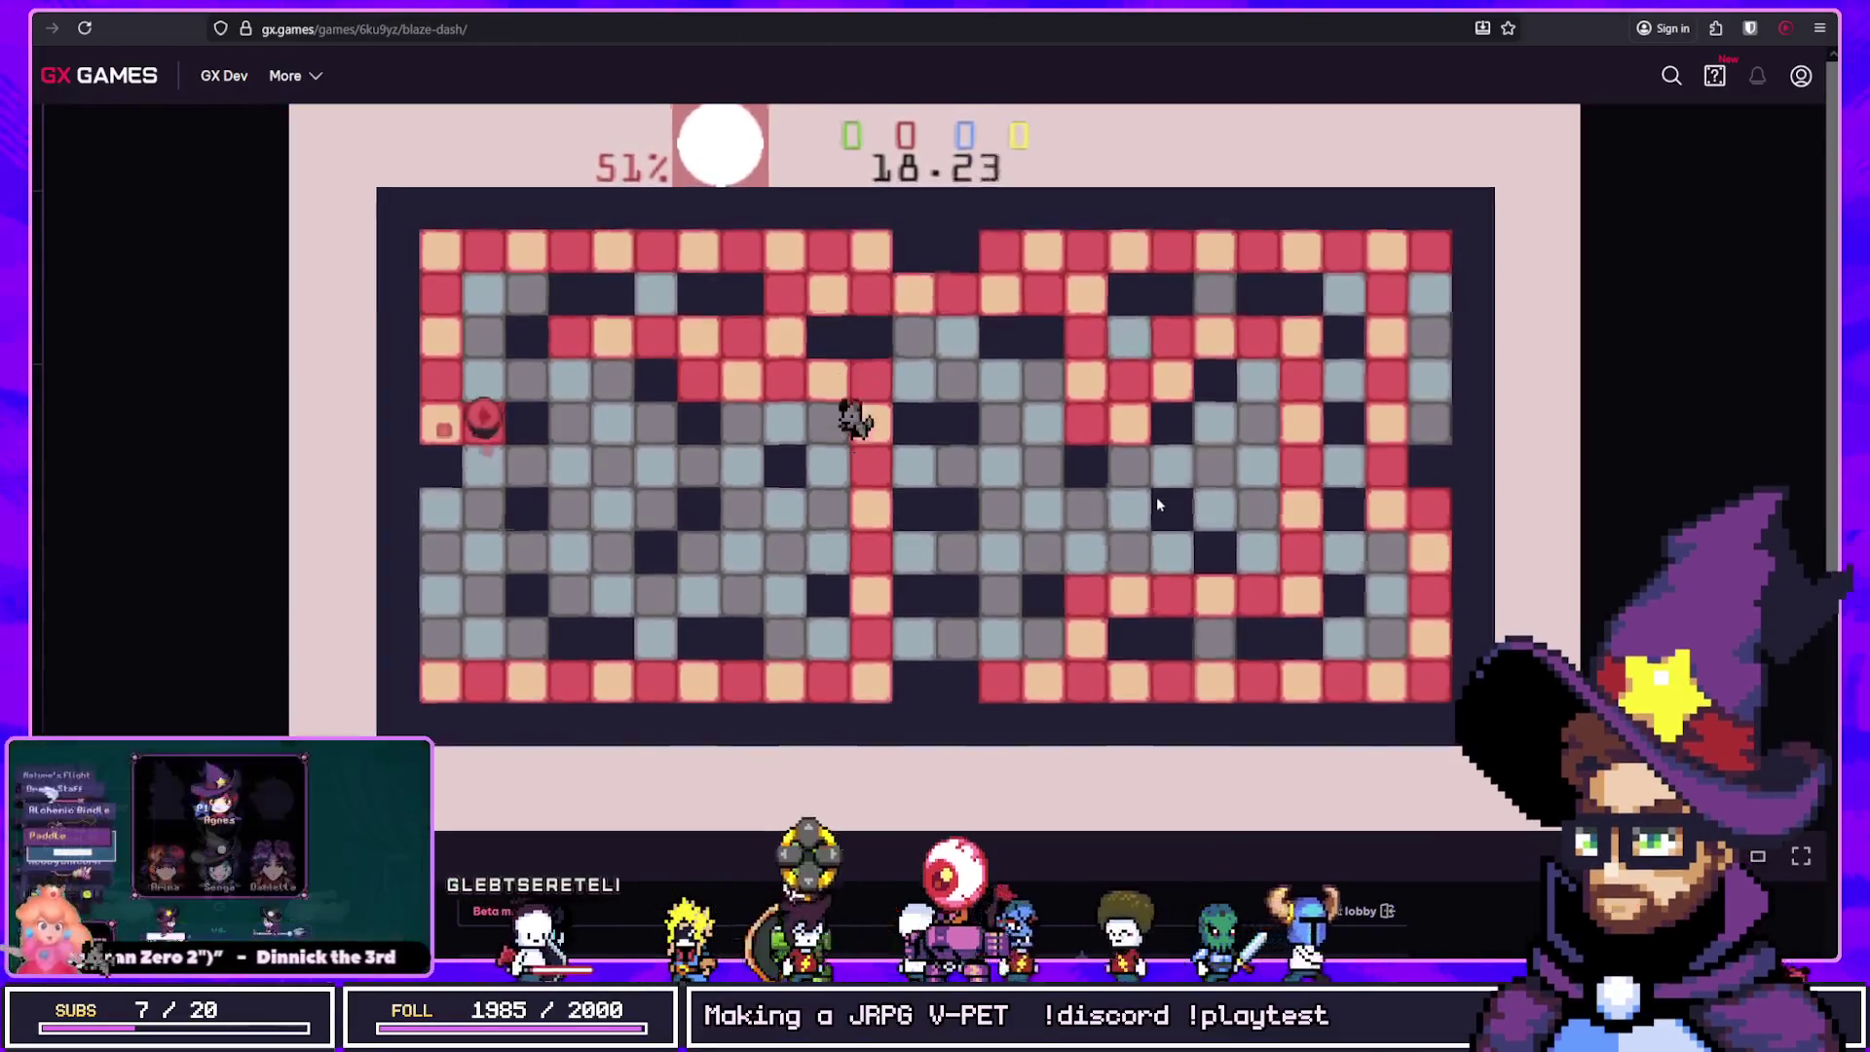
pyautogui.press('Down')
pyautogui.press('Right')
pyautogui.press('Left')
pyautogui.press('Up')
pyautogui.press('Down')
pyautogui.scroll(-6, 1157, 504)
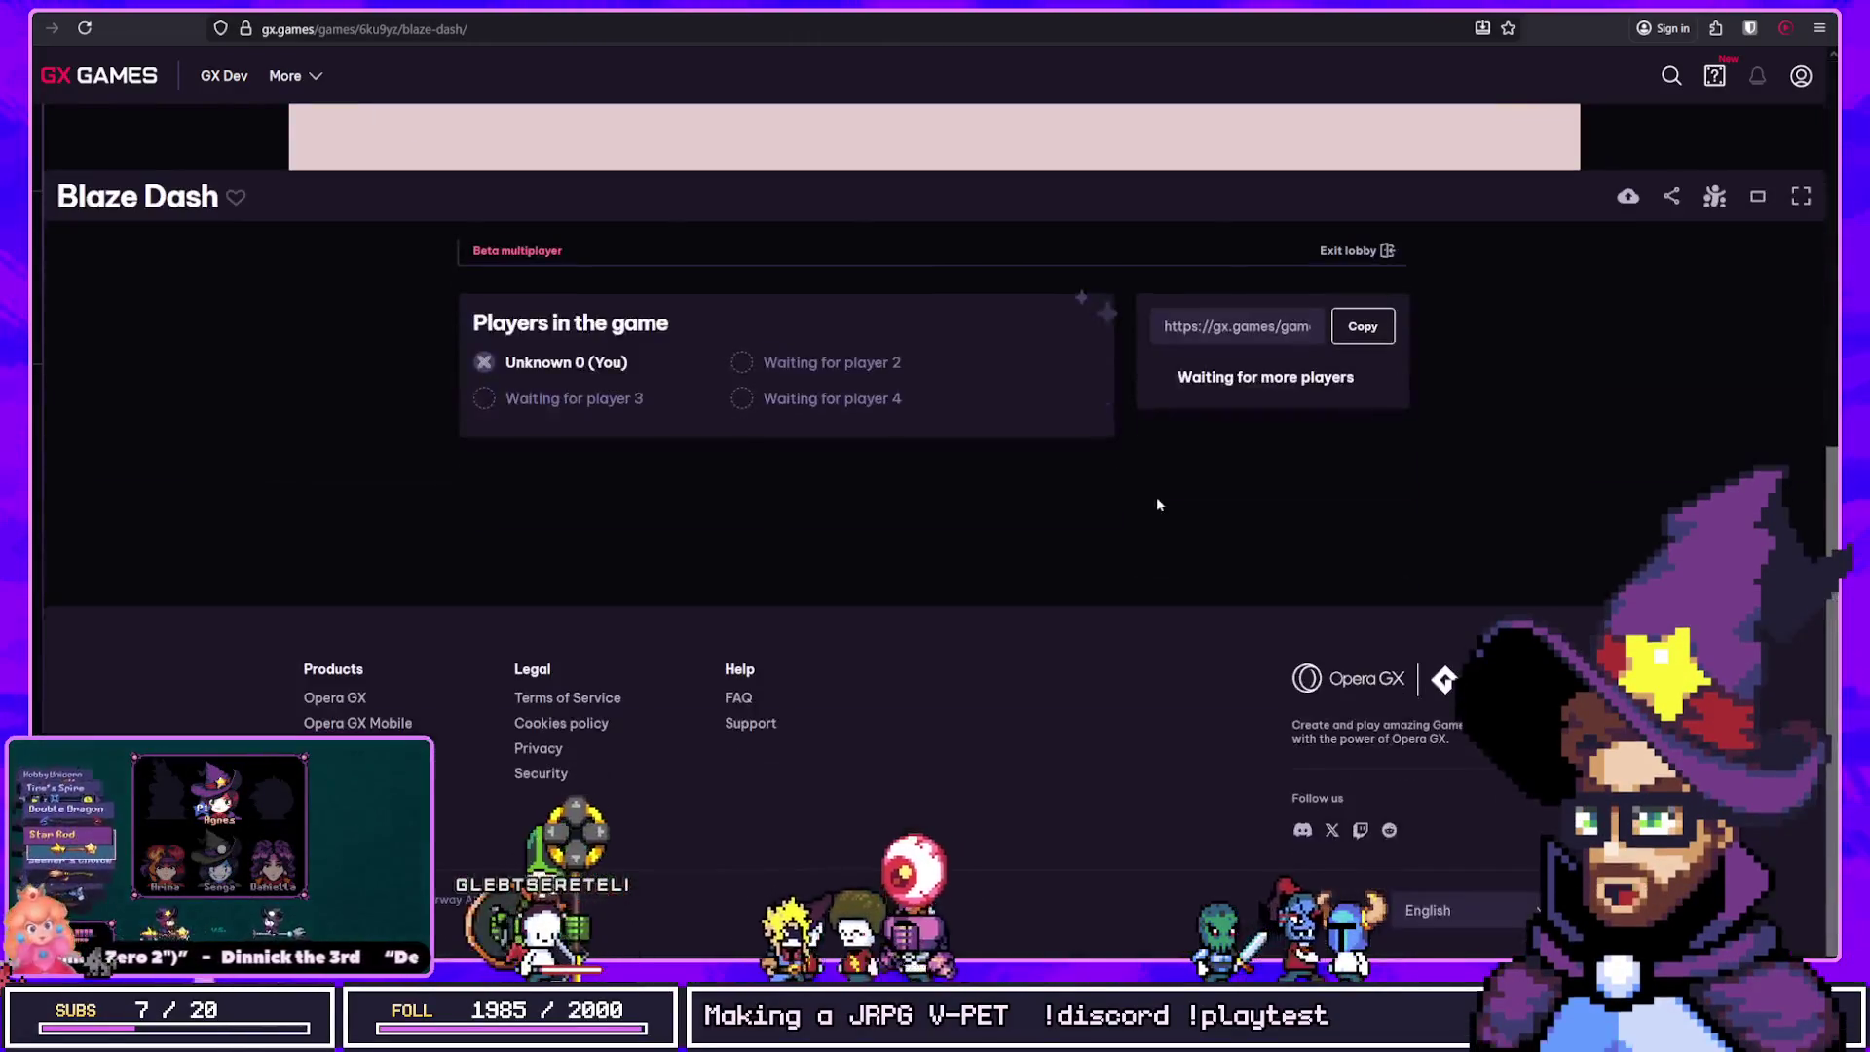
pyautogui.scroll(4, 1168, 467)
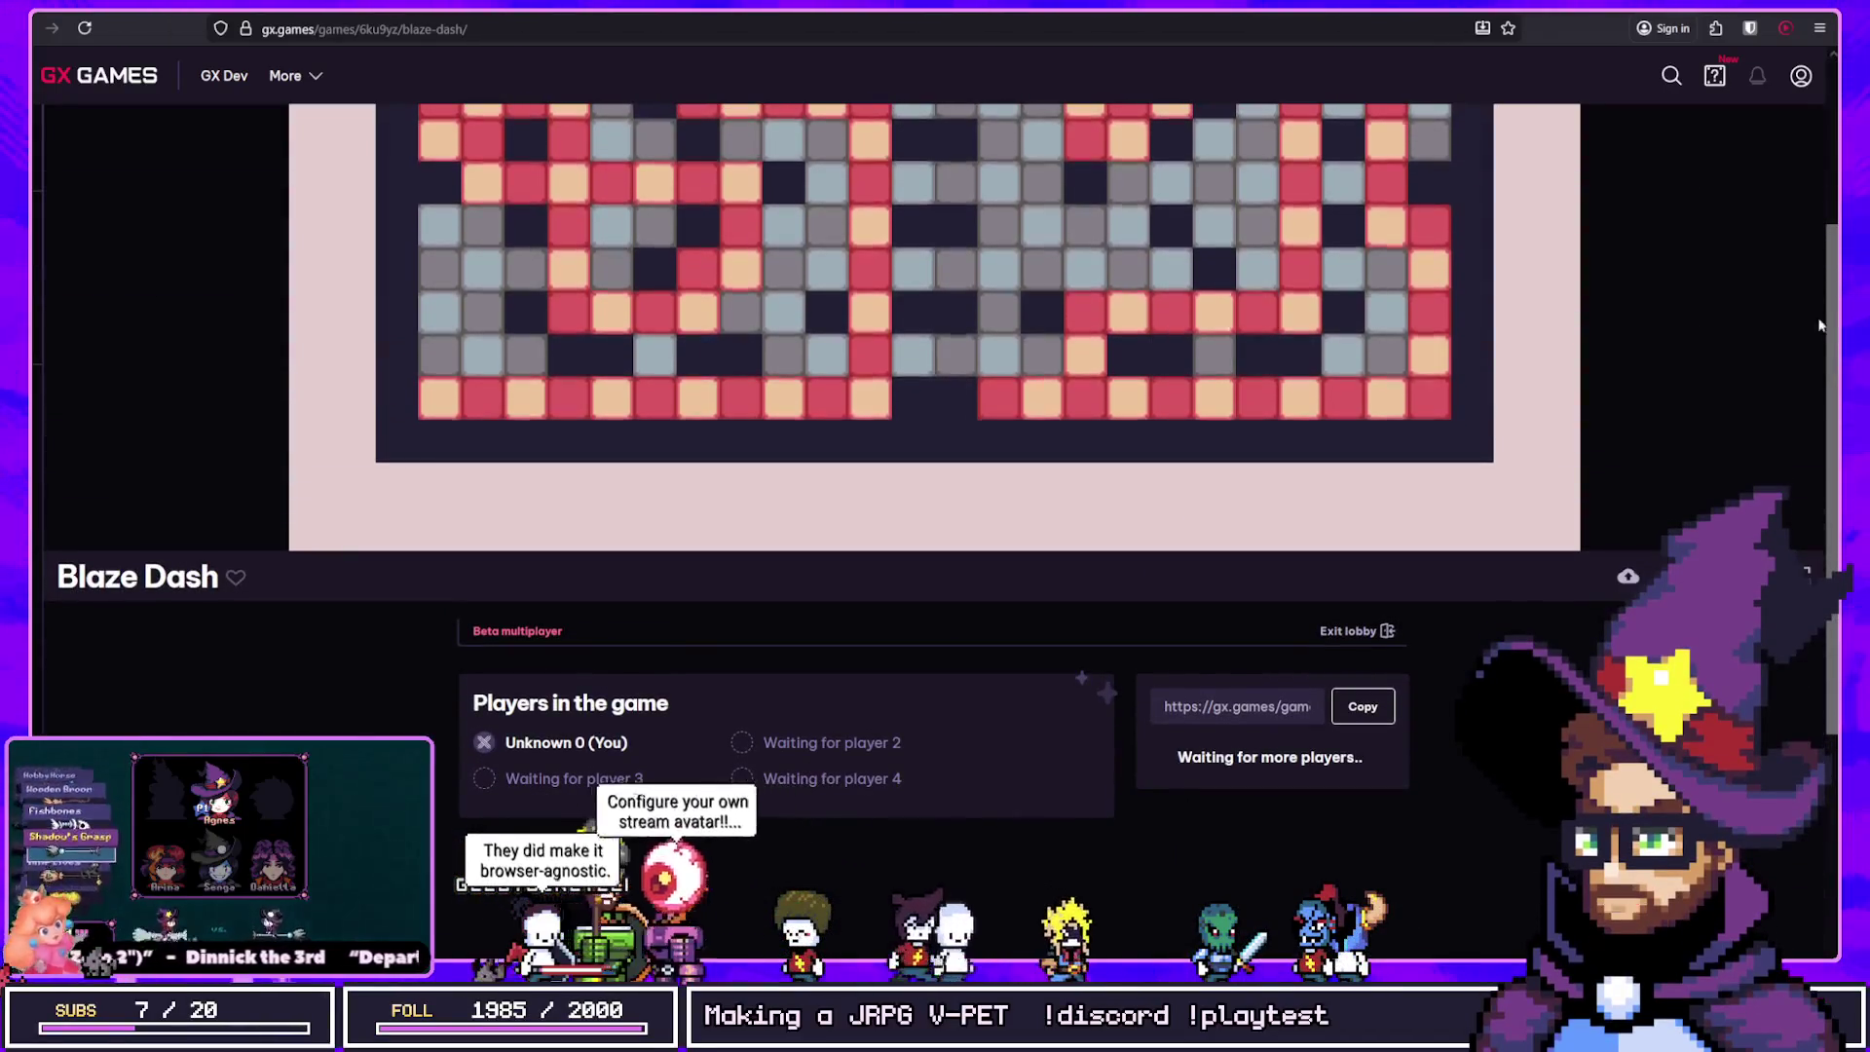
pyautogui.scroll(3, 935, 439)
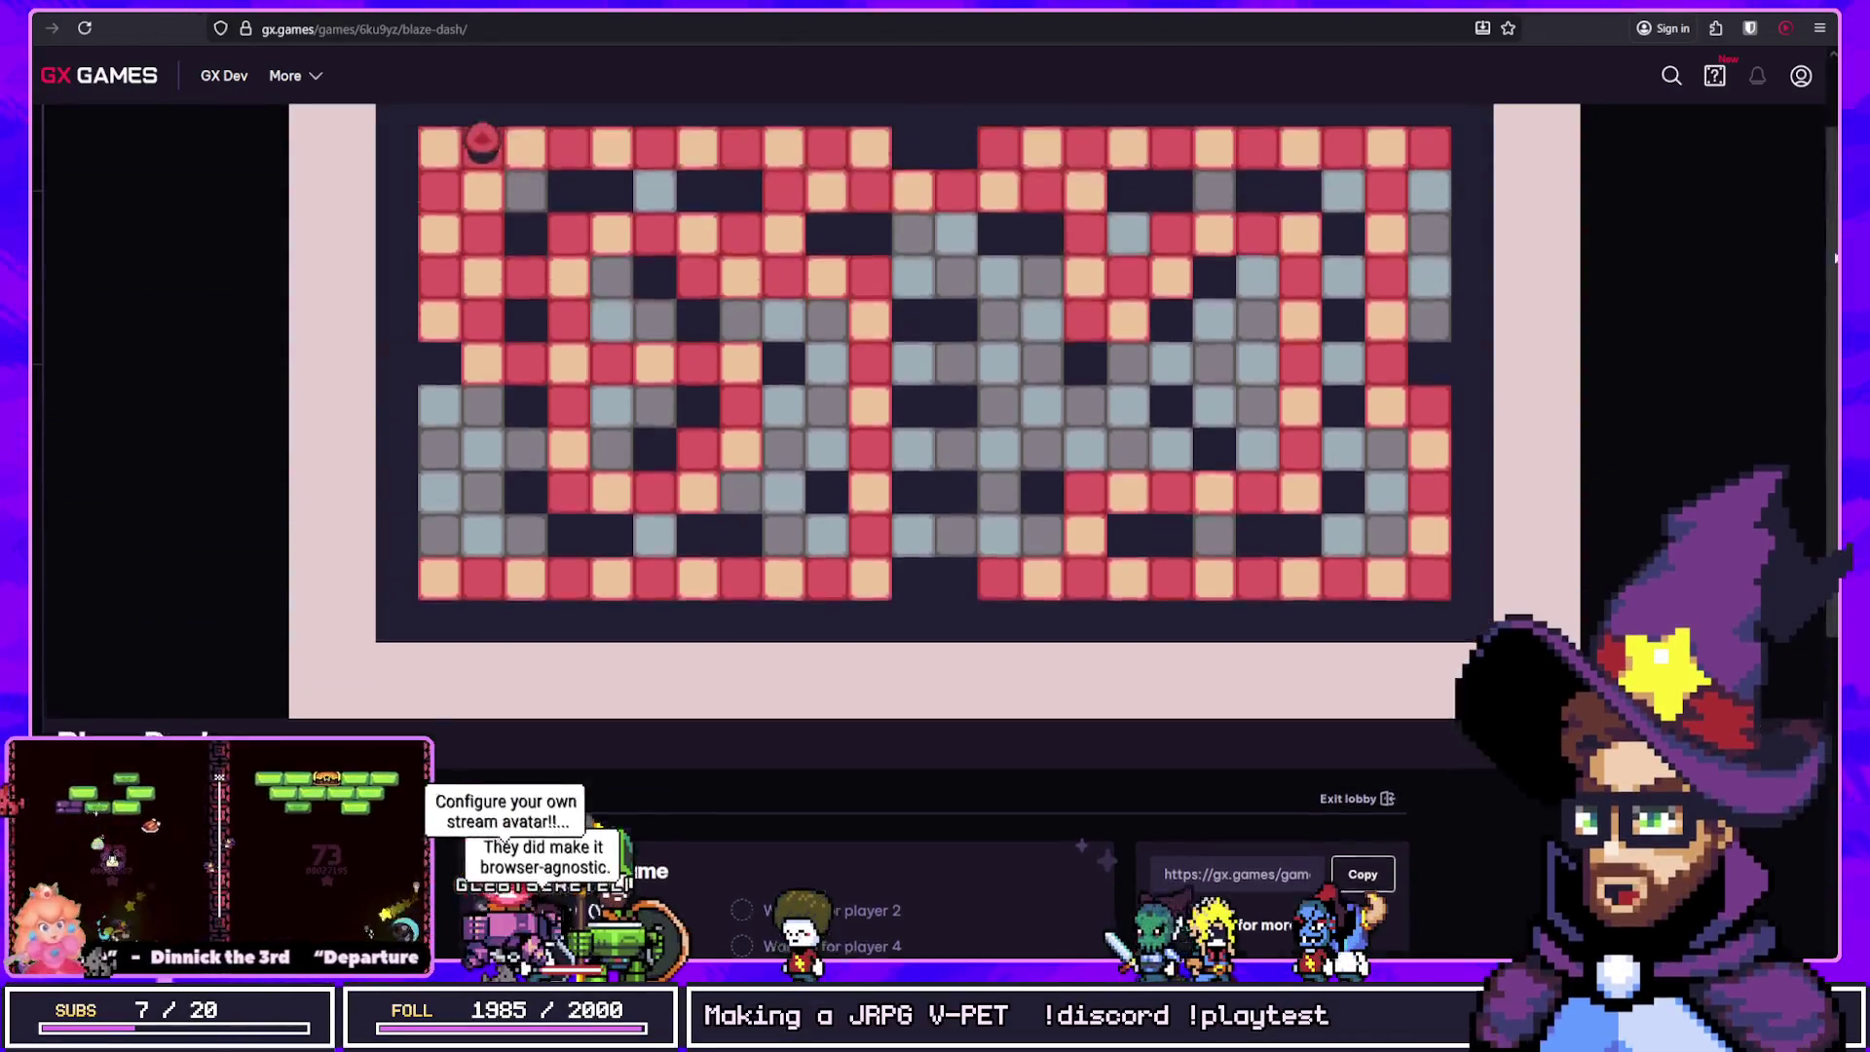
# Step: Reload the Blaze Dash page and launch a new game session
pyautogui.click(584, 29)
pyautogui.press('Return')
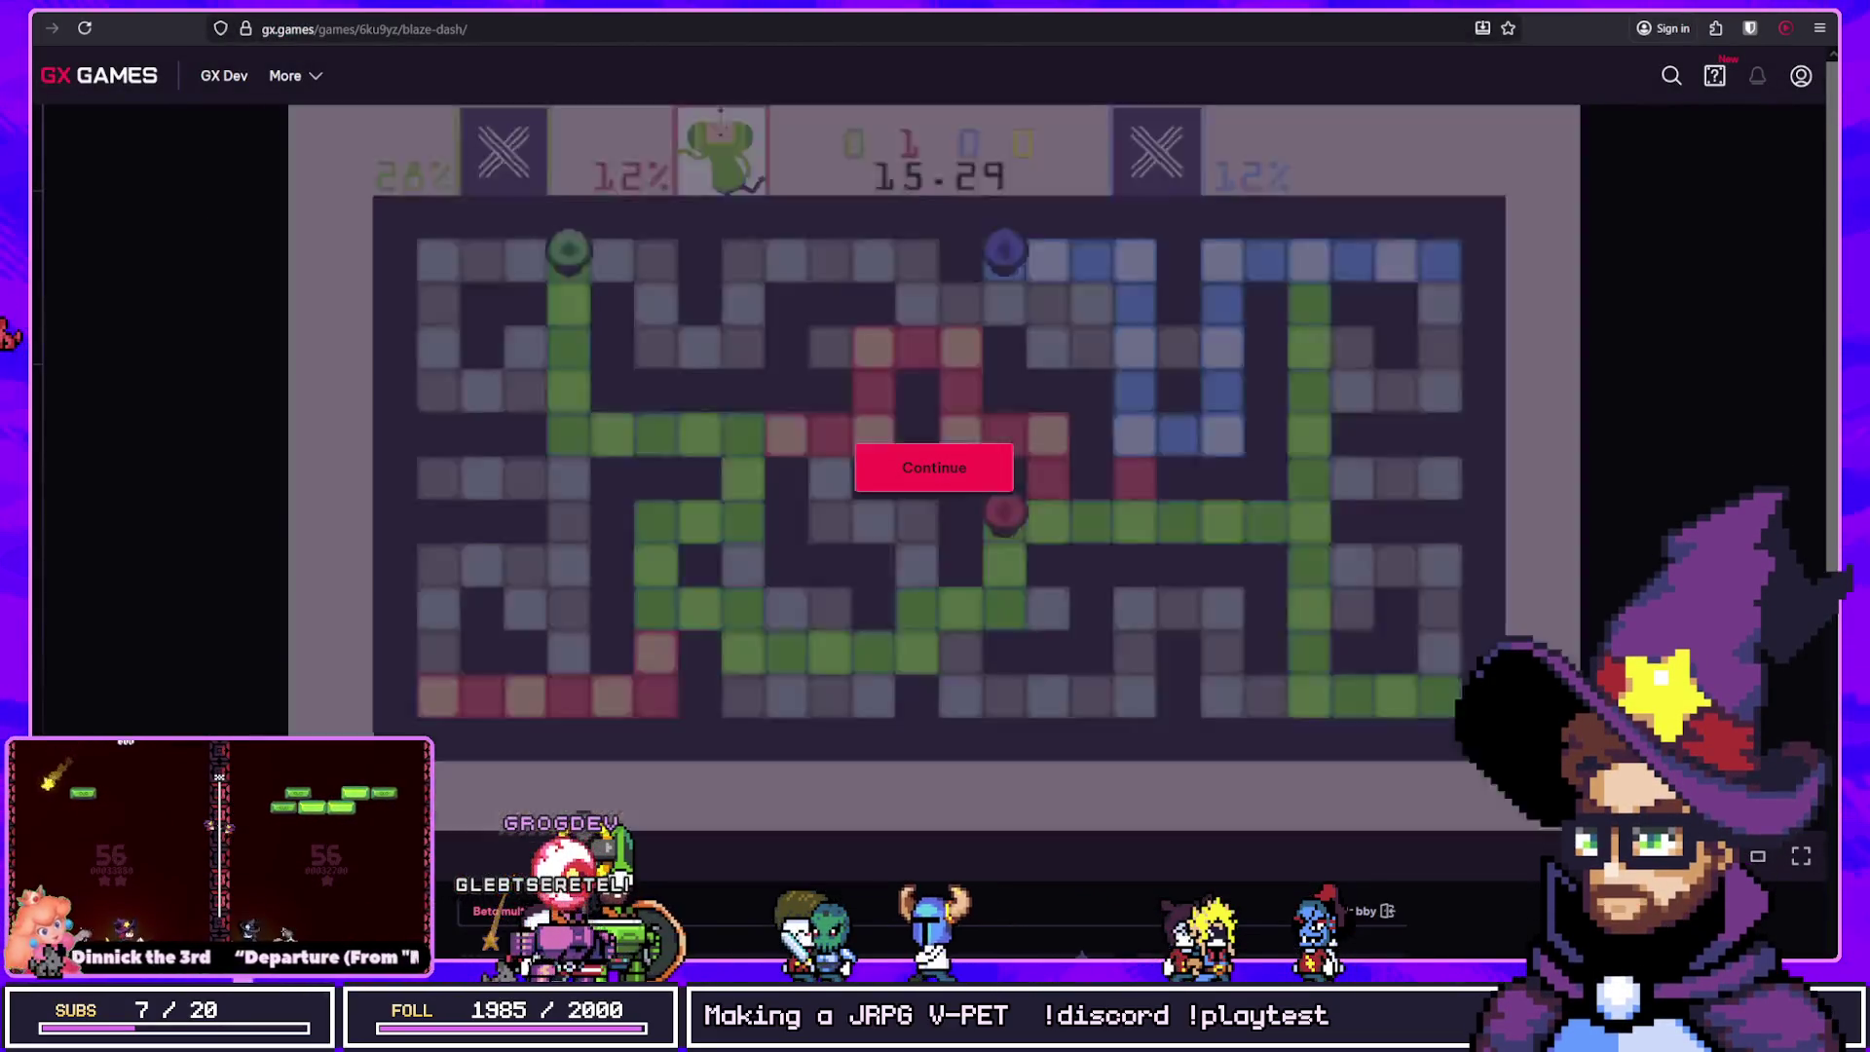
pyautogui.click(934, 467)
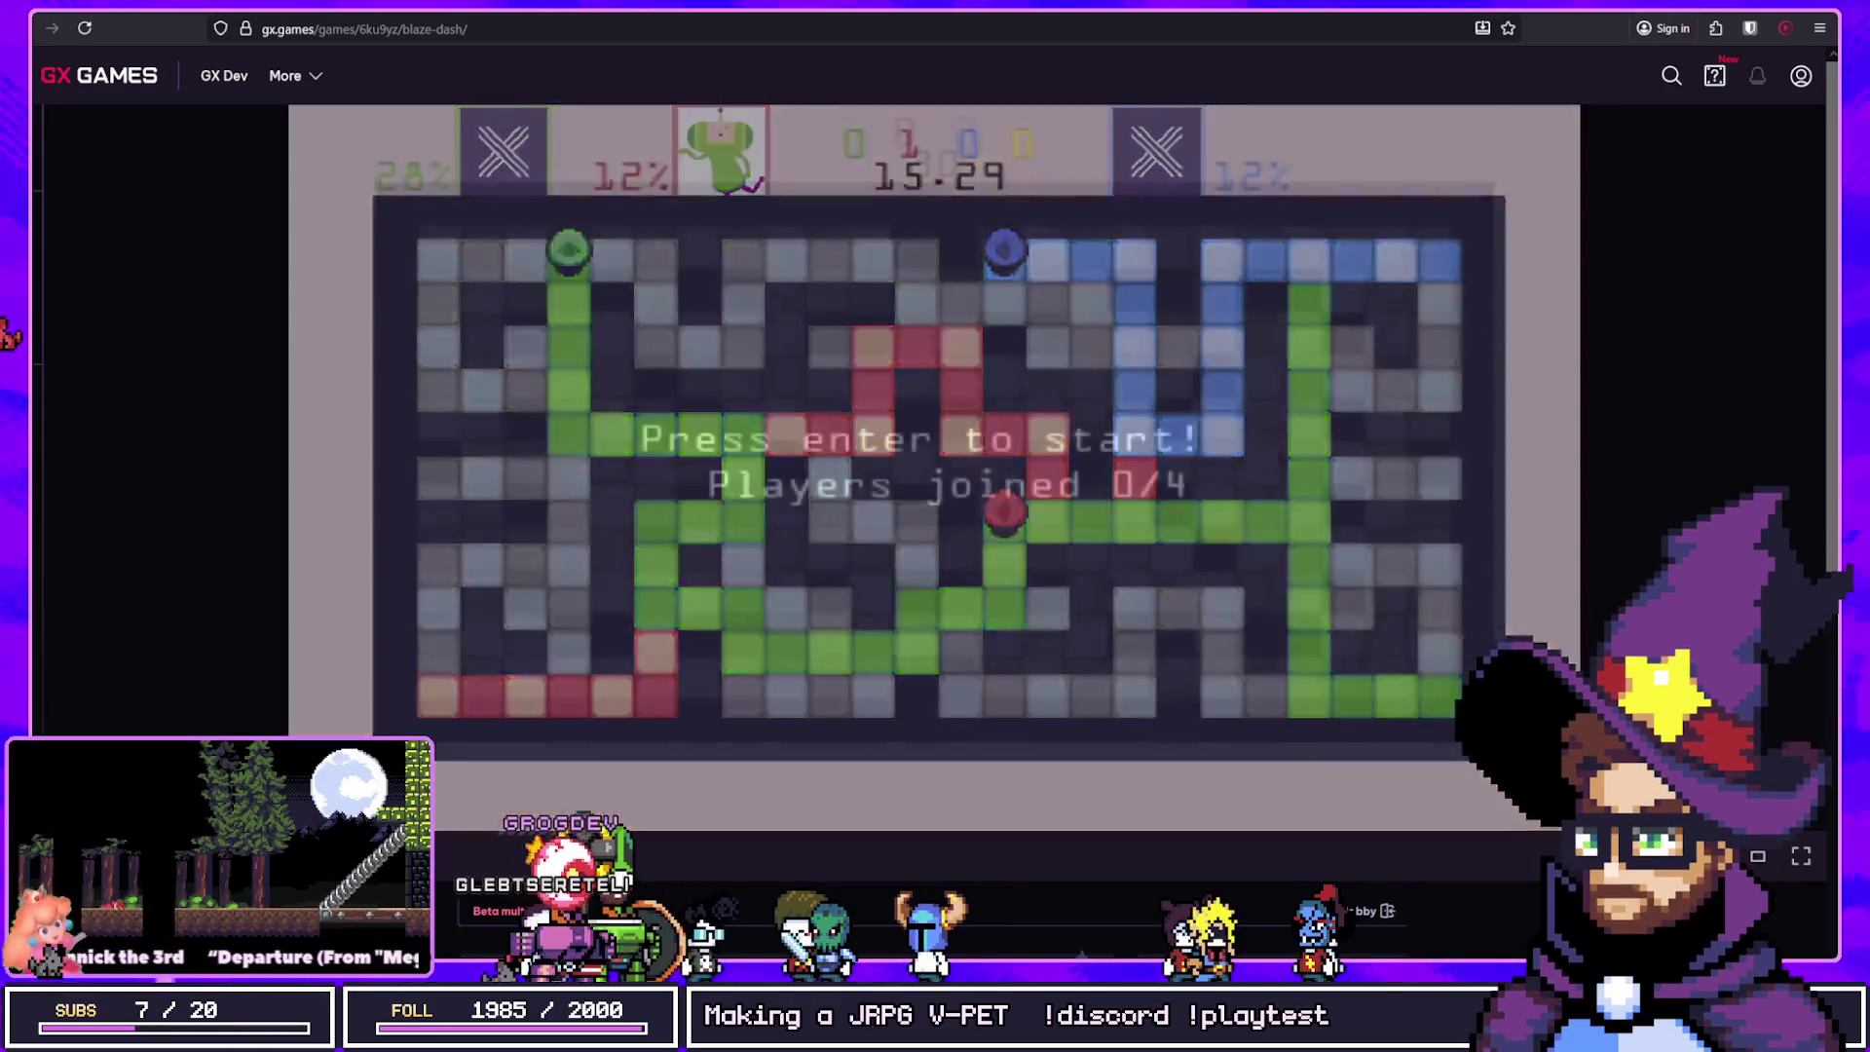
# Step: Join the lobby as the first player and copy its invite link
pyautogui.press('space')
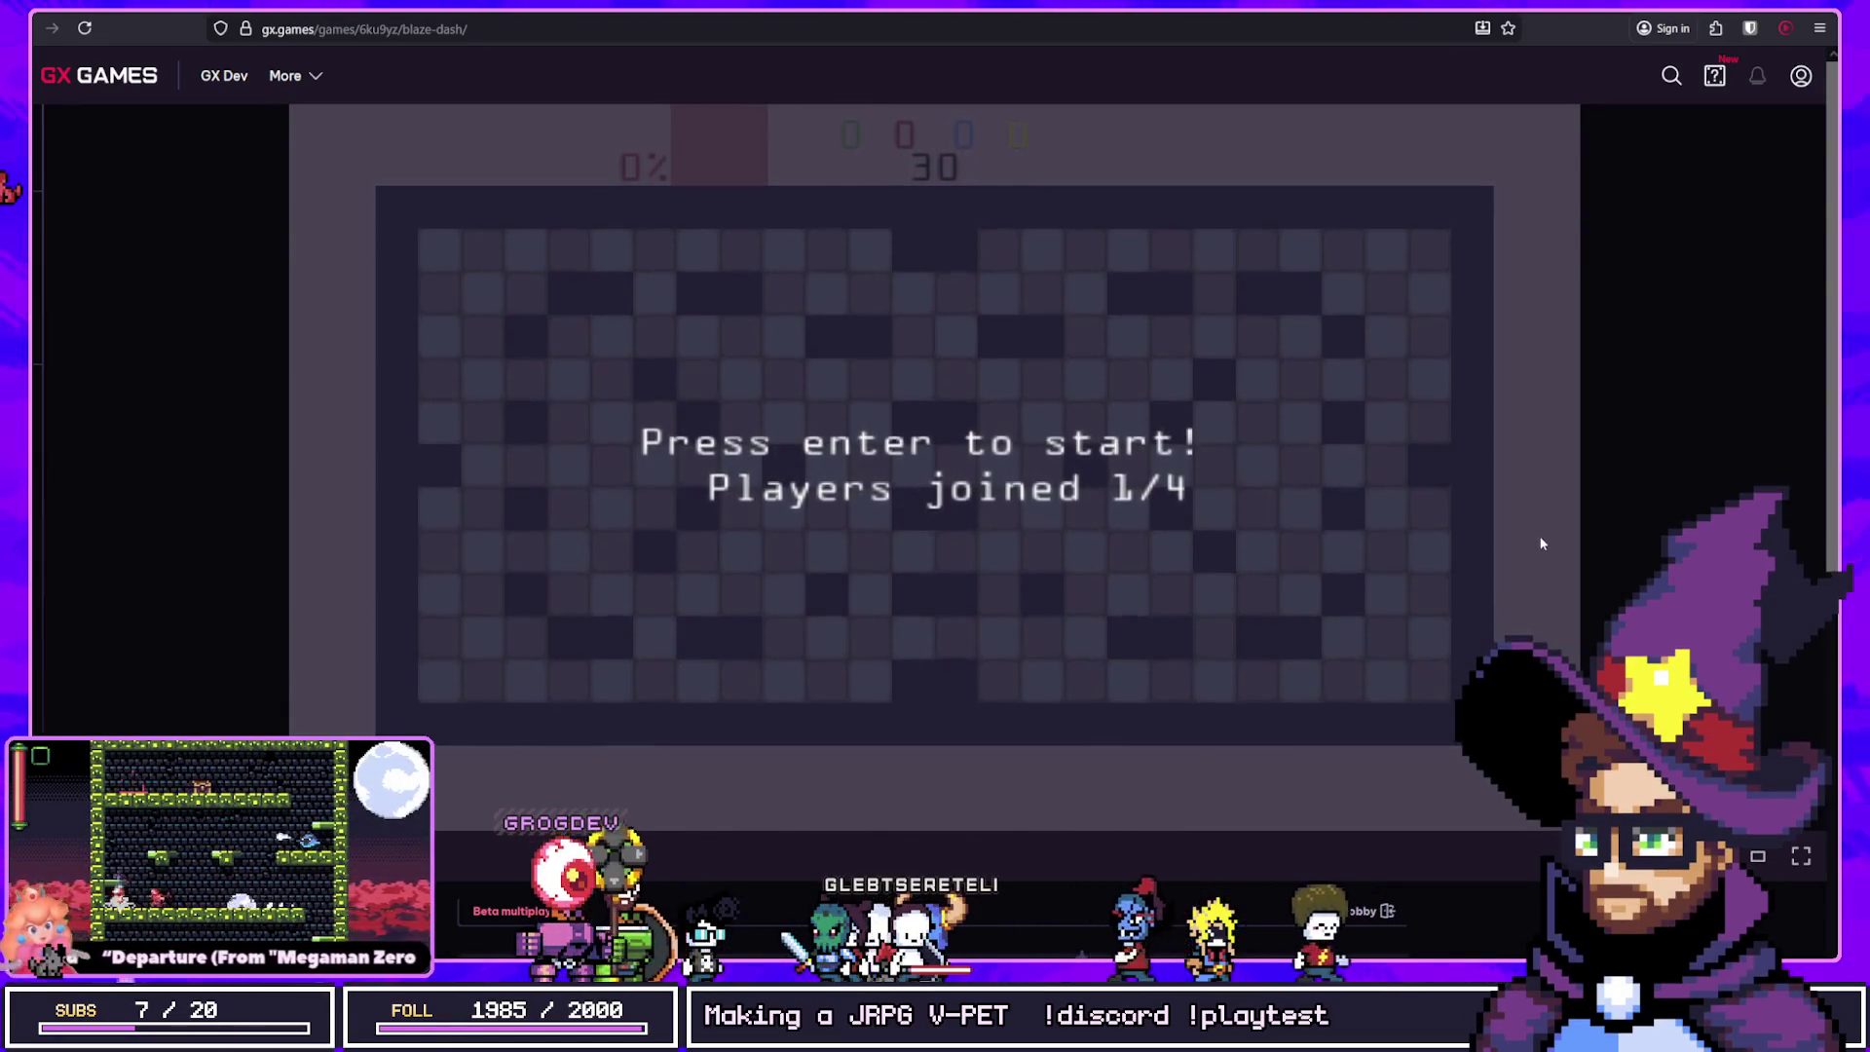
pyautogui.scroll(-3, 1541, 618)
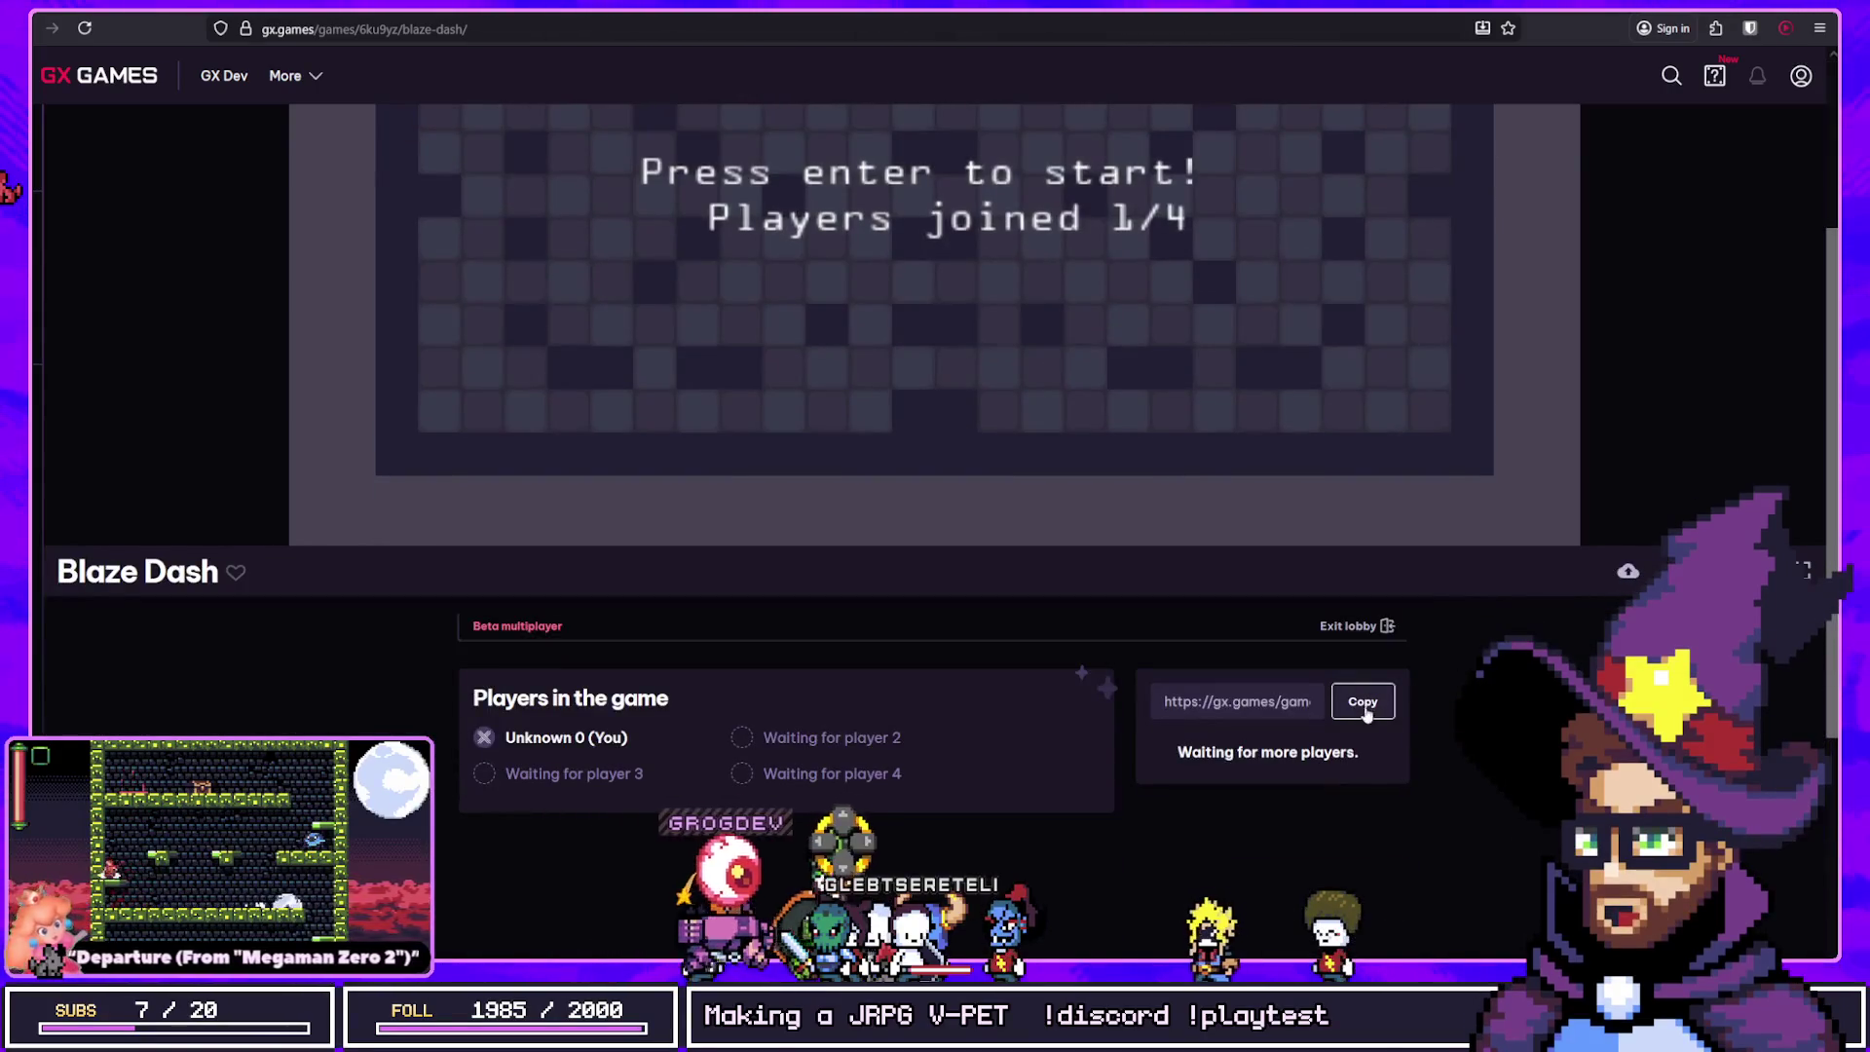
pyautogui.click(1362, 701)
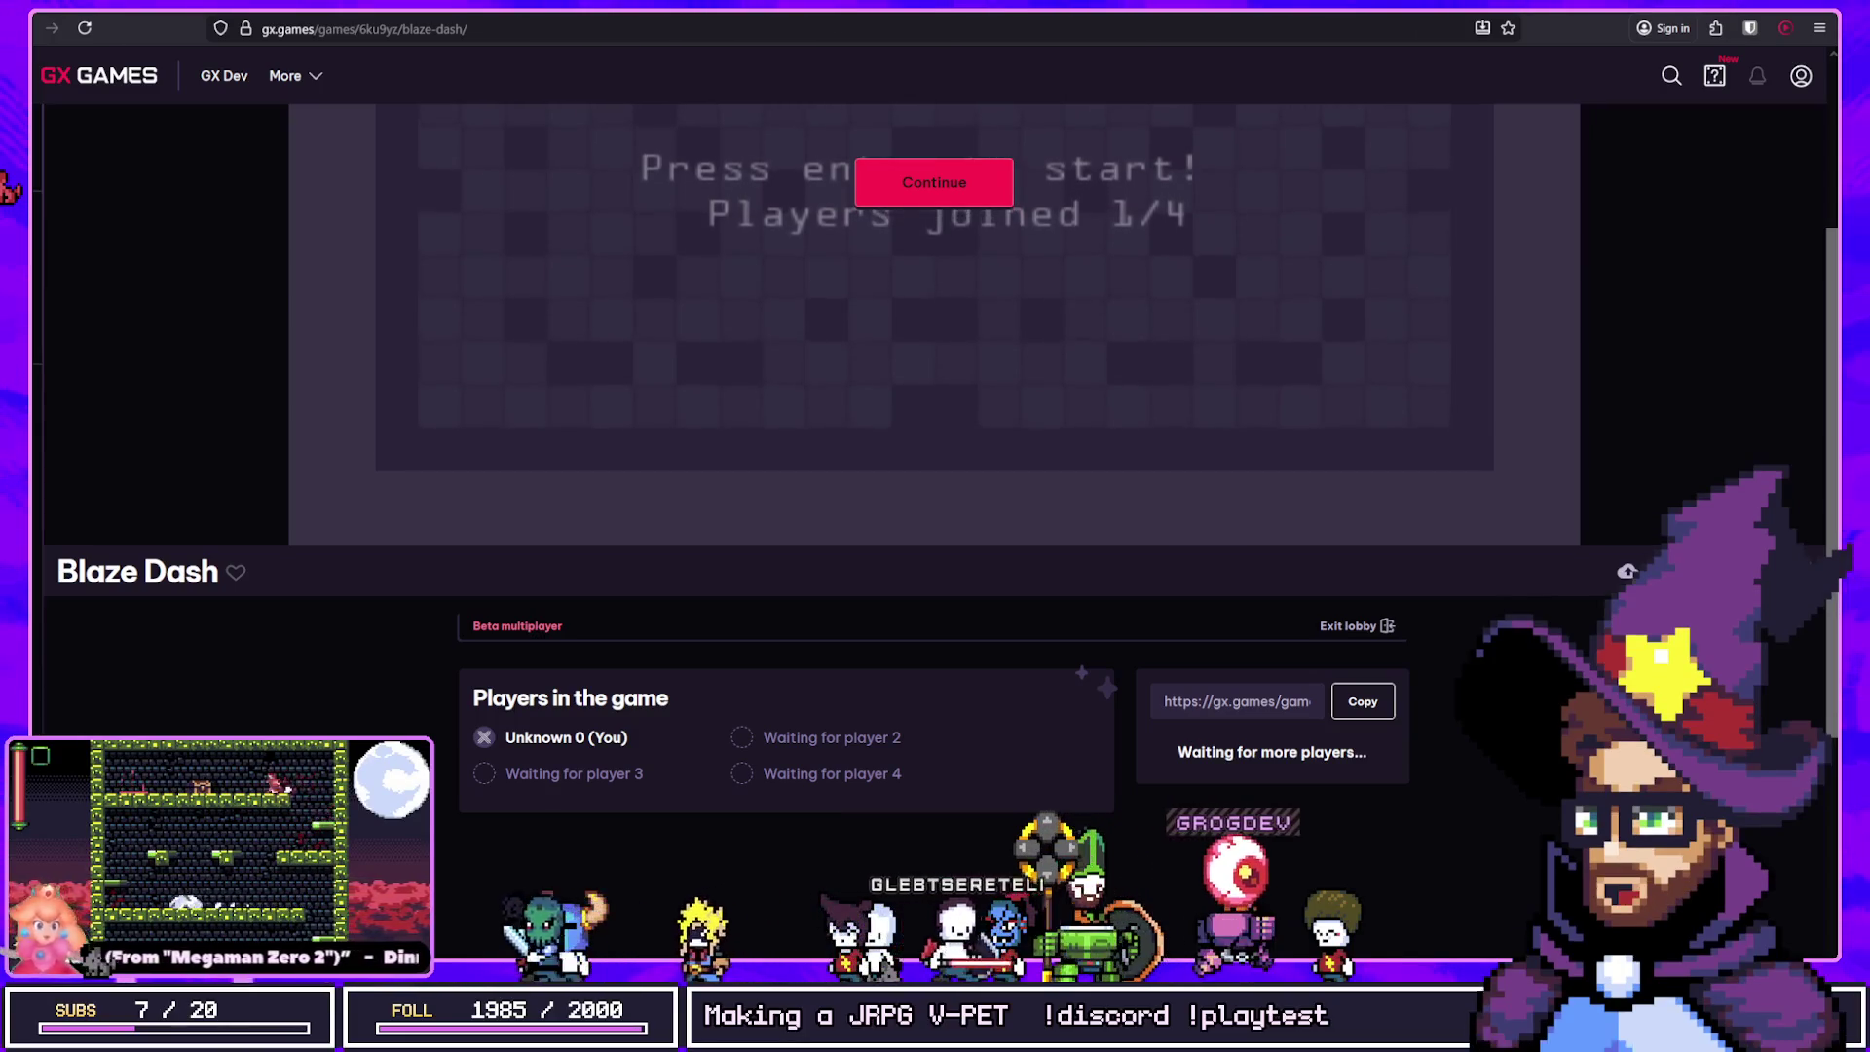
# Step: Dismiss the invite overlay and start the round
pyautogui.scroll(3, 1581, 506)
pyautogui.click(1256, 455)
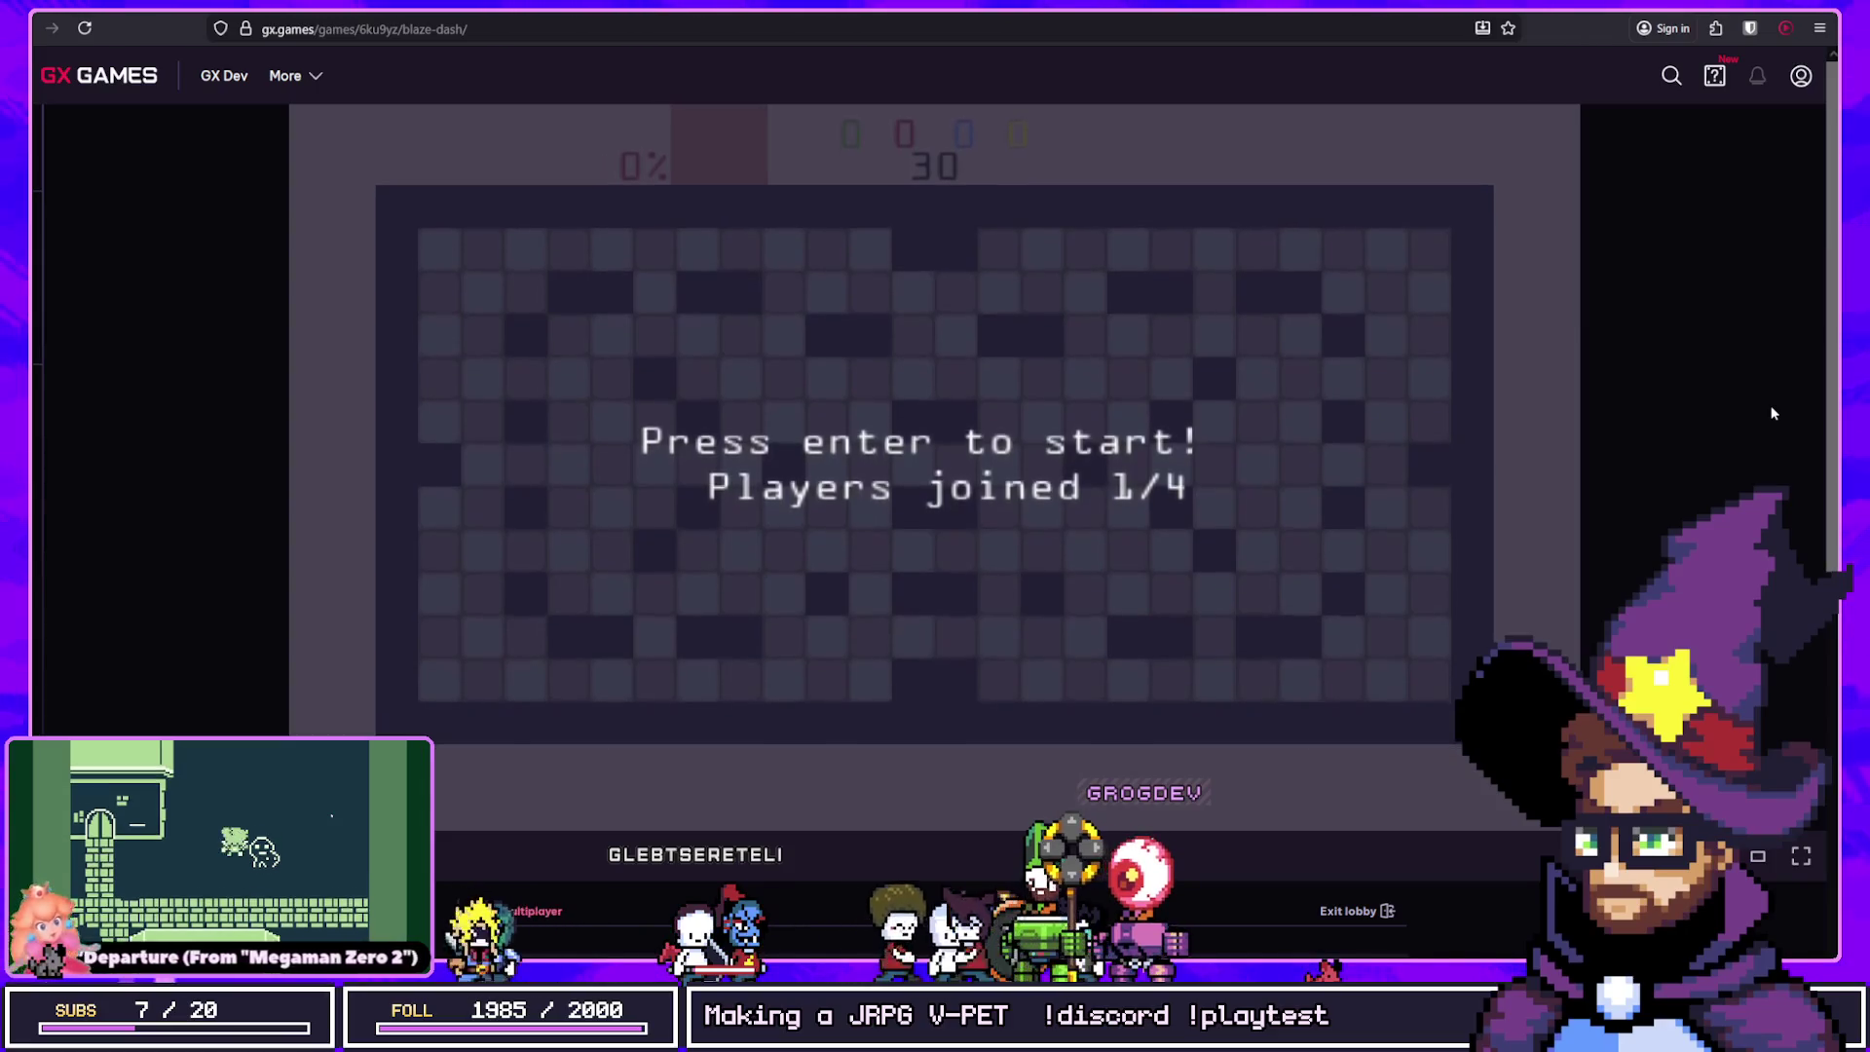
pyautogui.press('Return')
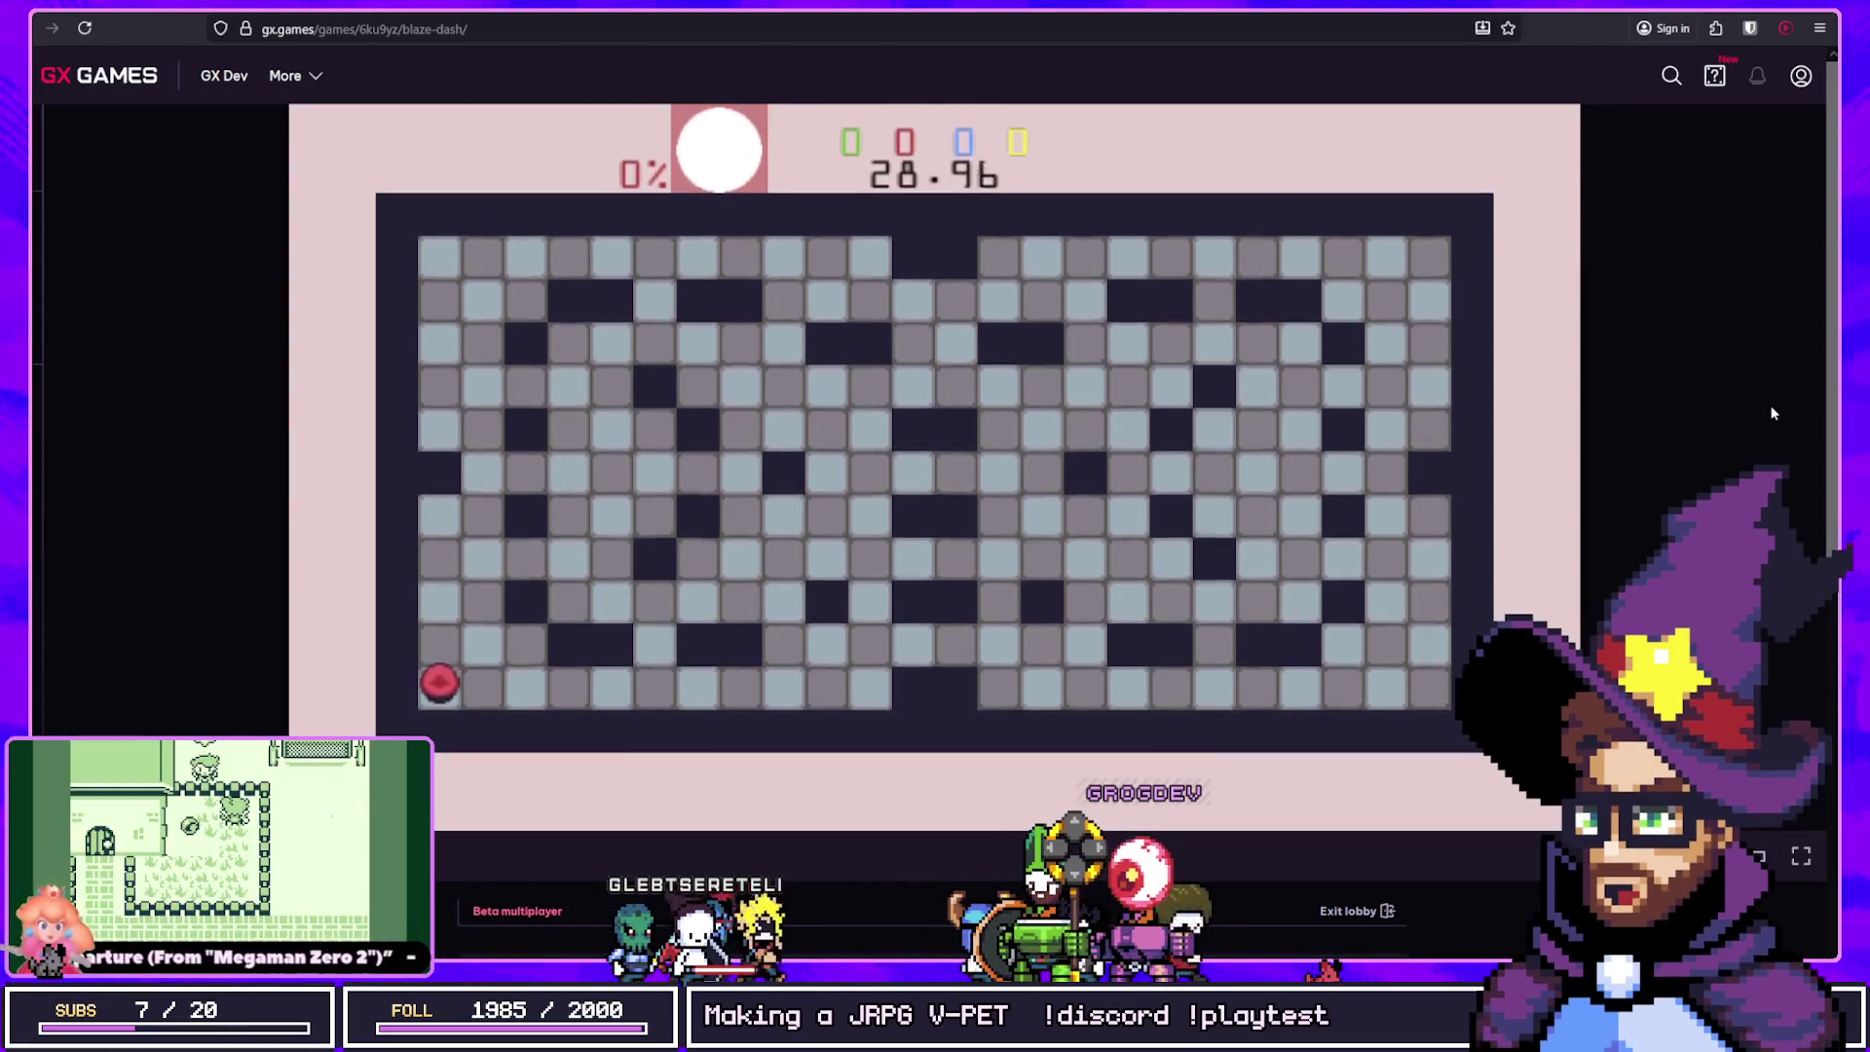
# Step: Paint the bottom row, several columns and the top row red, then the left edge
pyautogui.press('Right')
pyautogui.press('Up')
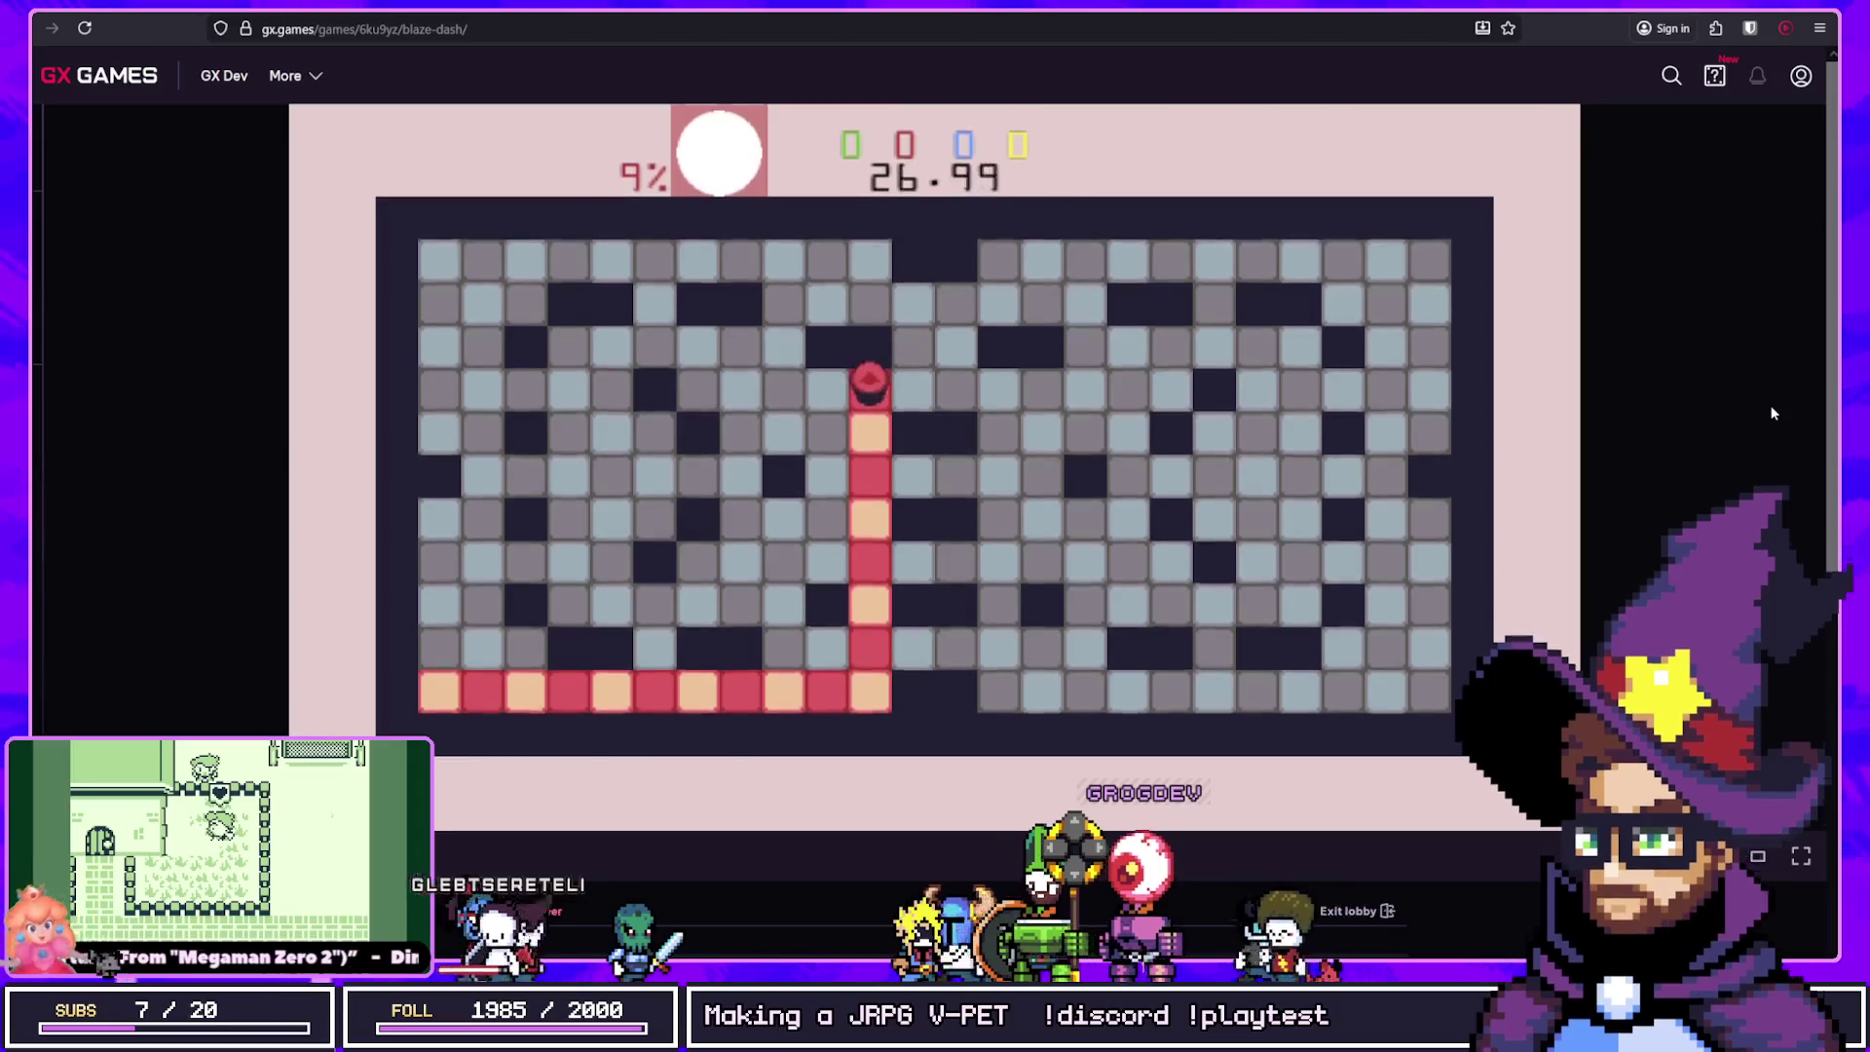
pyautogui.press('Right')
pyautogui.press('Up')
pyautogui.press('Left')
pyautogui.scroll(-6, 1772, 412)
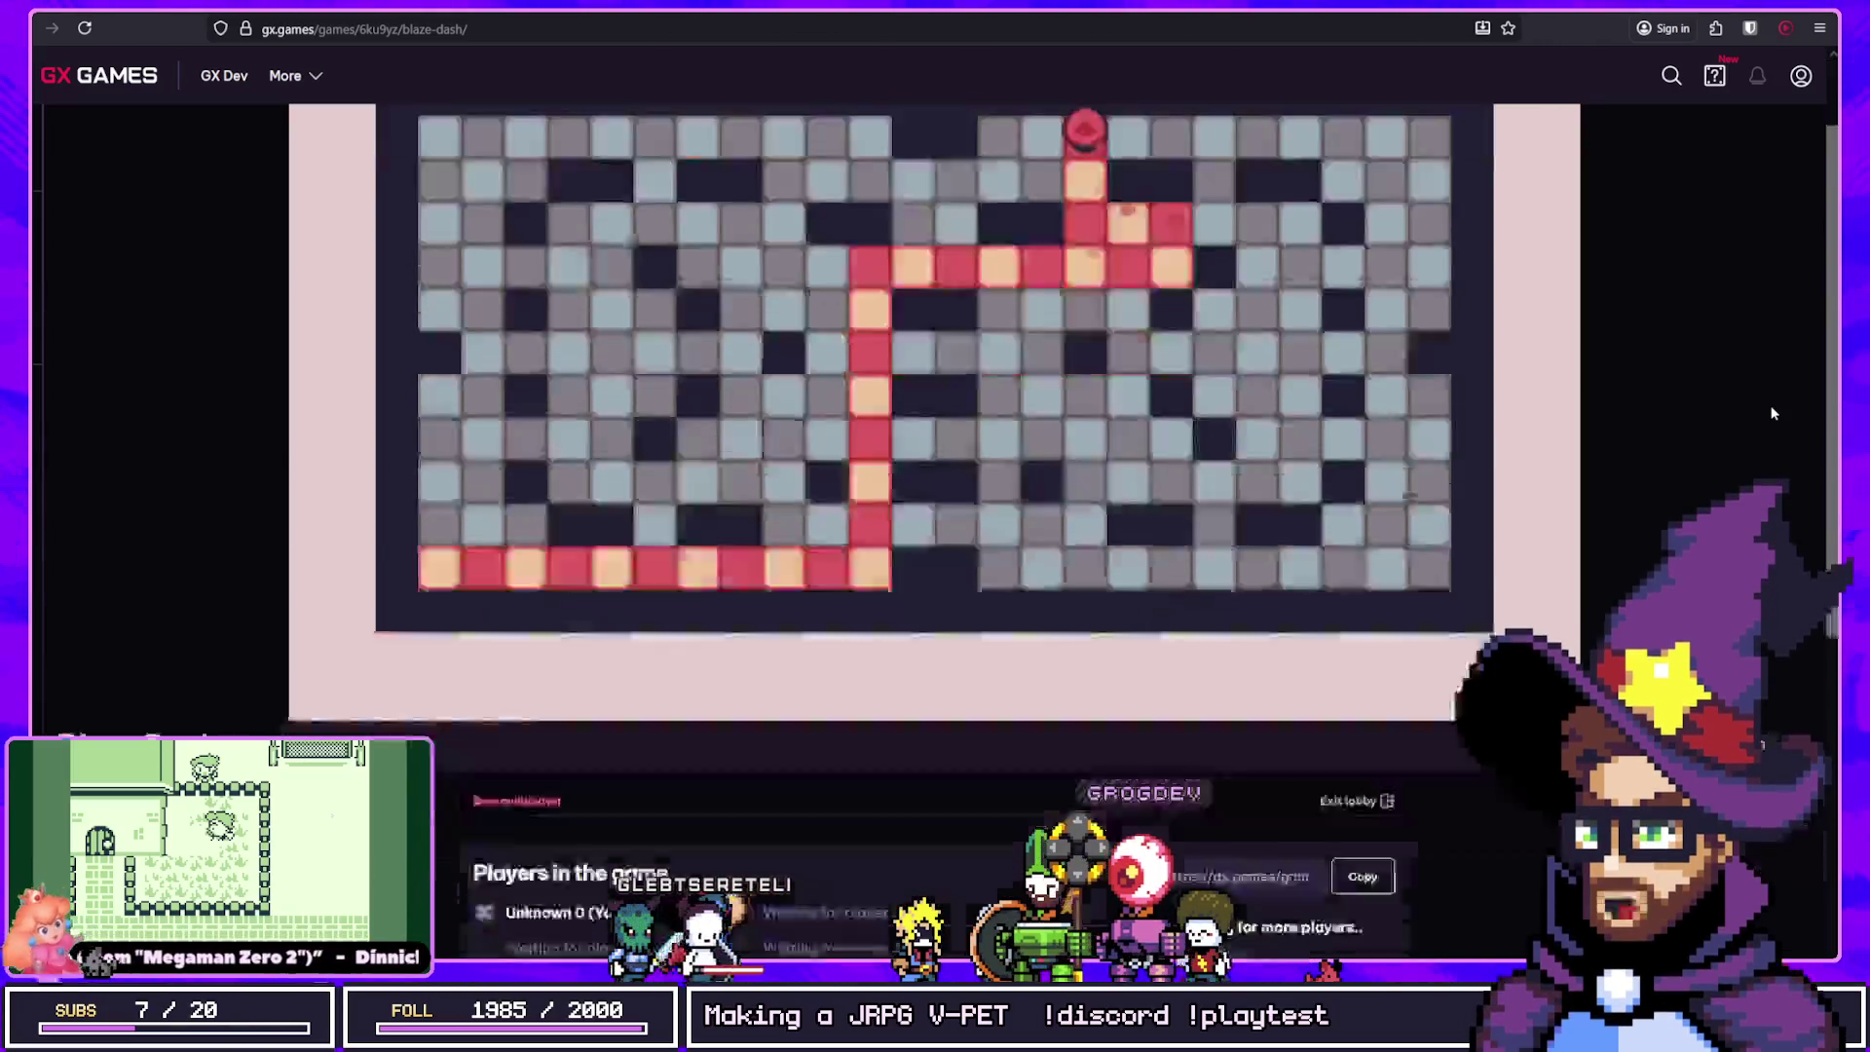
pyautogui.scroll(6, 1755, 403)
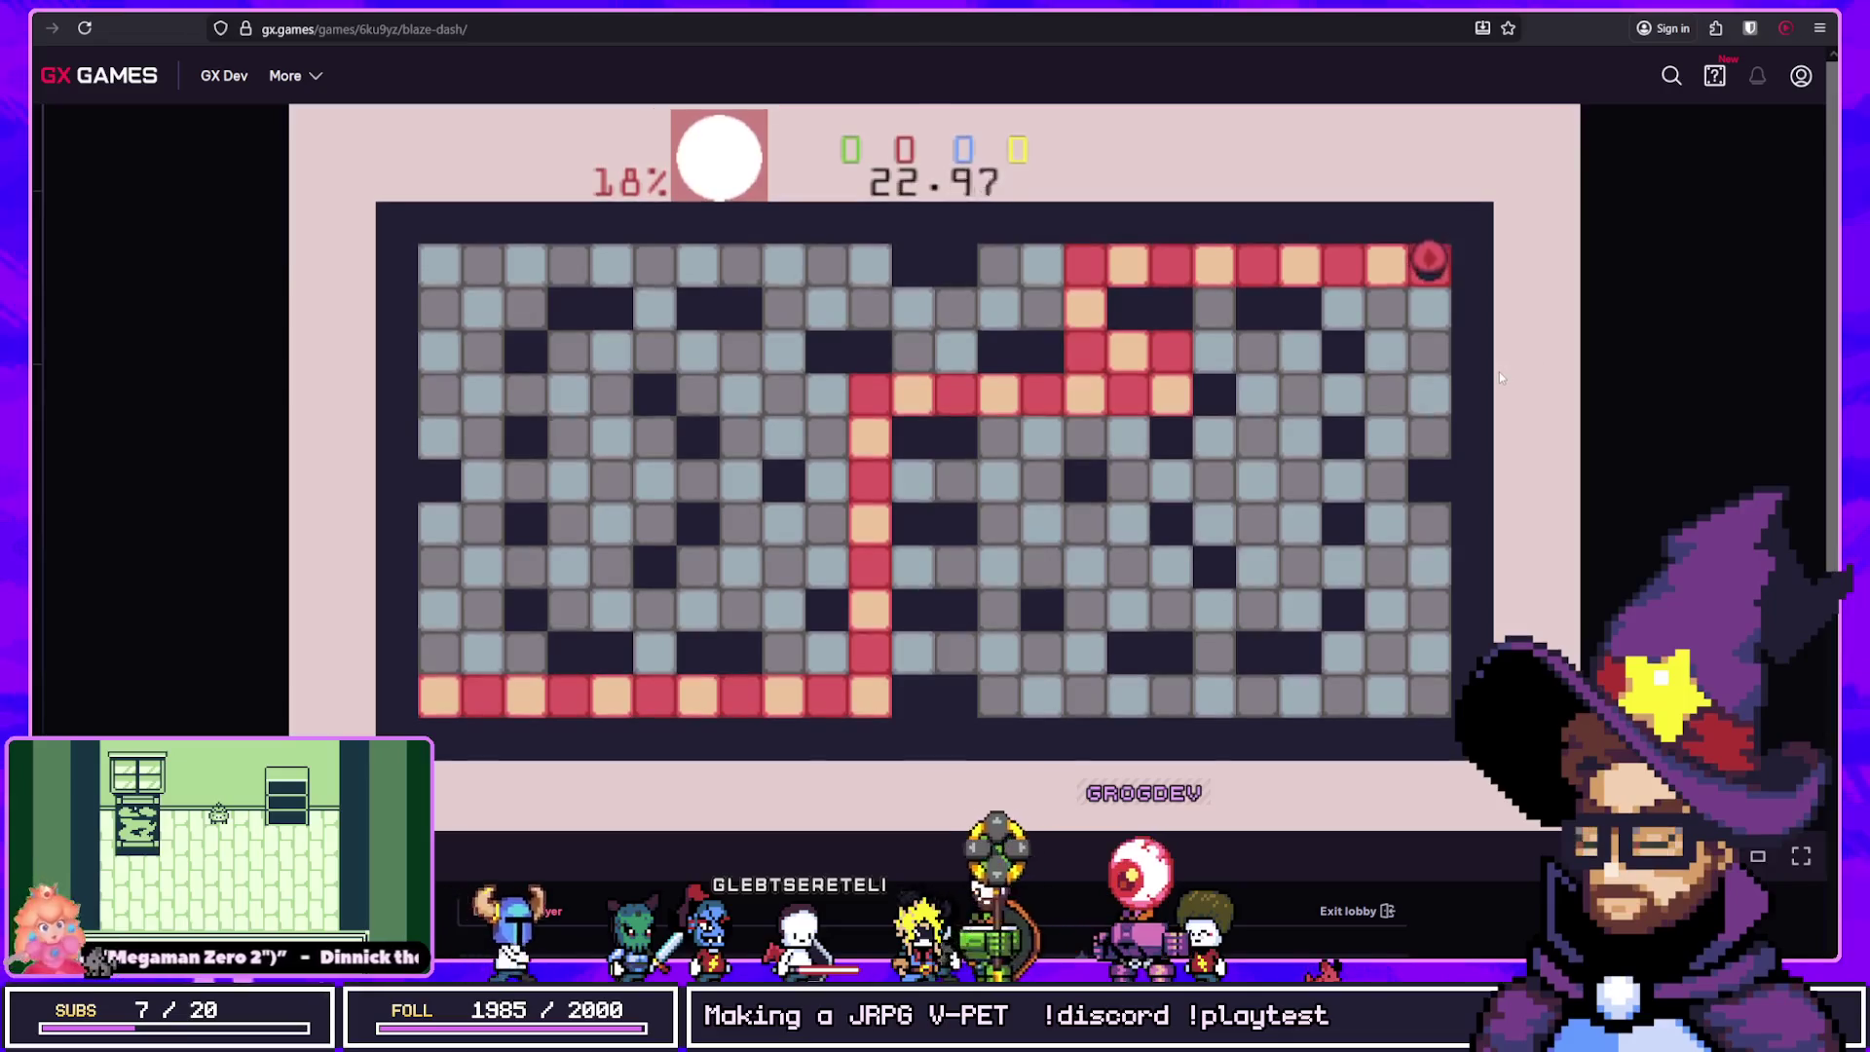
pyautogui.press('Down')
pyautogui.press('Left')
pyautogui.press('Up')
pyautogui.press('Left')
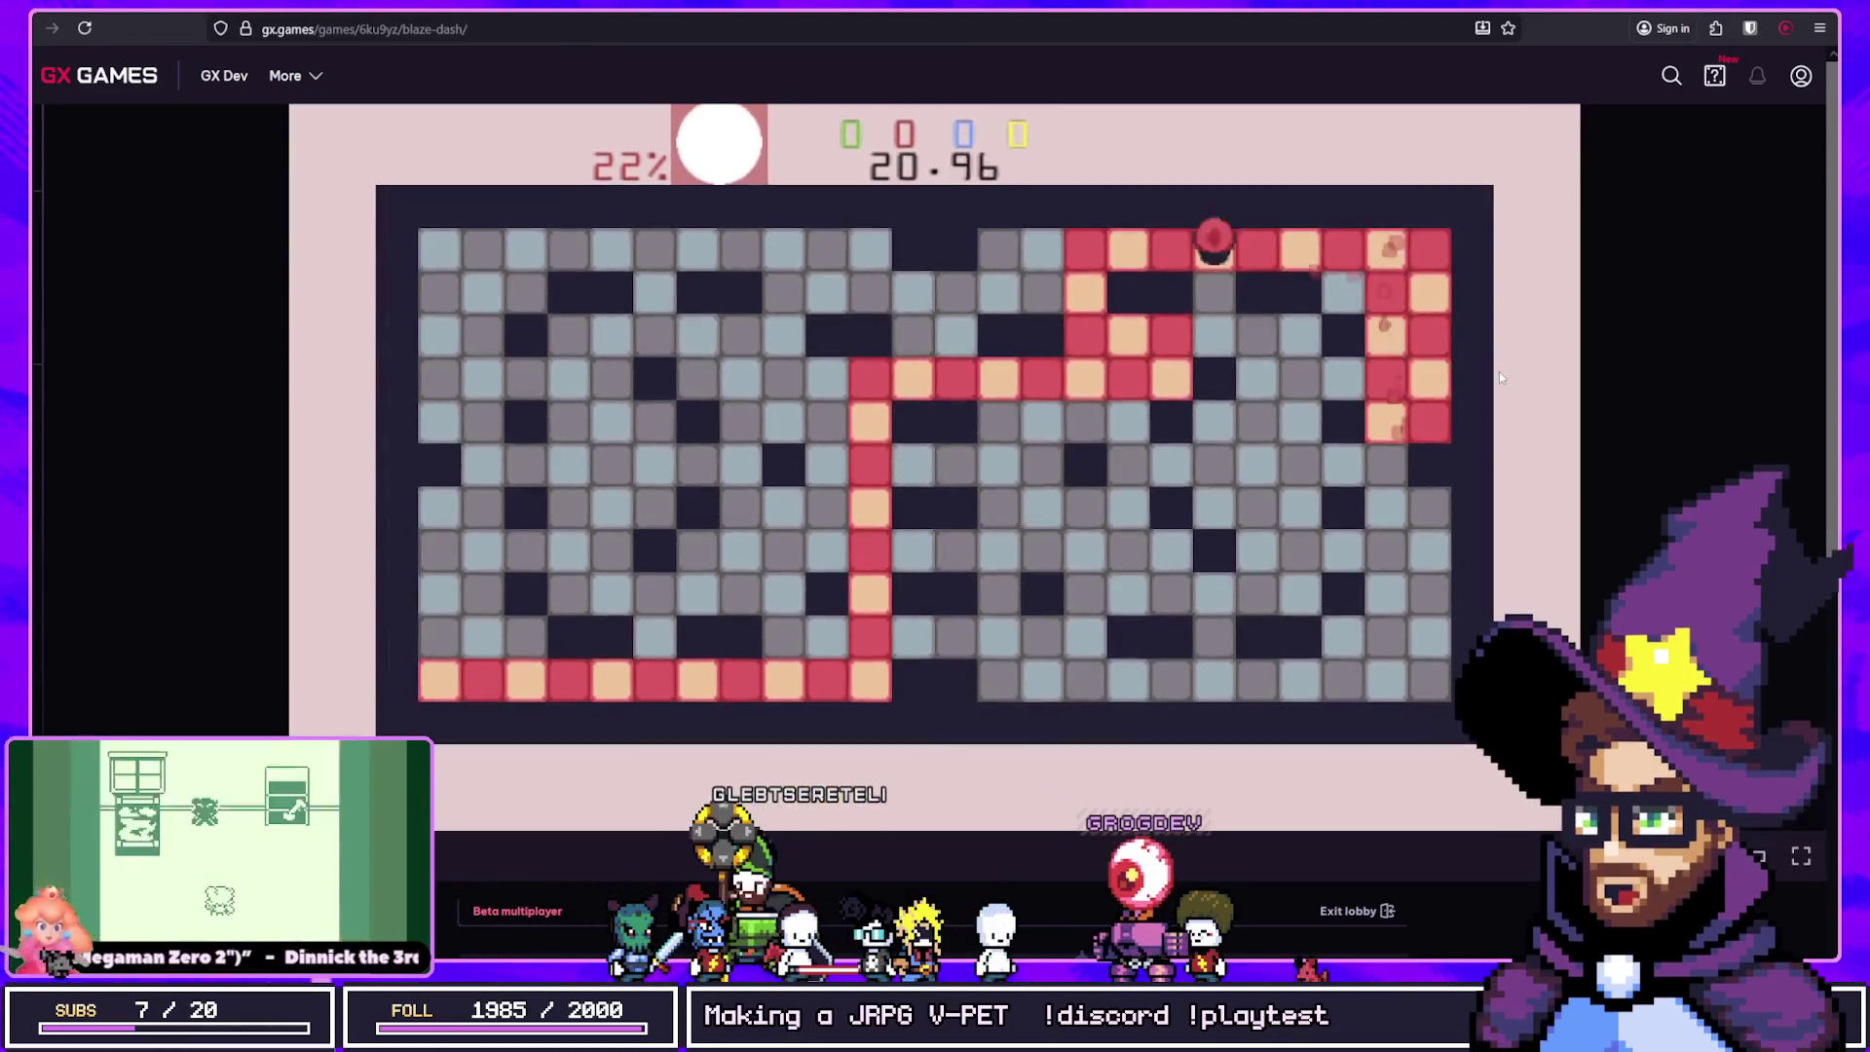
pyautogui.press('Down')
pyautogui.press('Left')
pyautogui.press('Left')
pyautogui.press('Up')
pyautogui.press('Left')
pyautogui.press('Down')
pyautogui.press('Right')
pyautogui.press('Down')
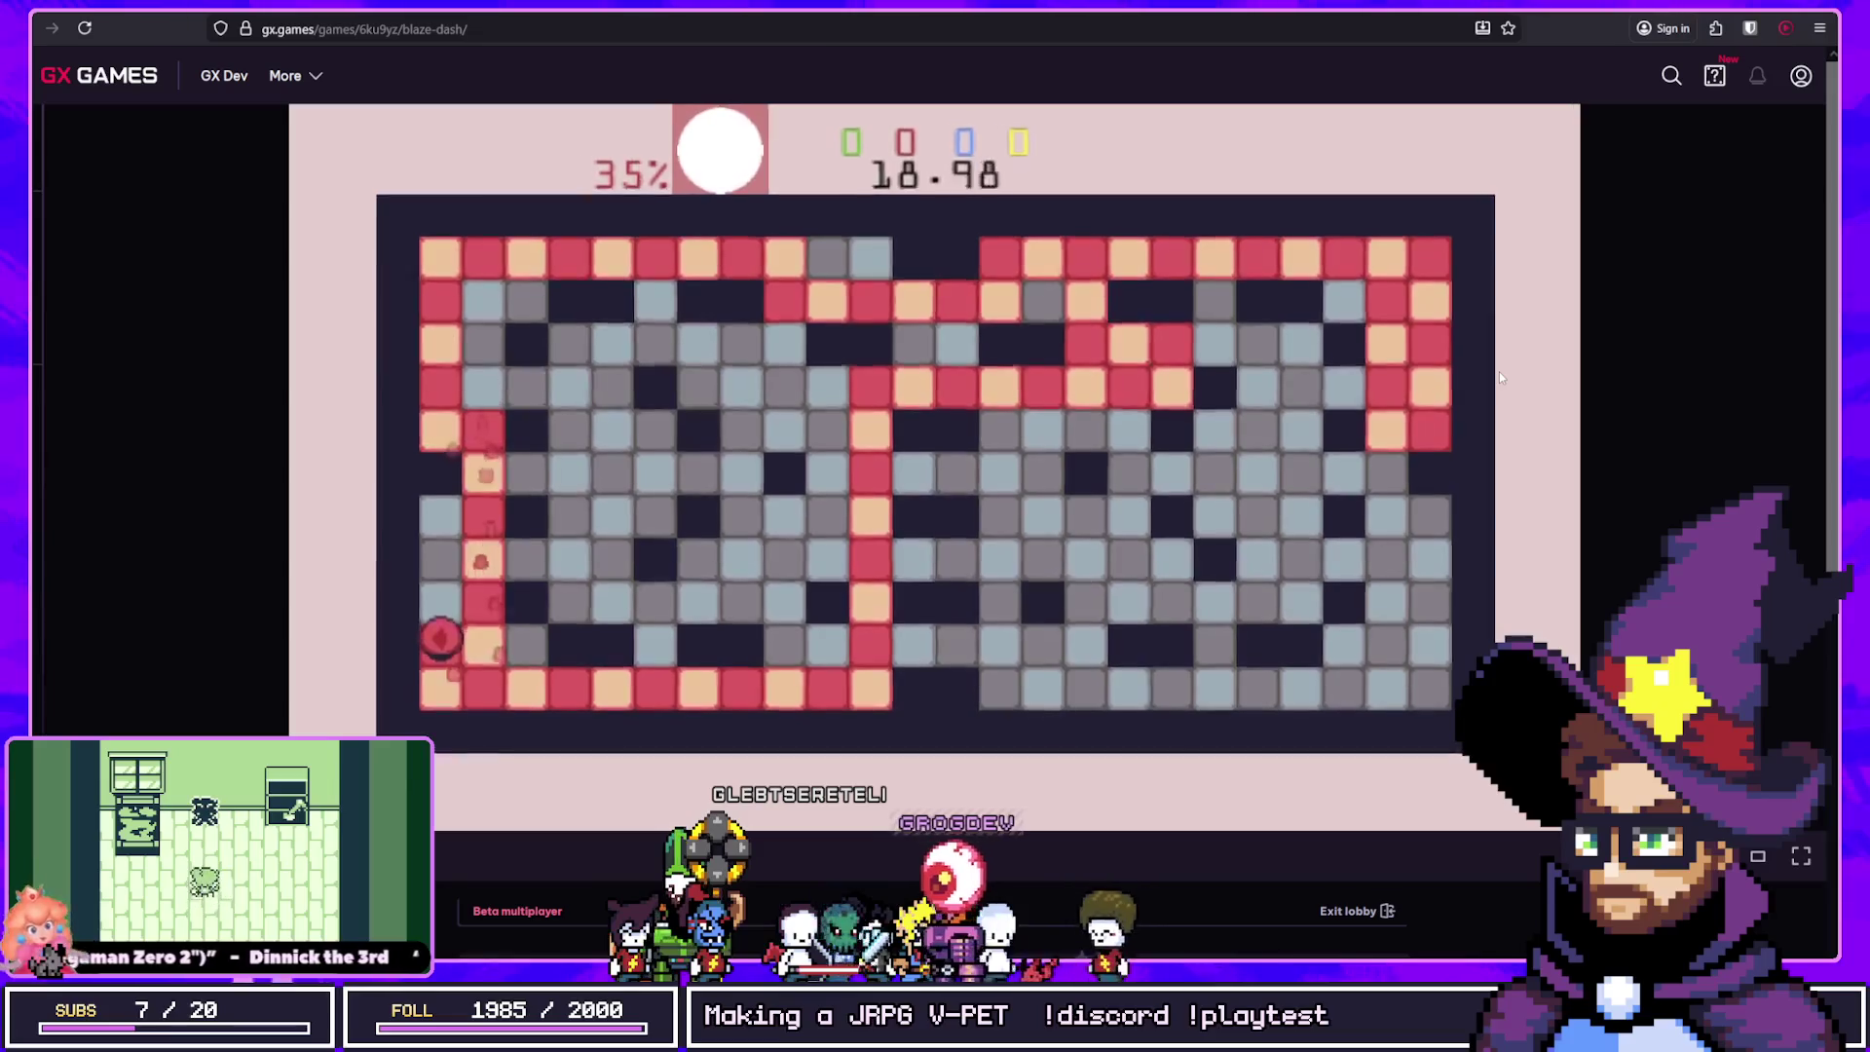
pyautogui.press('Left')
pyautogui.press('Up')
# Step: Paint the left column, bottom row, centre column, and rows three and four red
pyautogui.press('Down')
pyautogui.press('Right')
pyautogui.press('Up')
pyautogui.press('Left')
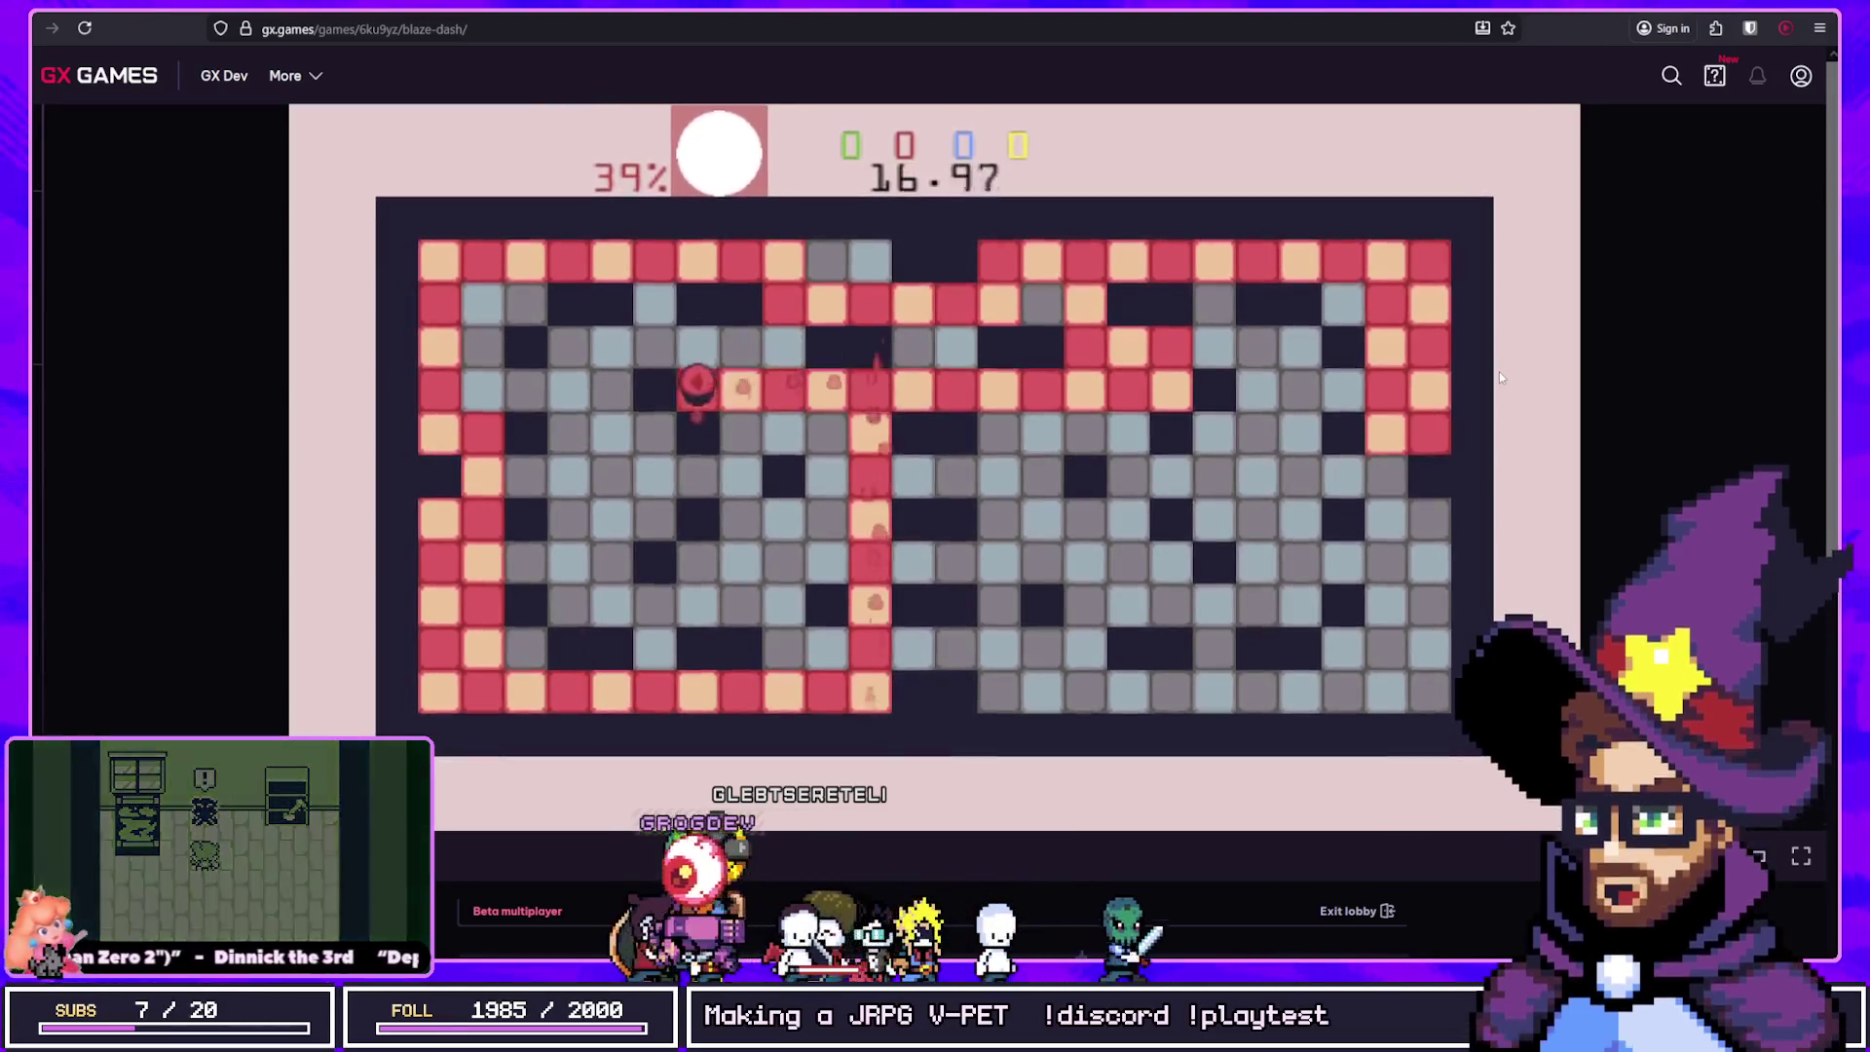
pyautogui.press('Up')
pyautogui.press('Right')
pyautogui.press('Down')
pyautogui.press('Right')
pyautogui.press('Down')
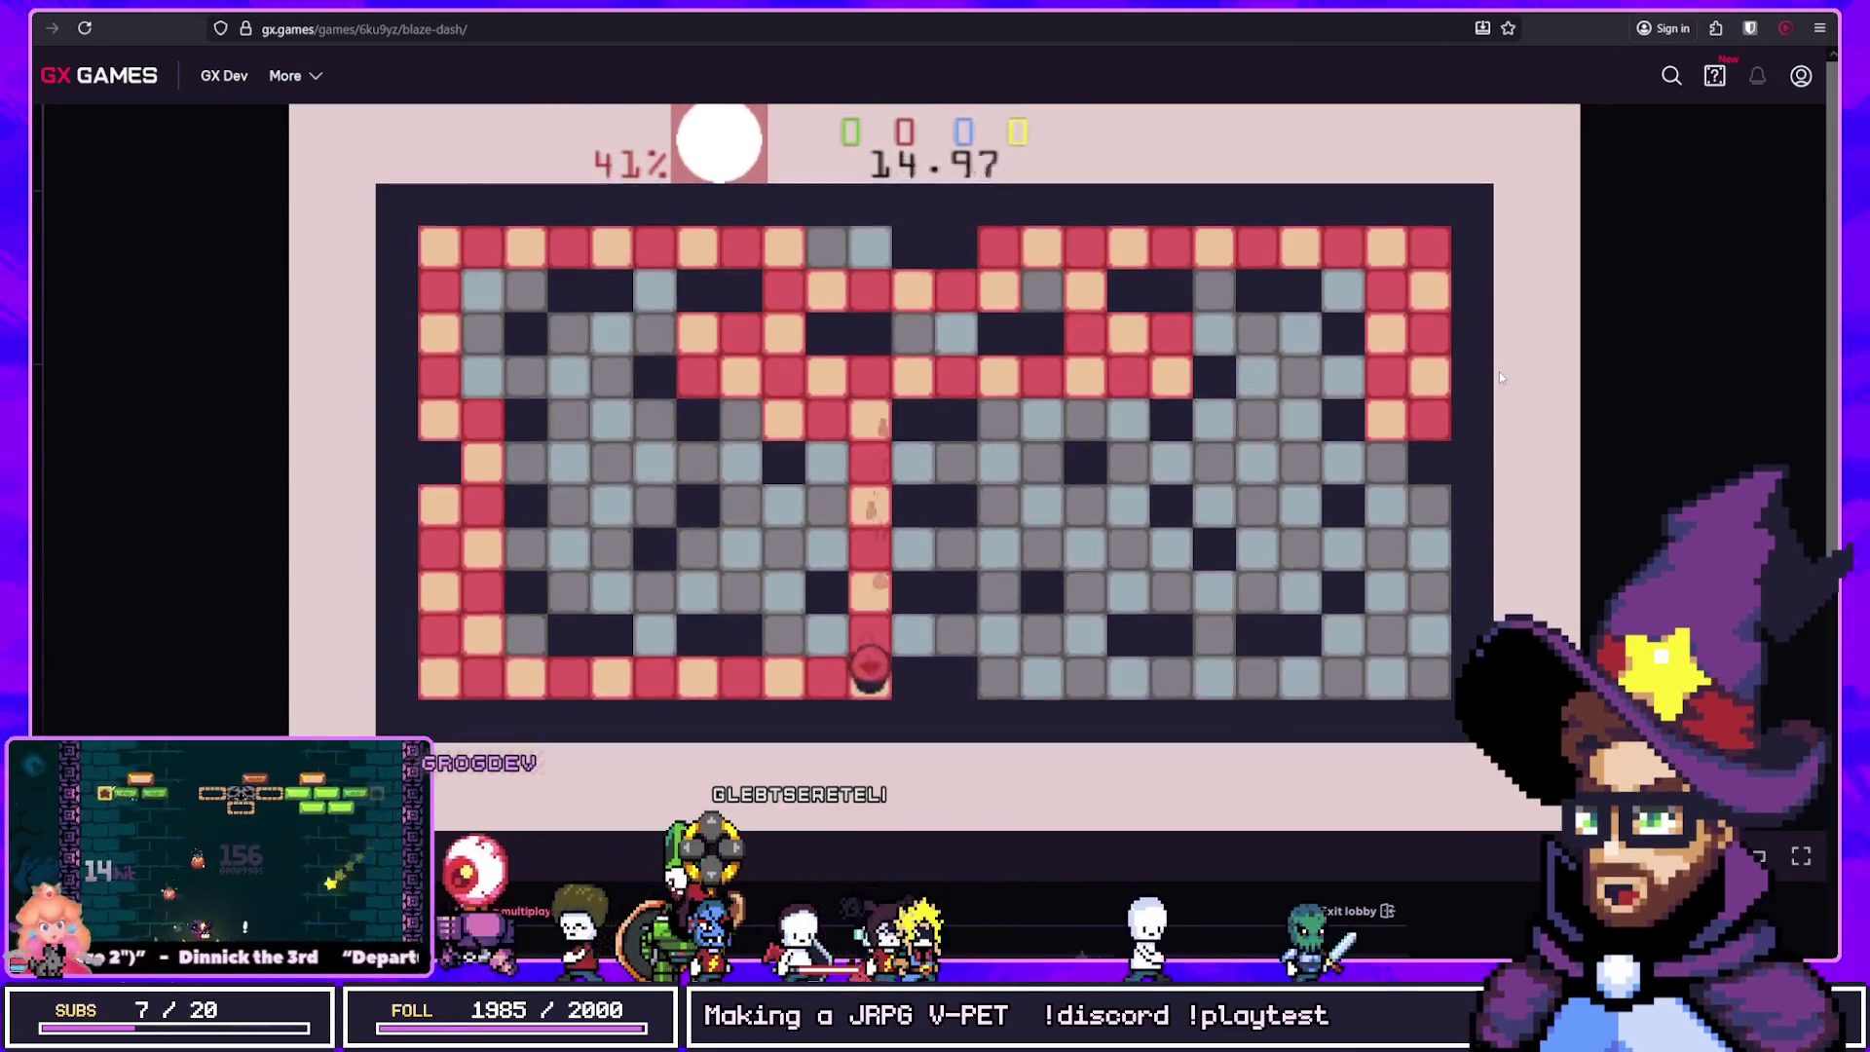
pyautogui.press('Up')
pyautogui.press('Right')
pyautogui.press('Up')
pyautogui.press('Right')
pyautogui.press('Down')
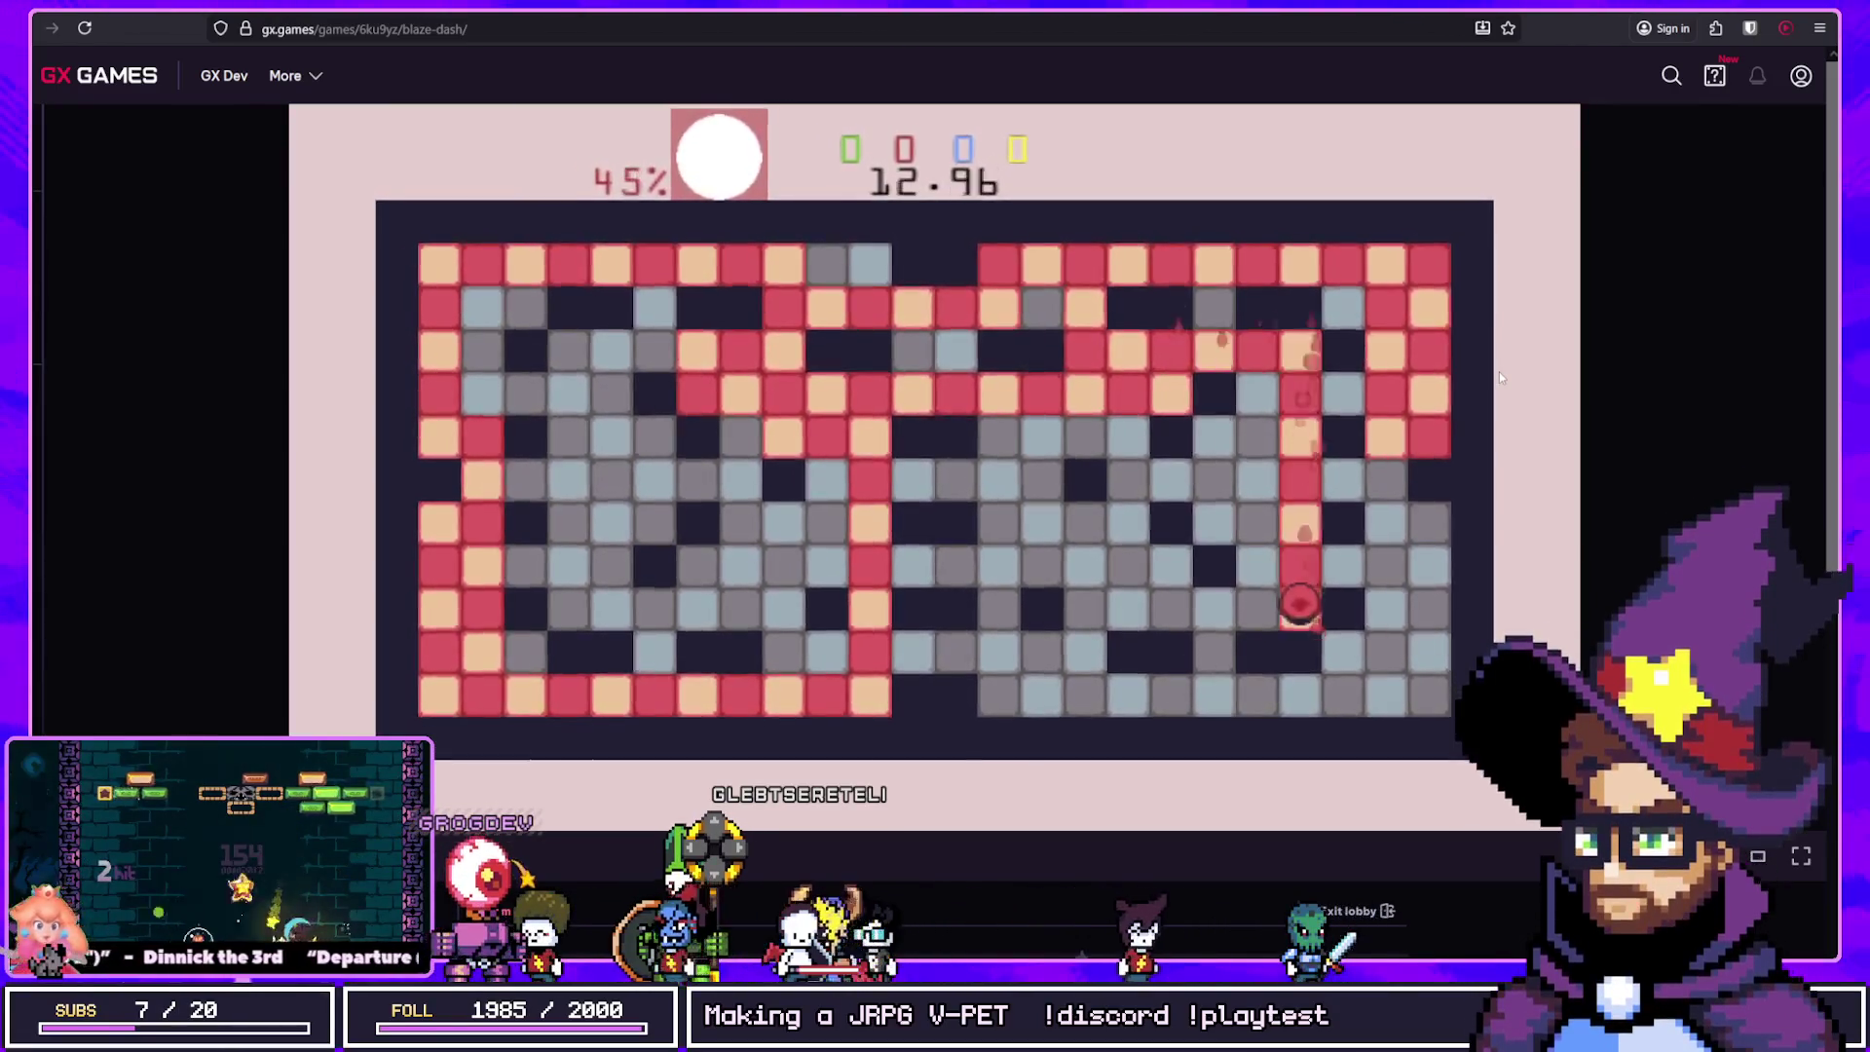
pyautogui.press('Left')
pyautogui.press('Down')
pyautogui.press('Right')
pyautogui.press('Up')
pyautogui.press('Left')
pyautogui.press('Up')
pyautogui.press('Left')
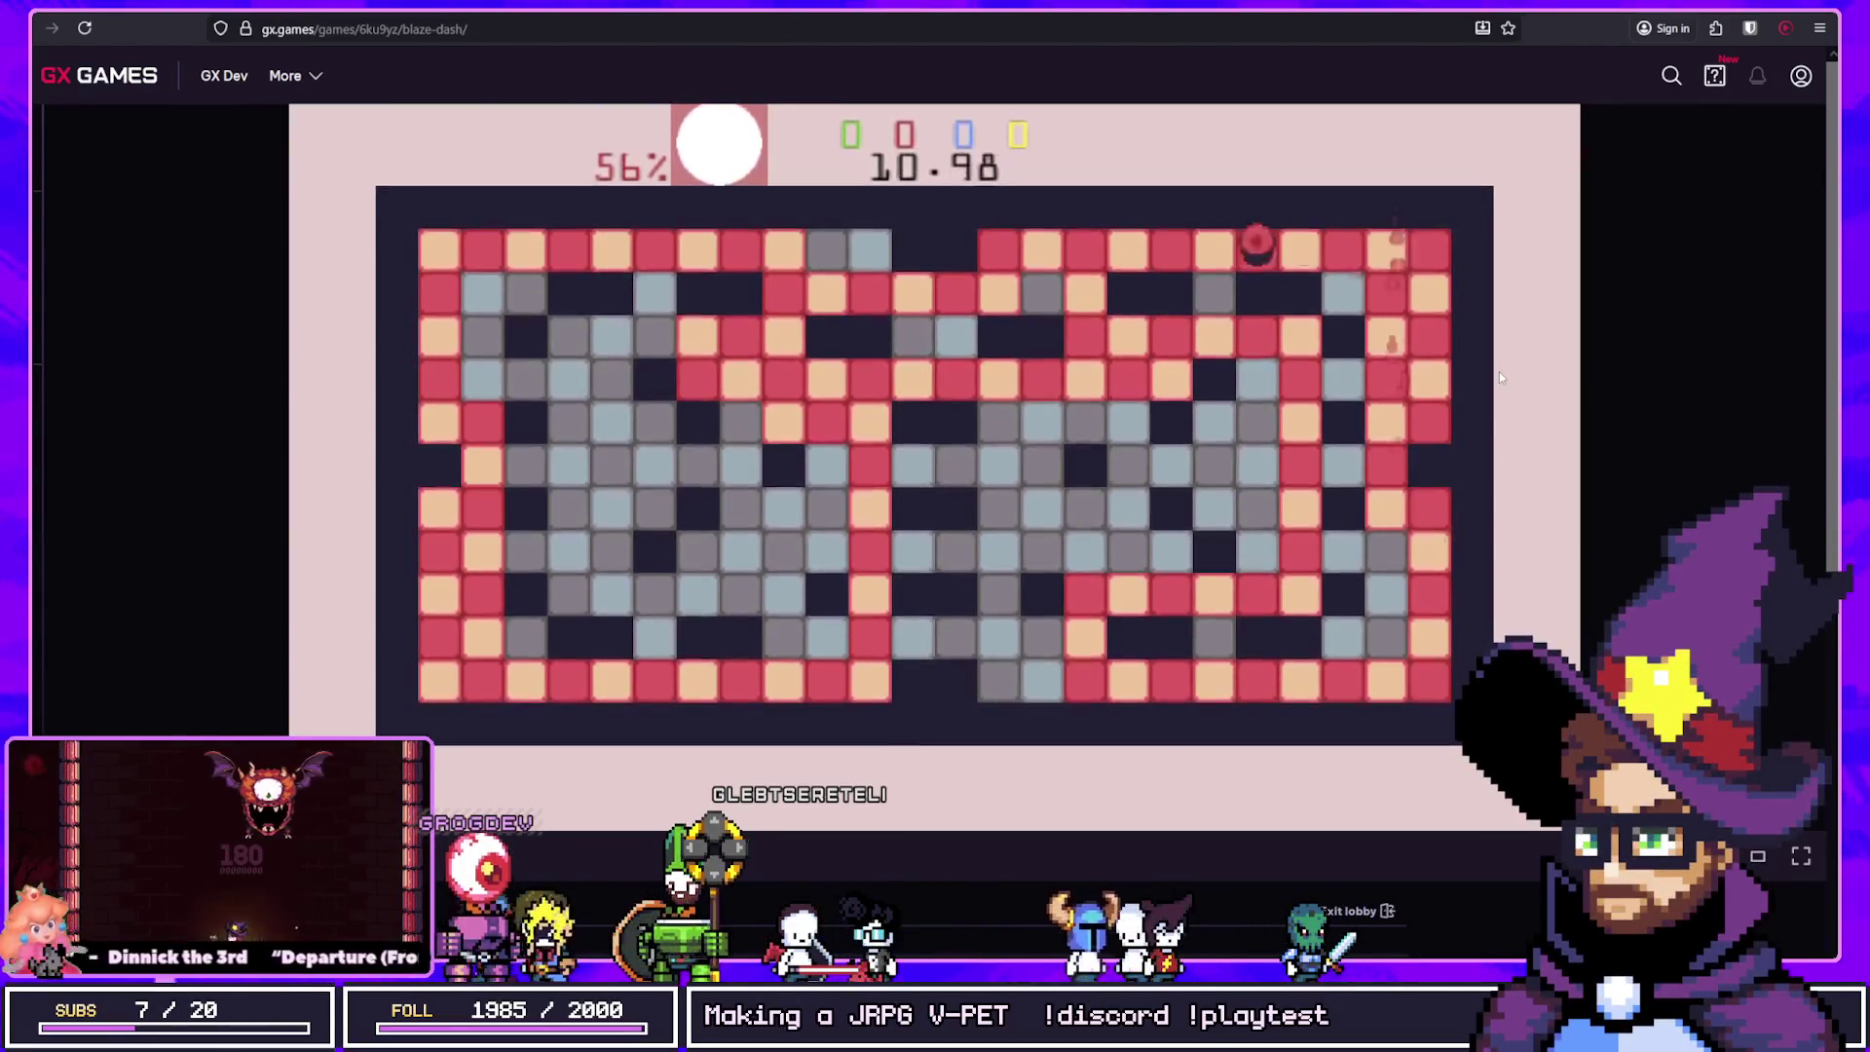
# Step: Claim the remaining grey tiles across the top rows before the timer expires
pyautogui.press('Down')
pyautogui.press('Left')
pyautogui.press('Up')
pyautogui.press('Left')
pyautogui.press('Down')
pyautogui.press('Right')
pyautogui.press('Up')
pyautogui.press('Right')
pyautogui.press('Down')
pyautogui.press('Left')
pyautogui.press('Down')
pyautogui.press('Left')
pyautogui.press('Down')
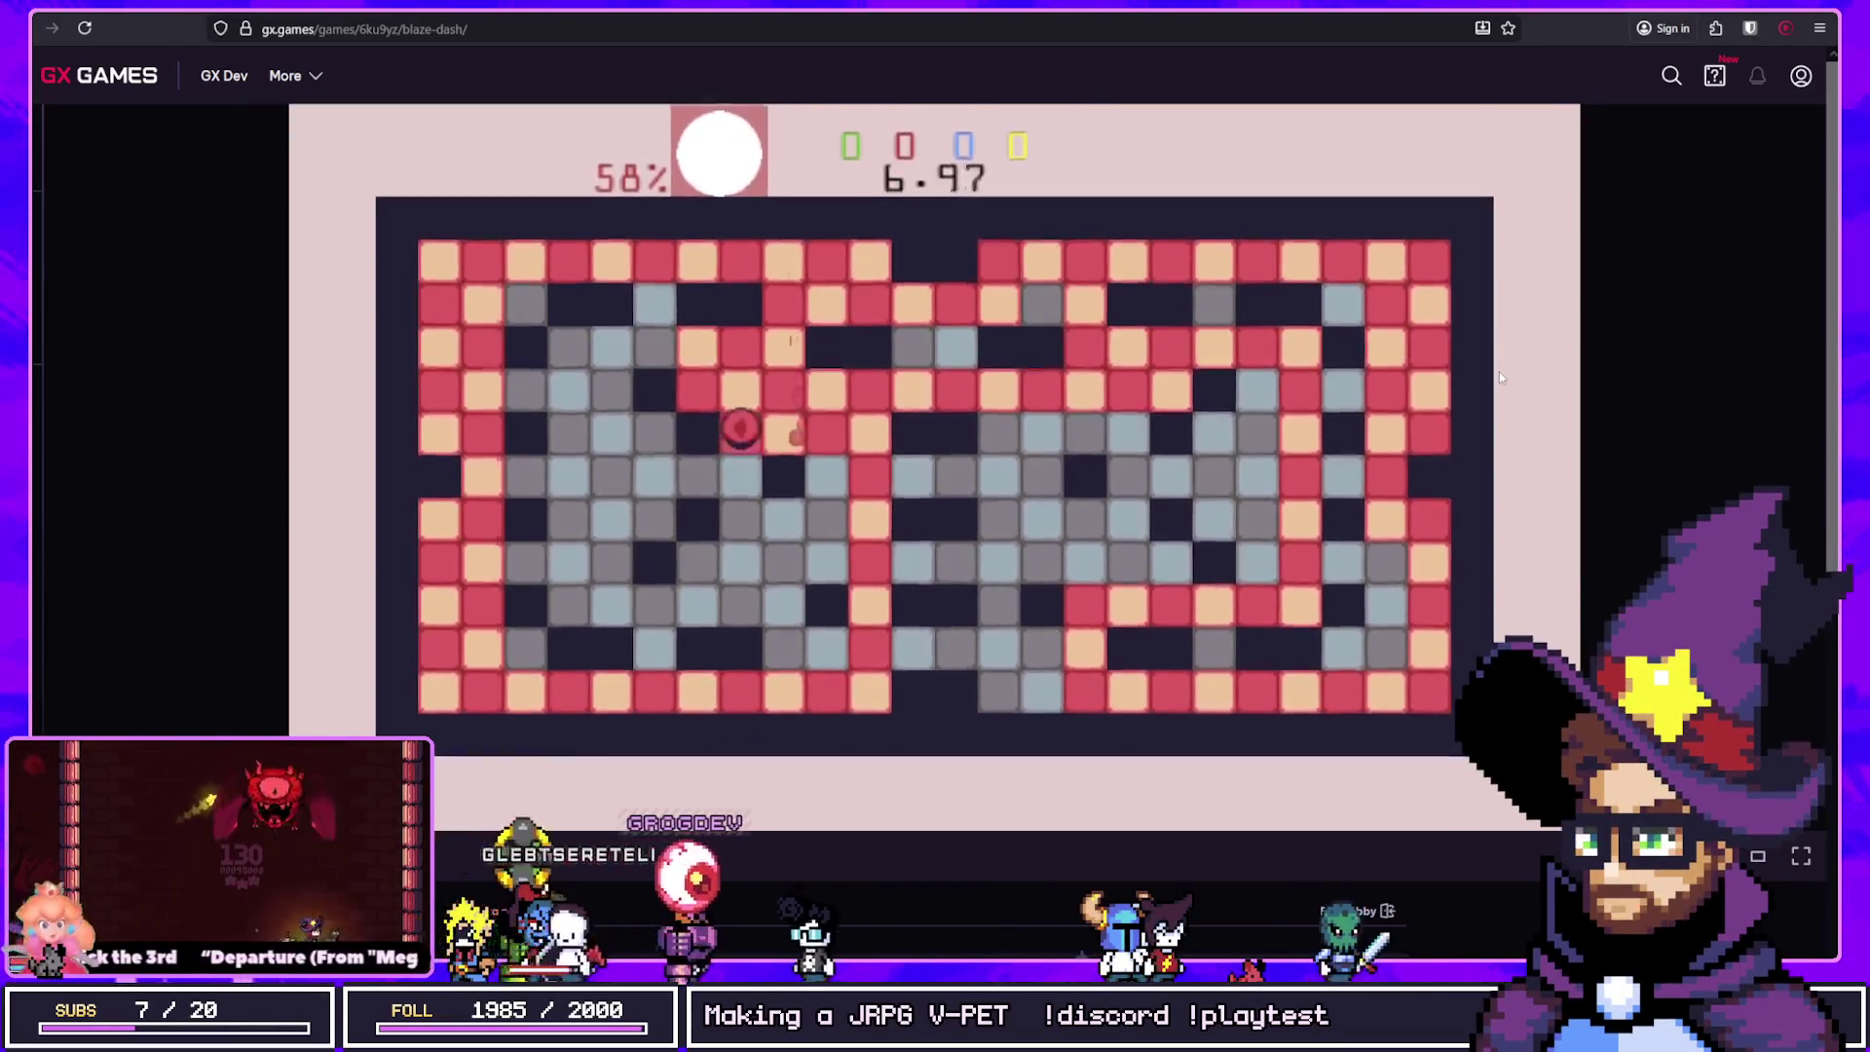
pyautogui.press('Left')
pyautogui.press('Up')
pyautogui.press('Right')
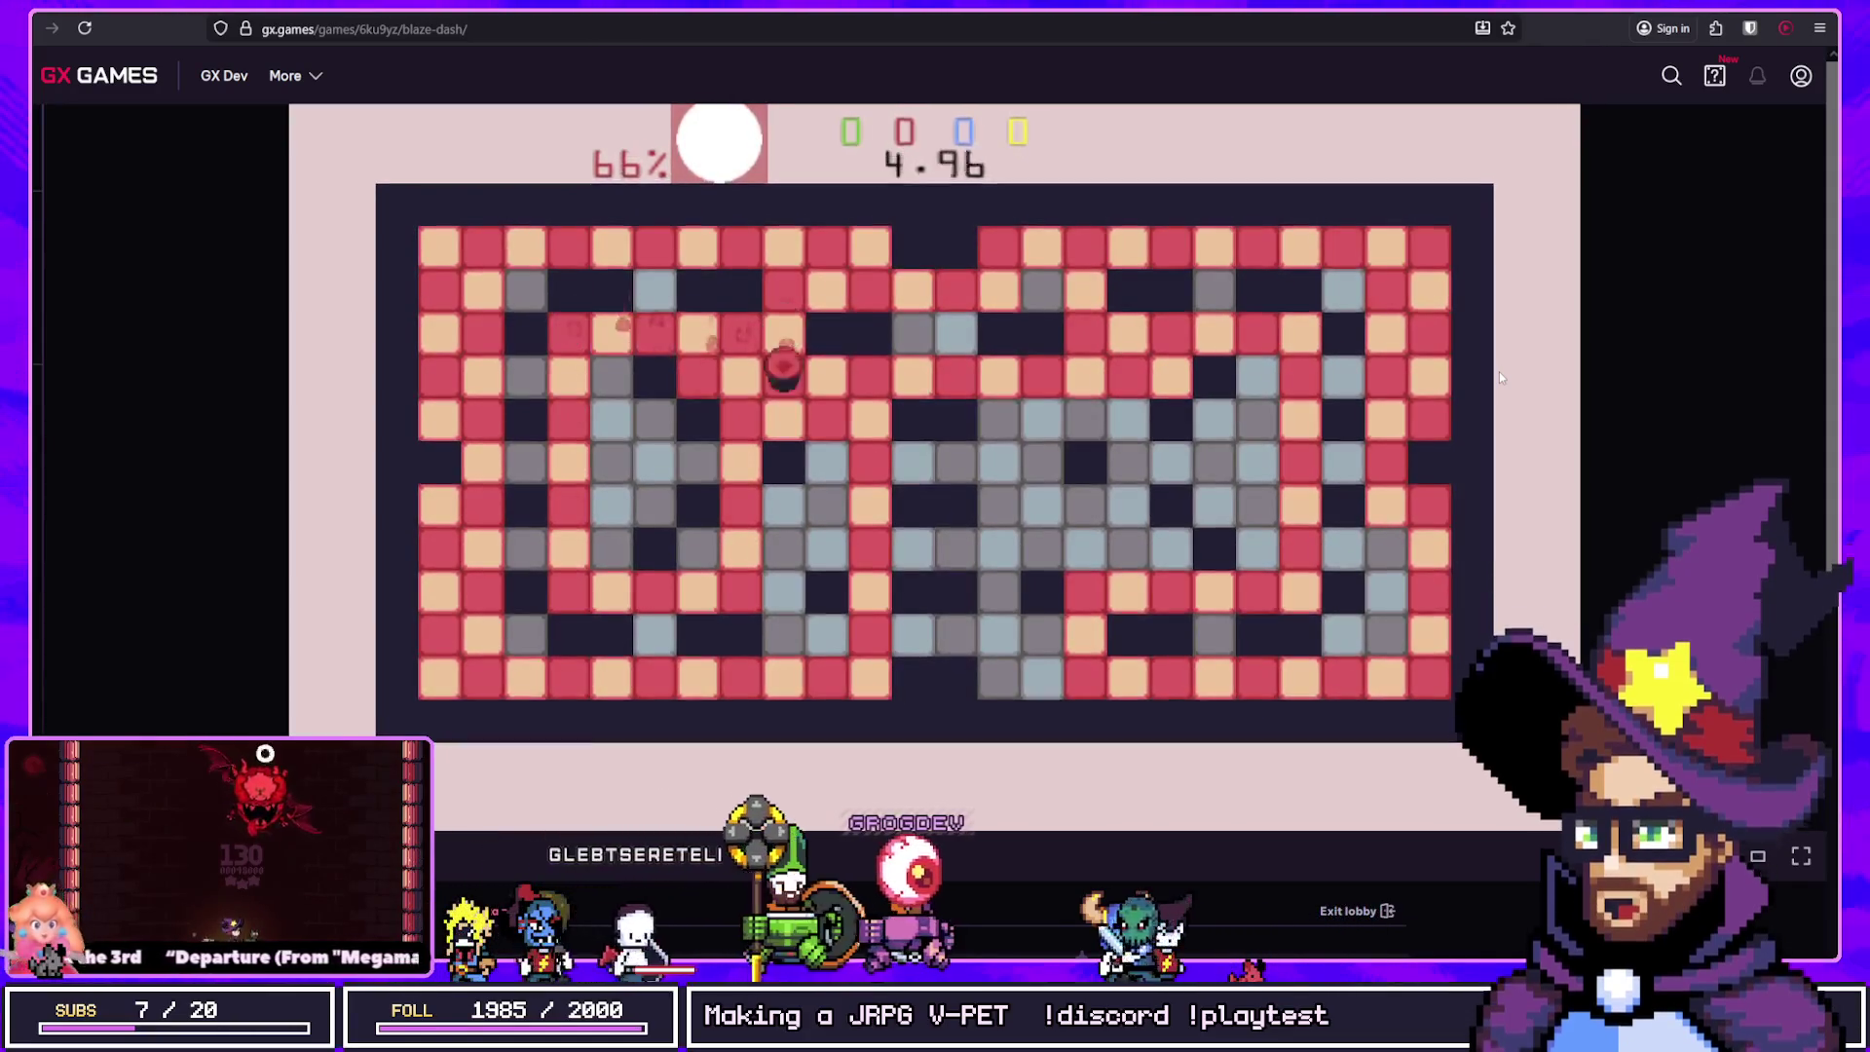
pyautogui.press('Down')
pyautogui.press('Right')
pyautogui.press('Down')
pyautogui.press('Left')
pyautogui.press('Up')
pyautogui.press('Right')
pyautogui.press('Up')
pyautogui.press('Right')
pyautogui.press('Down')
pyautogui.press('Right')
pyautogui.press('Down')
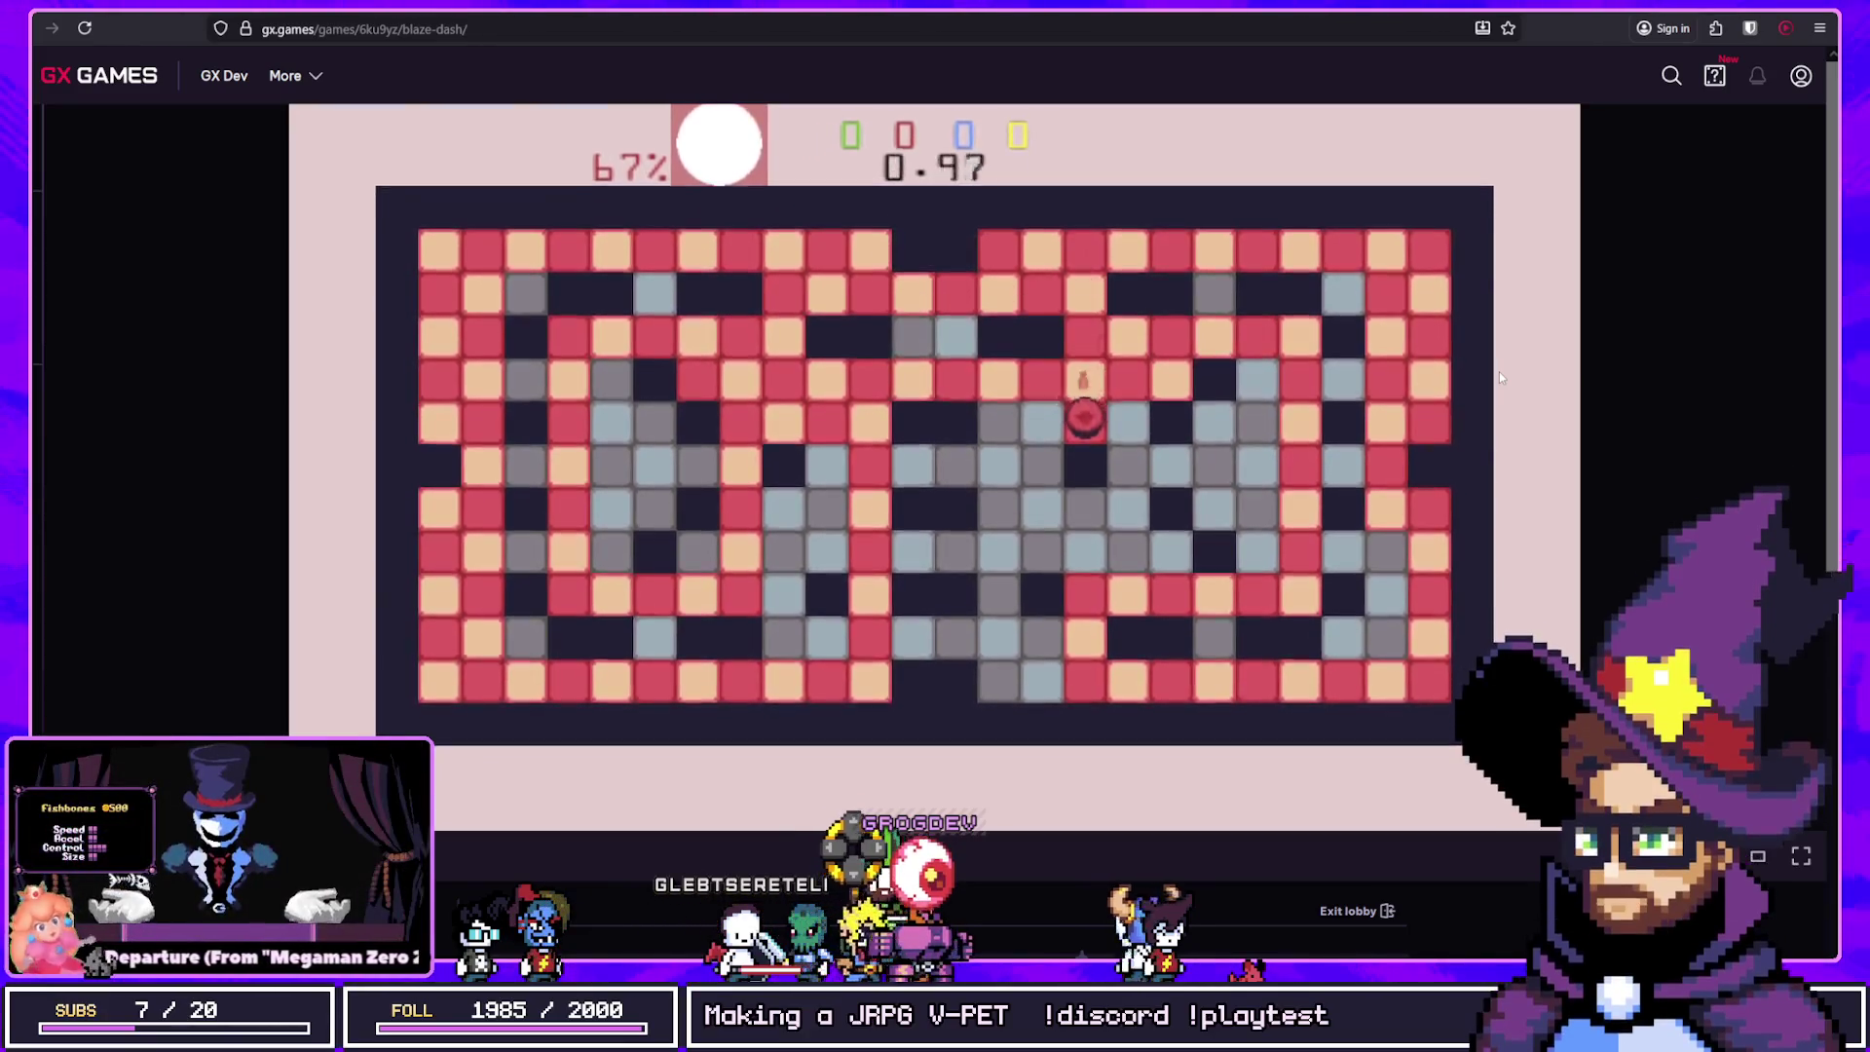
pyautogui.press('Left')
pyautogui.press('Down')
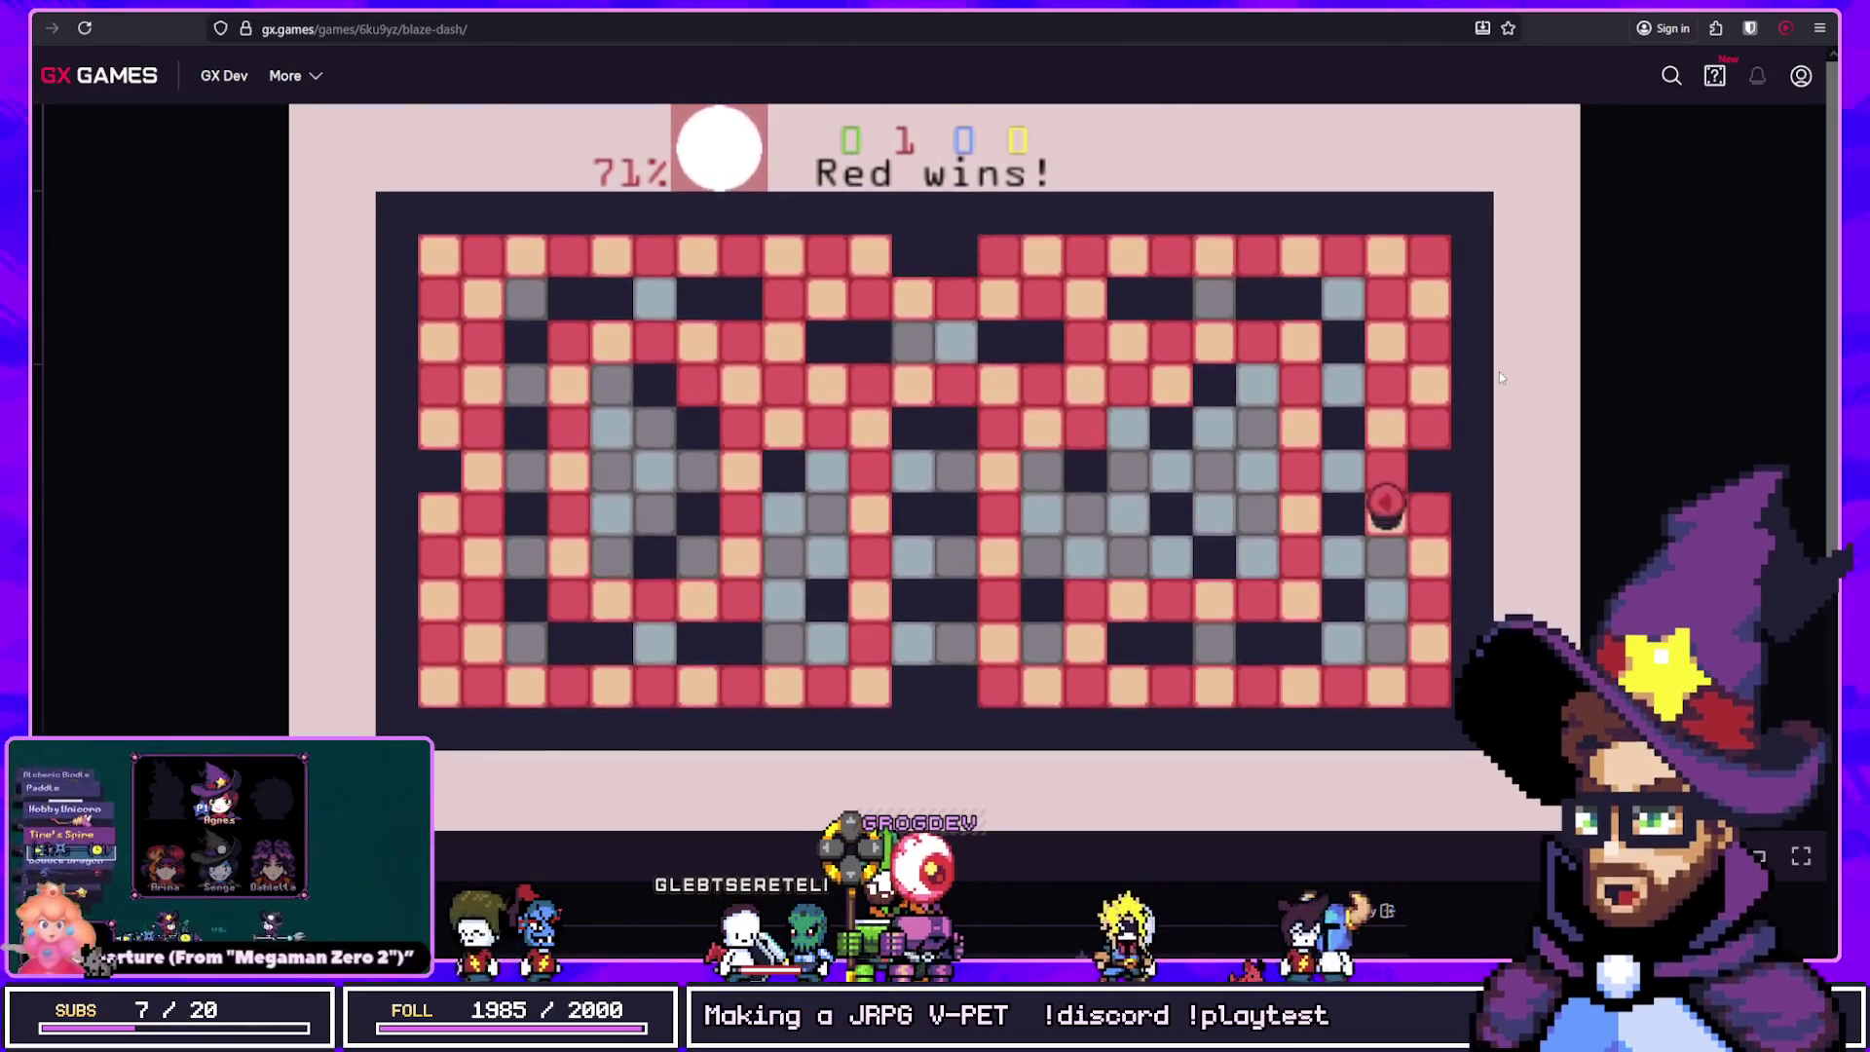
# Step: Dash the red player along the bottom rows and up the right side, painting the fresh grey board
pyautogui.press('Right')
pyautogui.press('Up')
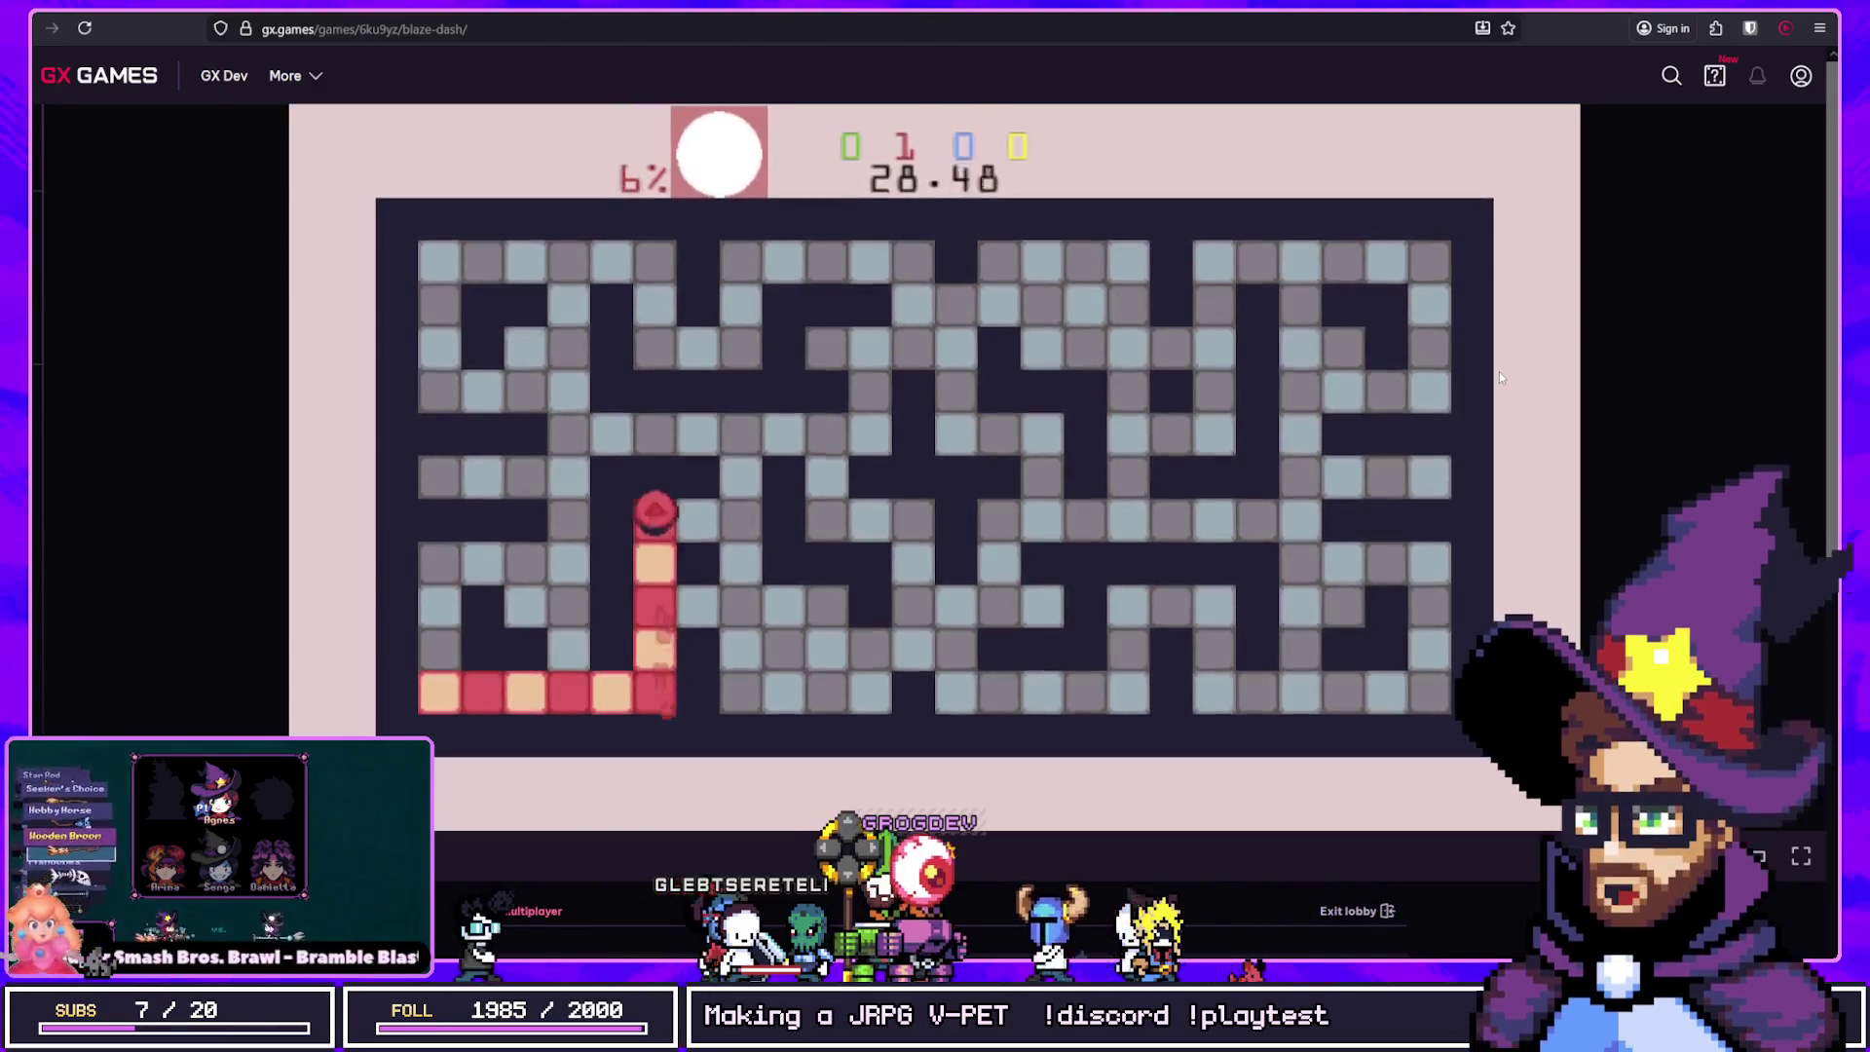
pyautogui.press('Right')
pyautogui.press('Down')
pyautogui.press('Right')
pyautogui.press('Up')
pyautogui.press('Right')
pyautogui.press('Down')
pyautogui.press('Right')
pyautogui.press('Up')
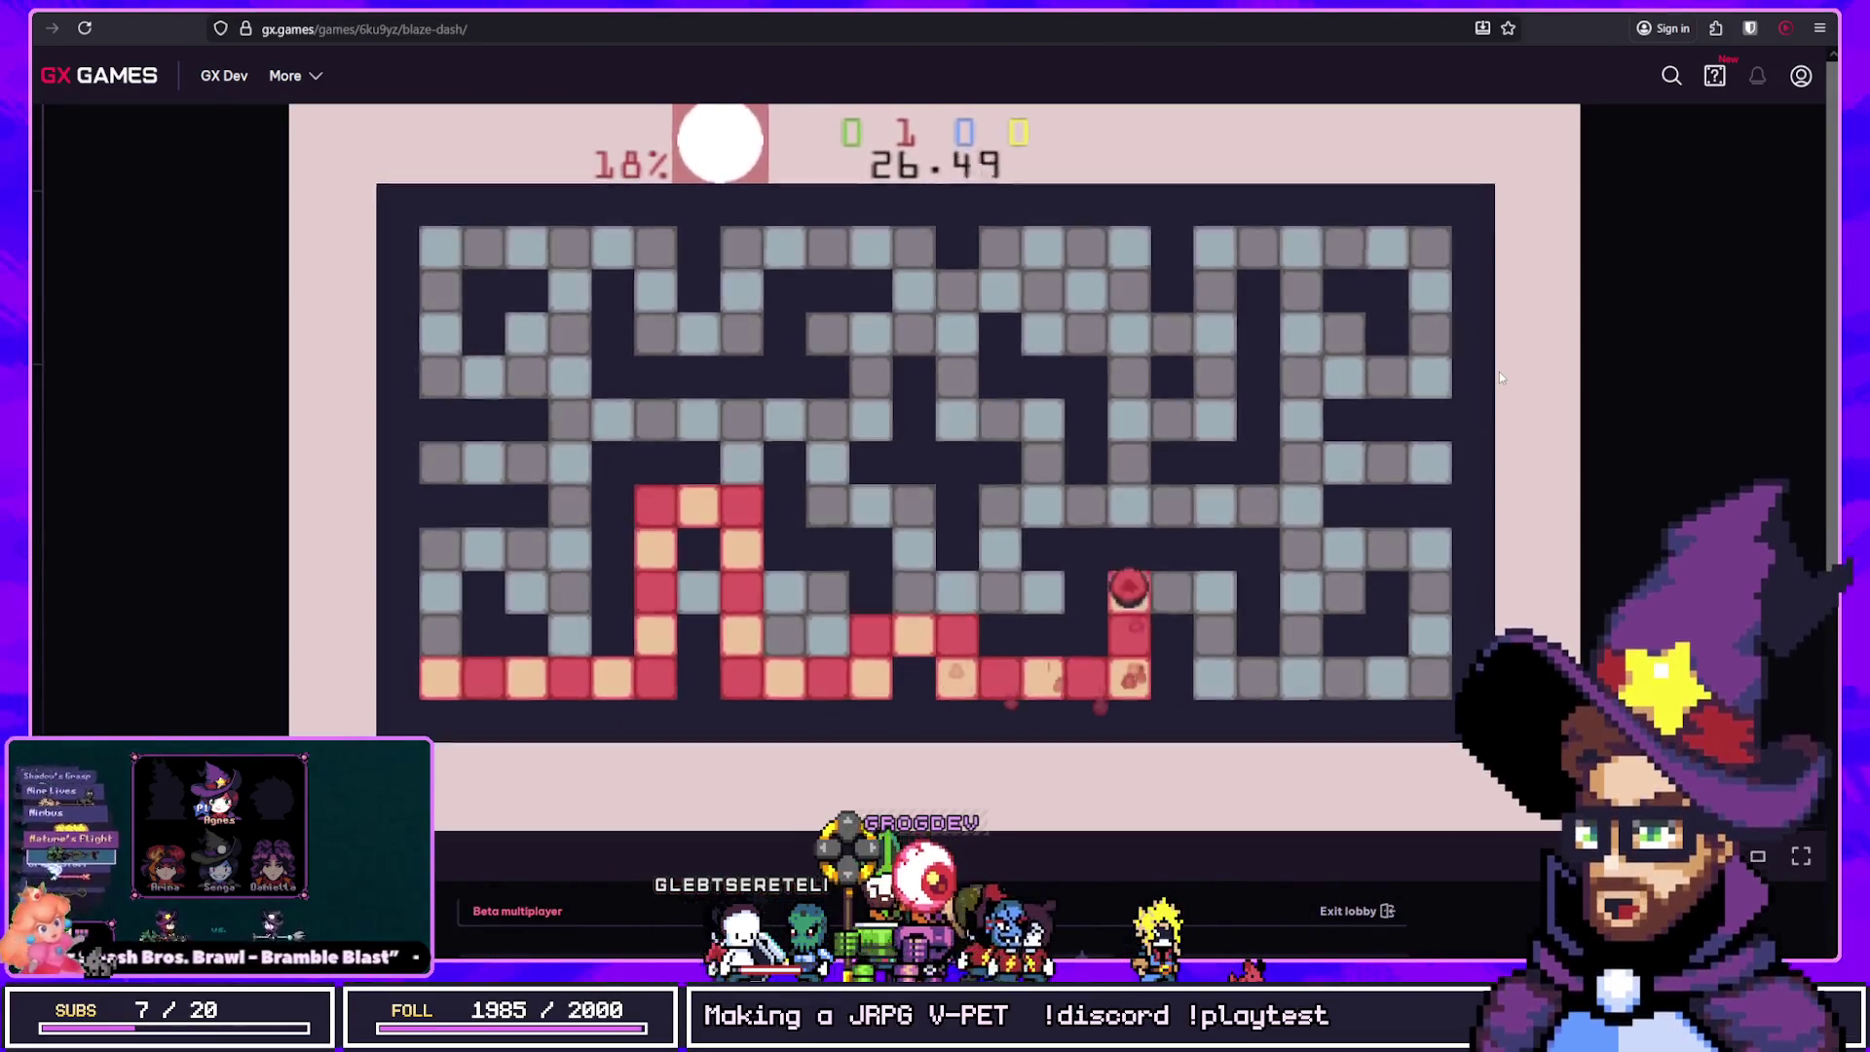
pyautogui.press('Right')
pyautogui.press('Down')
pyautogui.press('Right')
pyautogui.press('Up')
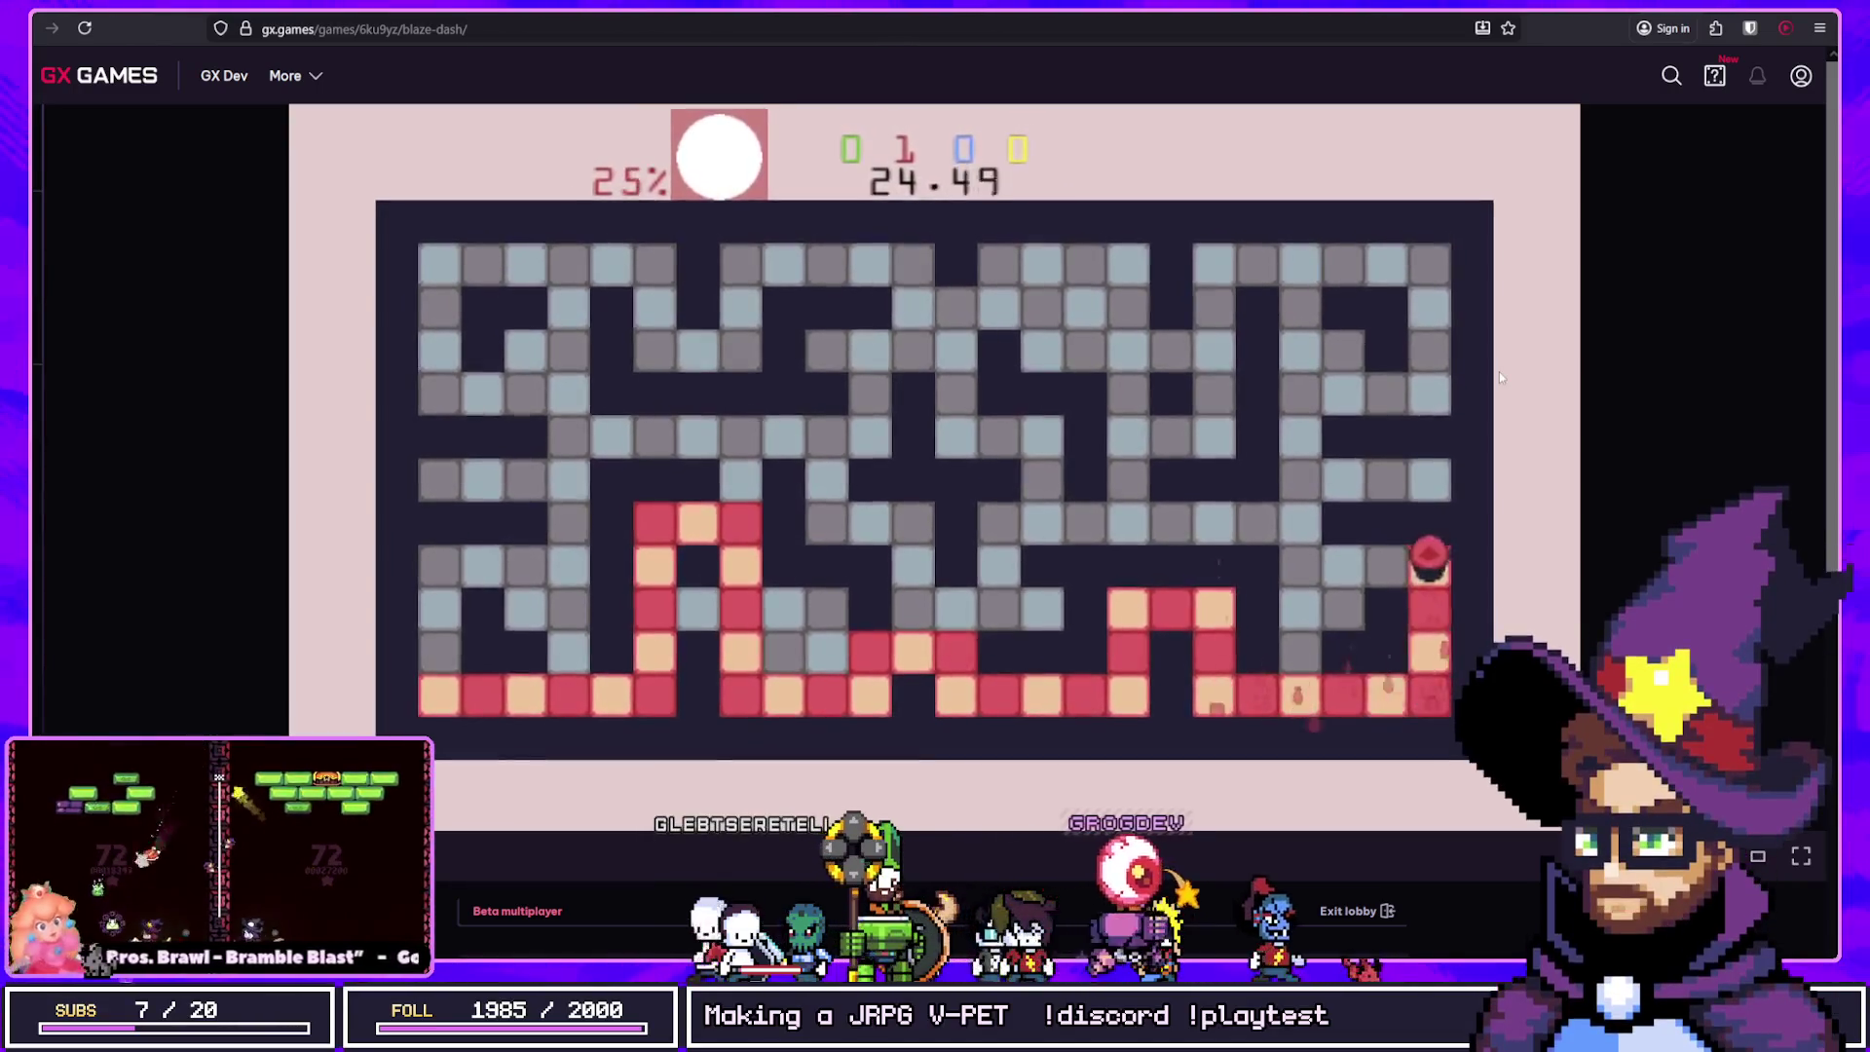
pyautogui.press('Left')
pyautogui.press('Up')
pyautogui.press('Up')
pyautogui.press('Right')
pyautogui.press('Down')
pyautogui.press('Left')
pyautogui.press('Up')
pyautogui.press('Left')
pyautogui.press('Down')
pyautogui.press('Left')
pyautogui.press('Up')
# Step: Paint the top-middle and top-left areas of the maze red
pyautogui.press('Left')
pyautogui.press('Down')
pyautogui.press('Right')
pyautogui.press('Down')
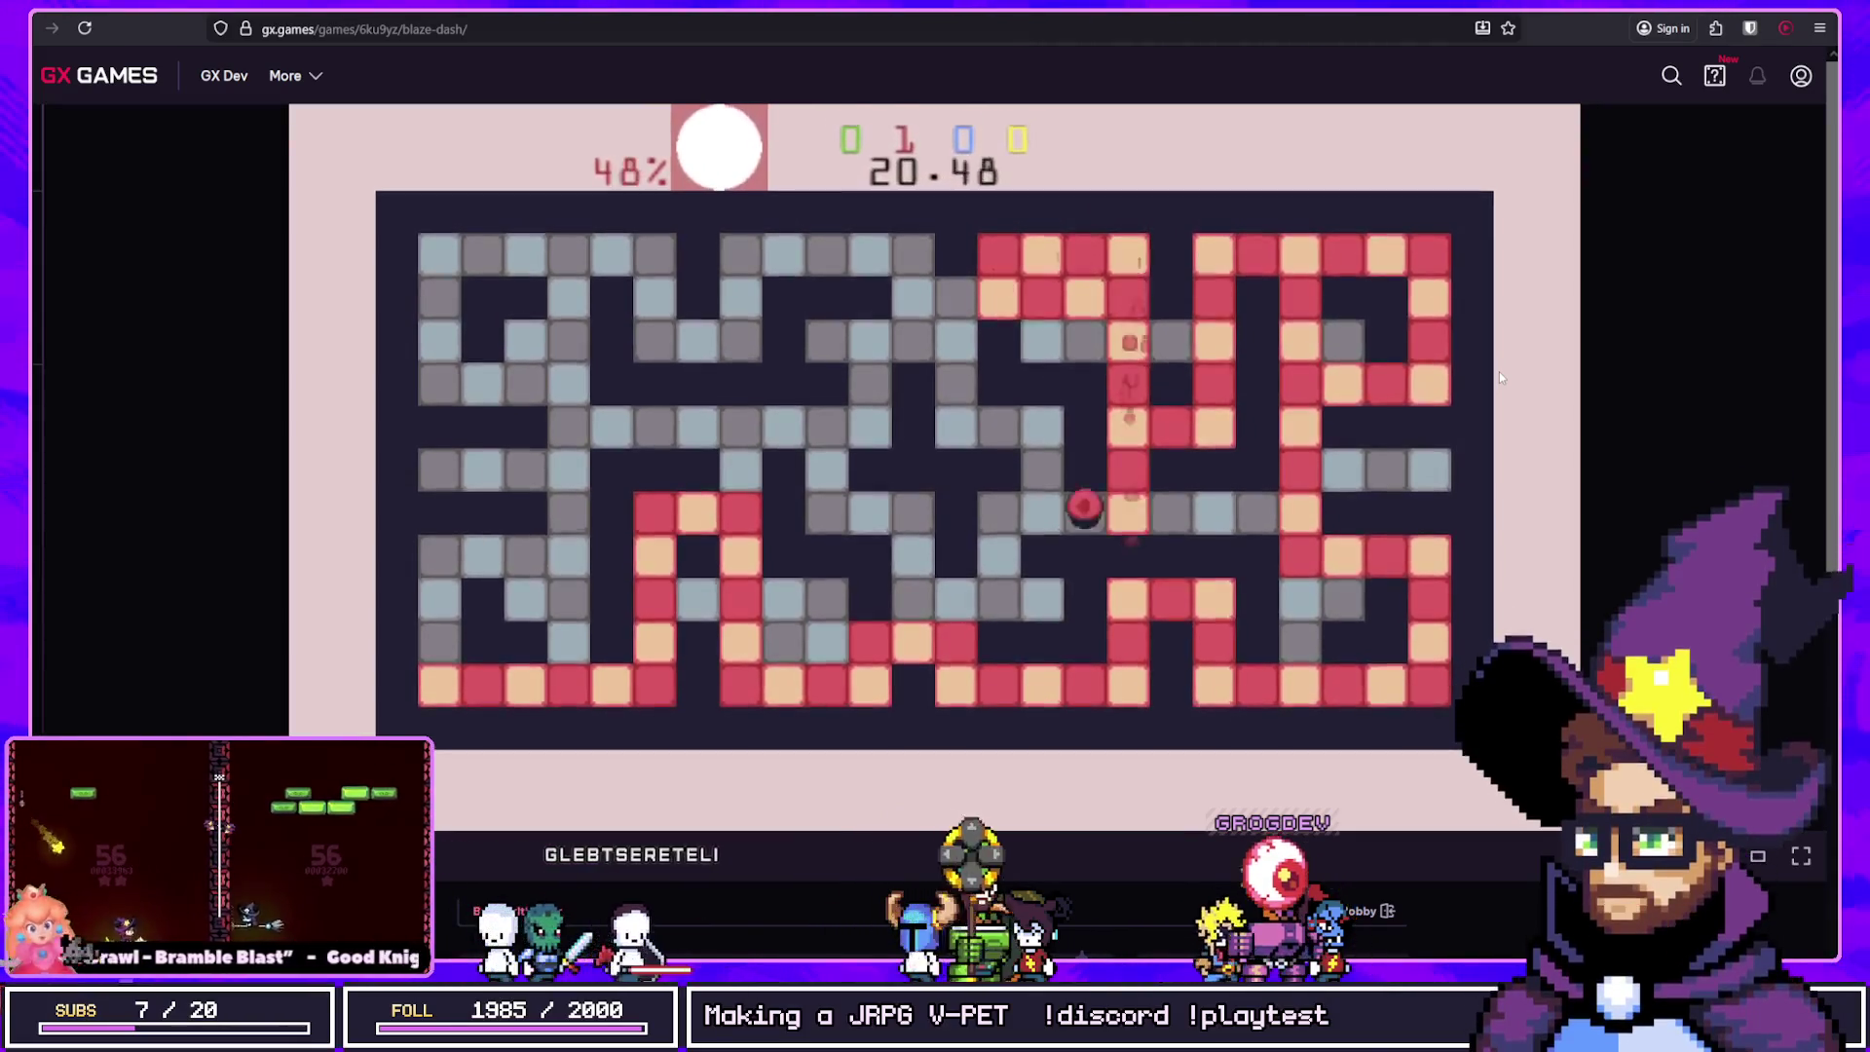
pyautogui.press('Left')
pyautogui.press('Down')
pyautogui.press('Left')
pyautogui.press('Up')
pyautogui.press('Left')
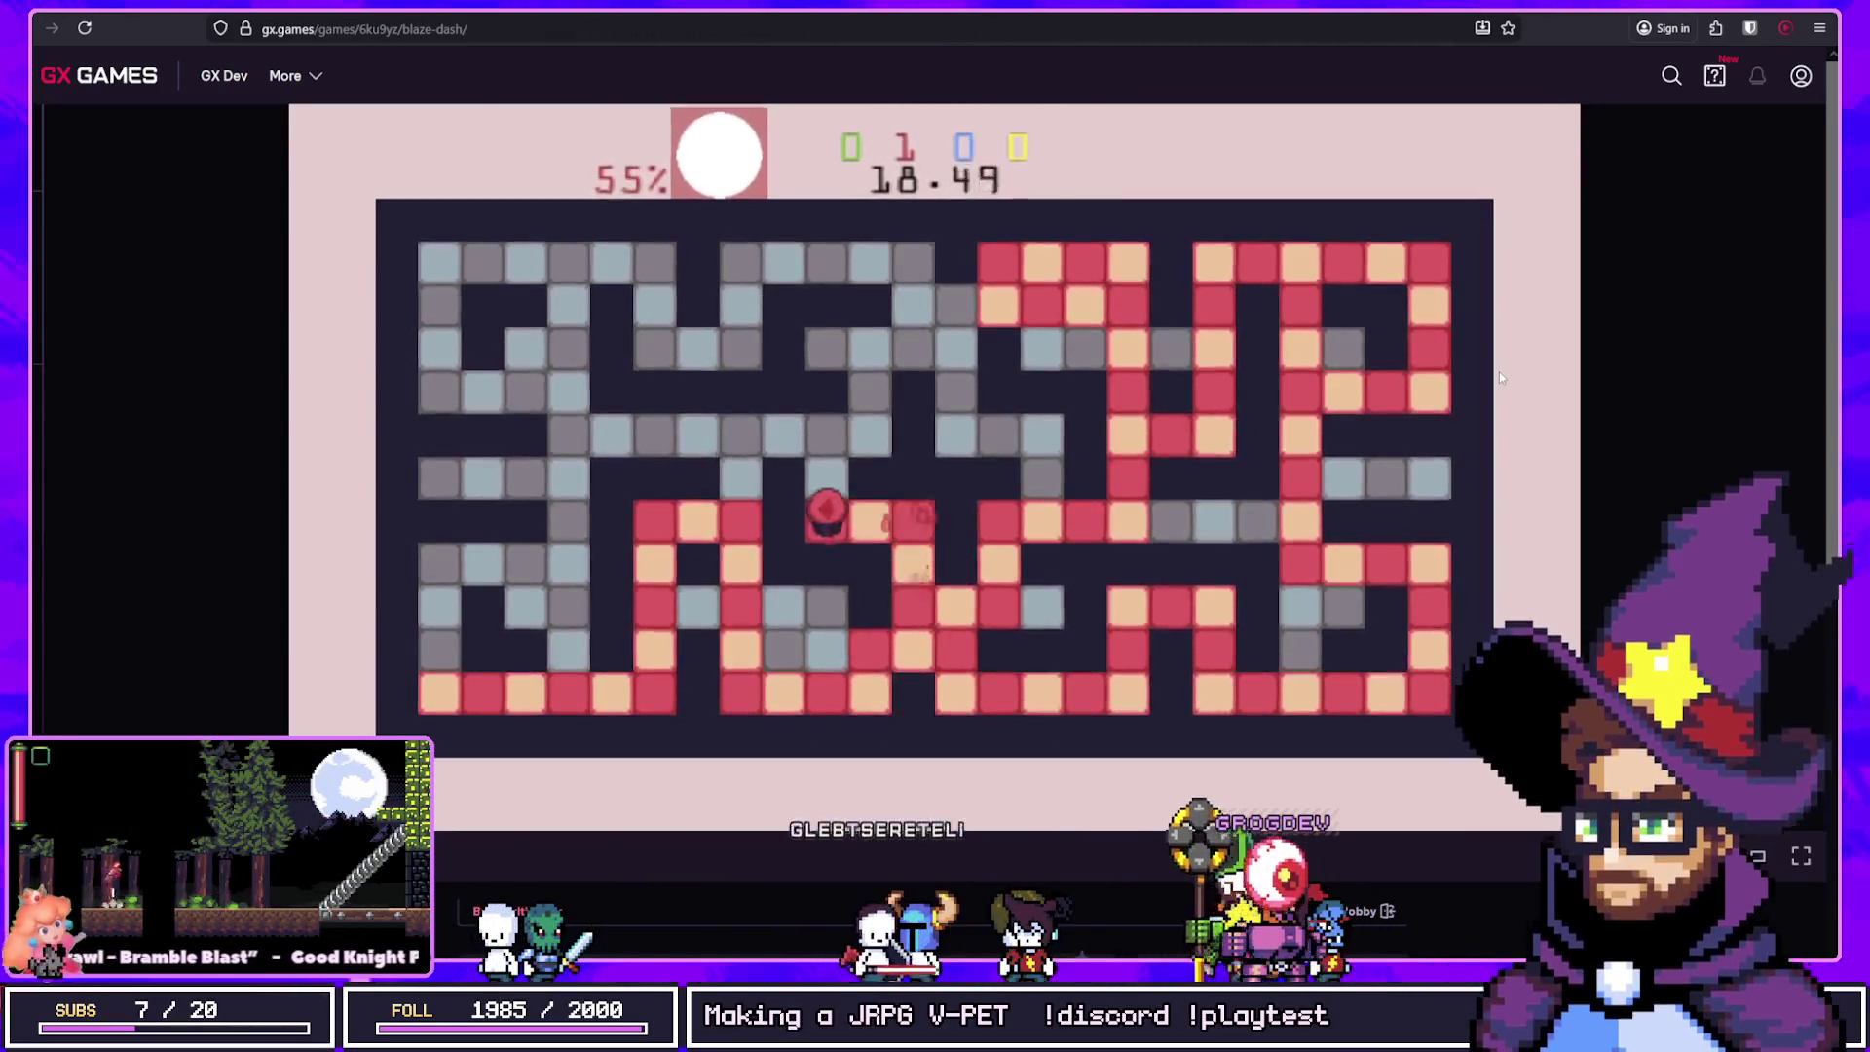
pyautogui.press('Up')
pyautogui.press('Right')
pyautogui.press('Up')
pyautogui.press('Left')
pyautogui.press('Right')
pyautogui.press('Up')
pyautogui.press('Left')
pyautogui.press('Up')
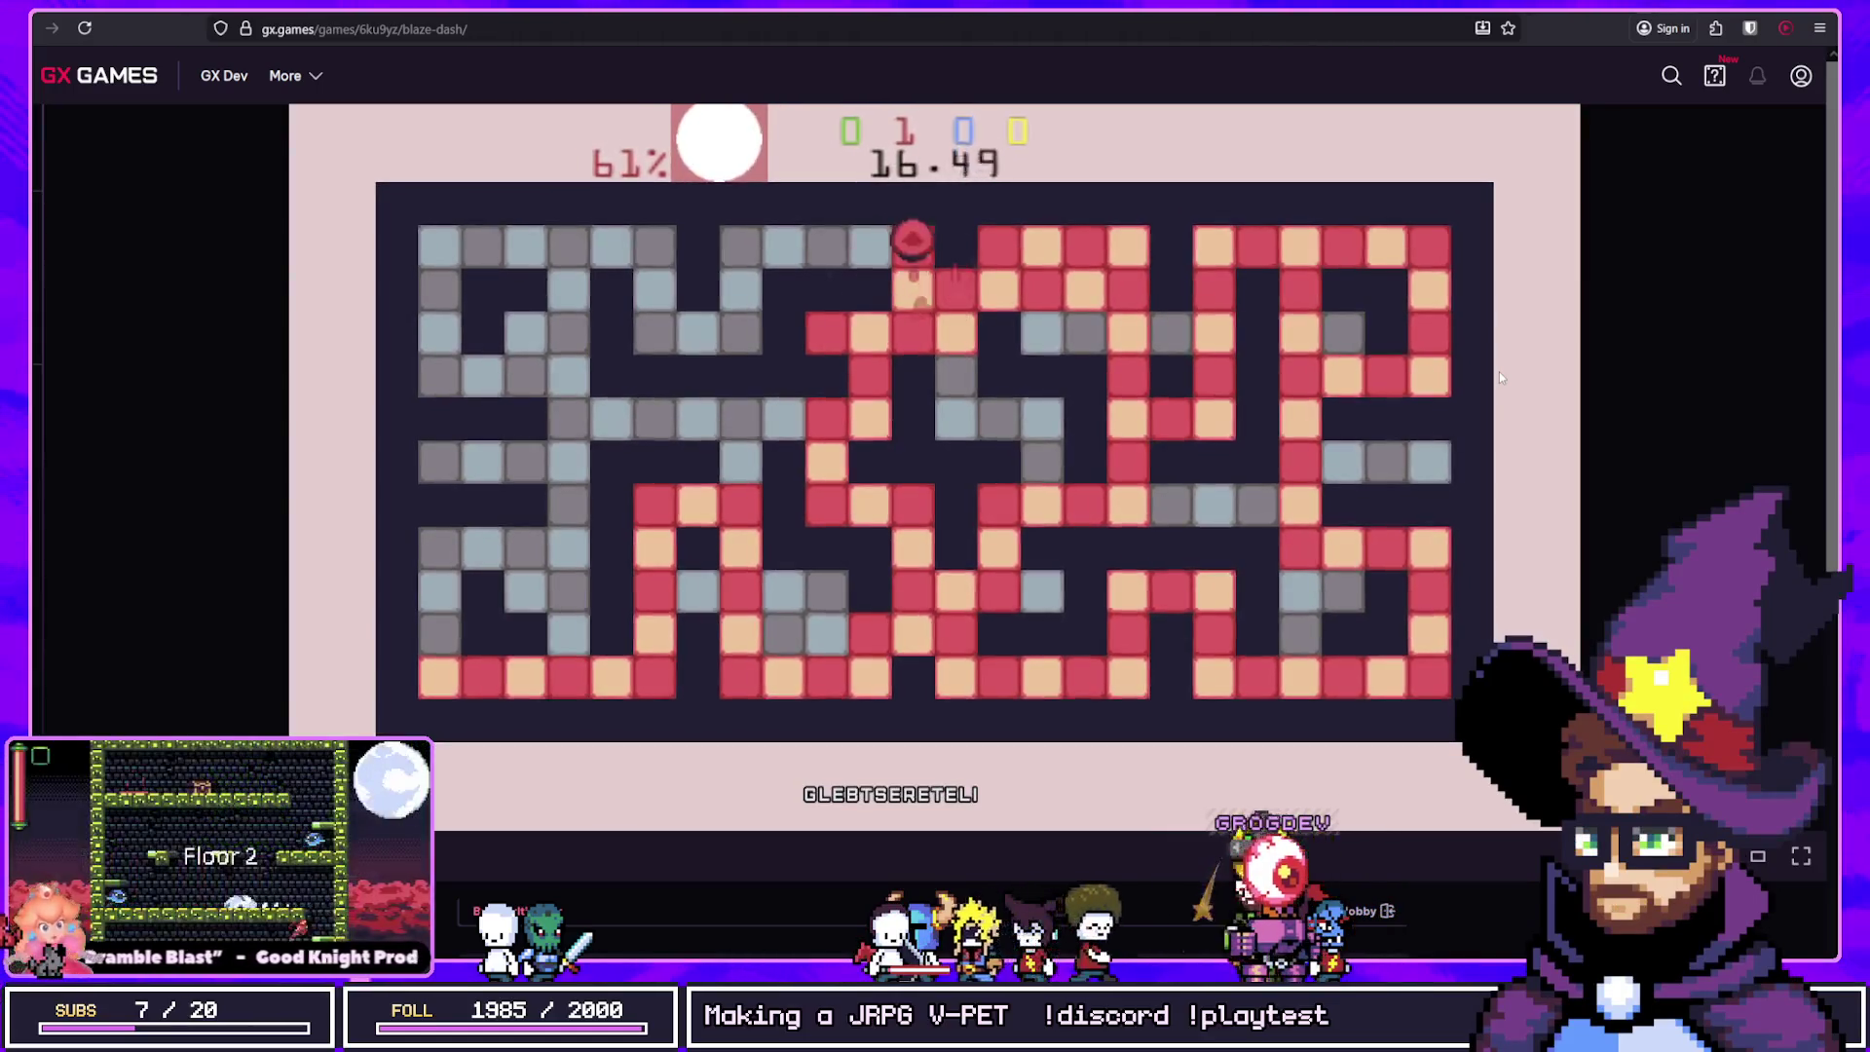
pyautogui.press('Left')
pyautogui.press('Down')
pyautogui.press('Left')
pyautogui.press('Up')
pyautogui.press('Left')
pyautogui.press('Down')
pyautogui.press('Right')
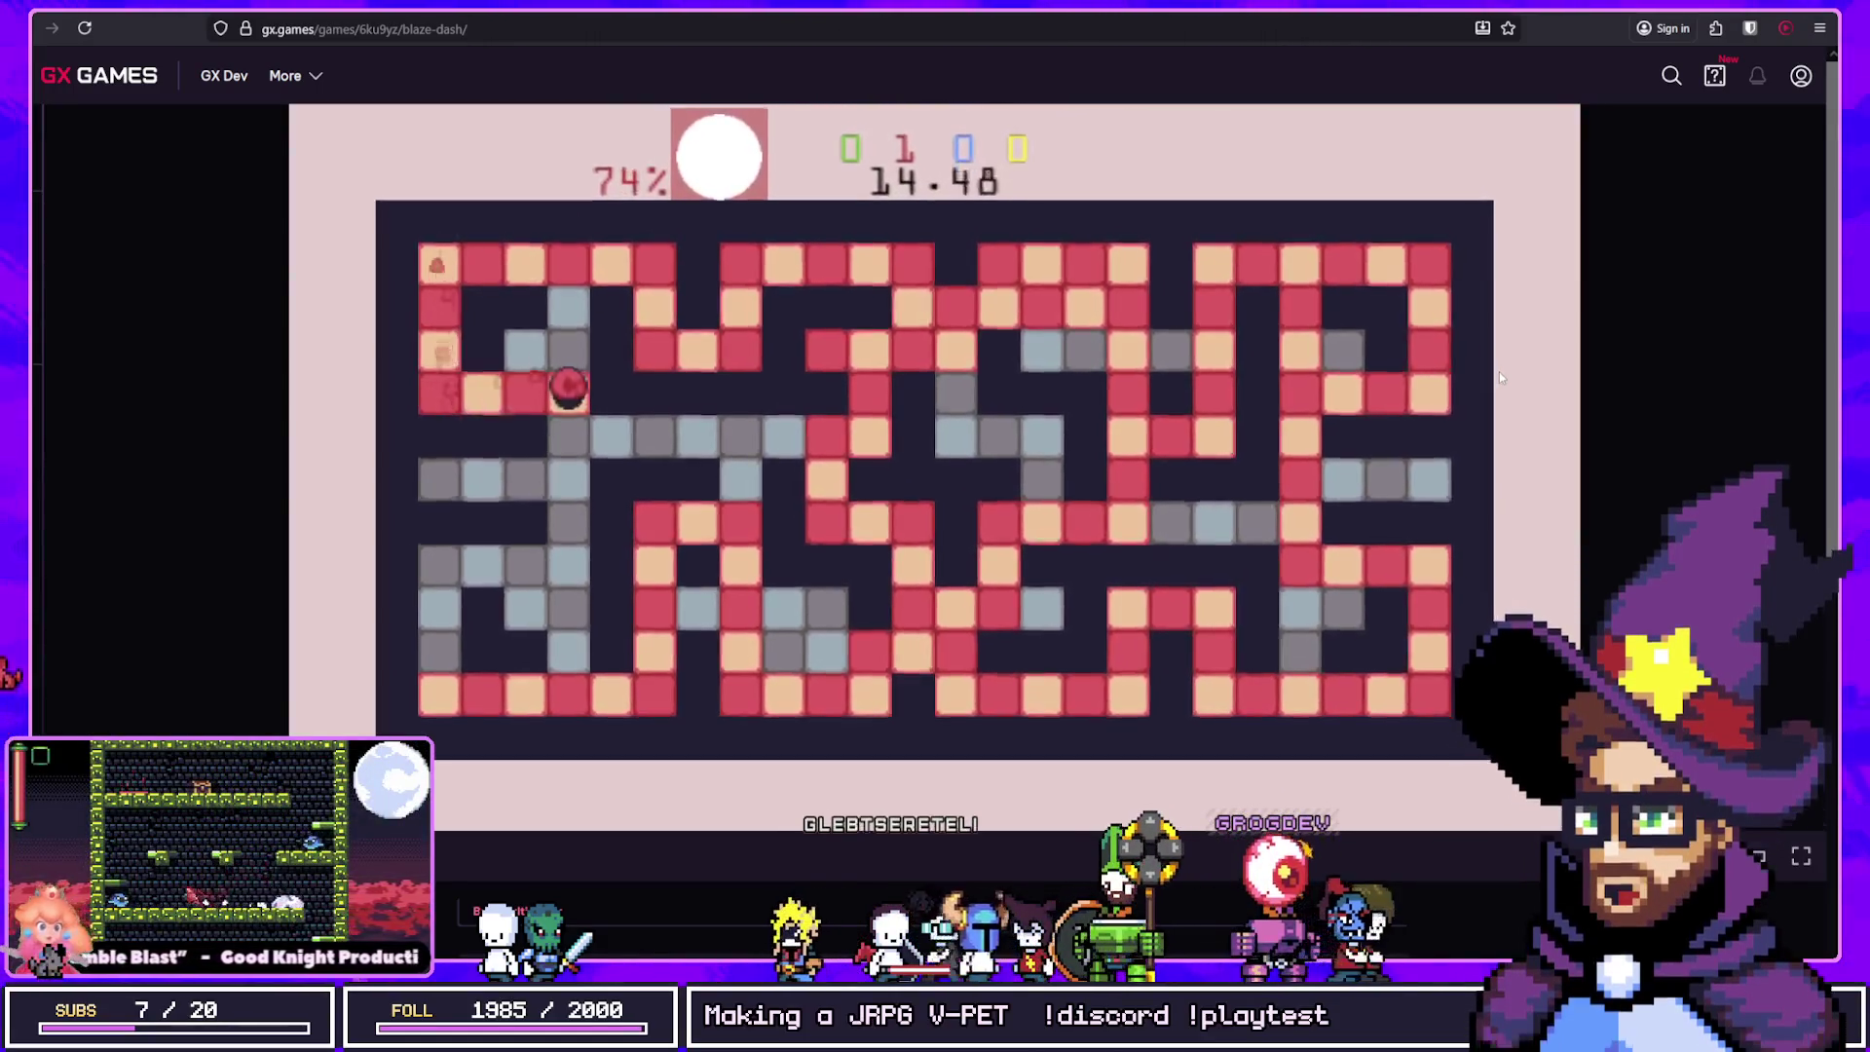
pyautogui.press('Up')
pyautogui.press('Down')
pyautogui.press('Left')
pyautogui.press('Up')
pyautogui.press('Right')
pyautogui.press('Down')
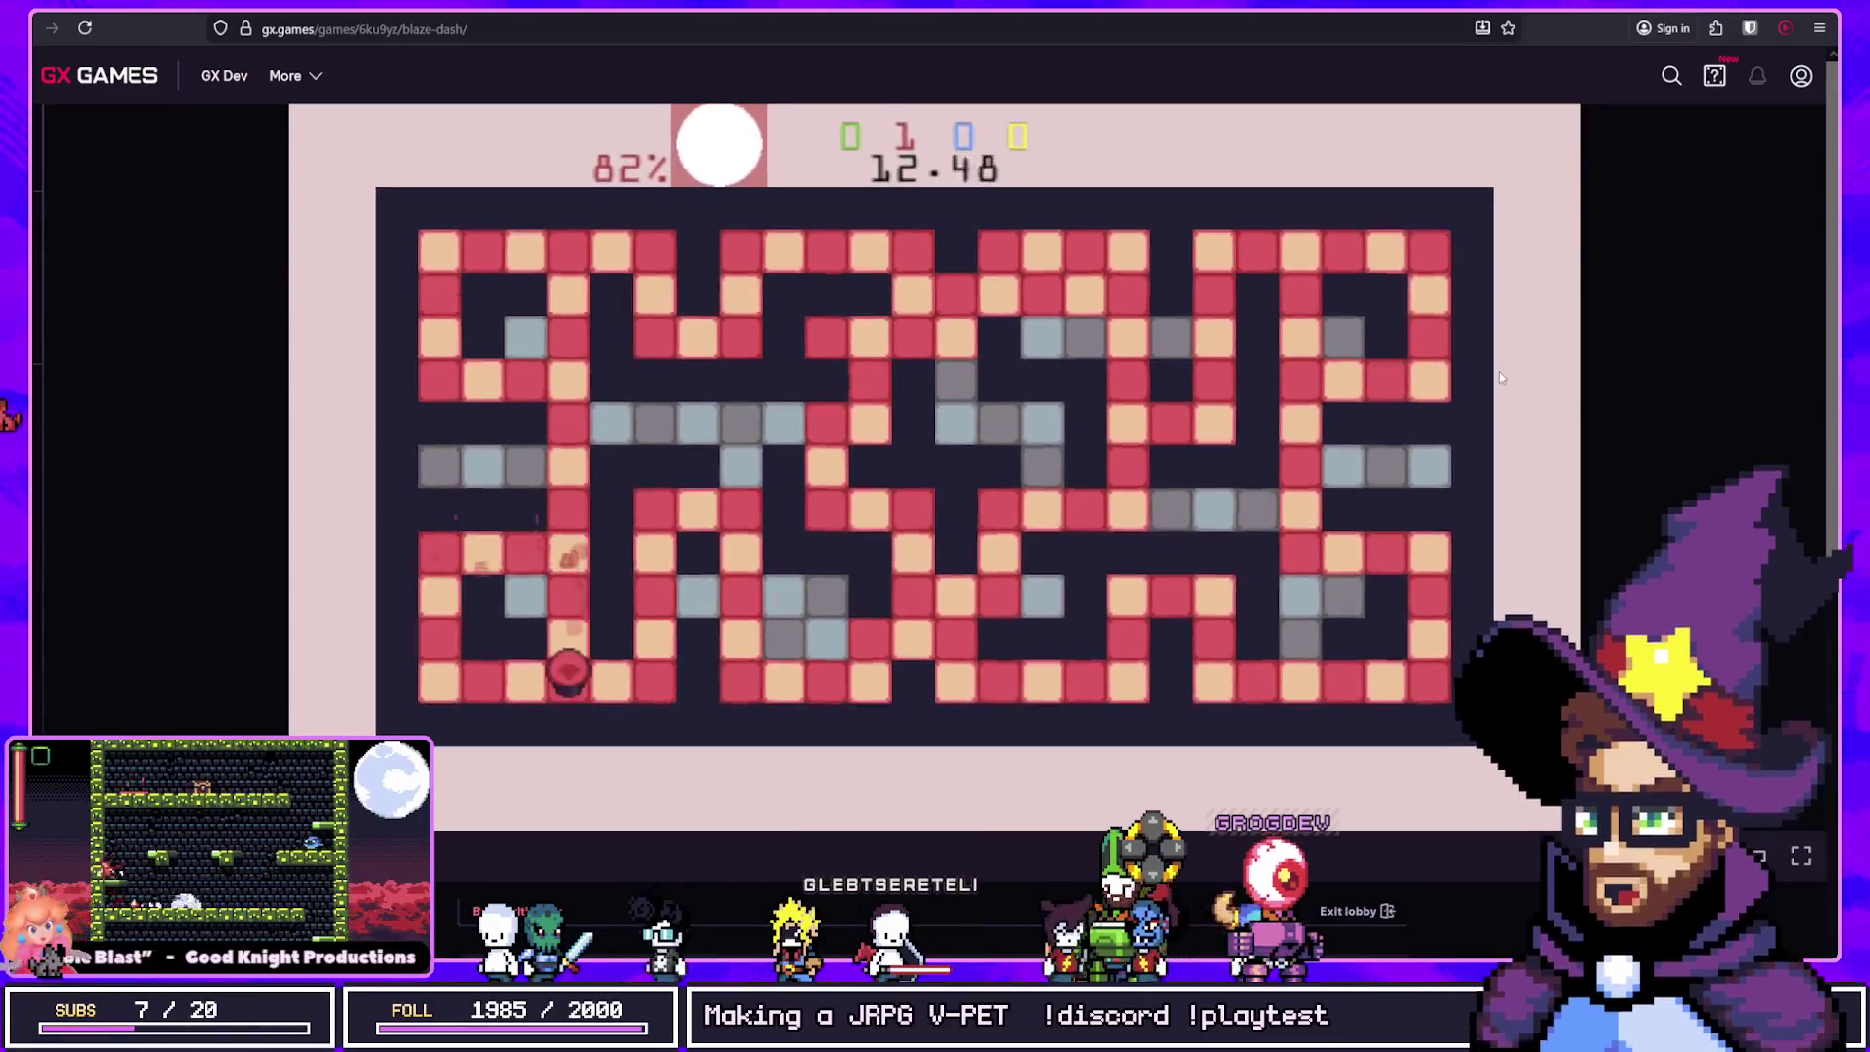
pyautogui.press('Left')
# Step: Fill the remaining middle and lower grey tiles until Red wins at 90% painted, then begin the next maze
pyautogui.press('Right')
pyautogui.press('Up')
pyautogui.press('Right')
pyautogui.press('Up')
pyautogui.press('Left')
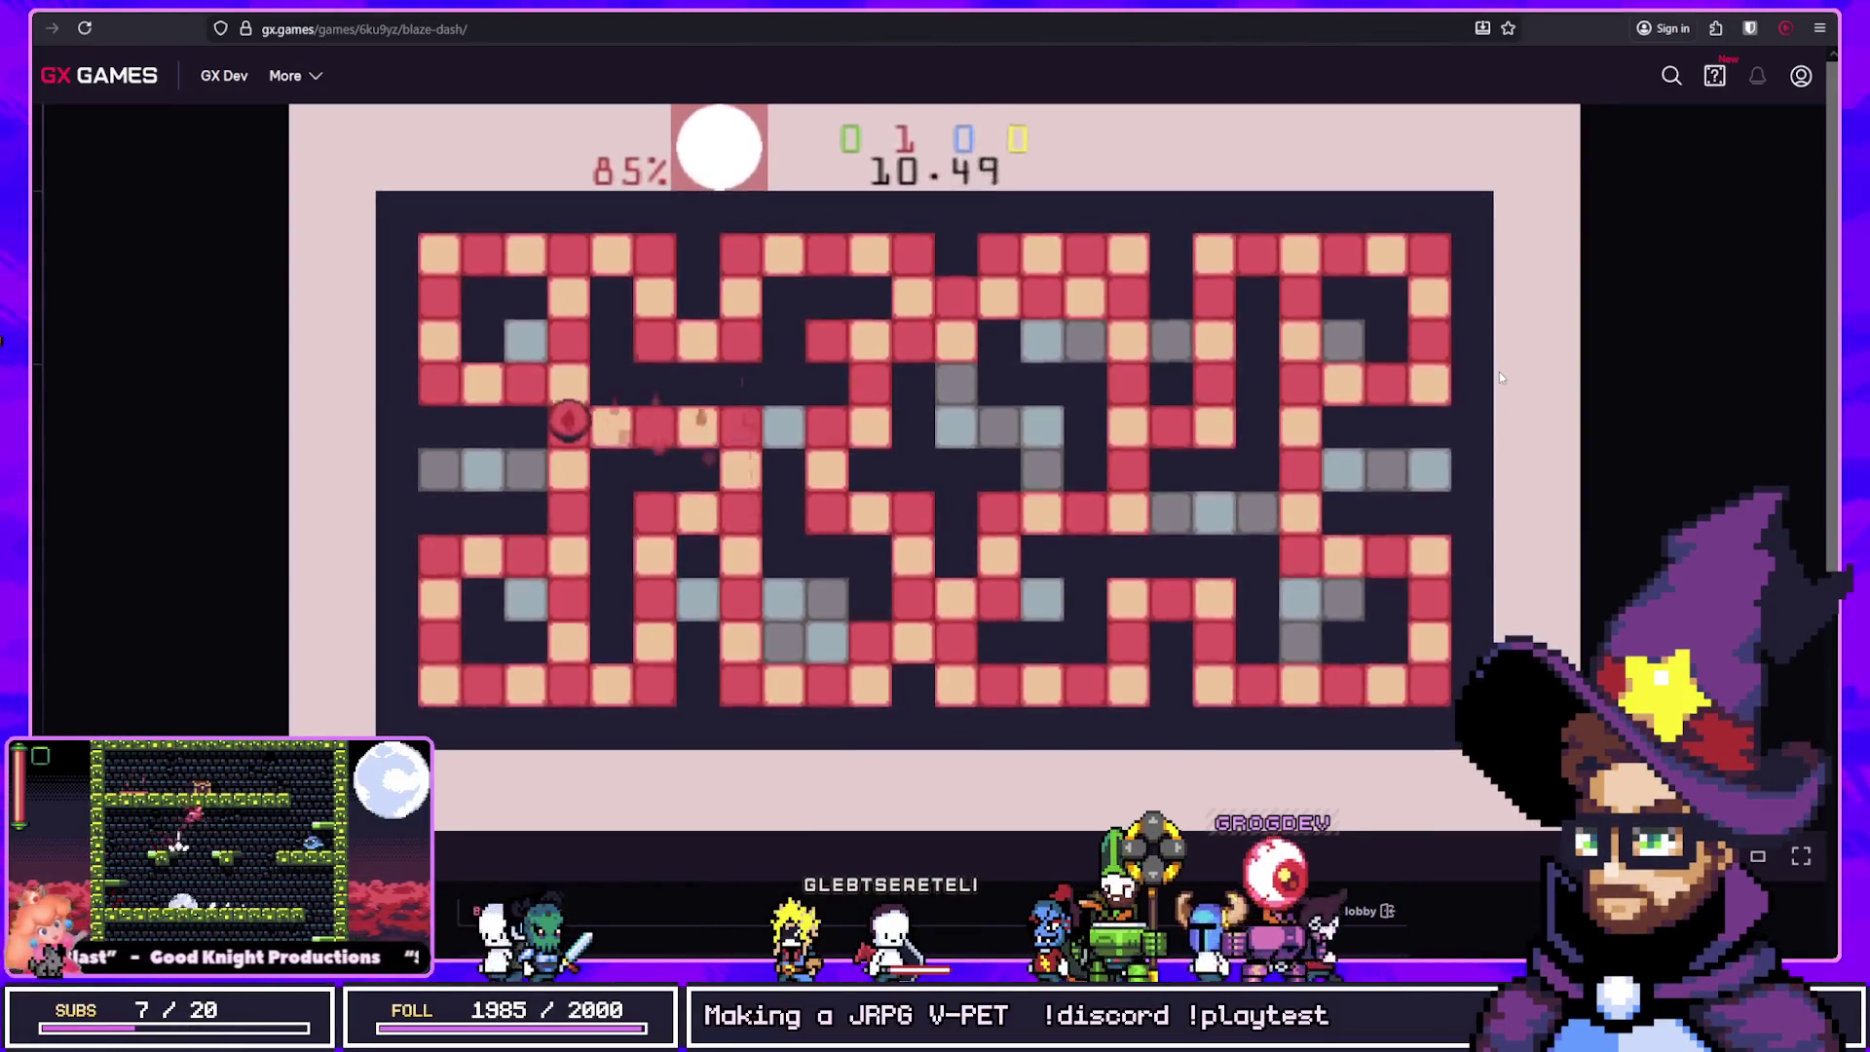
pyautogui.press('Right')
pyautogui.press('Up')
pyautogui.press('Right')
pyautogui.press('Down')
pyautogui.press('Right')
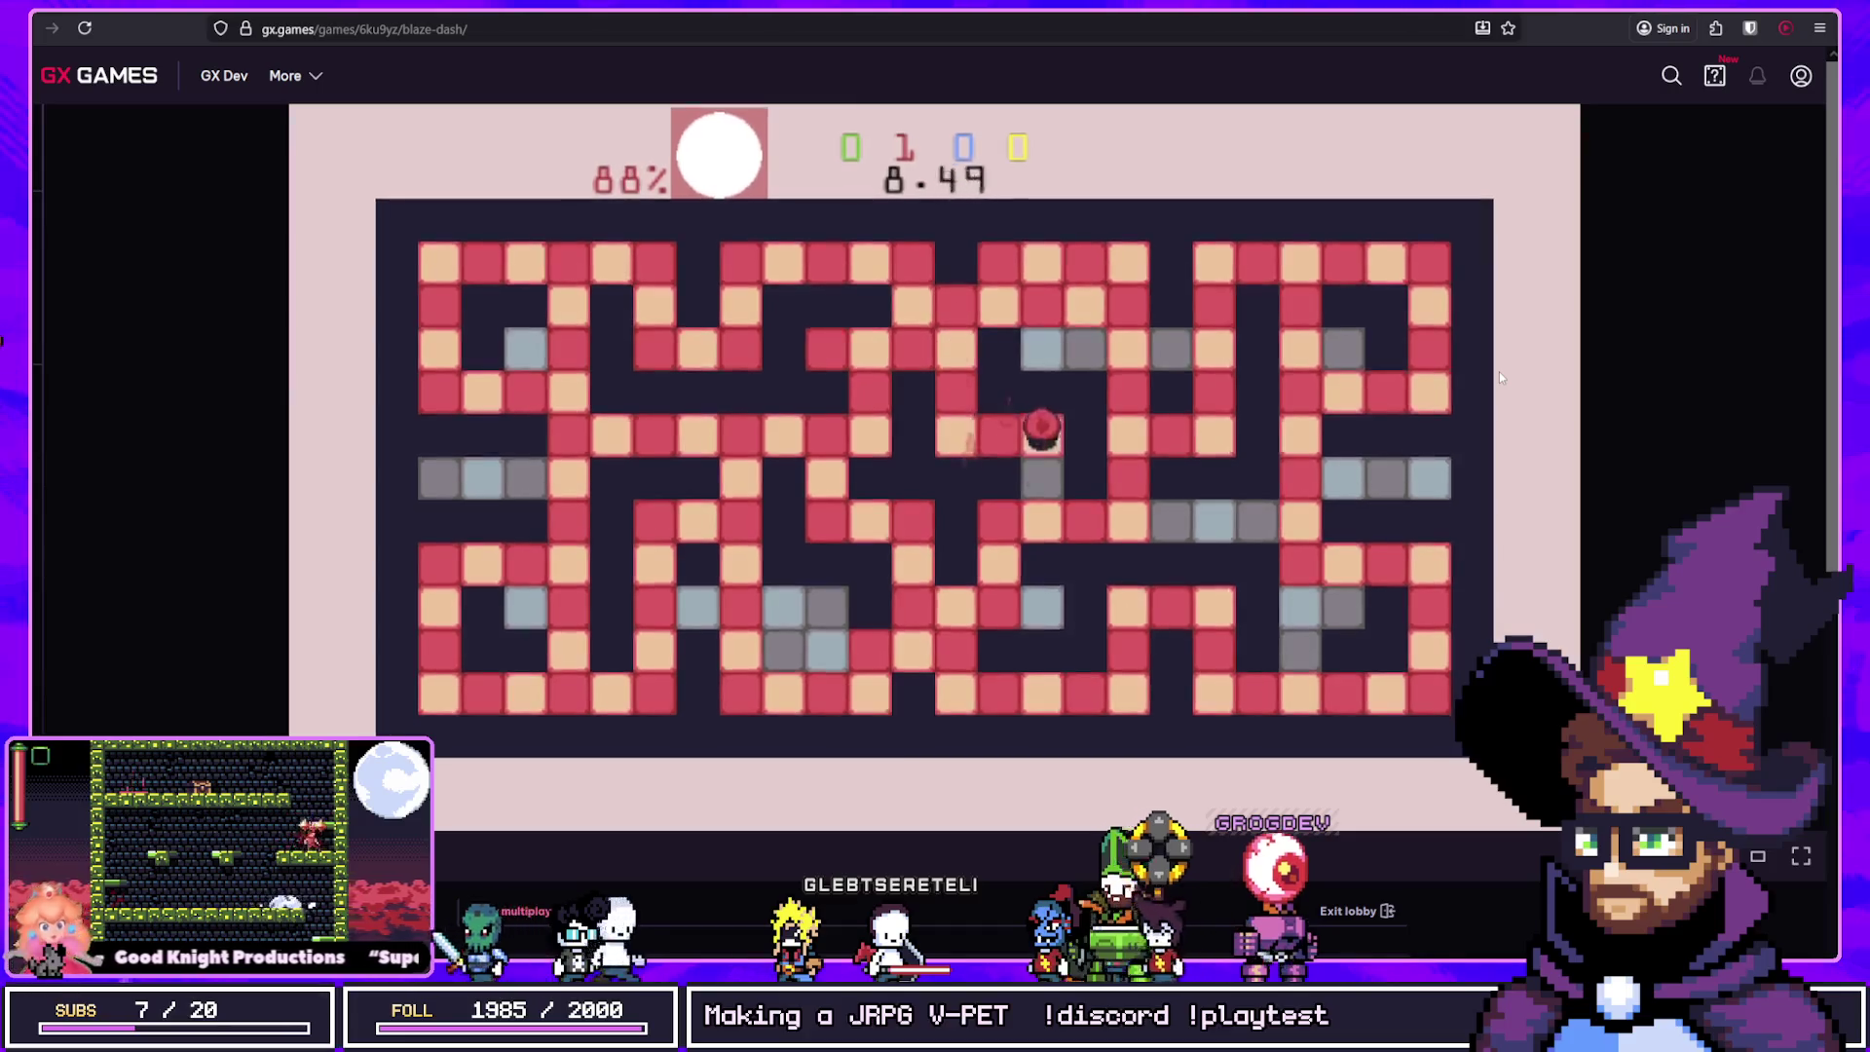
pyautogui.press('Down')
pyautogui.press('Down')
pyautogui.press('Left')
pyautogui.press('Down')
pyautogui.press('Left')
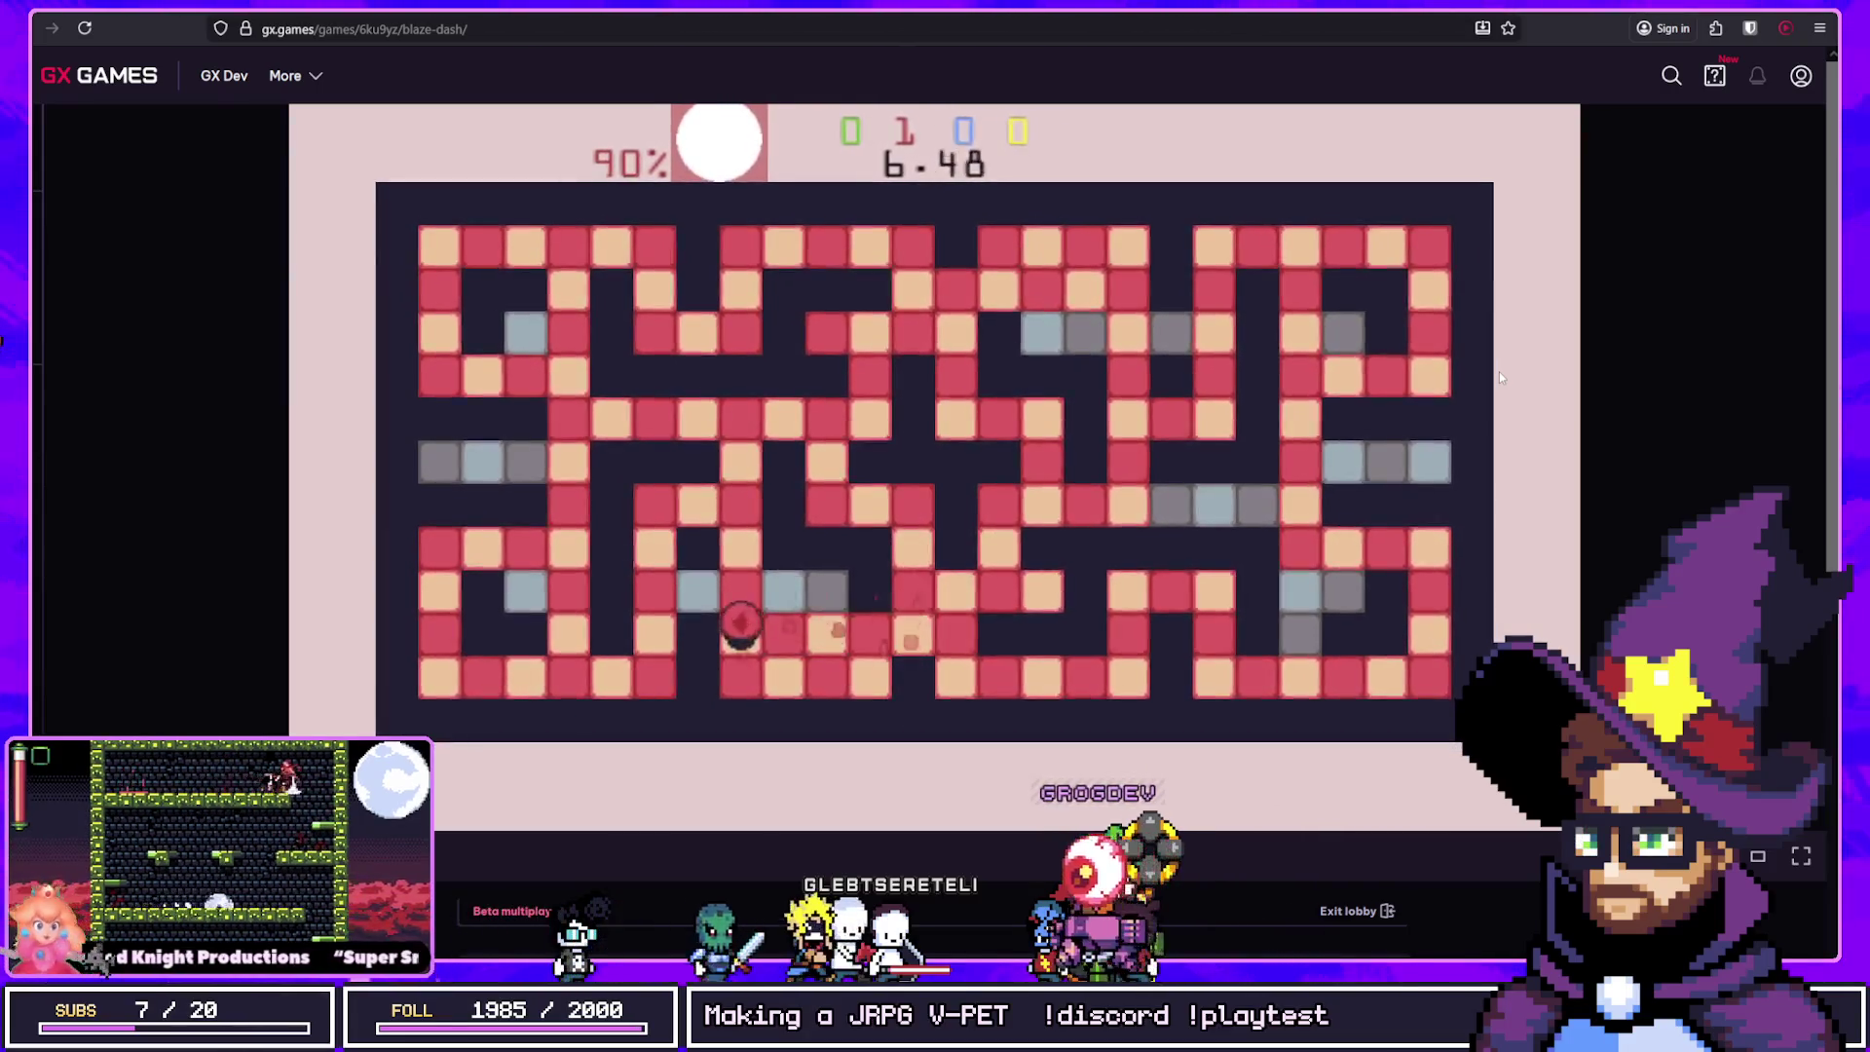
pyautogui.press('Up')
pyautogui.press('Right')
pyautogui.press('Right')
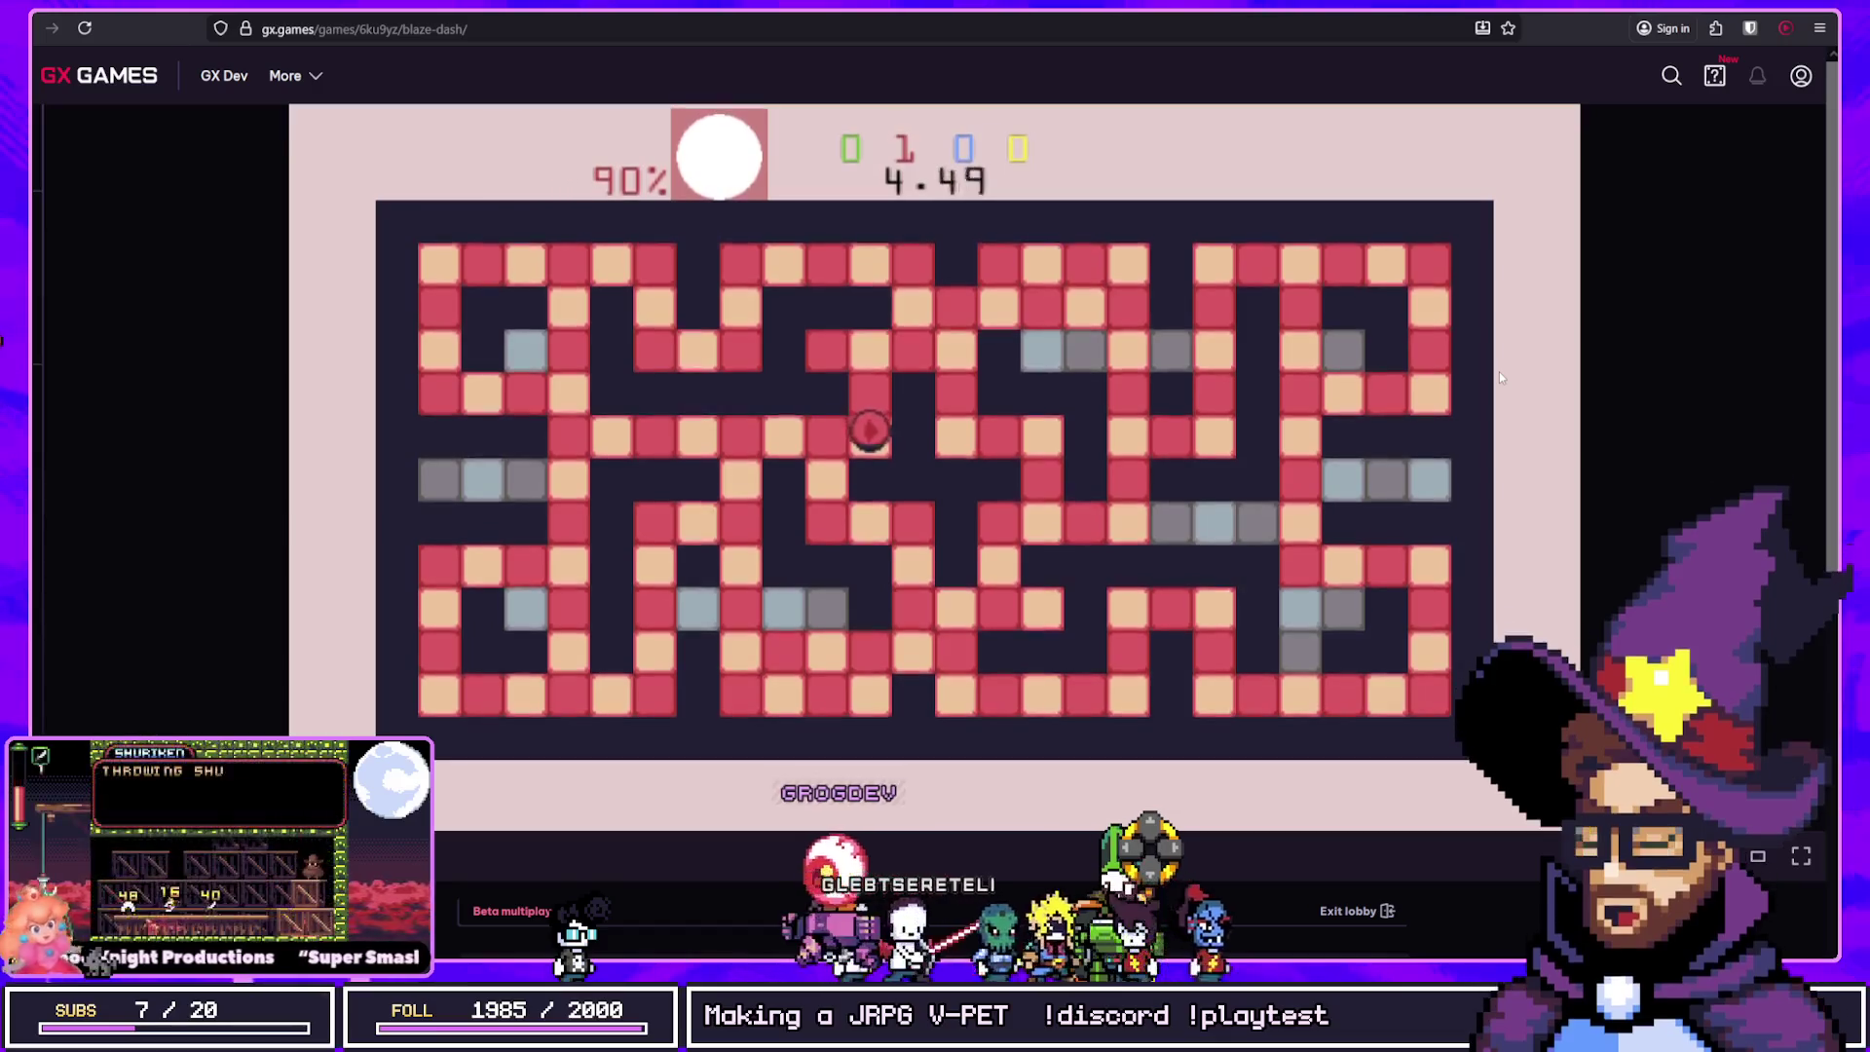
pyautogui.press('Left')
pyautogui.press('Down')
pyautogui.press('Right')
pyautogui.press('Up')
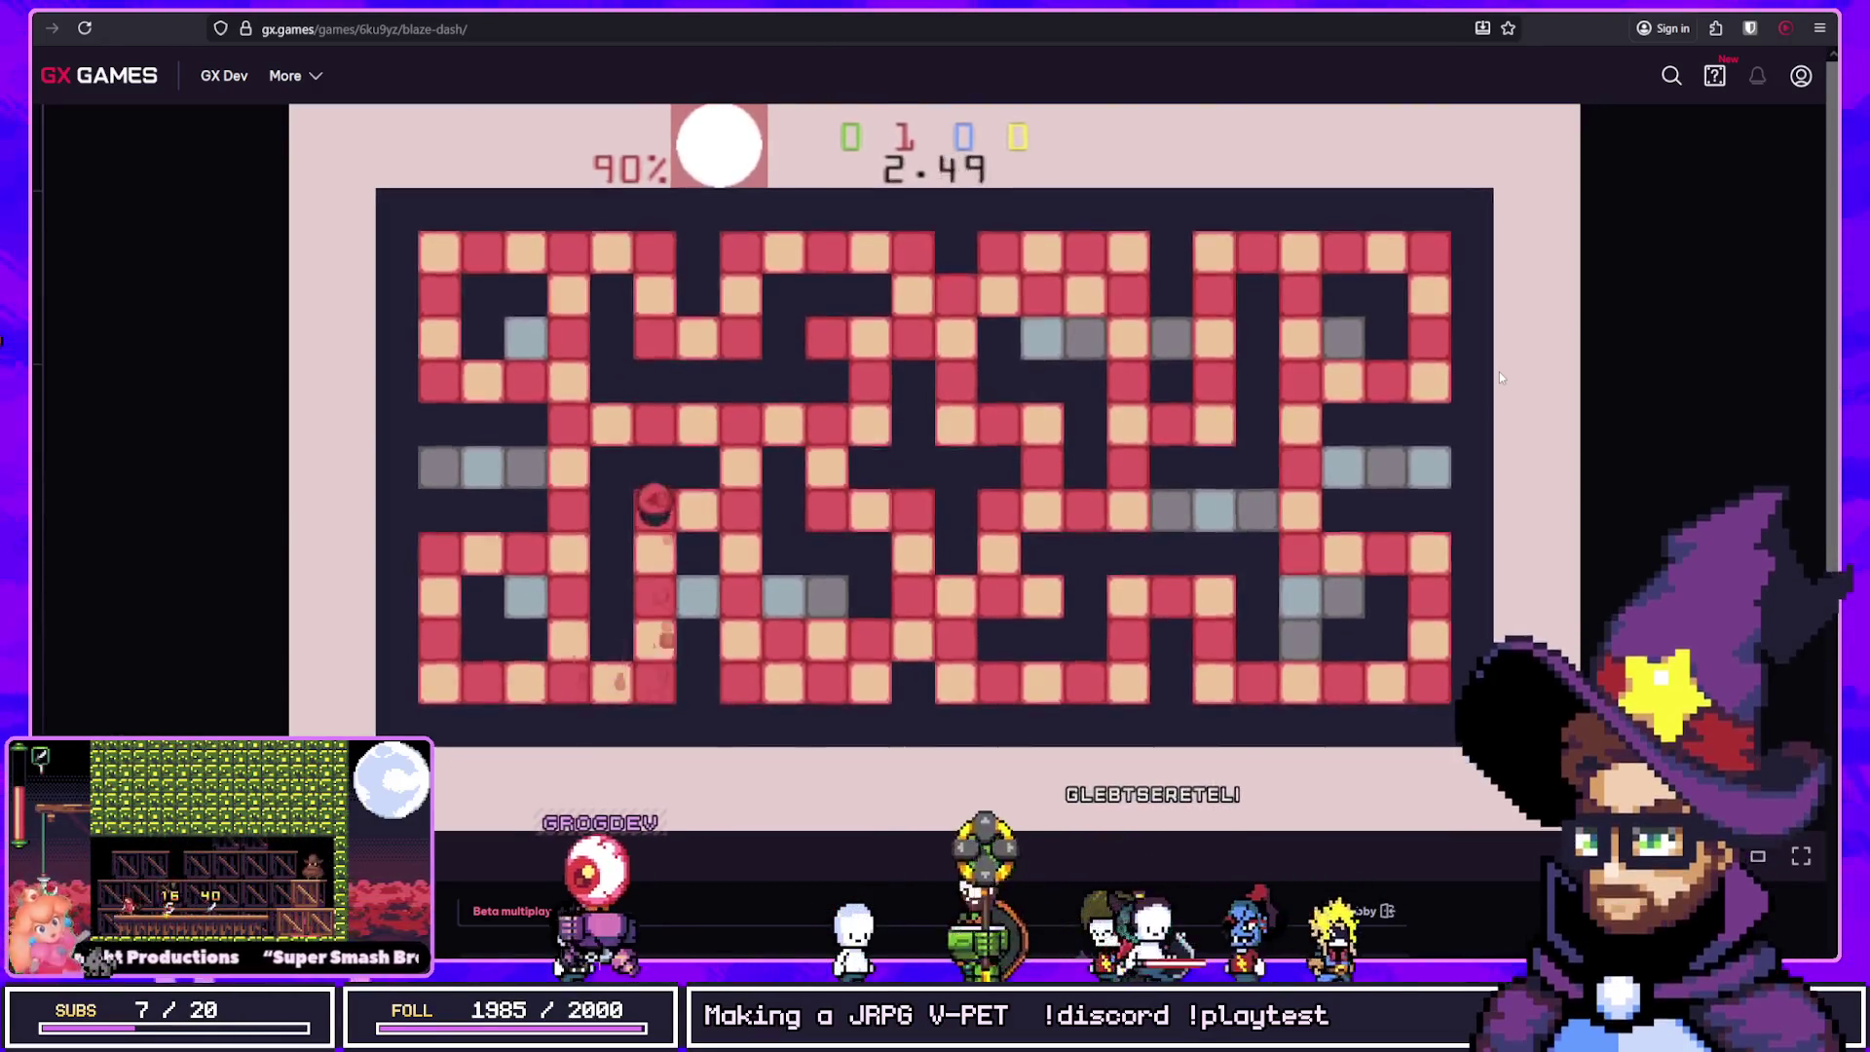
pyautogui.press('Right')
pyautogui.press('Down')
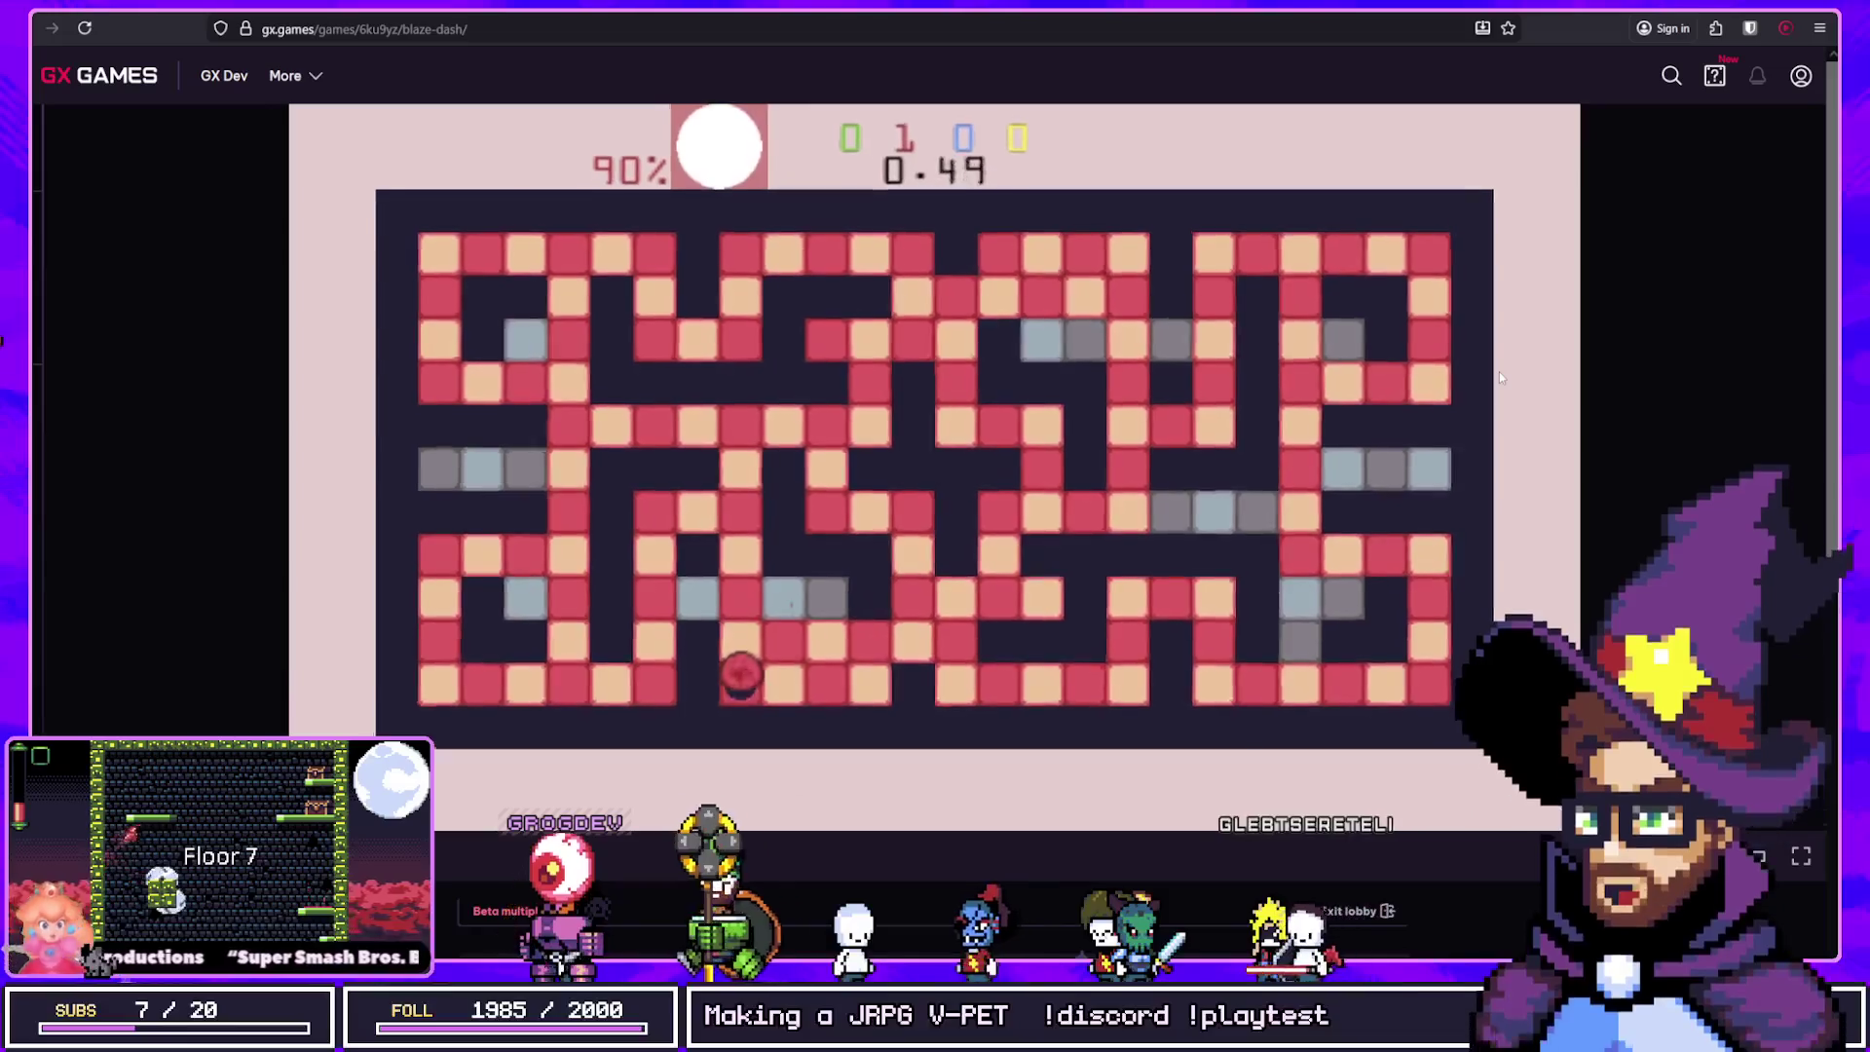
pyautogui.press('Up')
pyautogui.press('Right')
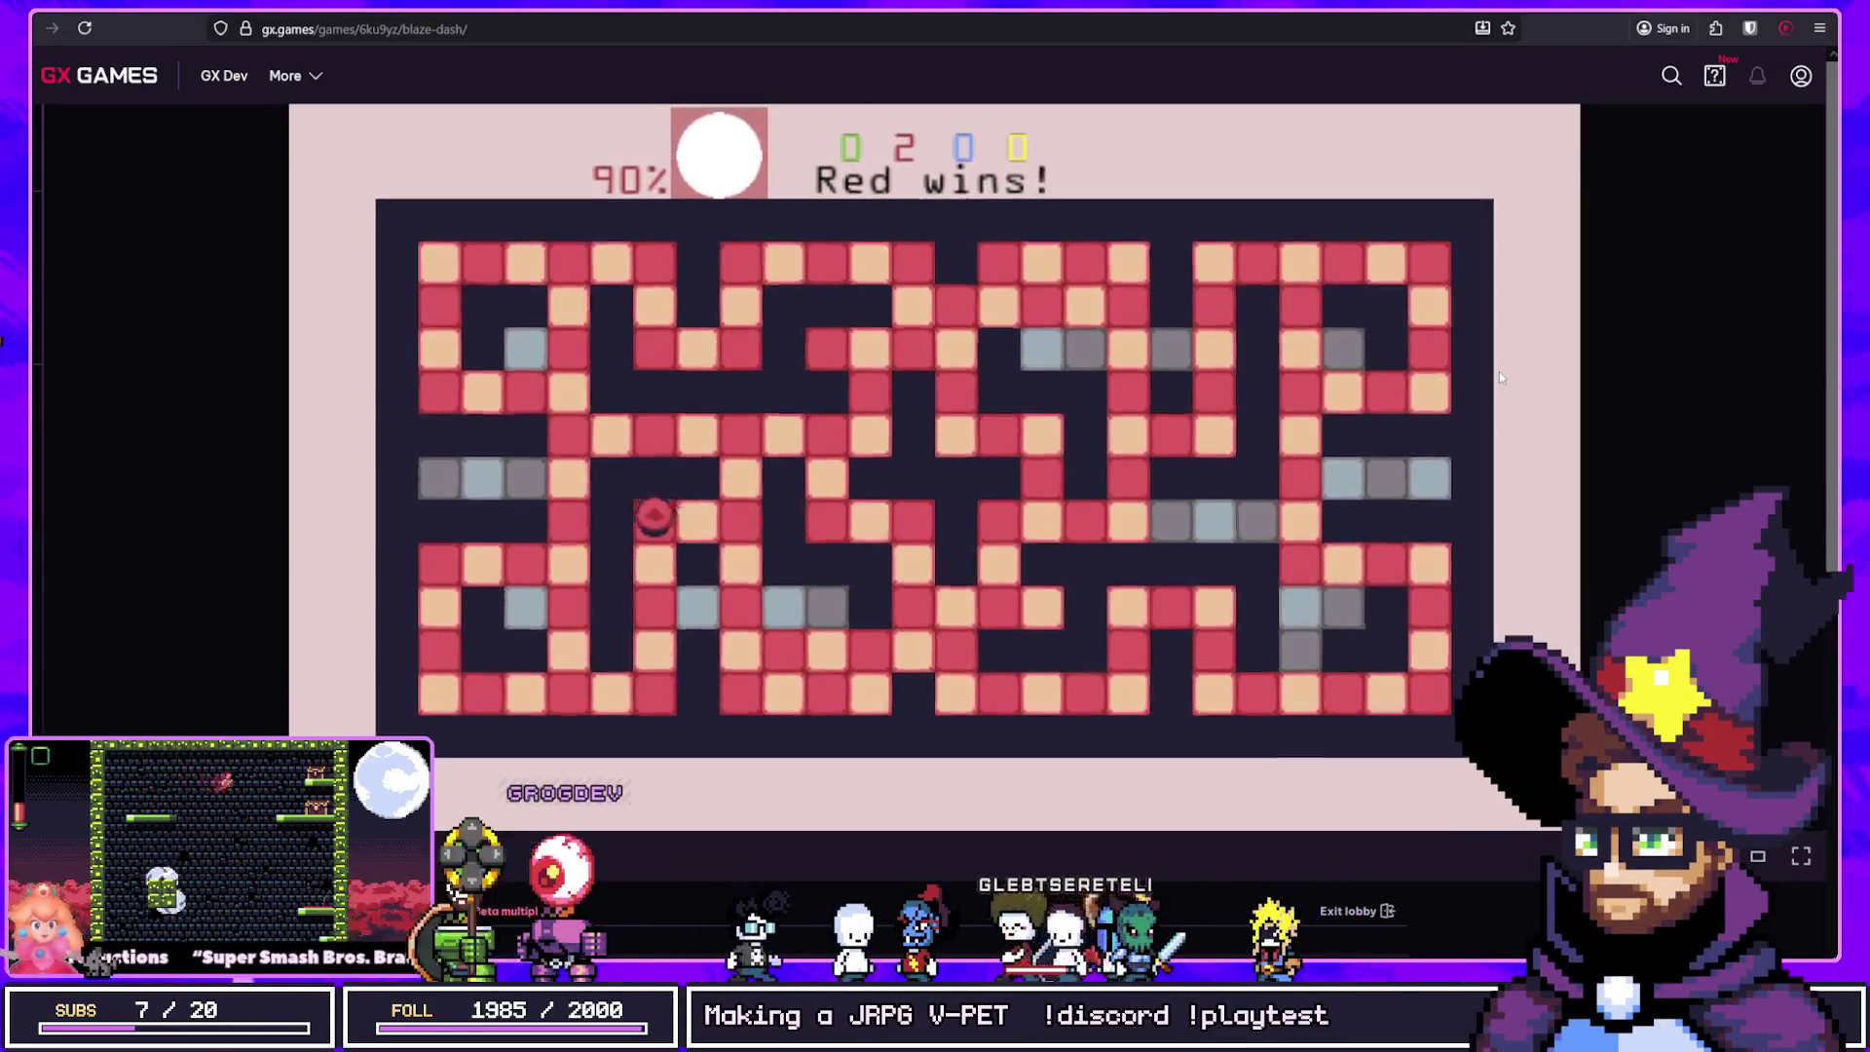
pyautogui.press('Right')
pyautogui.press('Up')
# Step: Dash the red player through the bottom row, right column and top row, painting them red
pyautogui.press('Right')
pyautogui.press('Down')
pyautogui.press('Right')
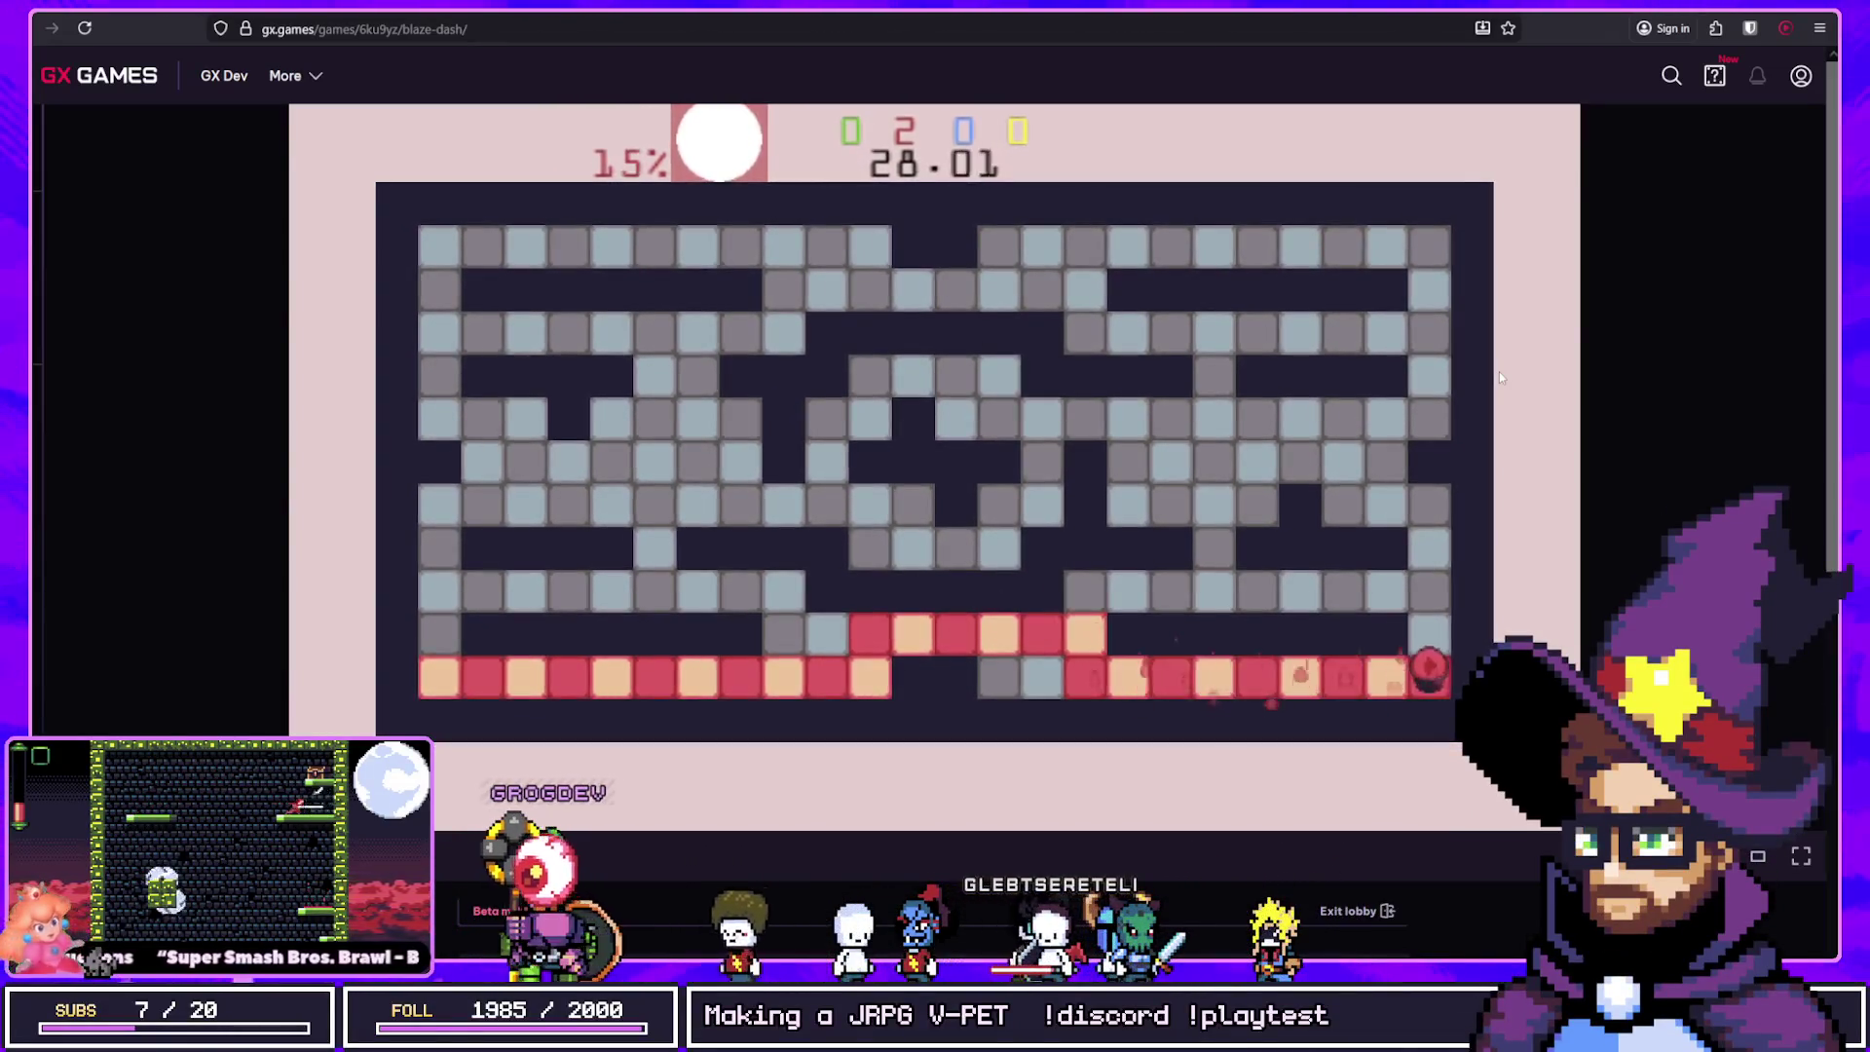
pyautogui.press('Up')
pyautogui.press('Left')
pyautogui.press('Up')
pyautogui.press('Right')
pyautogui.press('Up')
pyautogui.press('Left')
pyautogui.press('Down')
pyautogui.press('Left')
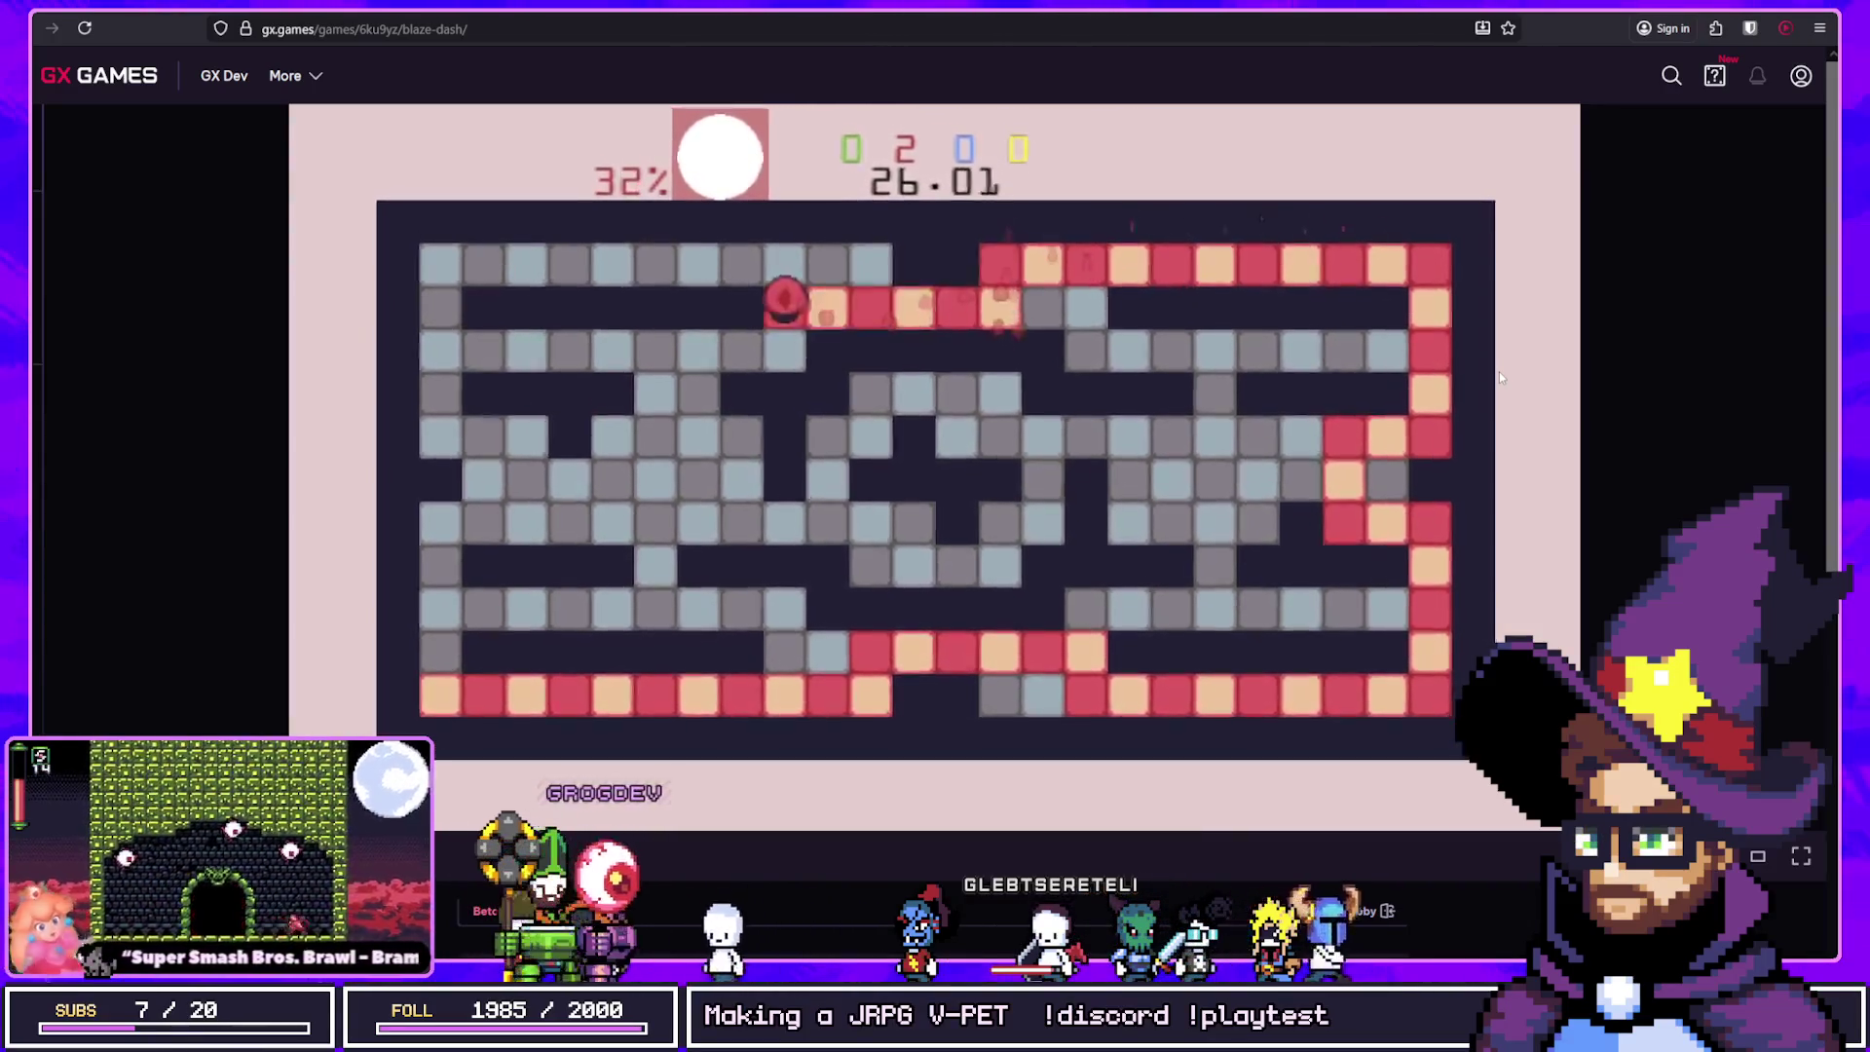
pyautogui.press('Up')
pyautogui.press('Left')
# Step: Paint the corridors on the left side of the new maze red
pyautogui.press('Down')
pyautogui.press('Right')
pyautogui.press('Down')
pyautogui.press('Left')
pyautogui.press('Right')
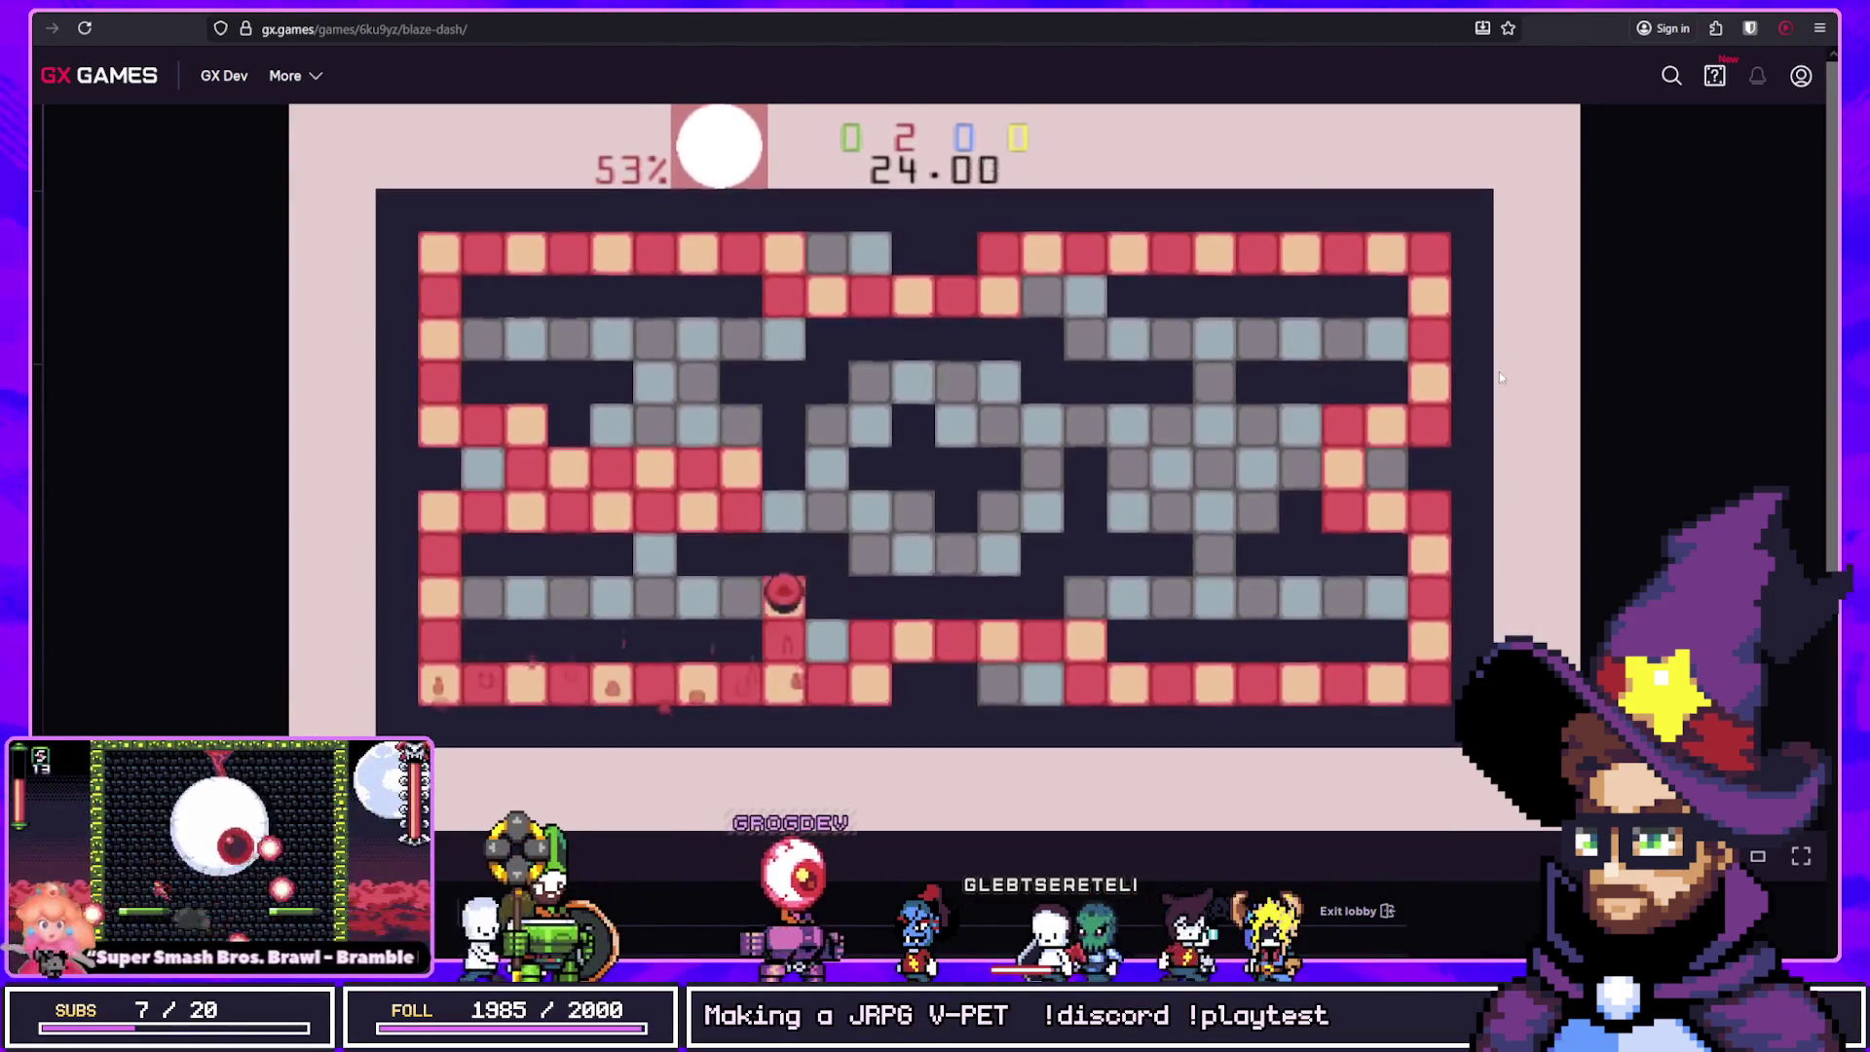
pyautogui.press('Left')
pyautogui.press('Up')
pyautogui.press('Left')
pyautogui.press('Right')
pyautogui.press('Up')
pyautogui.press('Right')
# Step: Paint the right-side tiles, the centre rows and the lower-left rows red
pyautogui.press('Up')
pyautogui.press('Right')
pyautogui.press('Down')
pyautogui.press('Left')
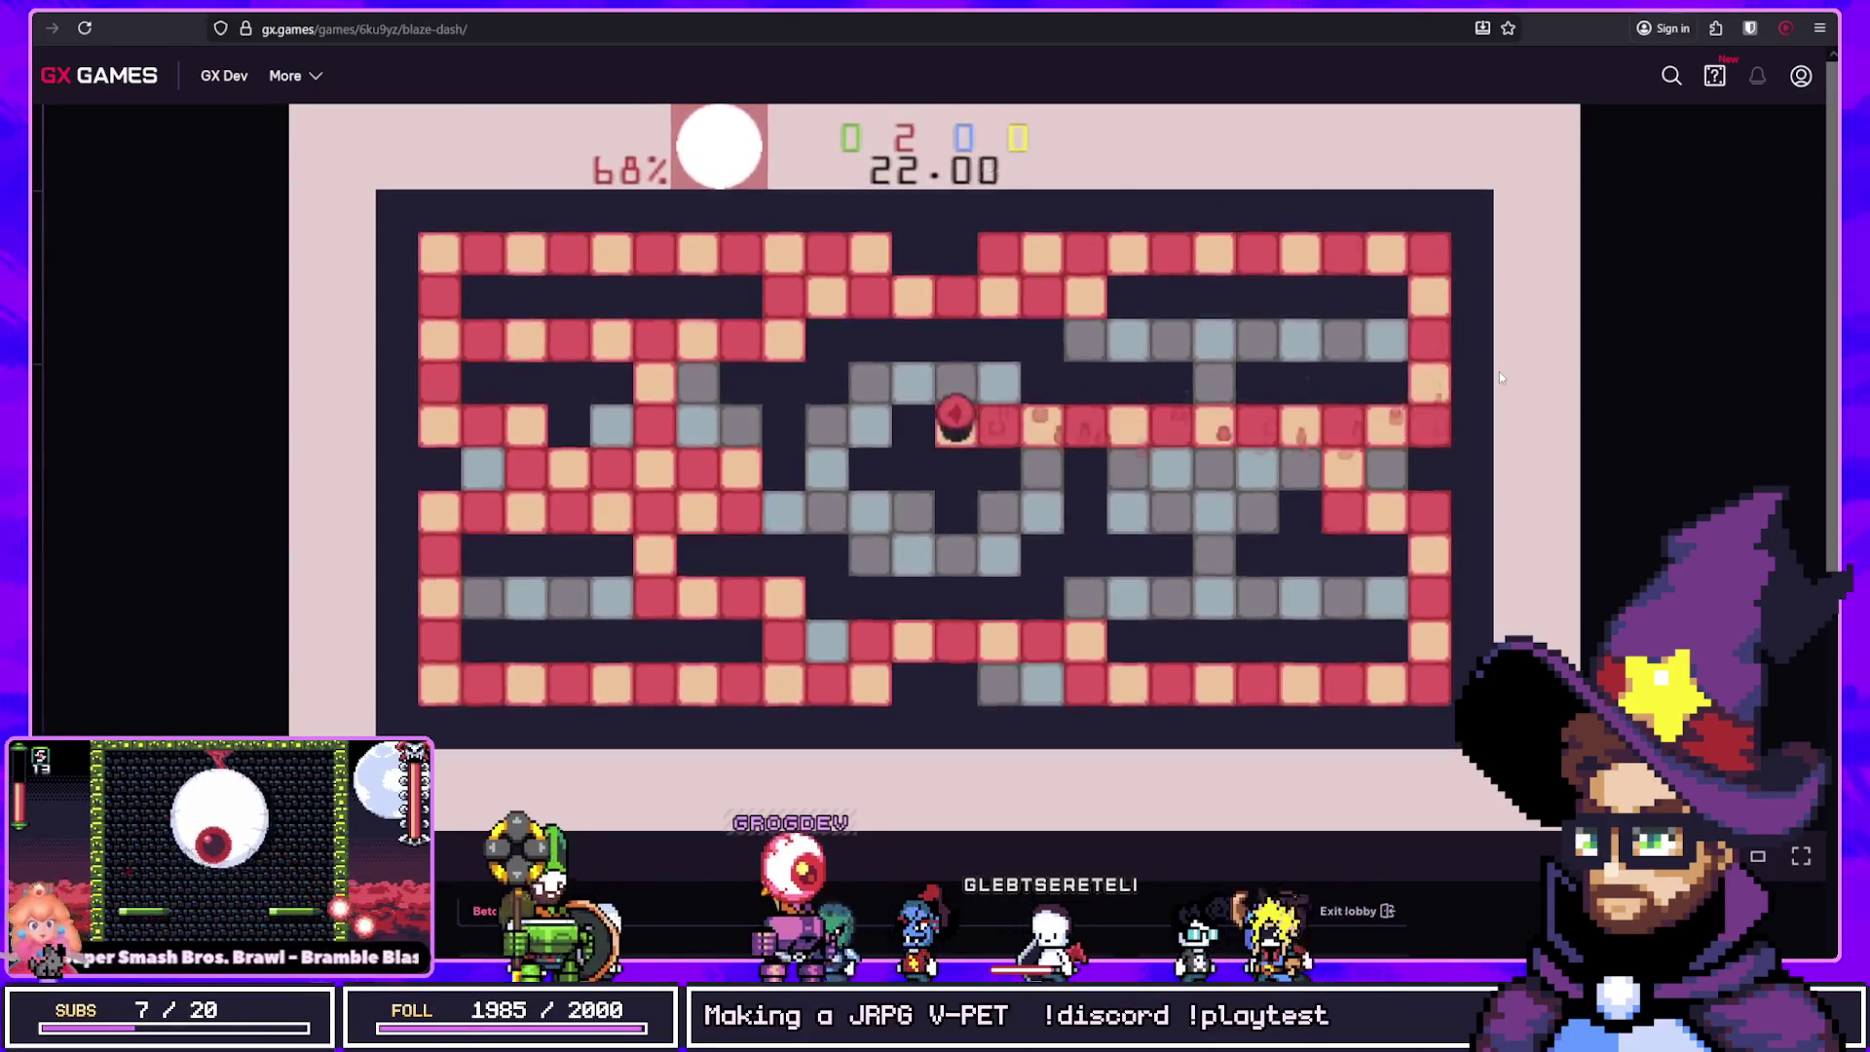
pyautogui.press('Right')
pyautogui.press('Up')
pyautogui.press('Left')
pyautogui.press('Left')
pyautogui.press('Down')
pyautogui.press('Right')
pyautogui.press('Left')
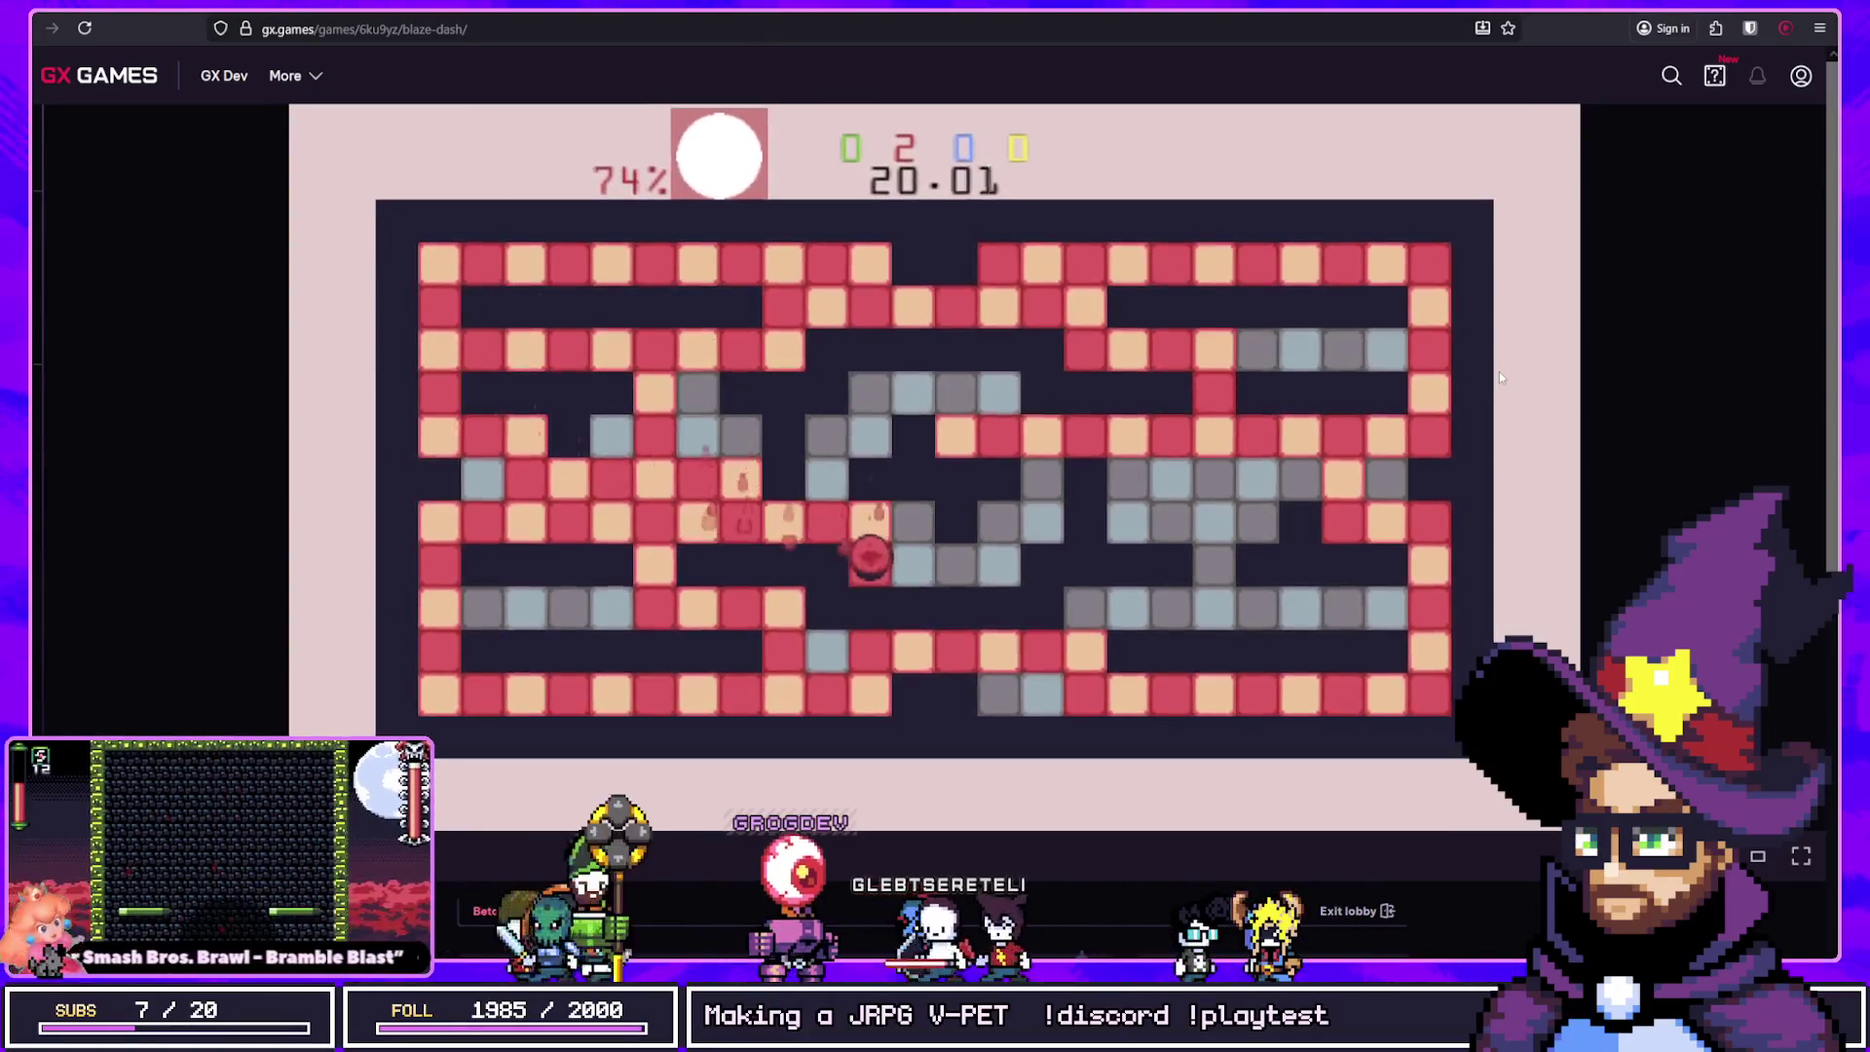
pyautogui.press('Up')
pyautogui.press('Left')
pyautogui.press('Right')
pyautogui.press('Down')
pyautogui.press('Left')
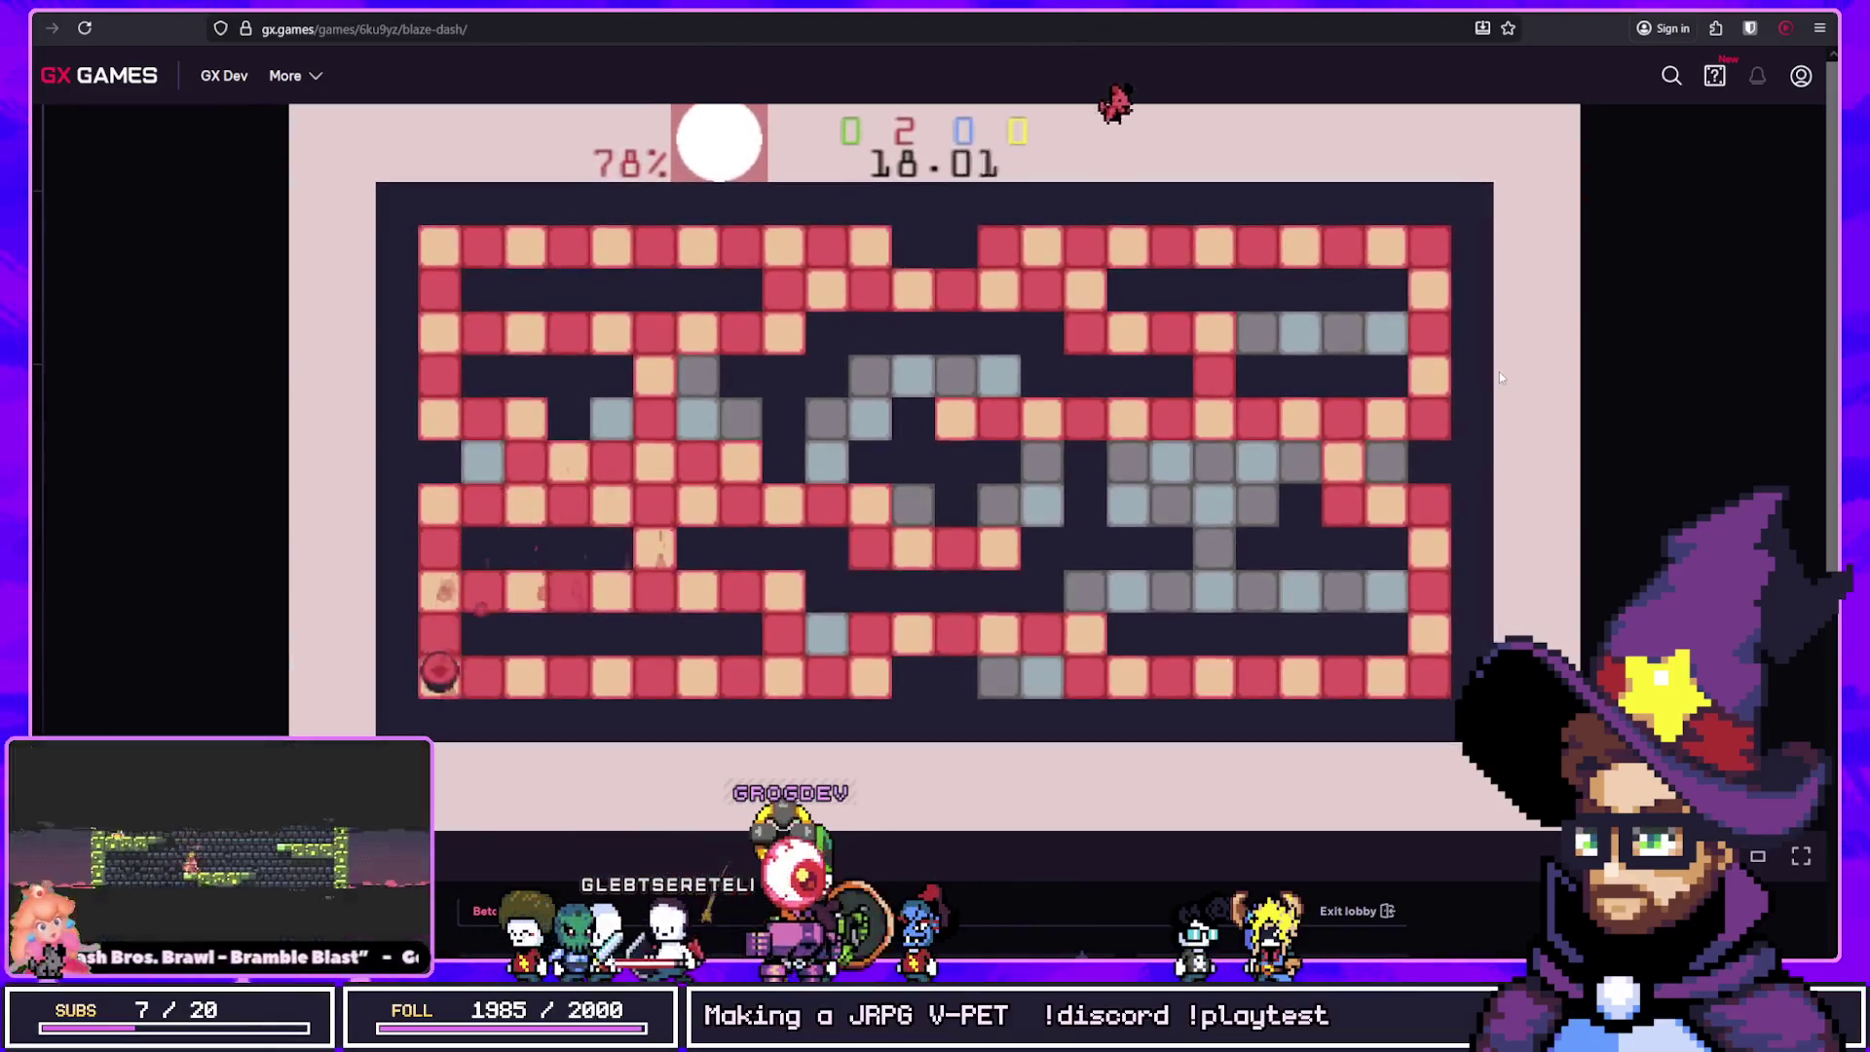
pyautogui.press('Right')
pyautogui.press('Down')
pyautogui.press('Right')
pyautogui.press('Up')
# Step: Clear the remaining grey centre tiles, reaching 92% coverage with about two seconds left
pyautogui.press('Right')
pyautogui.press('Up')
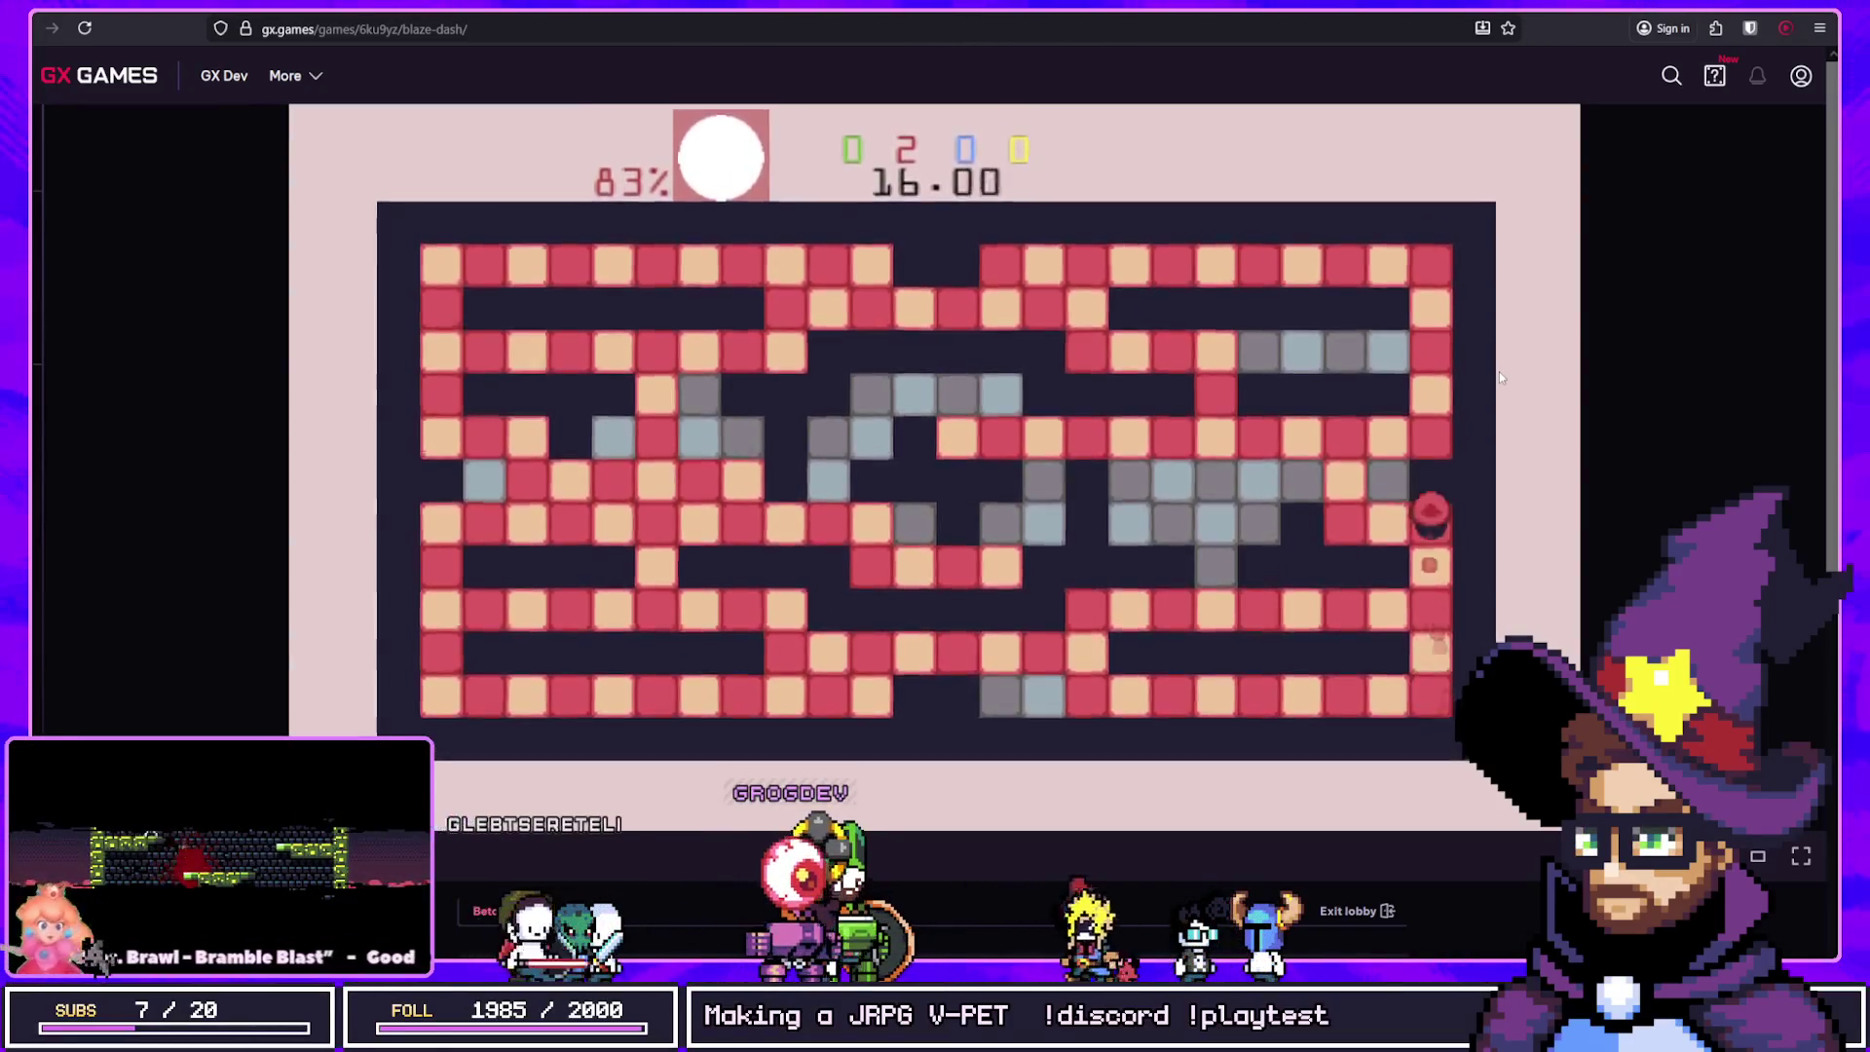
pyautogui.press('Left')
pyautogui.press('Up')
pyautogui.press('Left')
pyautogui.press('Up')
pyautogui.press('Left')
pyautogui.press('Down')
pyautogui.press('Left')
pyautogui.press('Down')
pyautogui.press('Right')
pyautogui.press('Down')
pyautogui.press('Right')
pyautogui.press('Up')
pyautogui.press('Right')
pyautogui.press('Up')
pyautogui.press('Left')
pyautogui.press('Up')
pyautogui.press('Left')
pyautogui.press('Down')
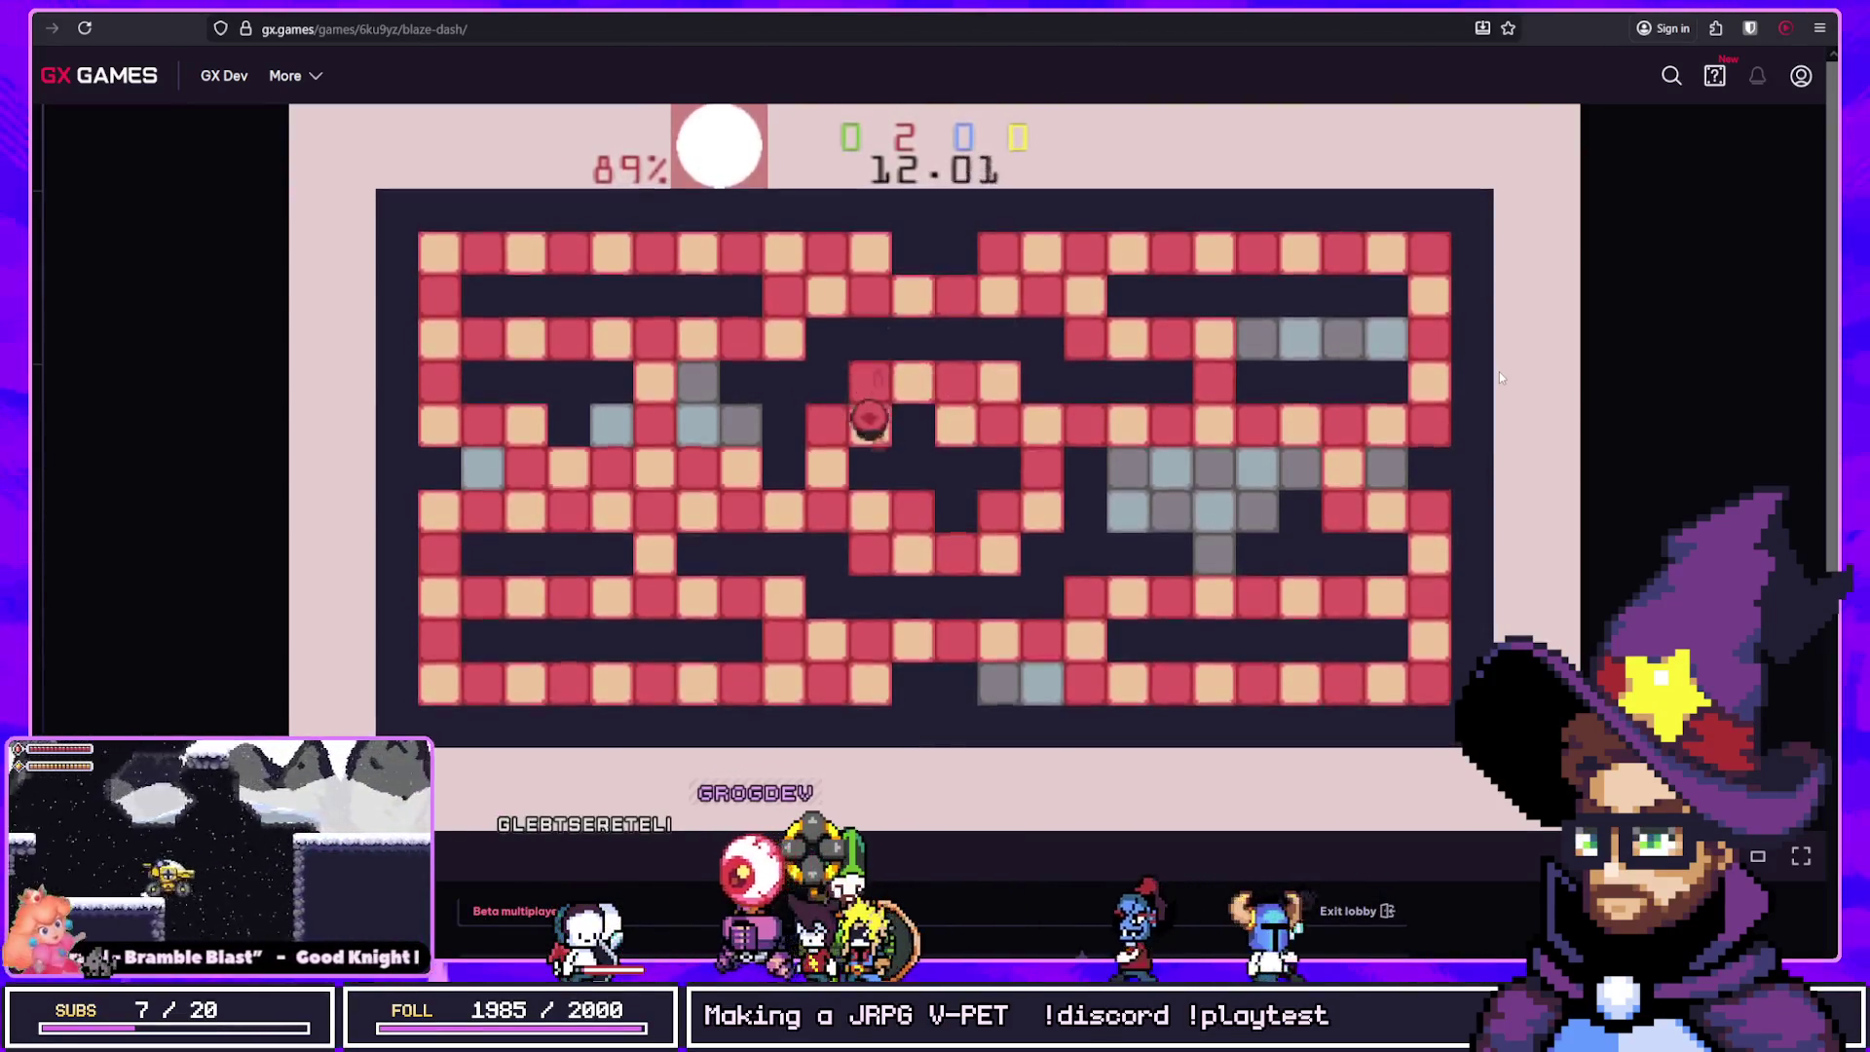
pyautogui.press('Left')
pyautogui.press('Down')
pyautogui.press('Left')
pyautogui.press('Up')
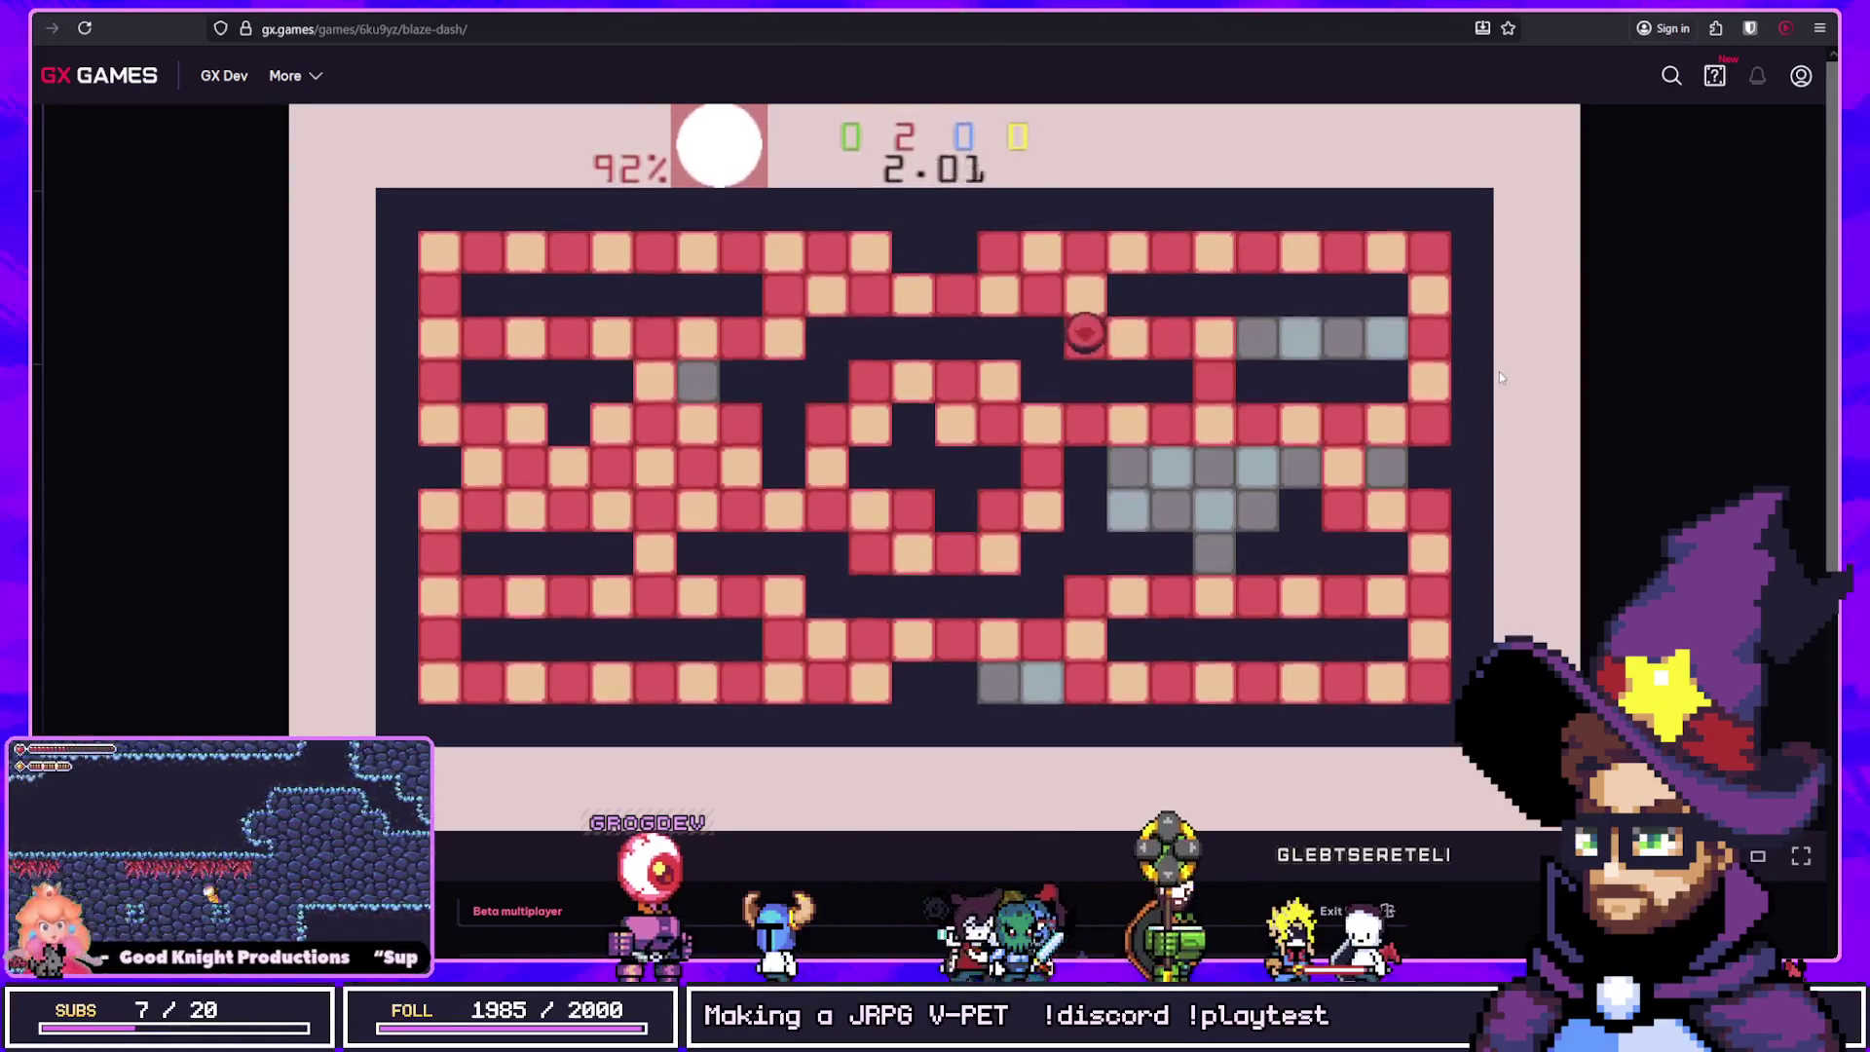
pyautogui.press('Left')
pyautogui.press('Right')
pyautogui.press('Left')
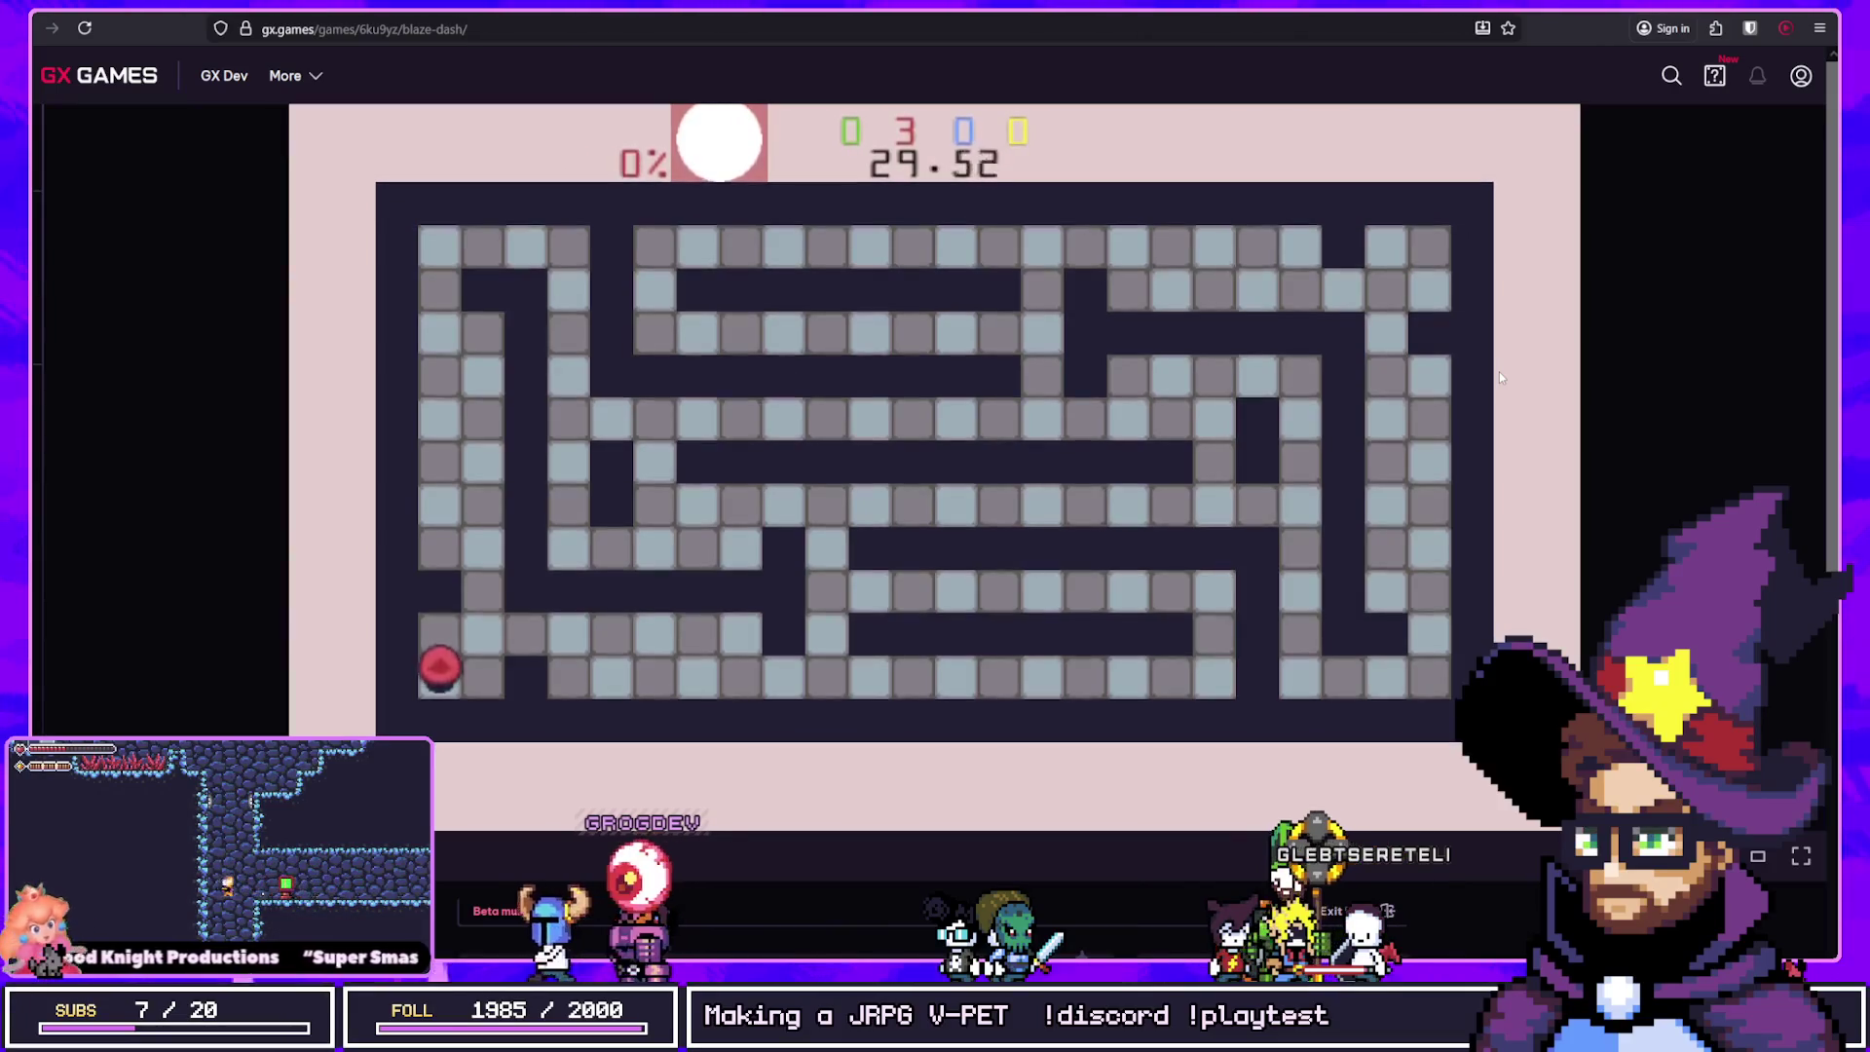
# Step: Paint the left column, top row and upper right corridors of the new maze red
pyautogui.press('Right')
pyautogui.press('Left')
pyautogui.press('Up')
pyautogui.press('Right')
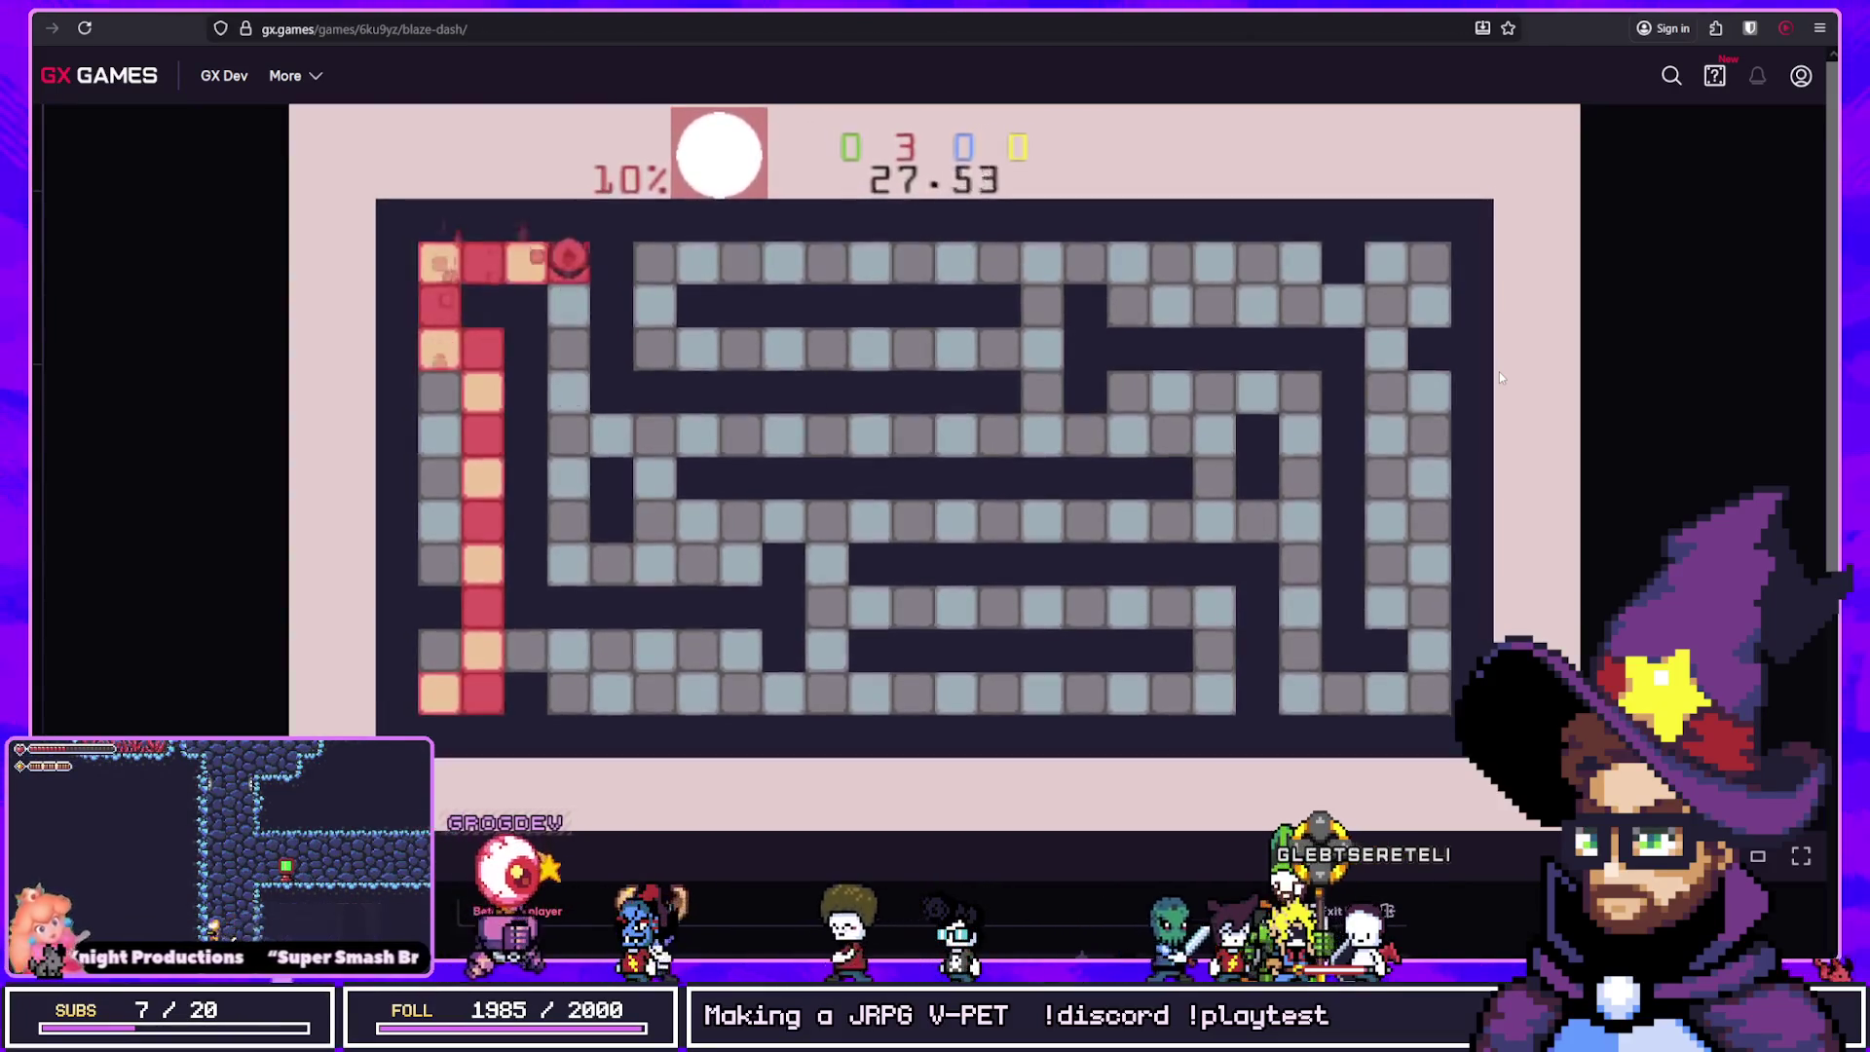
pyautogui.press('Down')
pyautogui.press('Right')
pyautogui.press('Up')
pyautogui.press('Right')
pyautogui.press('Down')
pyautogui.press('Right')
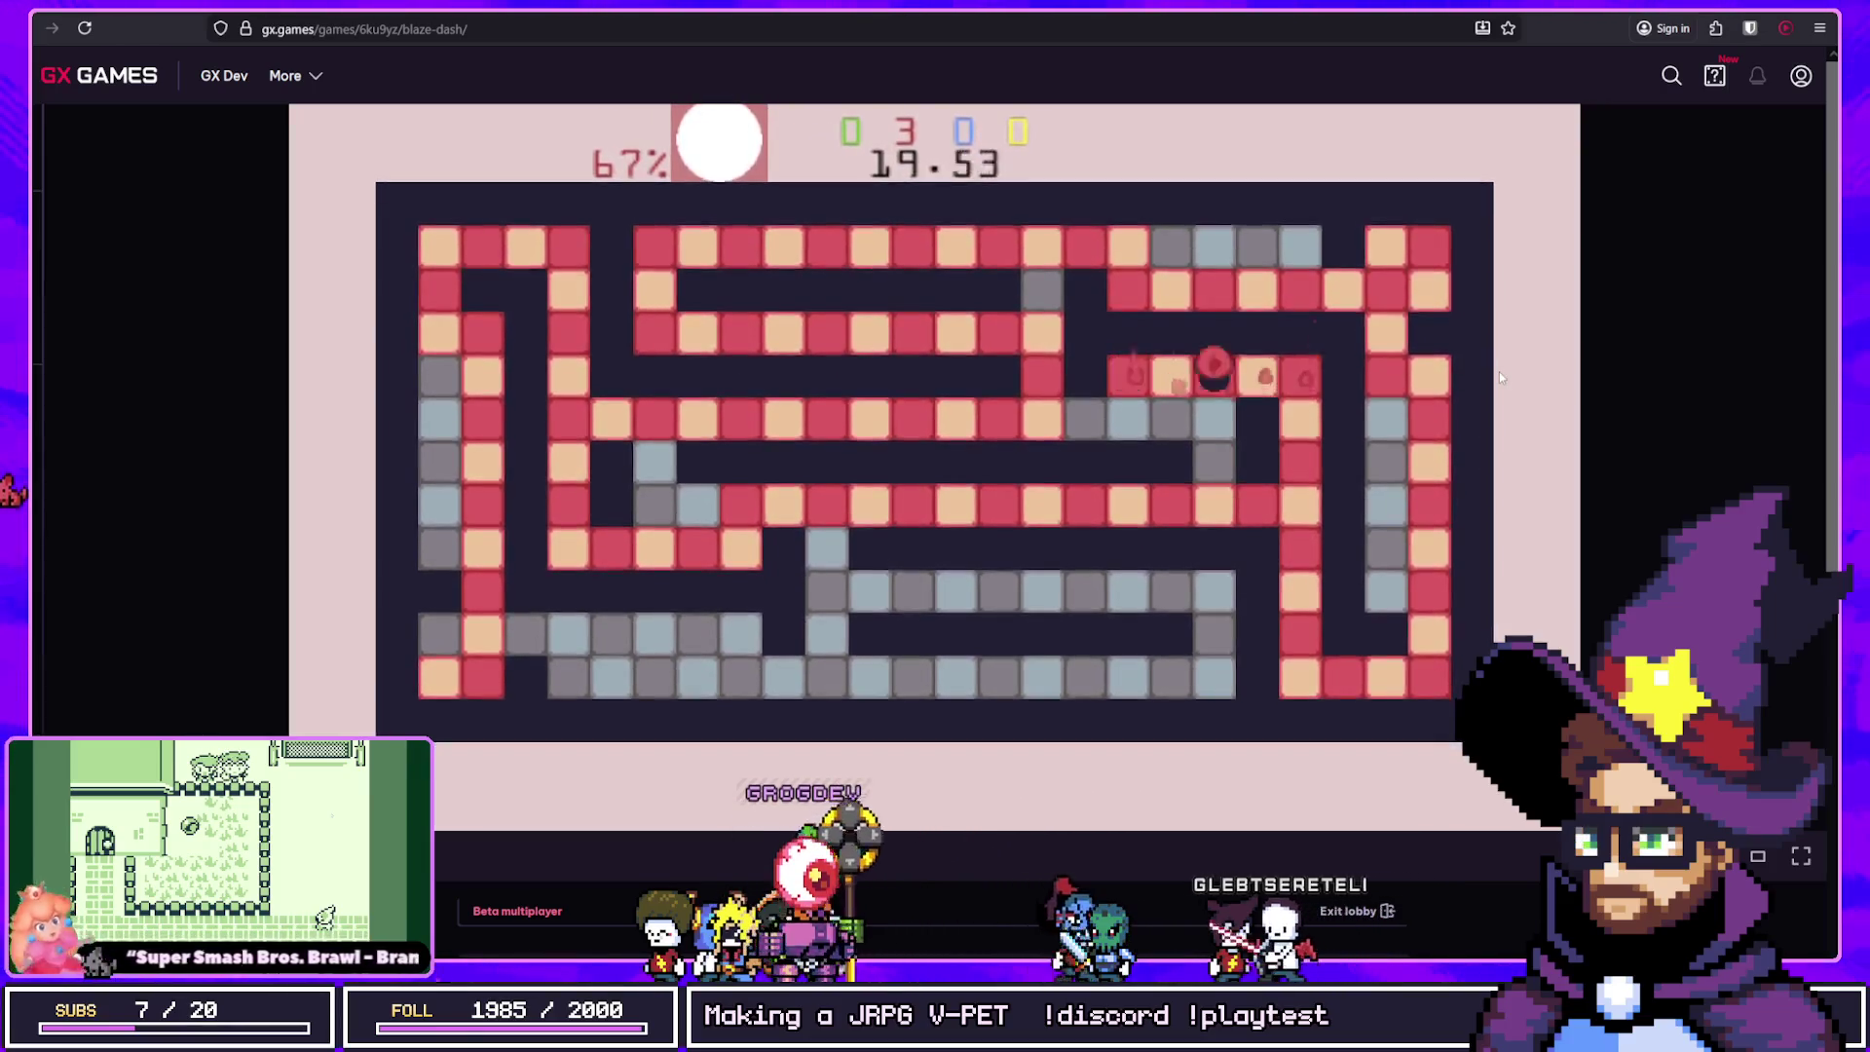
# Step: Cover the remaining grey tiles down to the bottom row, winning at 103% painted
pyautogui.press('Down')
pyautogui.press('Up')
pyautogui.press('Left')
pyautogui.press('Left')
pyautogui.press('Up')
pyautogui.press('Left')
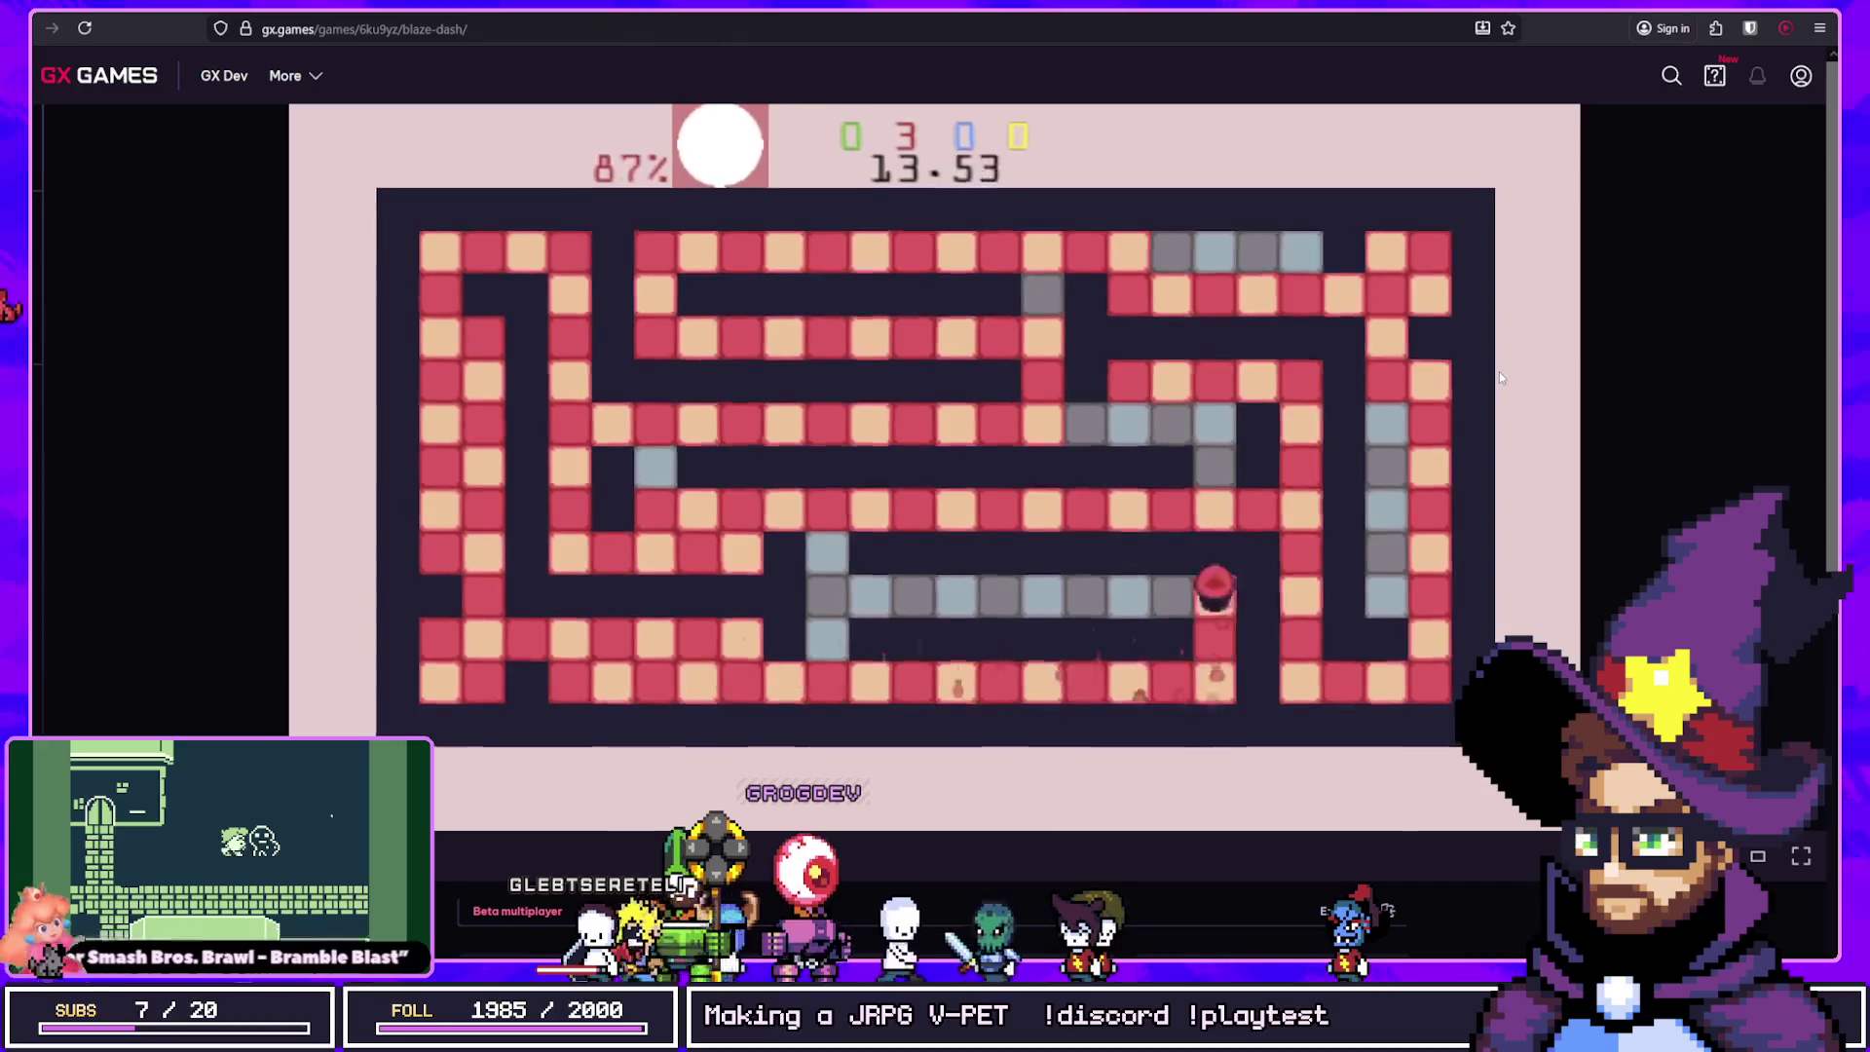
pyautogui.press('Down')
pyautogui.press('Up')
pyautogui.press('Left')
pyautogui.press('Up')
pyautogui.press('Right')
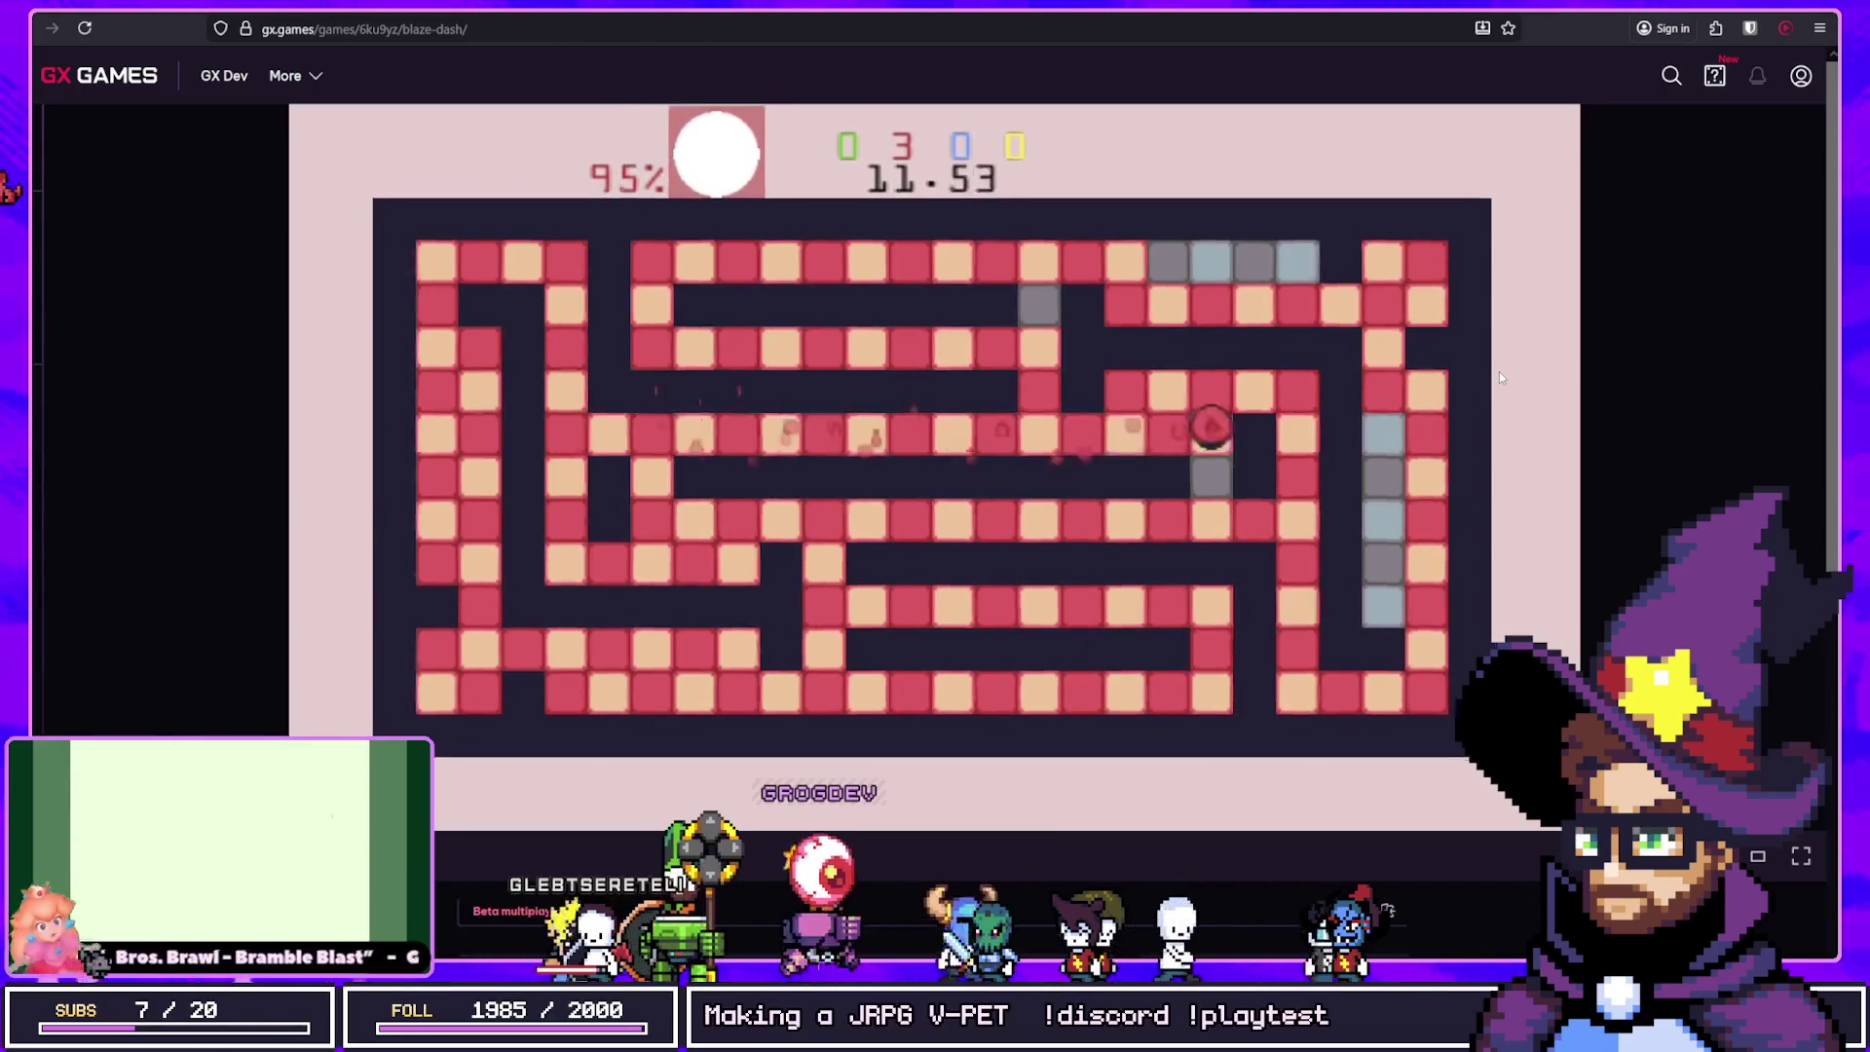
pyautogui.press('Down')
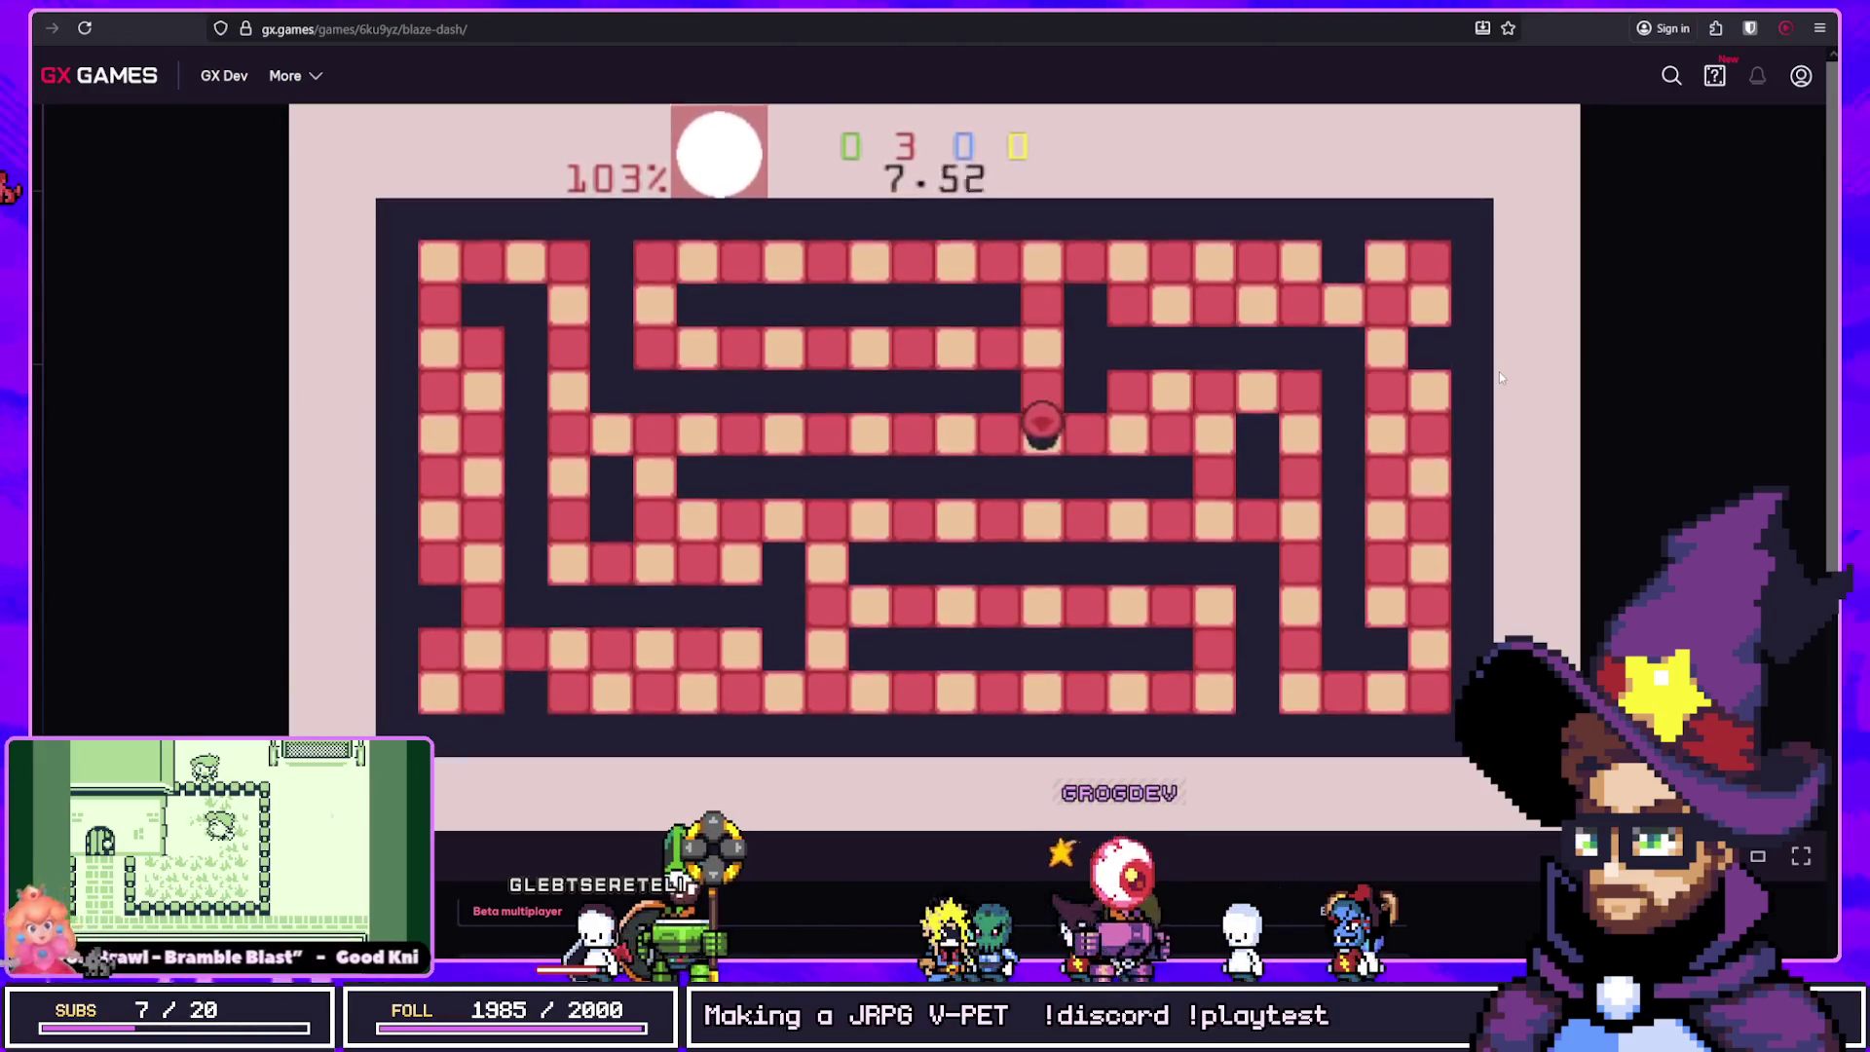
pyautogui.press('Right')
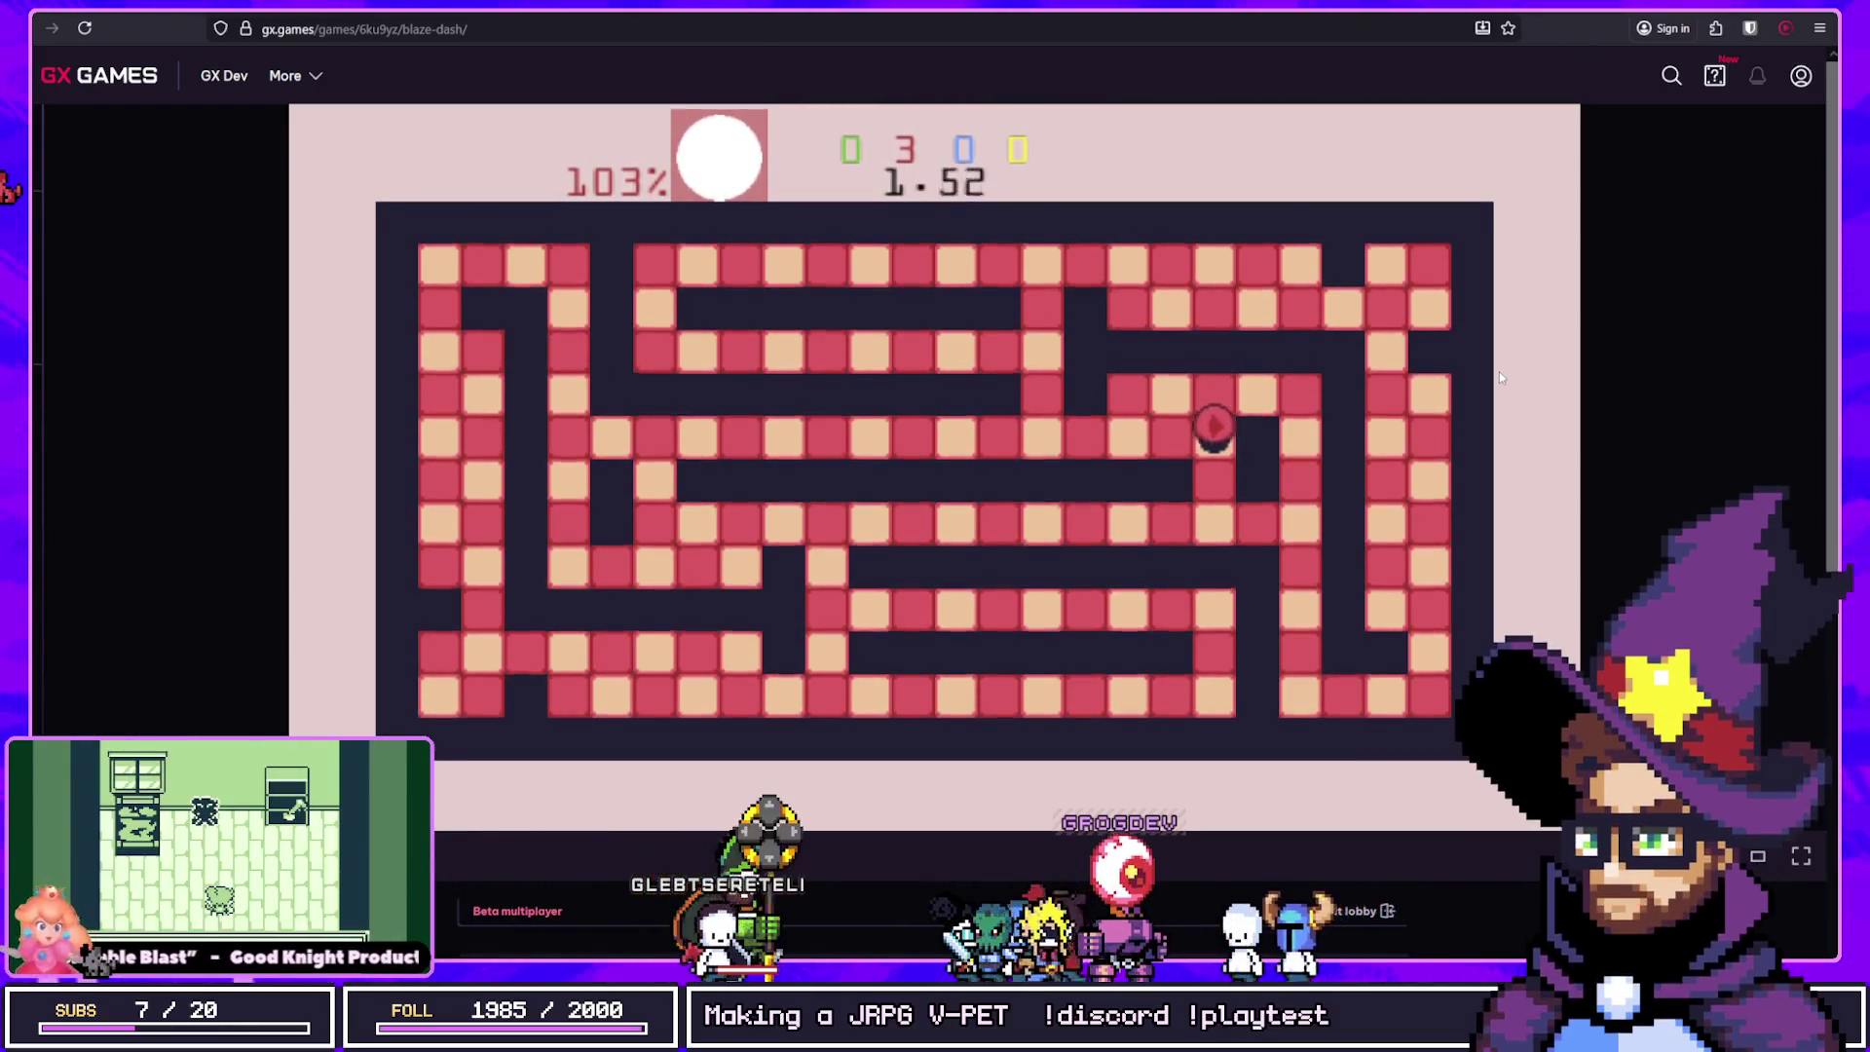
pyautogui.press('Right')
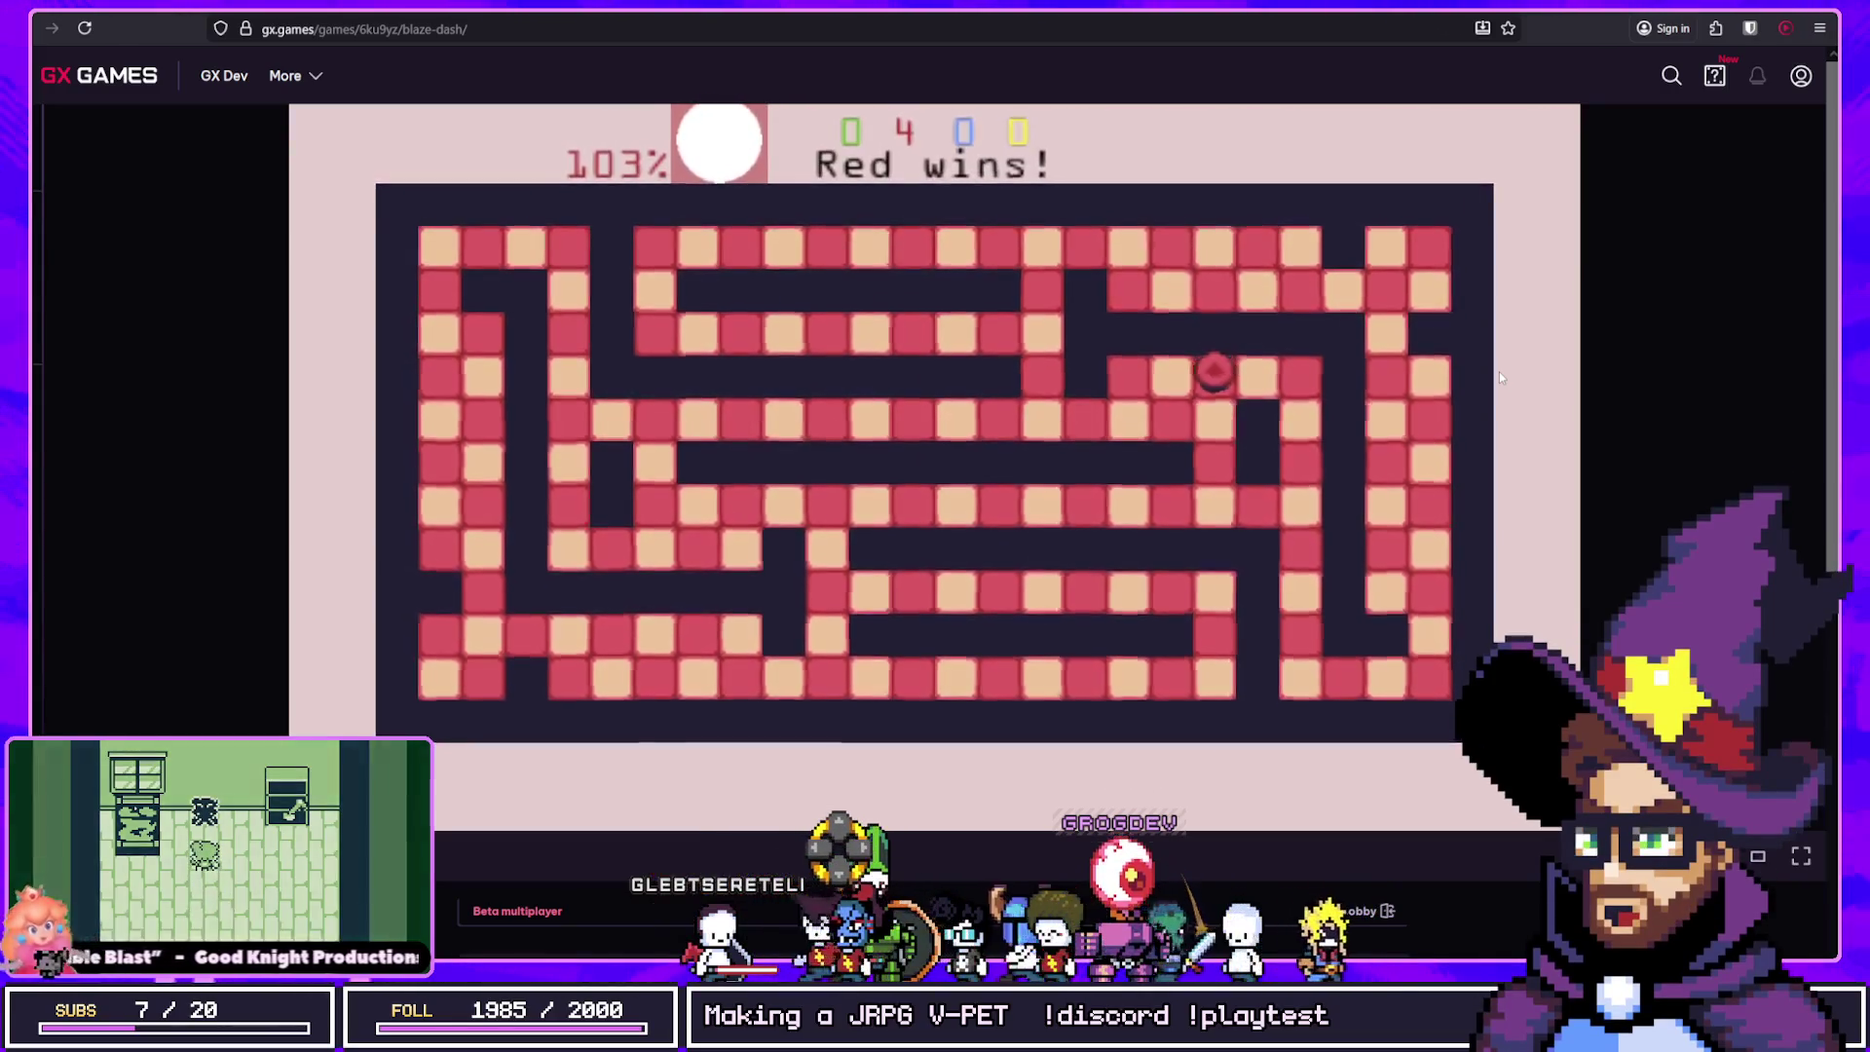
pyautogui.press('Down')
# Step: Dash the red ball across the new board, painting paths and the lower rows red
pyautogui.press('Right')
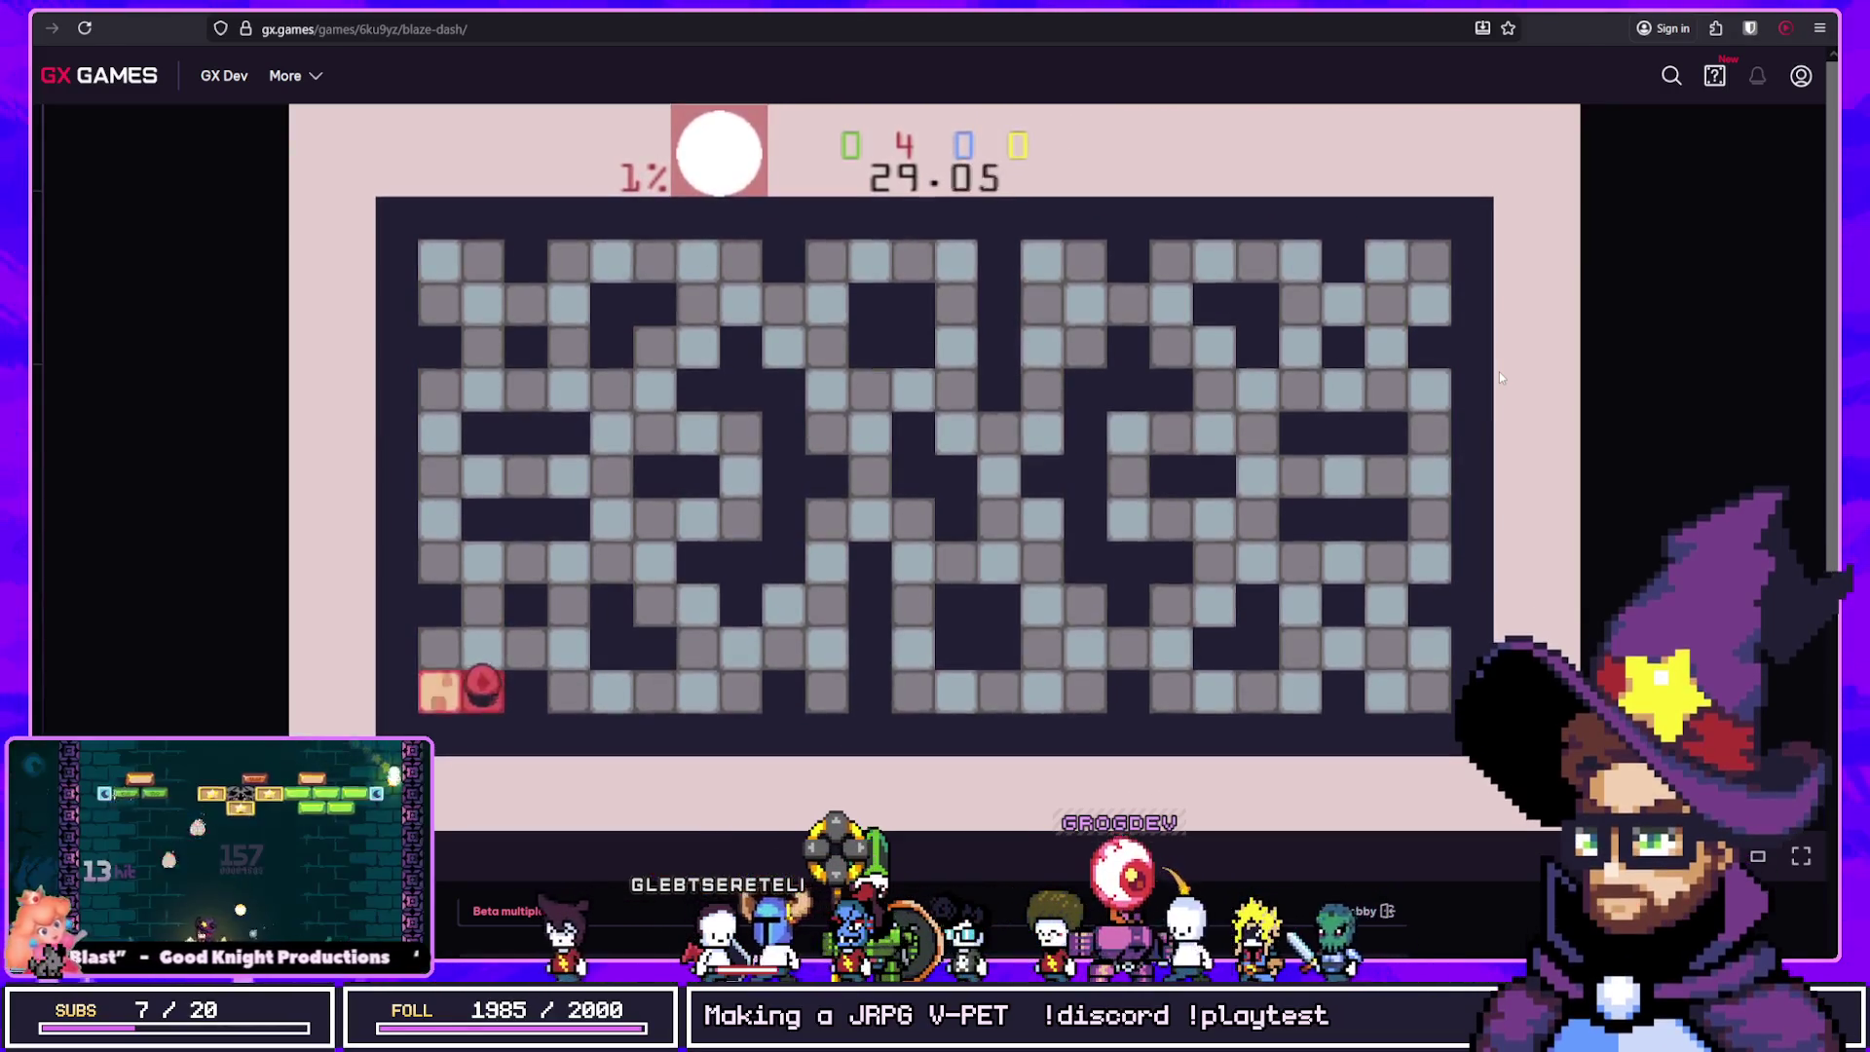
pyautogui.press('Up')
pyautogui.press('Left')
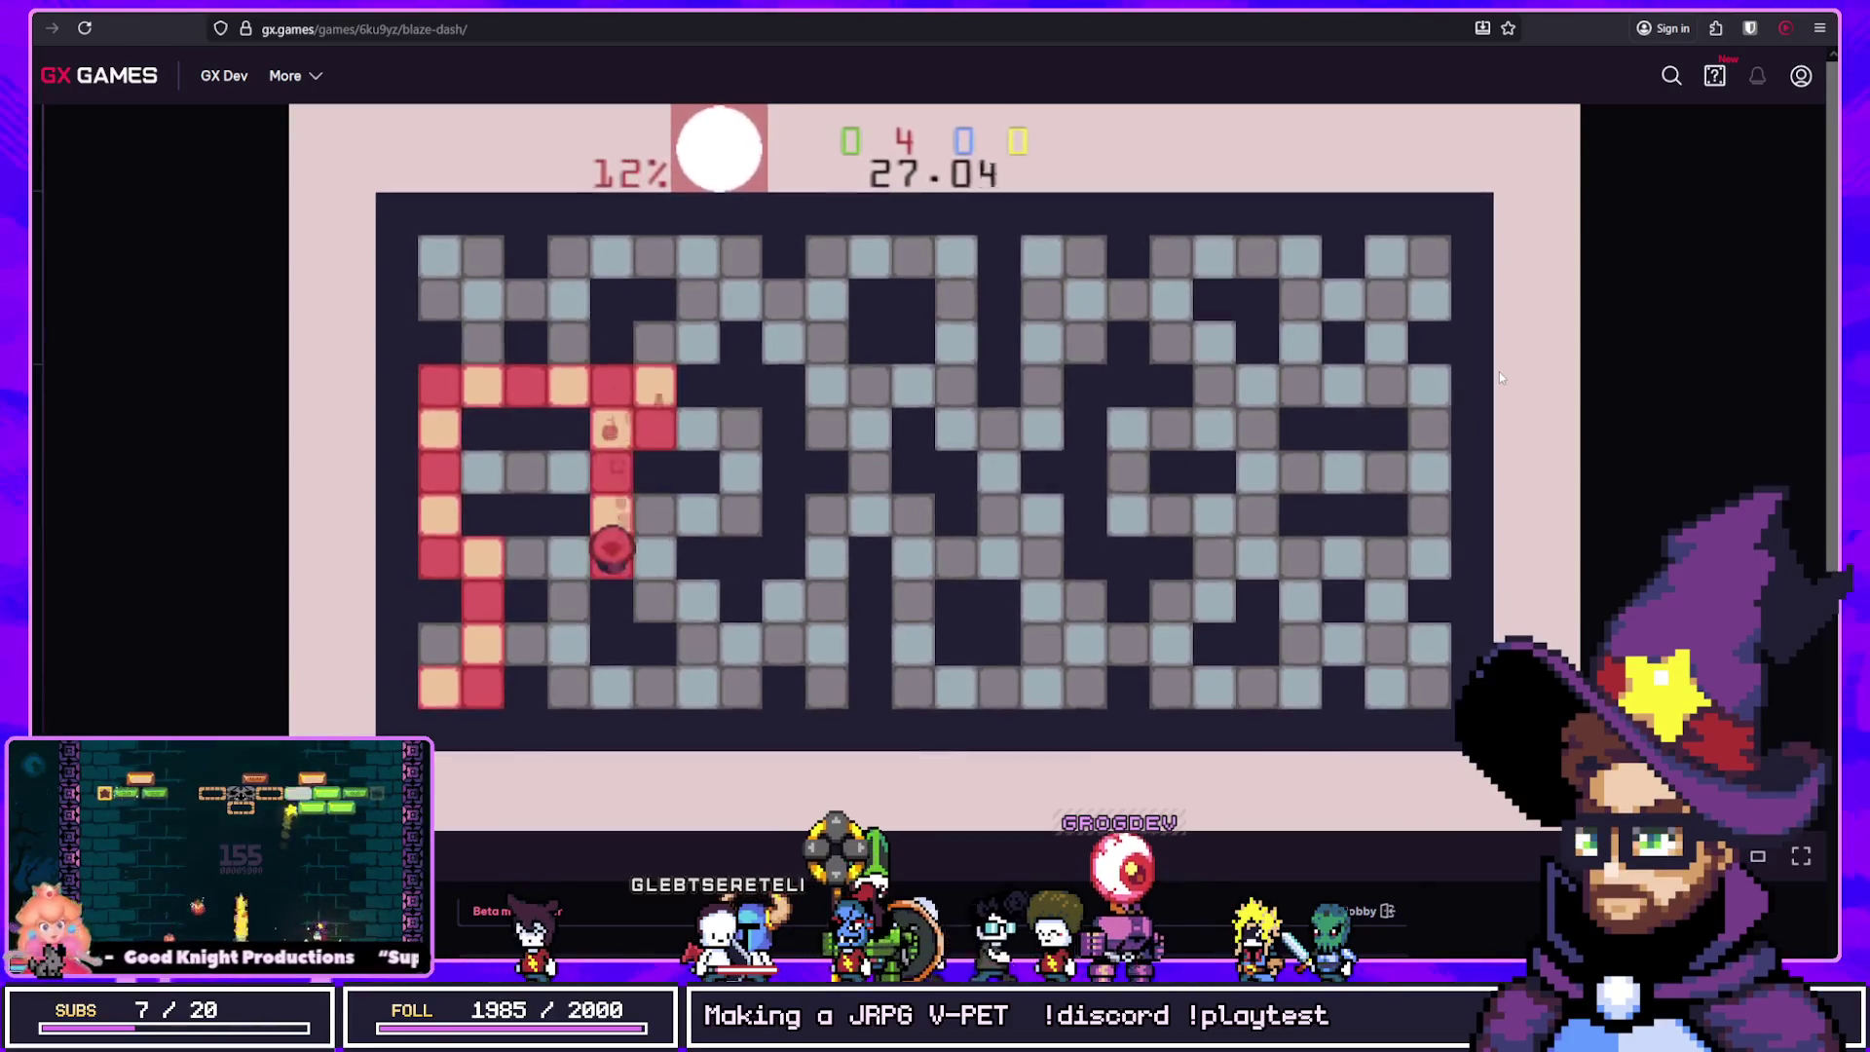
pyautogui.press('Right')
pyautogui.press('Up')
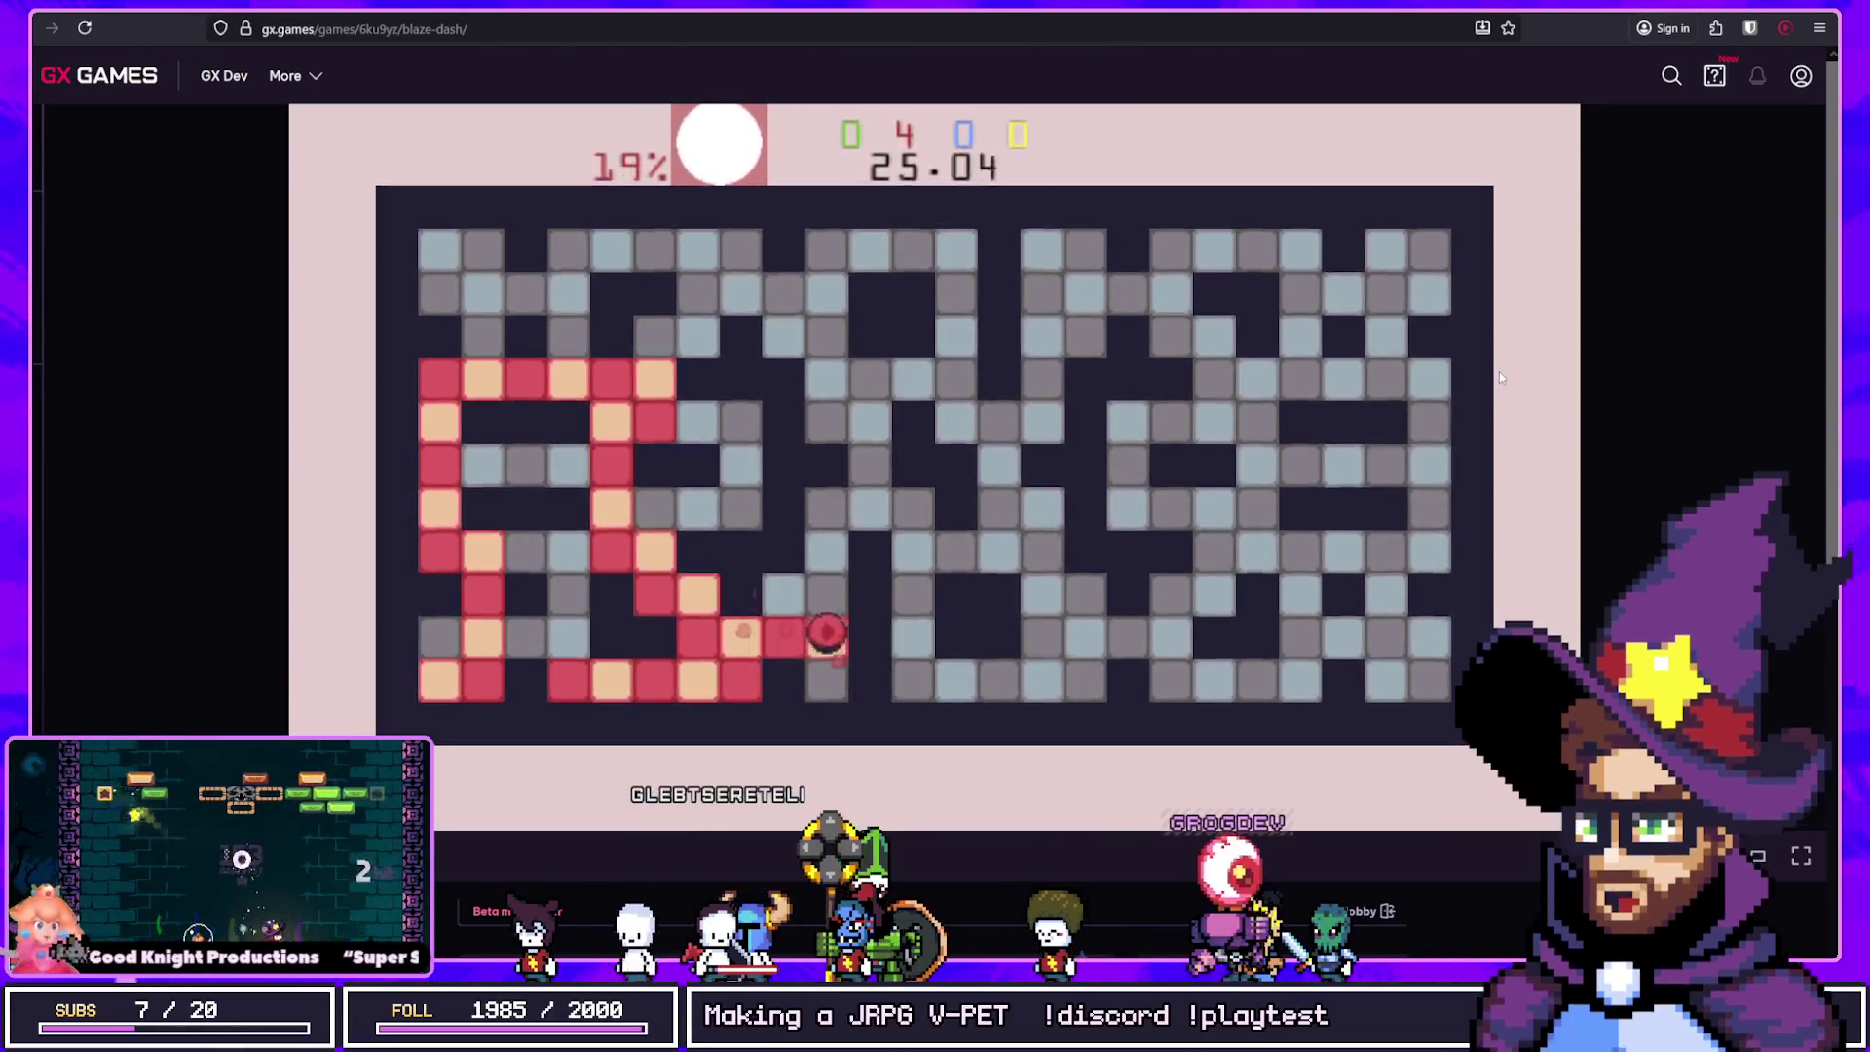
pyautogui.press('Right')
pyautogui.press('Down')
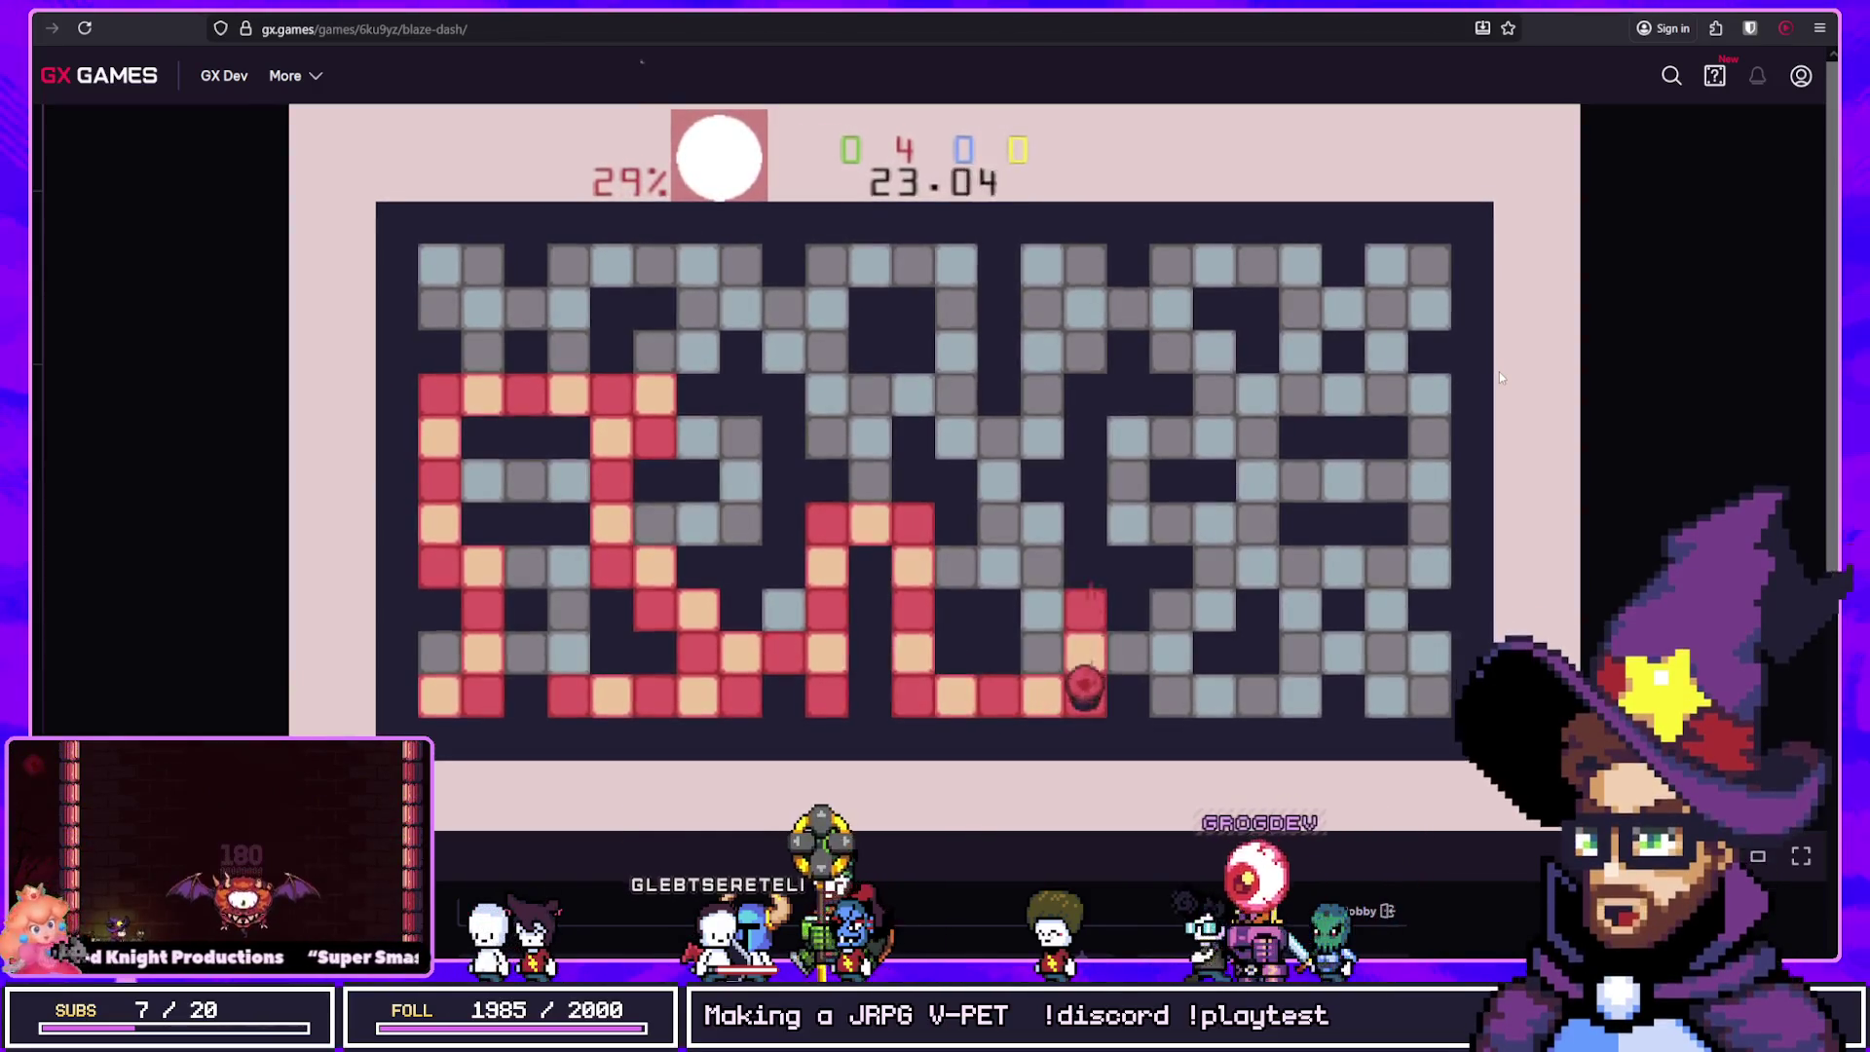
pyautogui.press('Up')
pyautogui.press('Left')
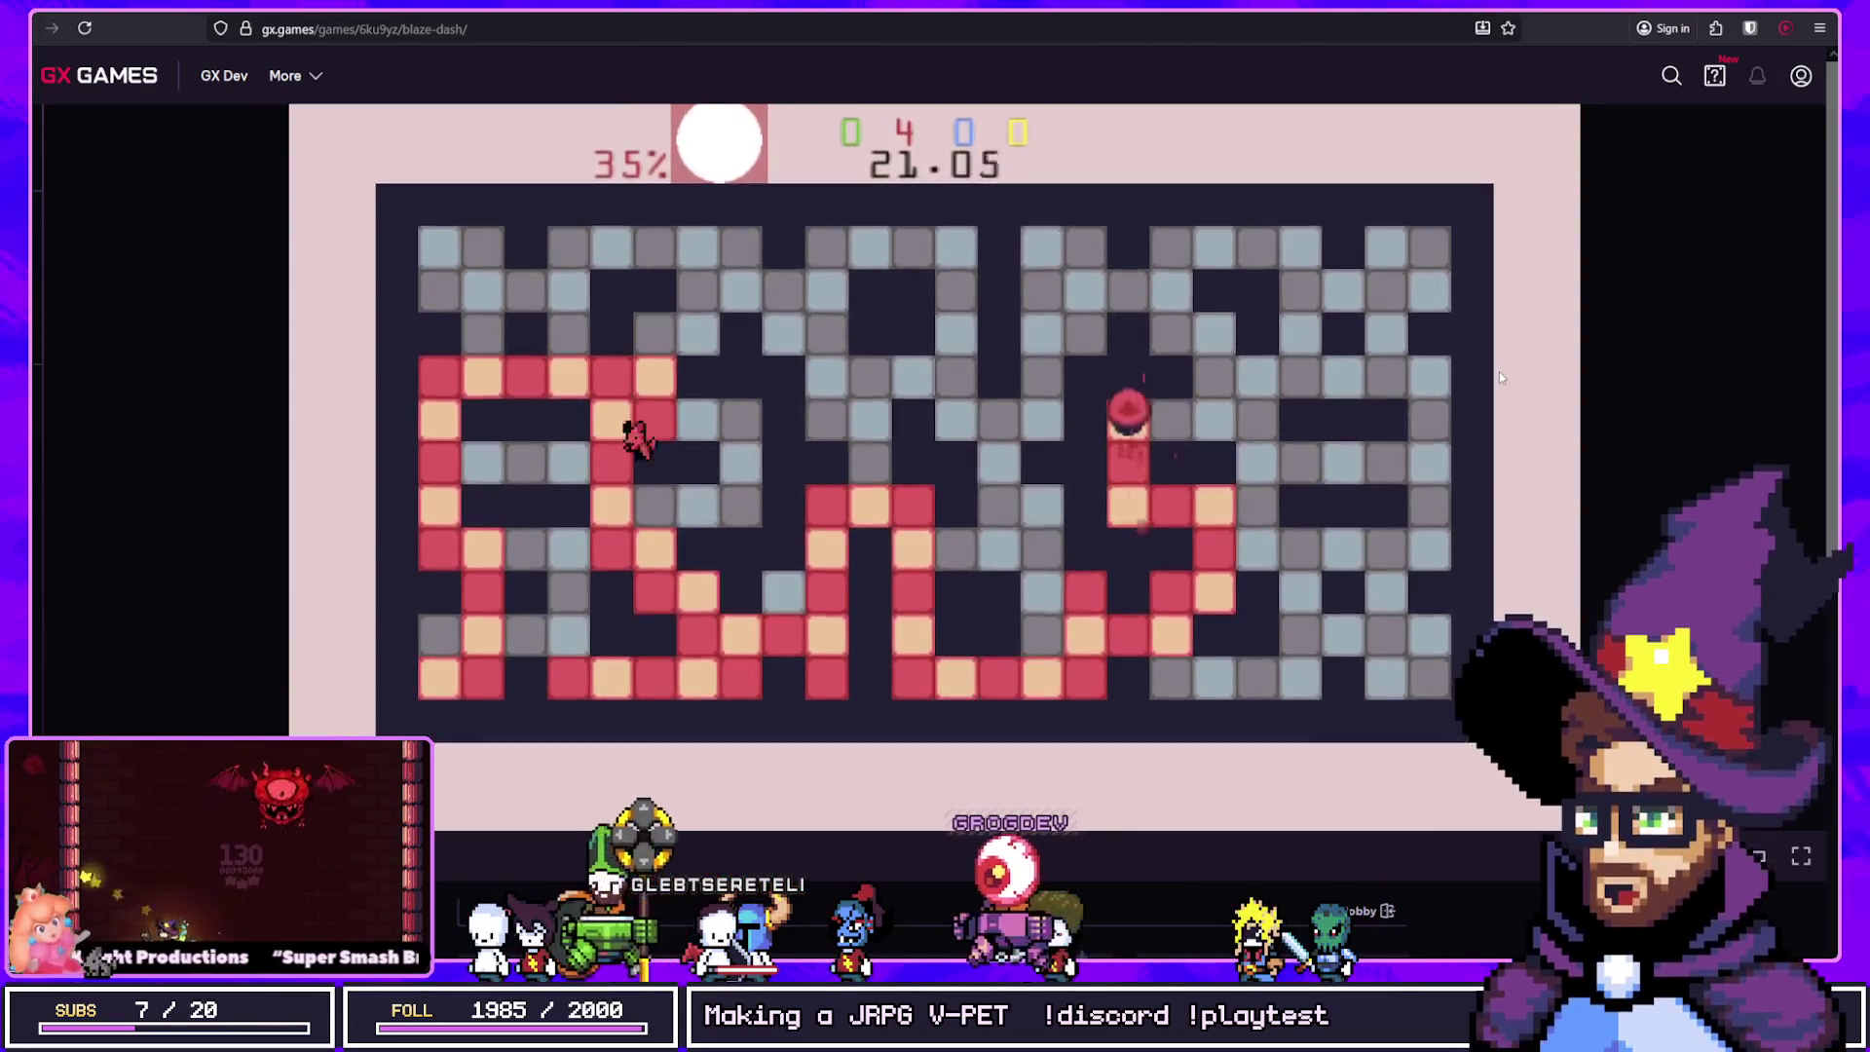
pyautogui.press('Right')
pyautogui.press('Down')
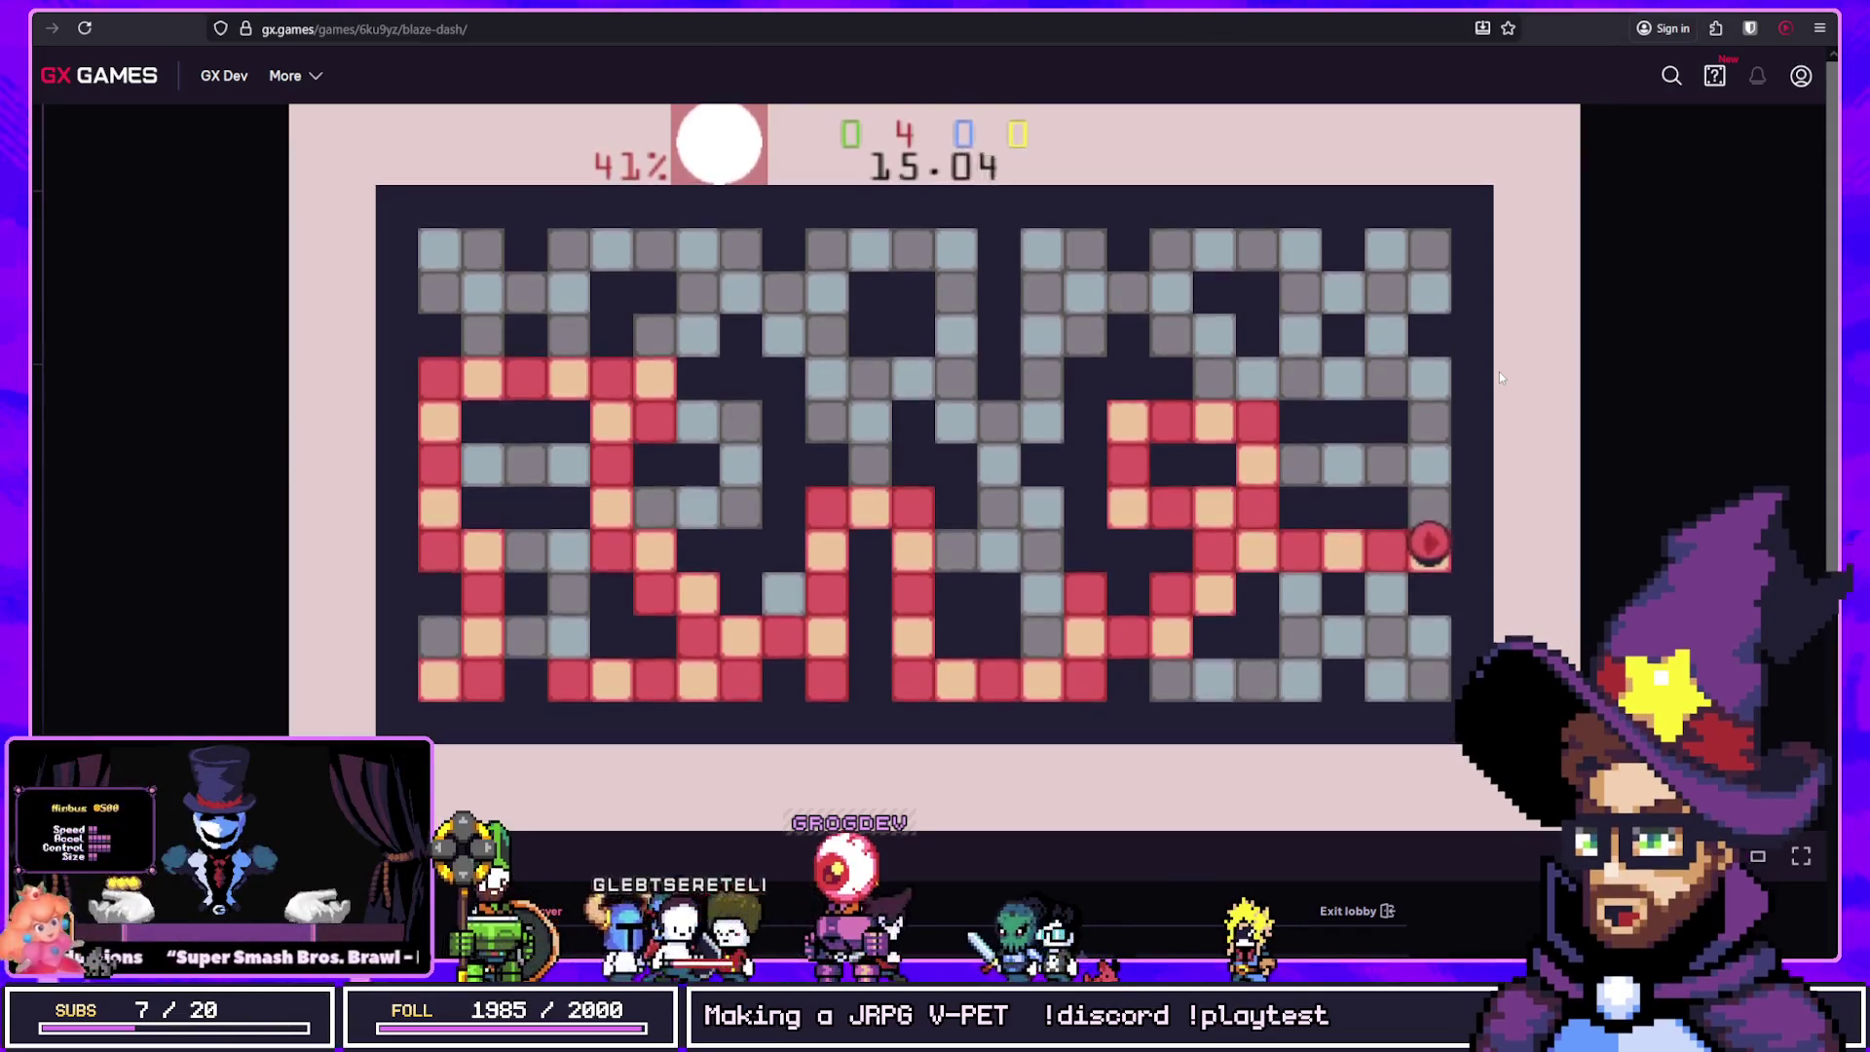
# Step: Paint the upper rows red until time runs out, winning at 73% painted
pyautogui.press('Up')
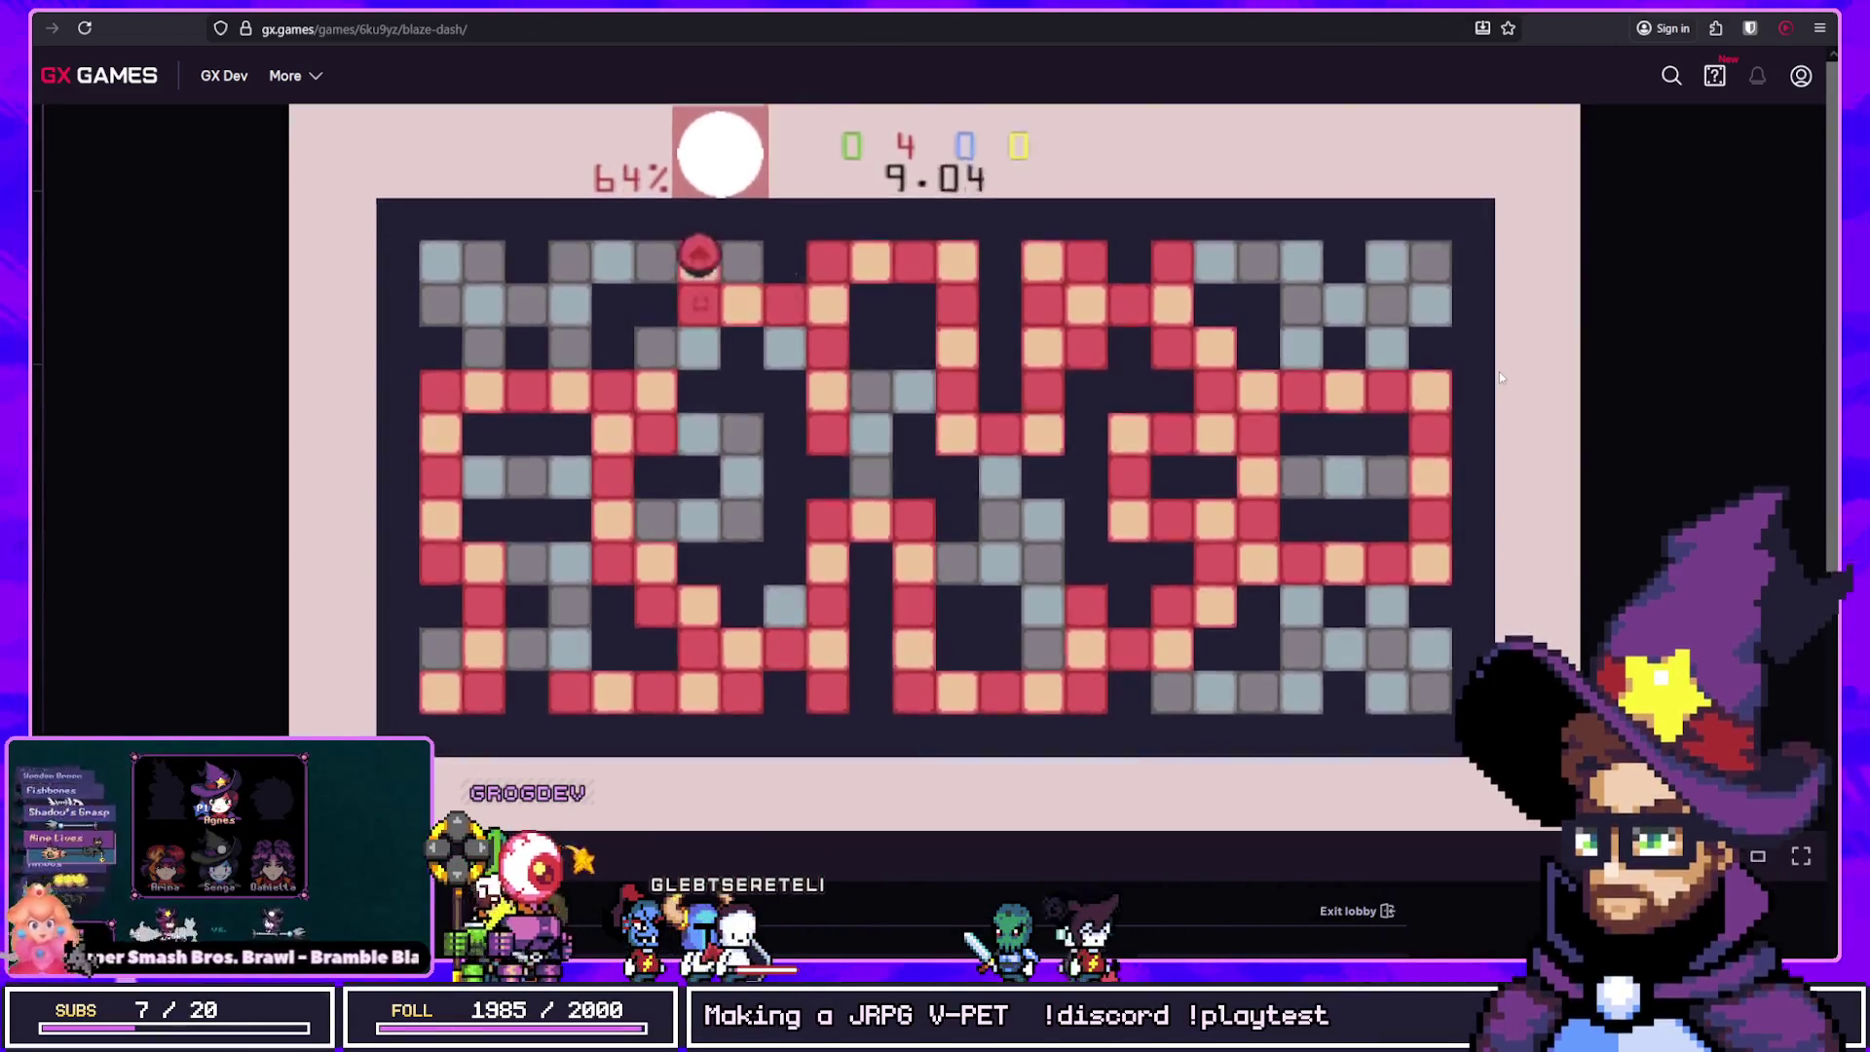
pyautogui.press('Right')
pyautogui.press('Up')
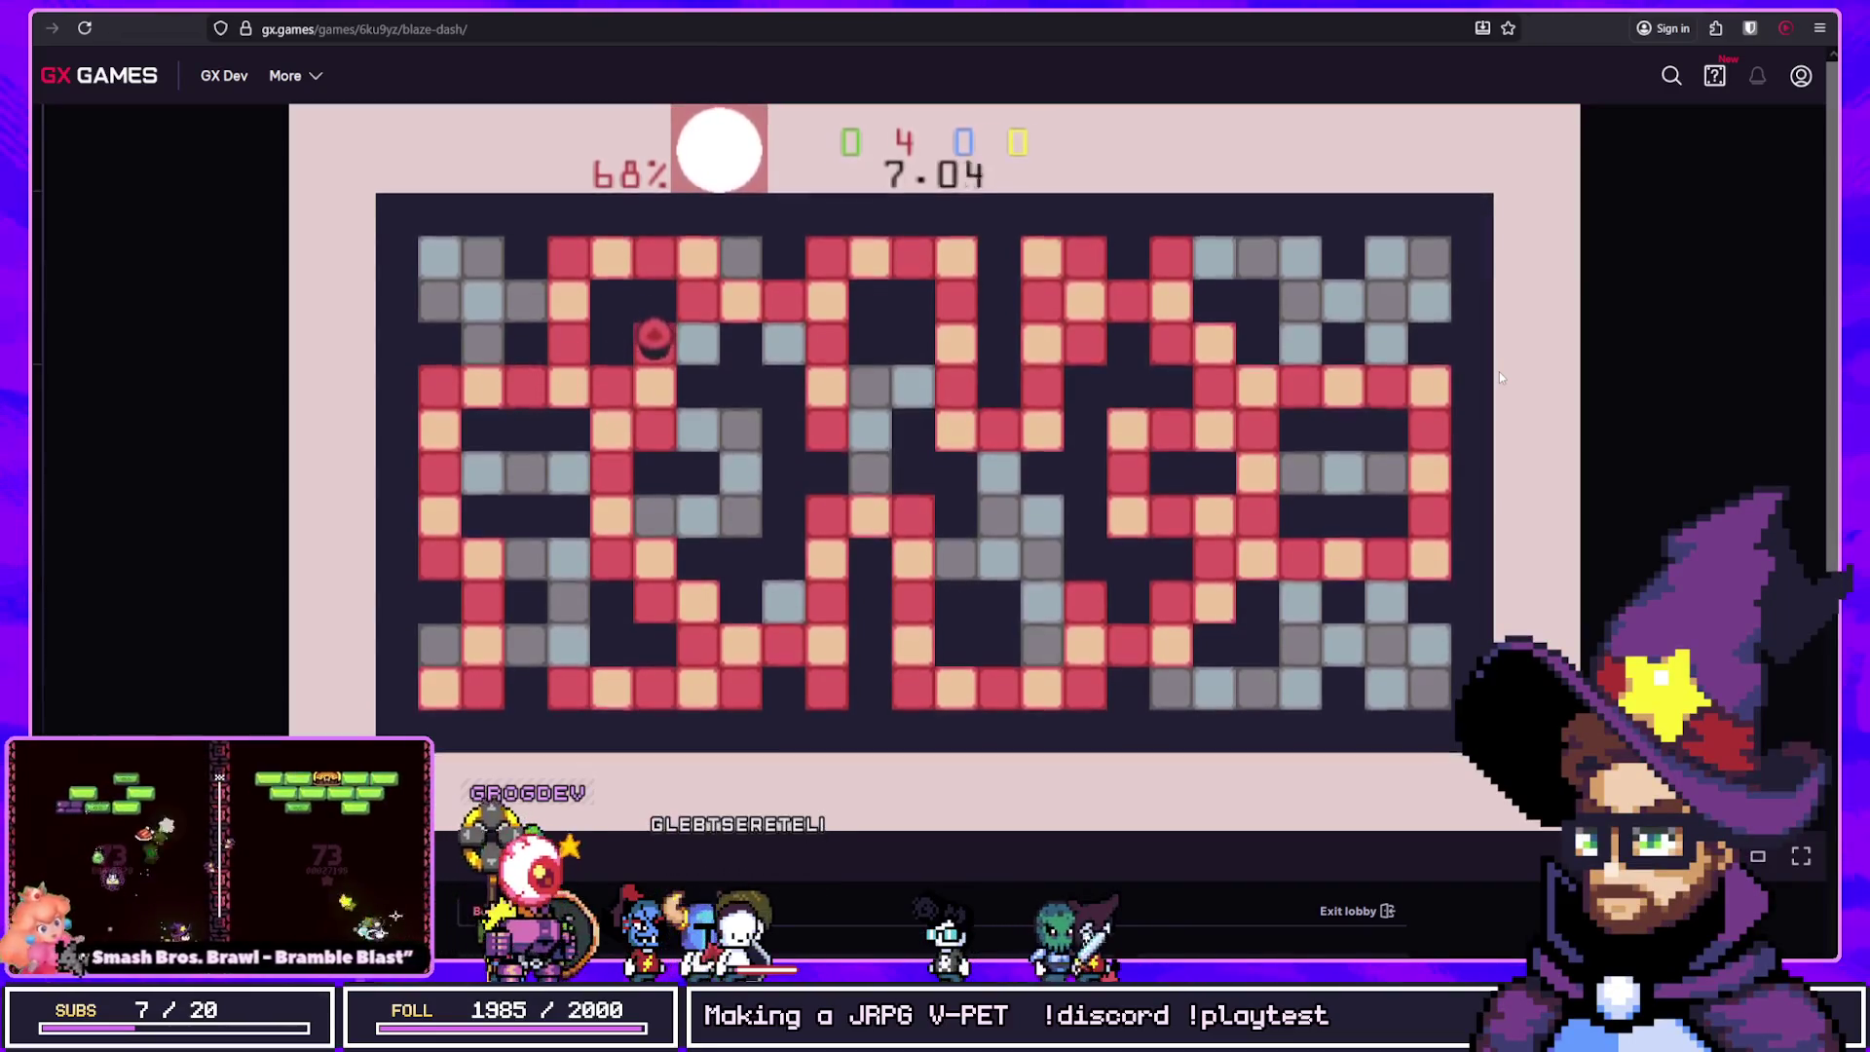
pyautogui.press('Left')
pyautogui.press('Up')
pyautogui.press('Left')
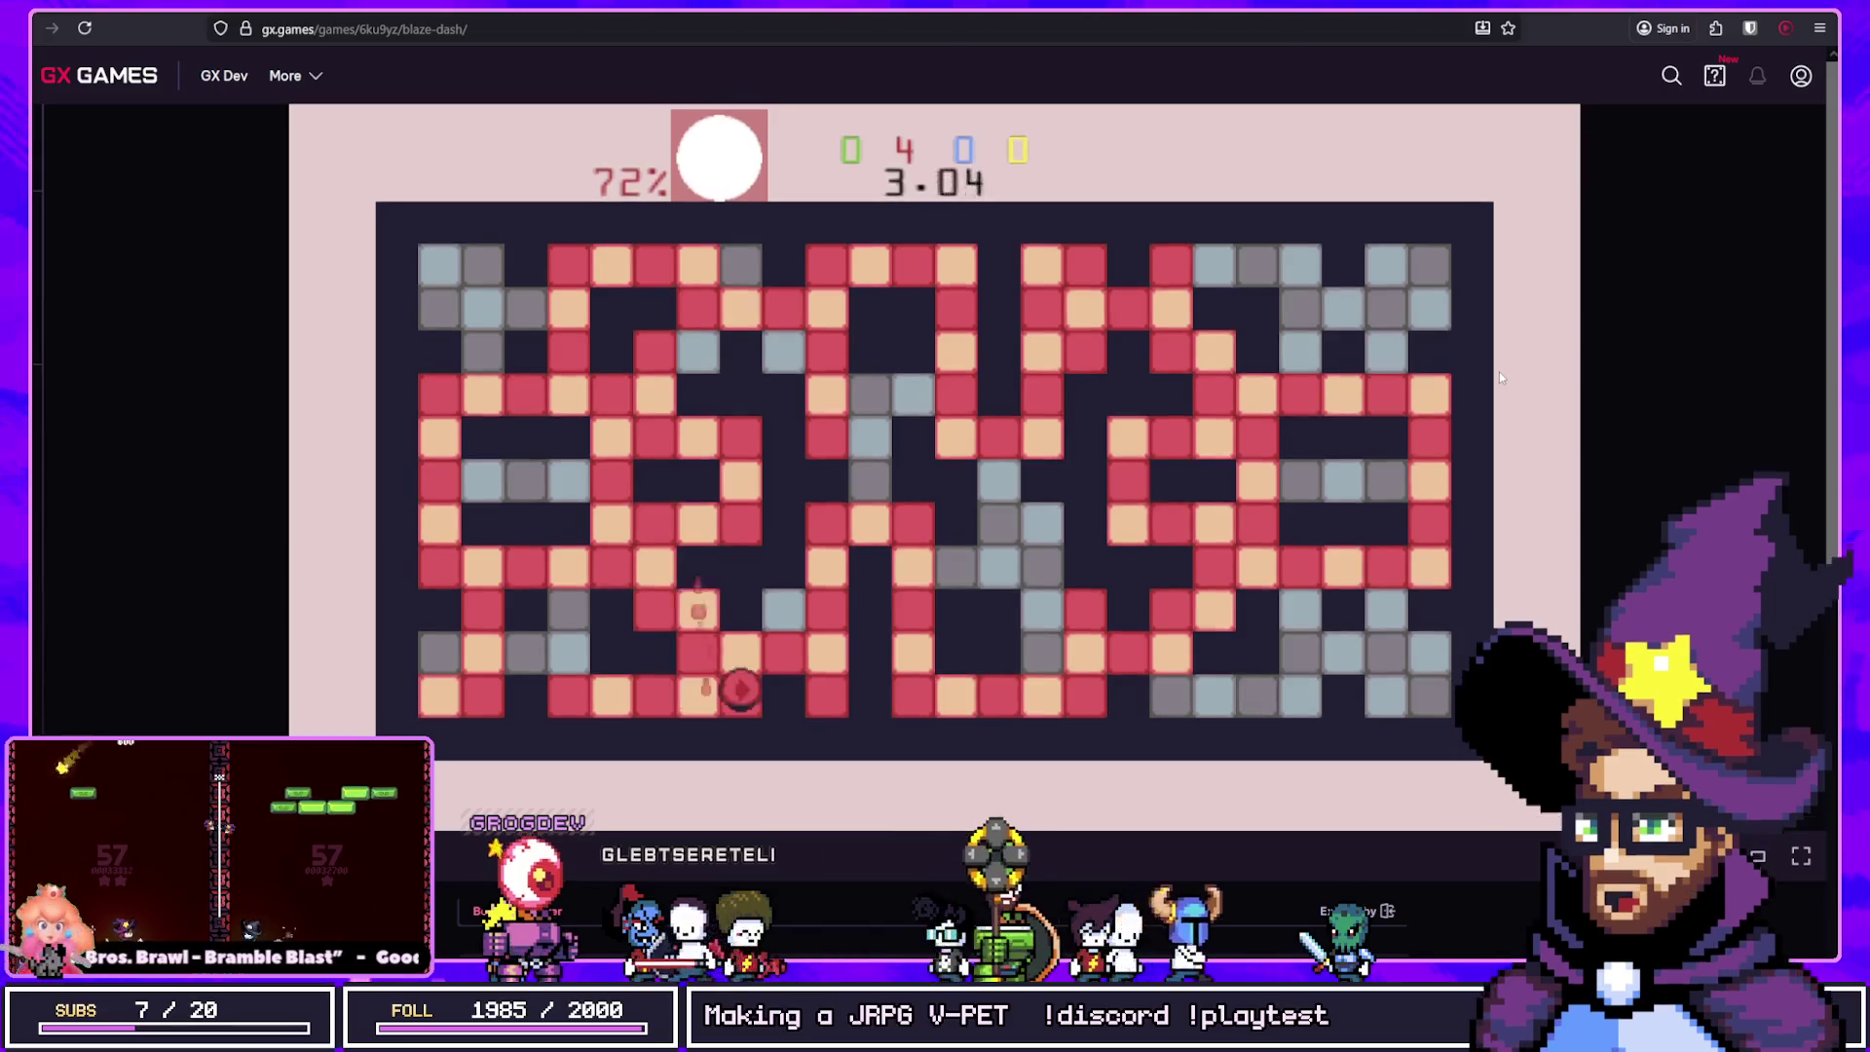
pyautogui.press('Right')
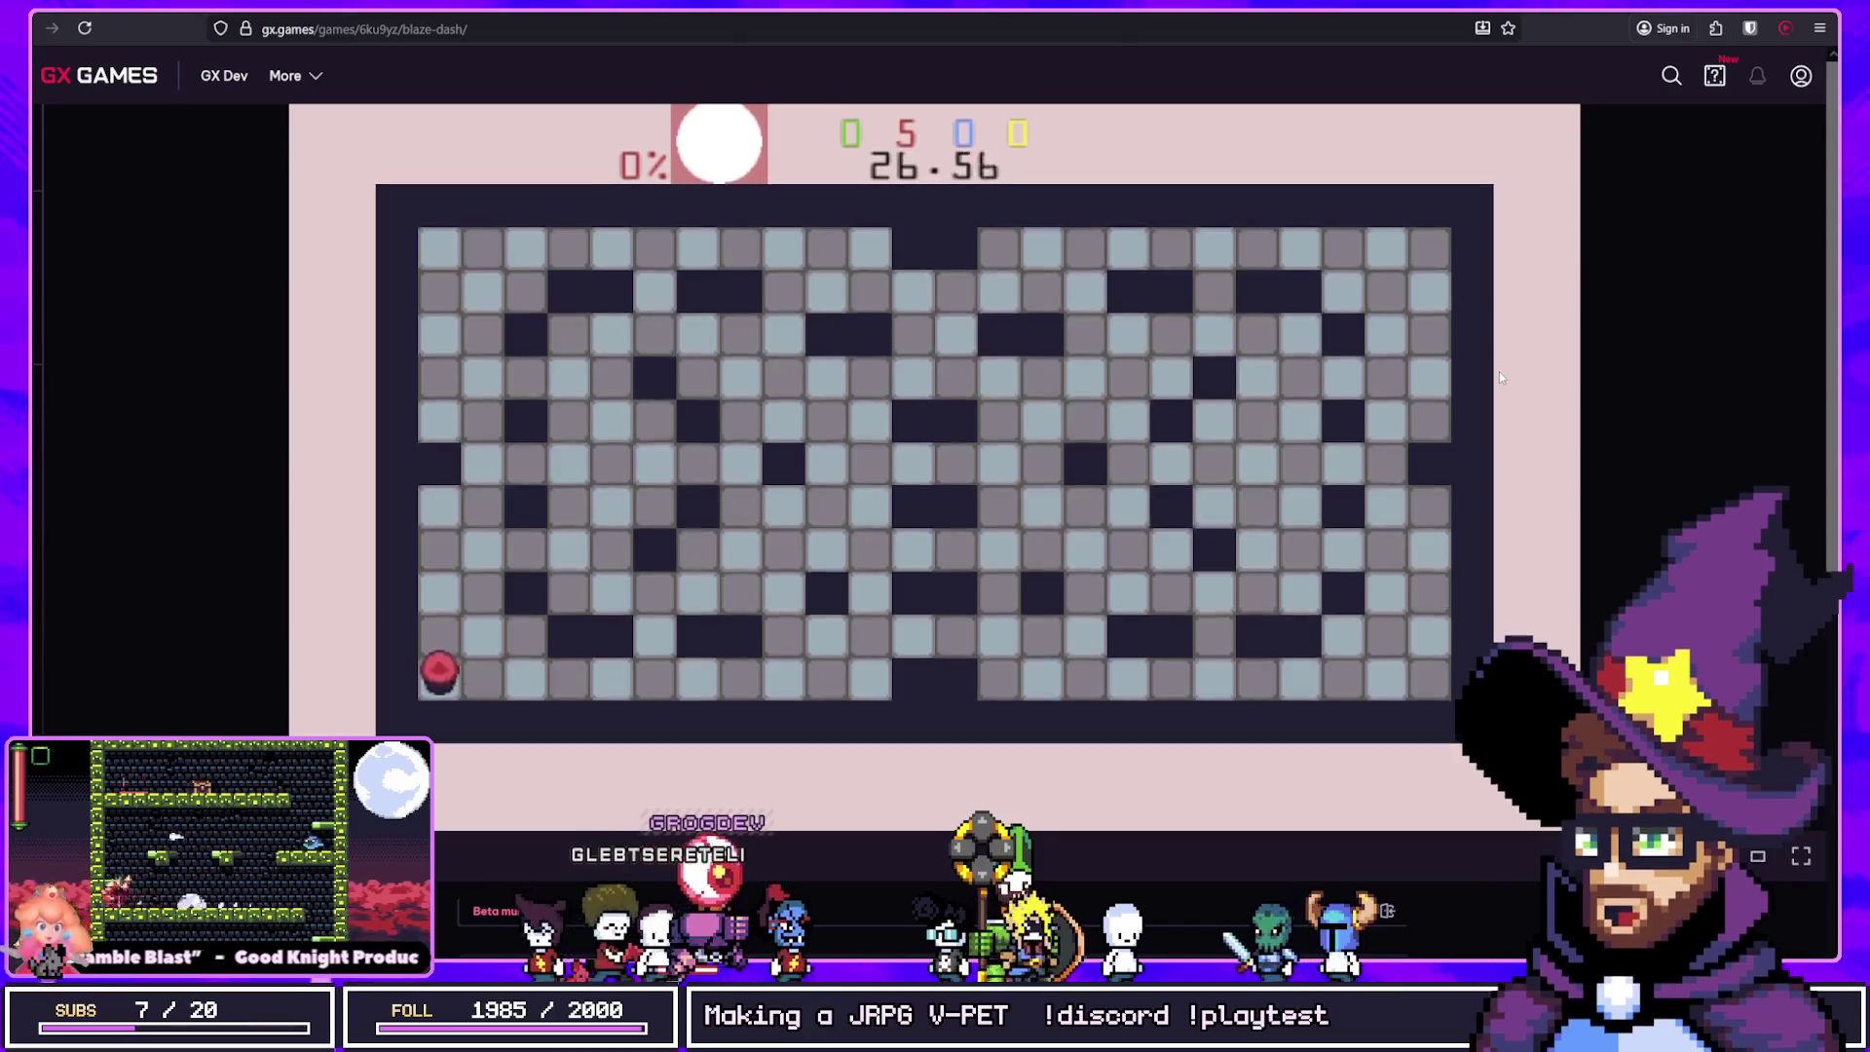
# Step: Paint the fresh maze's bottom row, top row and right-side loop red
pyautogui.press('Right')
pyautogui.press('Up')
pyautogui.press('Right')
pyautogui.press('Up')
pyautogui.press('Left')
pyautogui.press('Up')
pyautogui.press('Right')
pyautogui.press('Down')
pyautogui.press('Left')
pyautogui.press('Down')
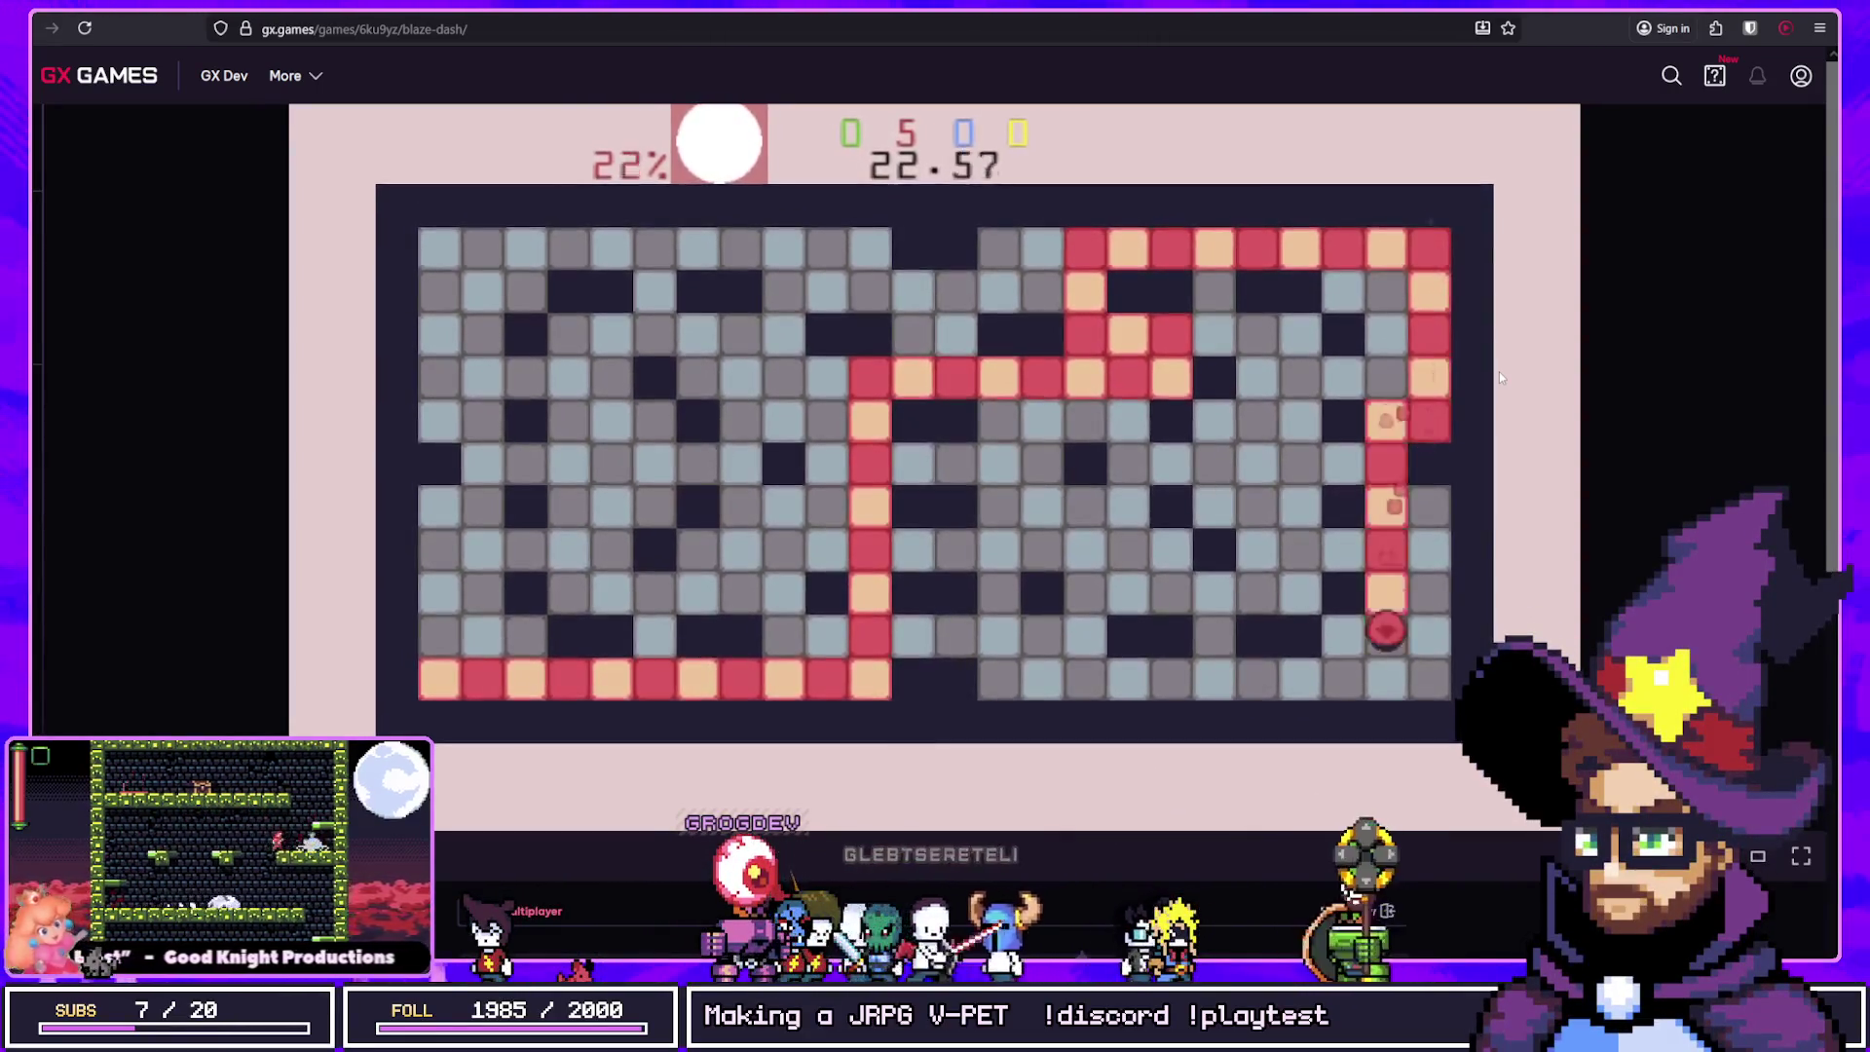
pyautogui.press('Right')
pyautogui.press('Up')
pyautogui.press('Right')
pyautogui.press('Down')
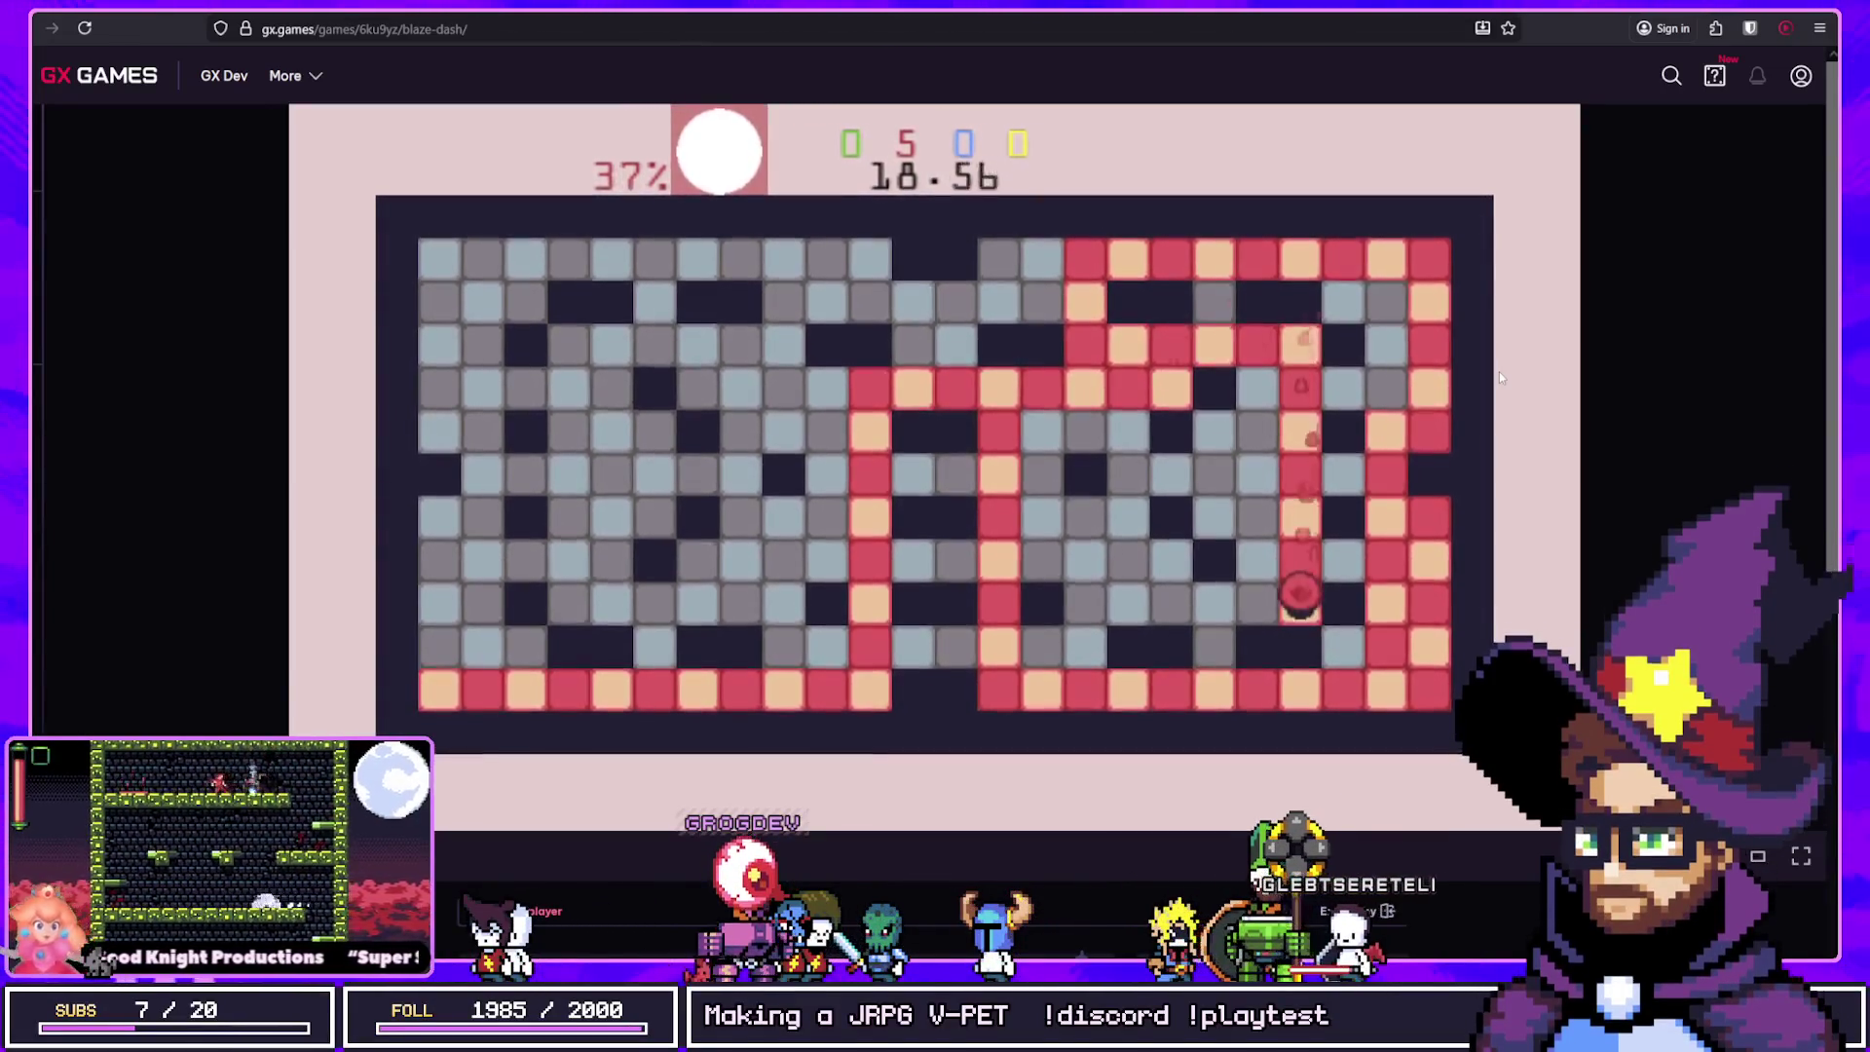
pyautogui.press('Left')
pyautogui.press('Up')
pyautogui.press('Left')
pyautogui.press('Up')
pyautogui.press('Left')
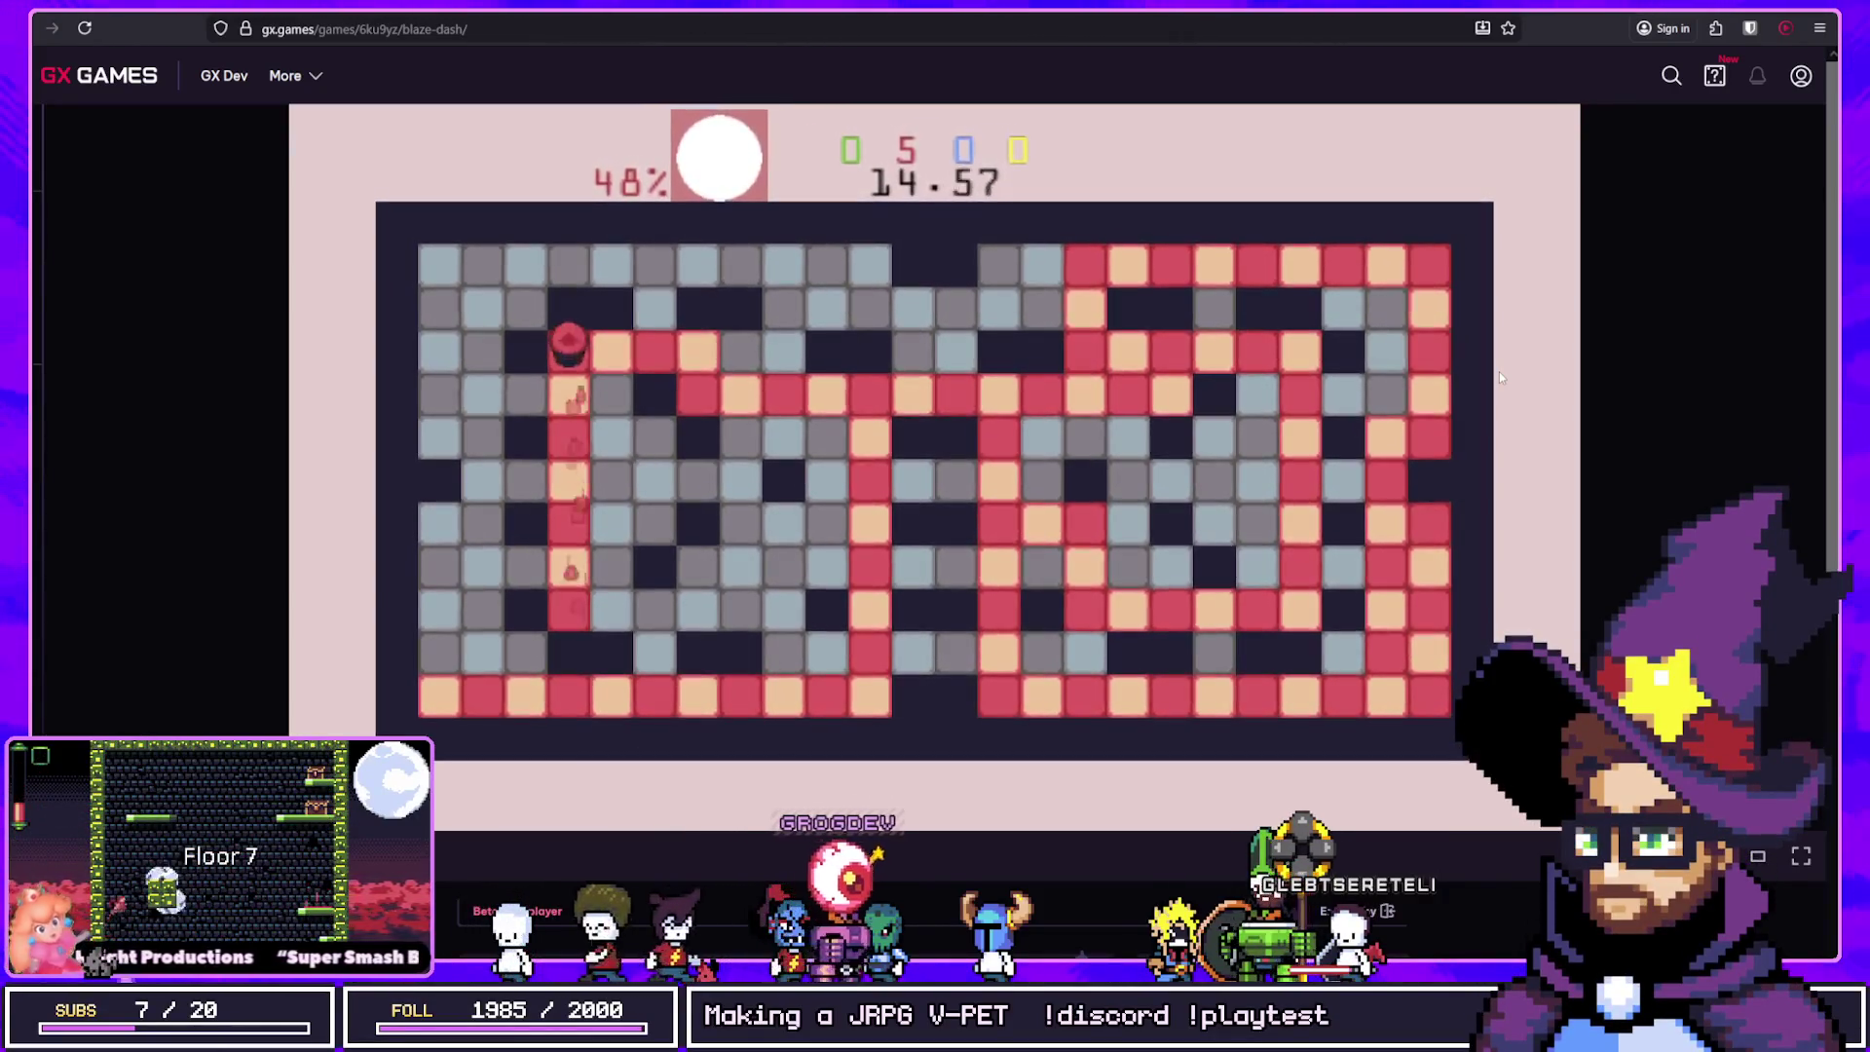
# Step: Sweep the left side and upper rows down to the bottom row in red
pyautogui.press('Down')
pyautogui.press('Left')
pyautogui.press('Up')
pyautogui.press('Left')
pyautogui.press('Down')
pyautogui.press('Up')
pyautogui.press('Right')
pyautogui.press('Right')
pyautogui.press('Down')
pyautogui.press('Left')
pyautogui.press('Right')
pyautogui.press('Down')
pyautogui.press('Left')
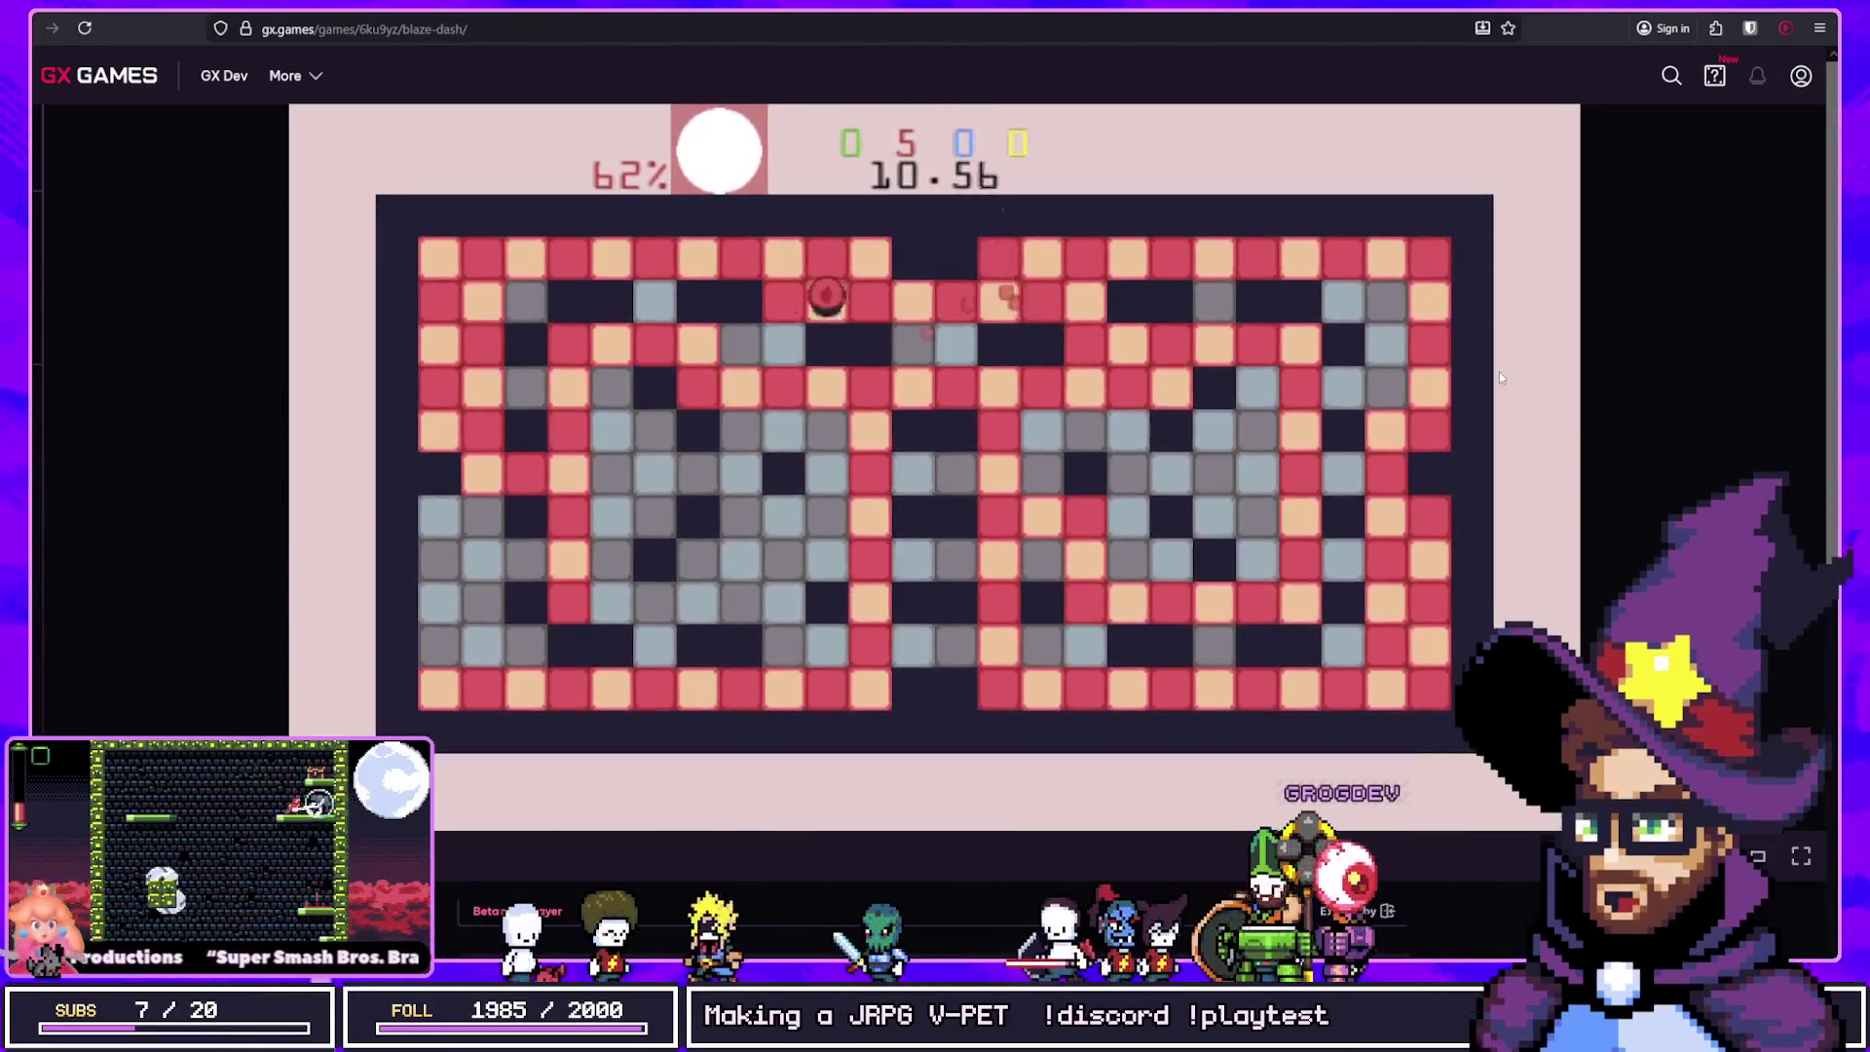
pyautogui.press('Down')
pyautogui.press('Right')
pyautogui.press('Down')
pyautogui.press('Left')
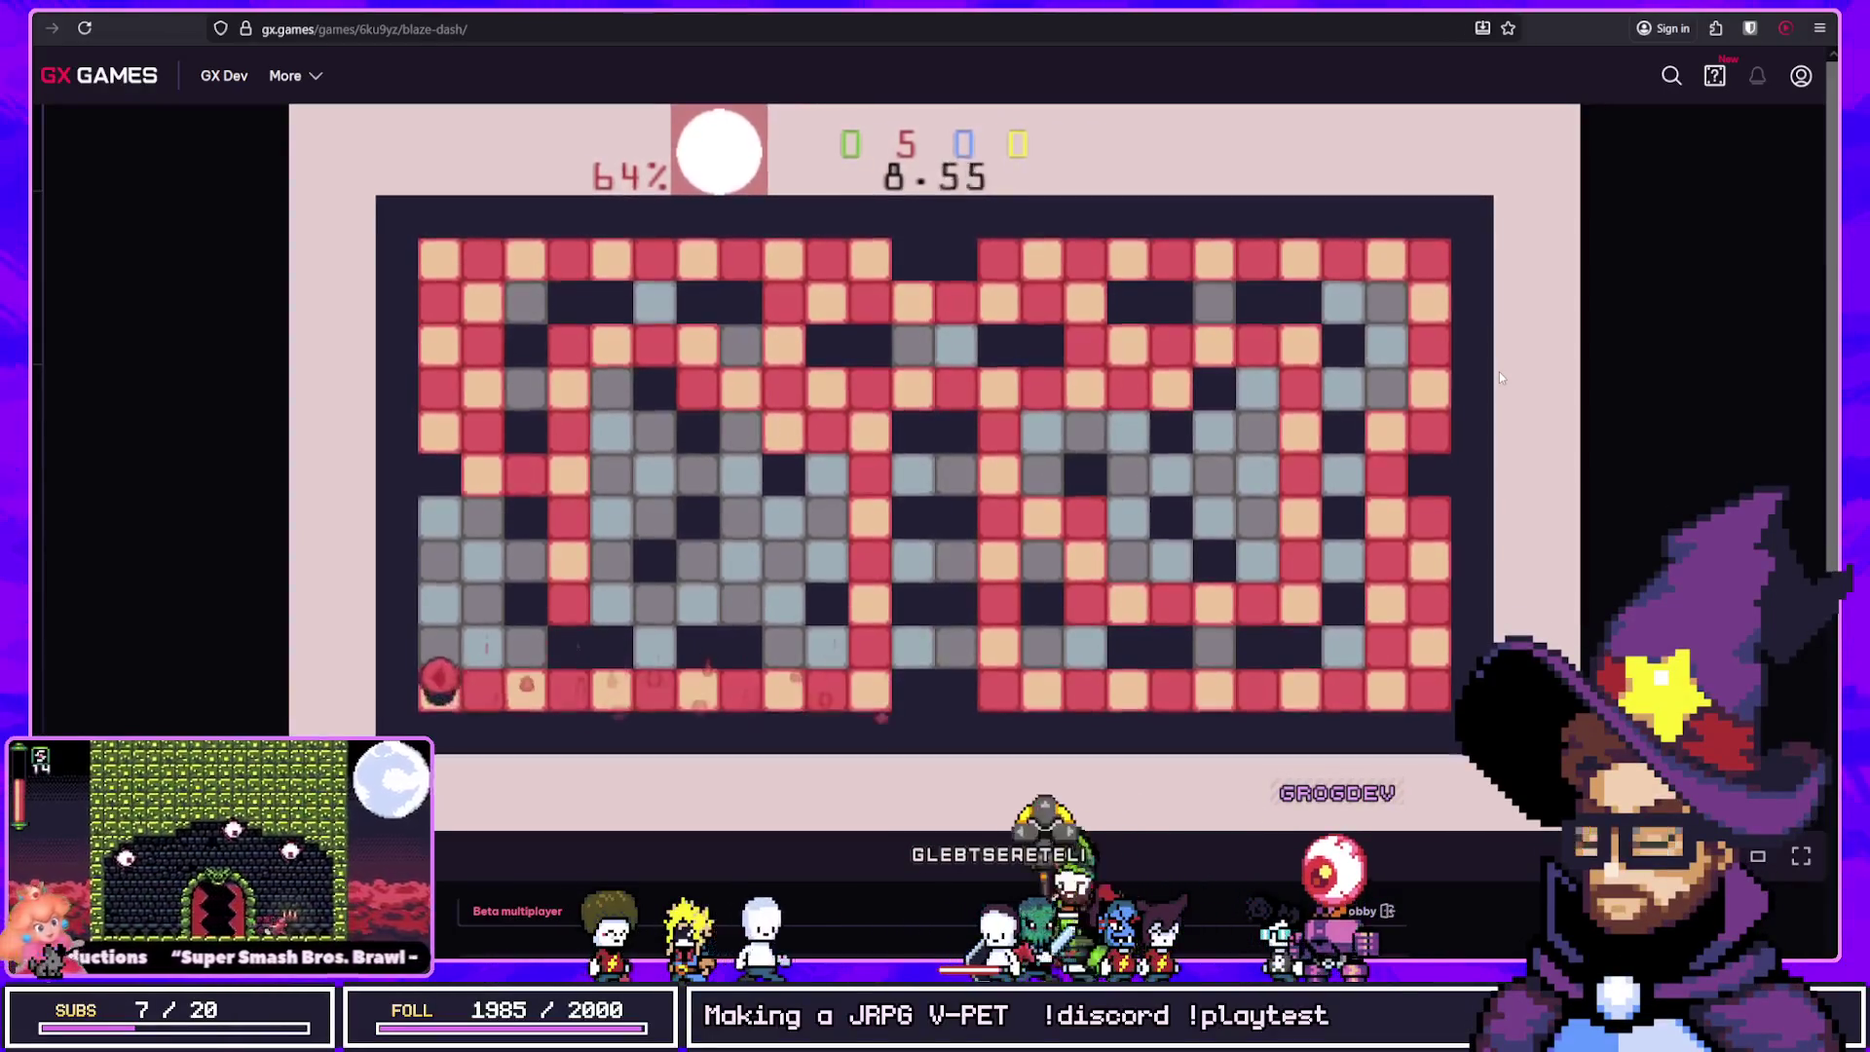
# Step: Fill the remaining unpainted columns until the round ends with Red winning at 76%
pyautogui.press('Up')
pyautogui.press('Right')
pyautogui.press('Down')
pyautogui.press('Right')
pyautogui.press('Up')
pyautogui.press('Left')
pyautogui.press('Down')
pyautogui.press('Up')
pyautogui.press('Right')
pyautogui.press('Down')
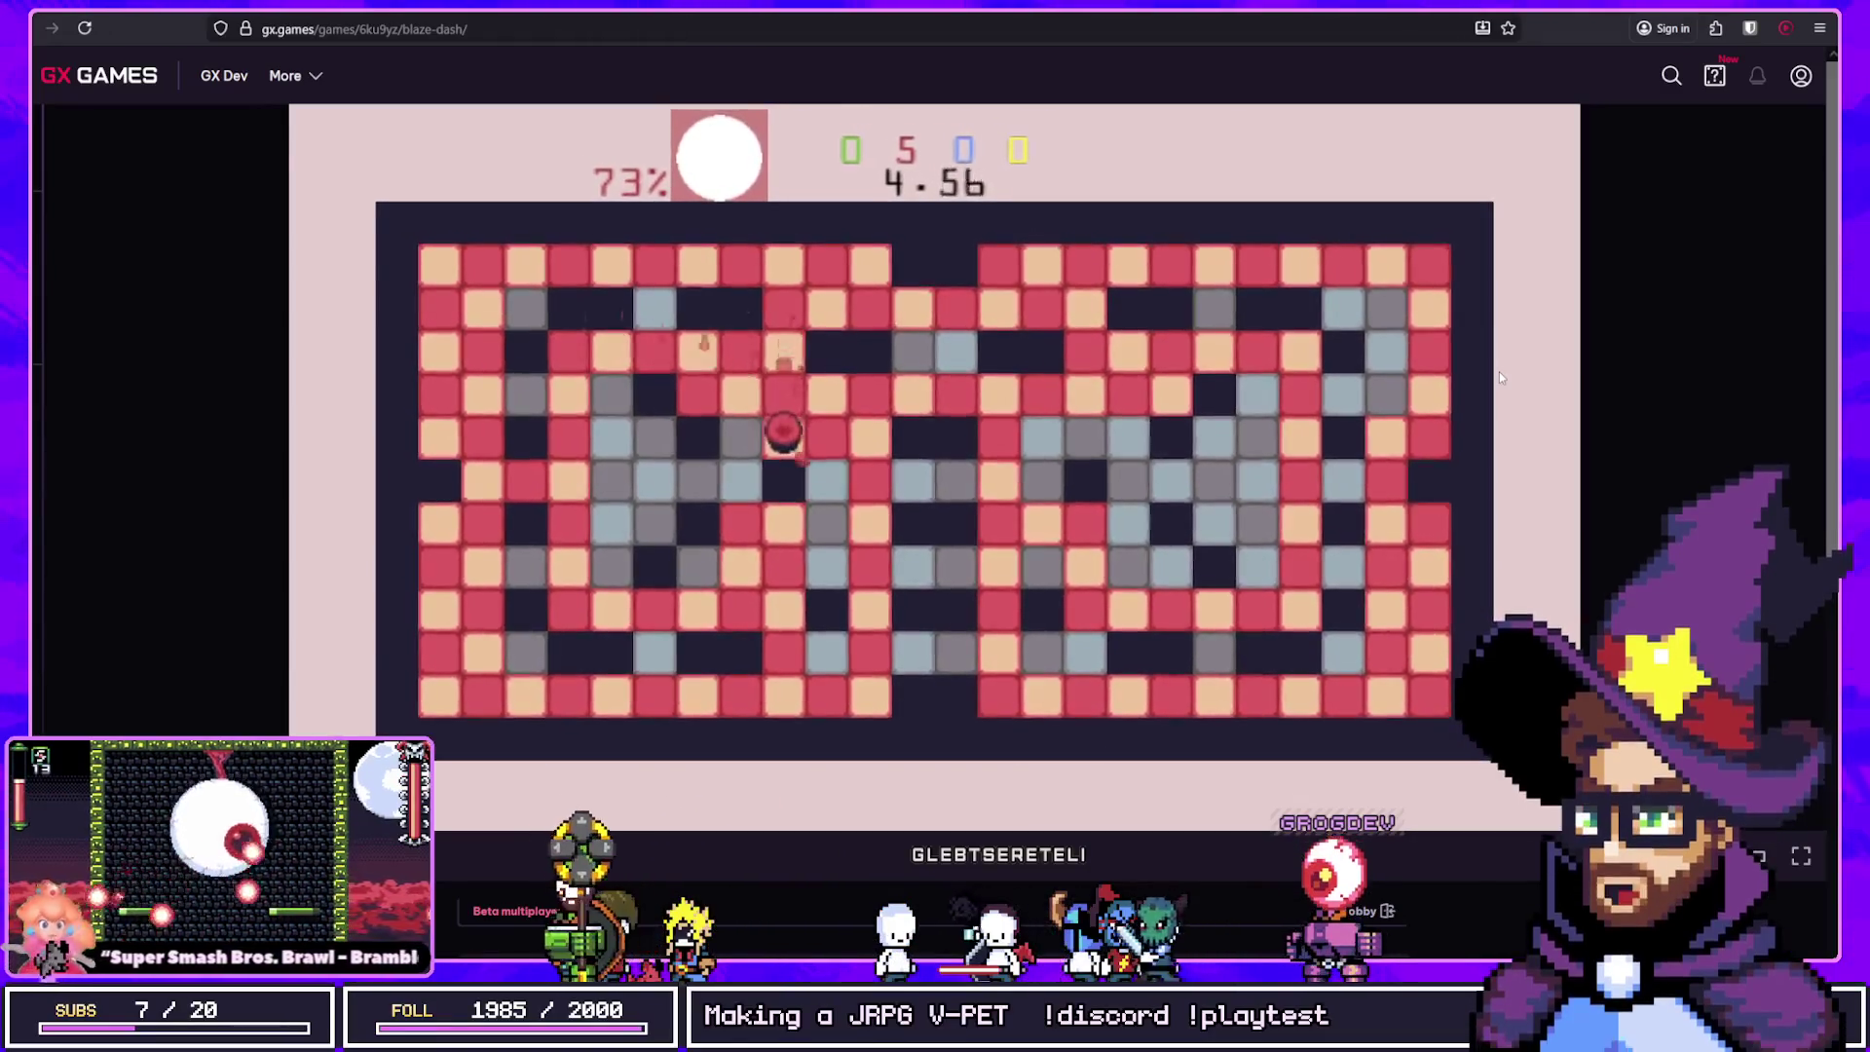
pyautogui.press('Left')
pyautogui.press('Down')
pyautogui.press('Left')
pyautogui.press('Up')
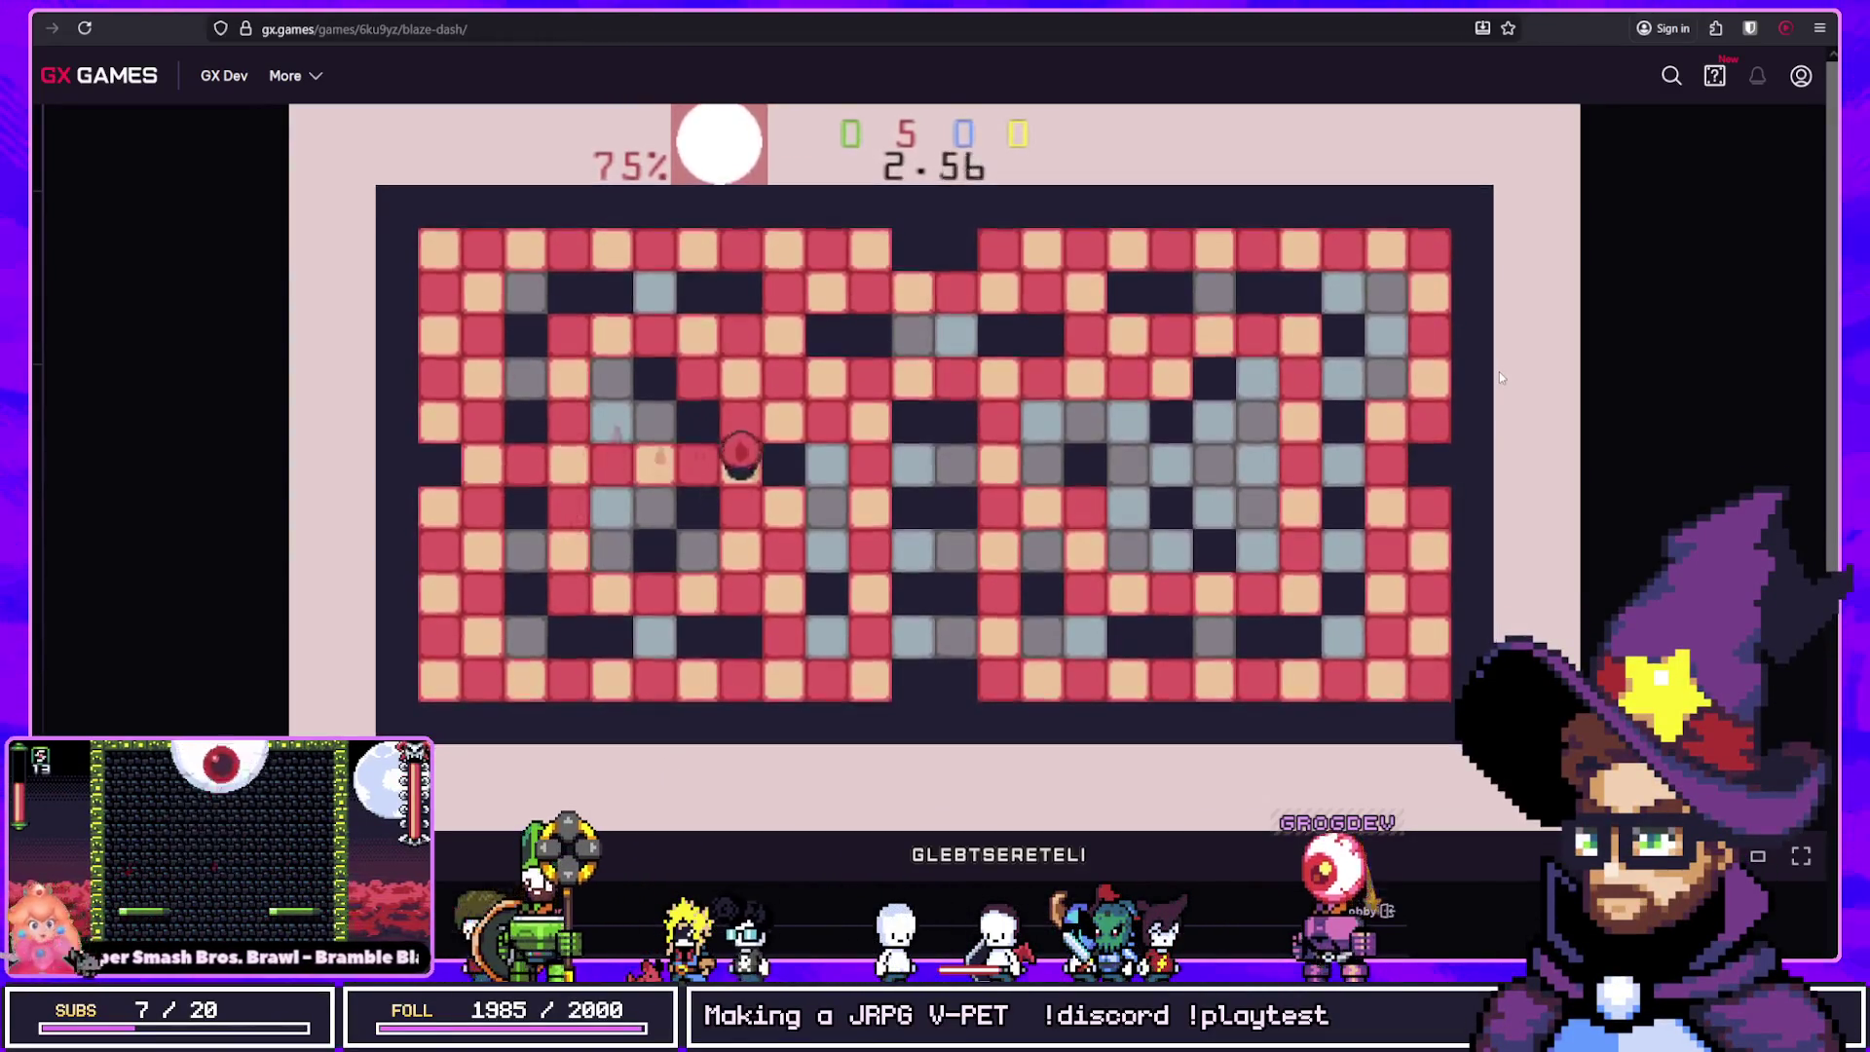
pyautogui.press('Down')
pyautogui.press('Right')
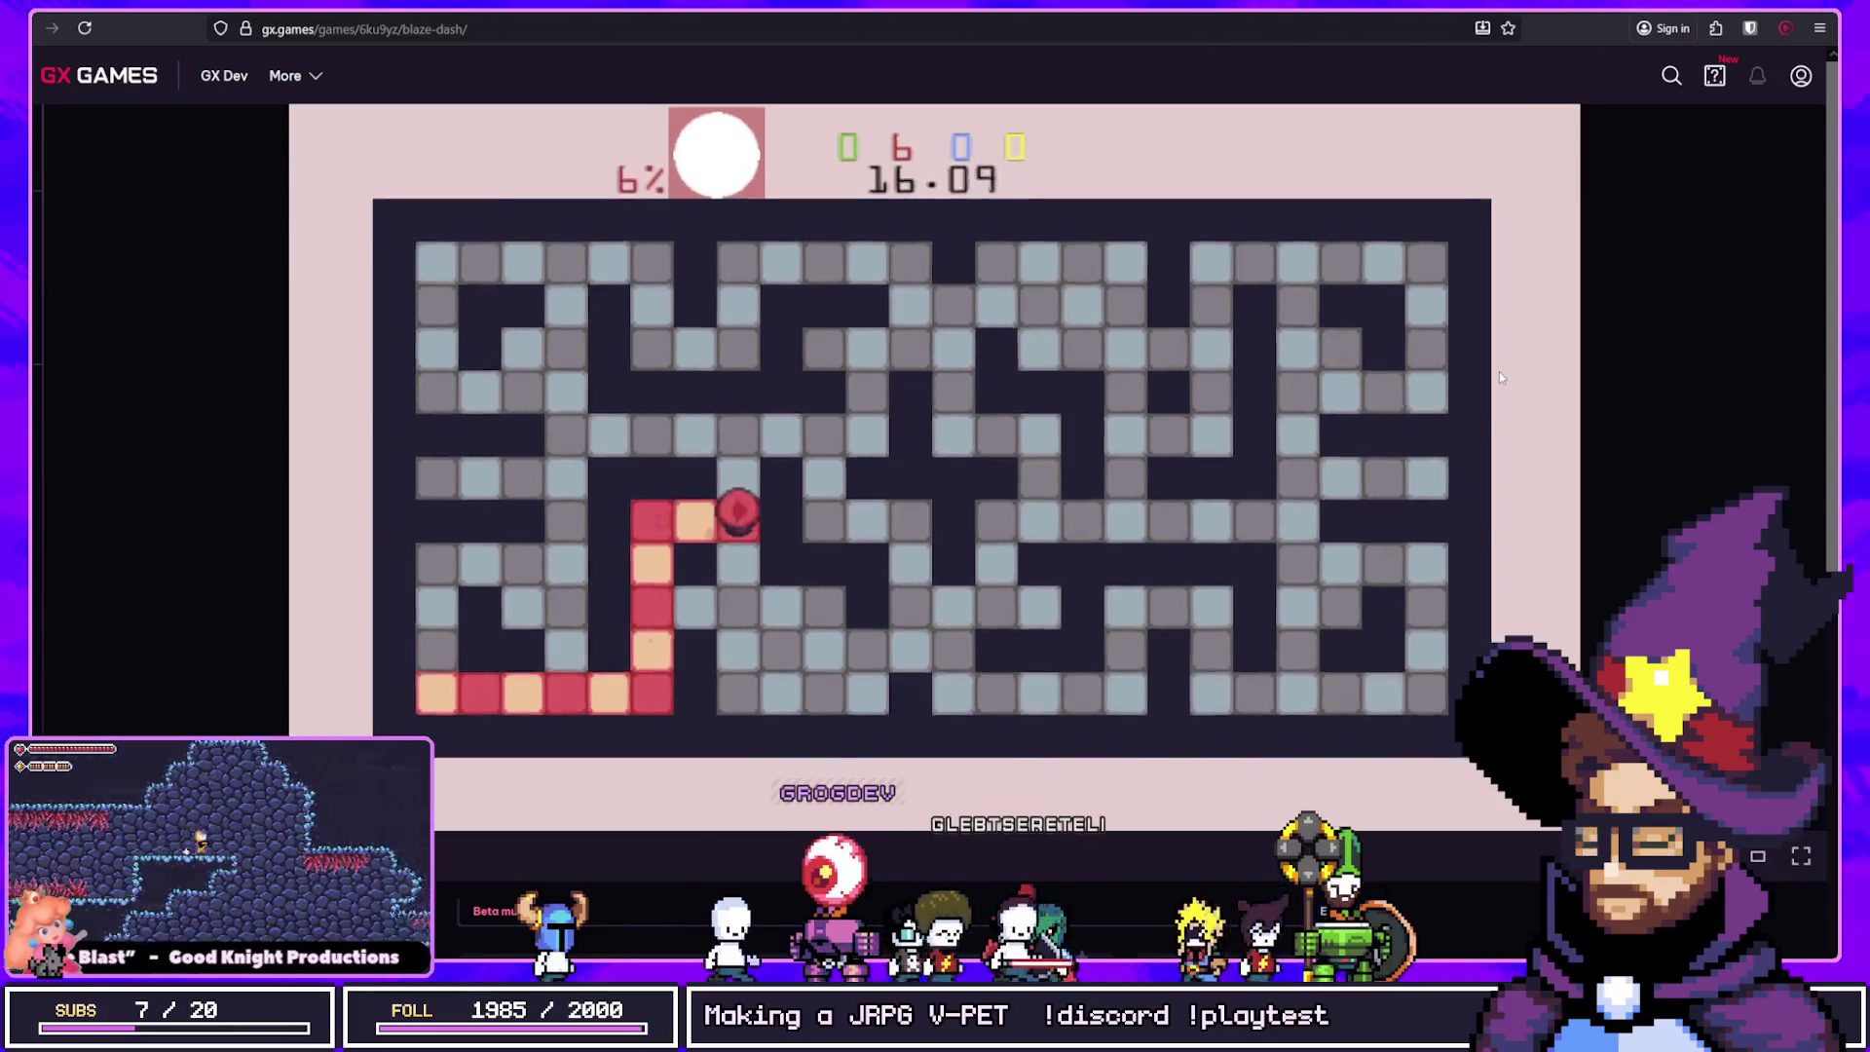
# Step: Dash the red ball across the top, left column and bottom rows, reaching 65% painted
pyautogui.press('Down')
pyautogui.press('Right')
pyautogui.press('Up')
pyautogui.press('Right')
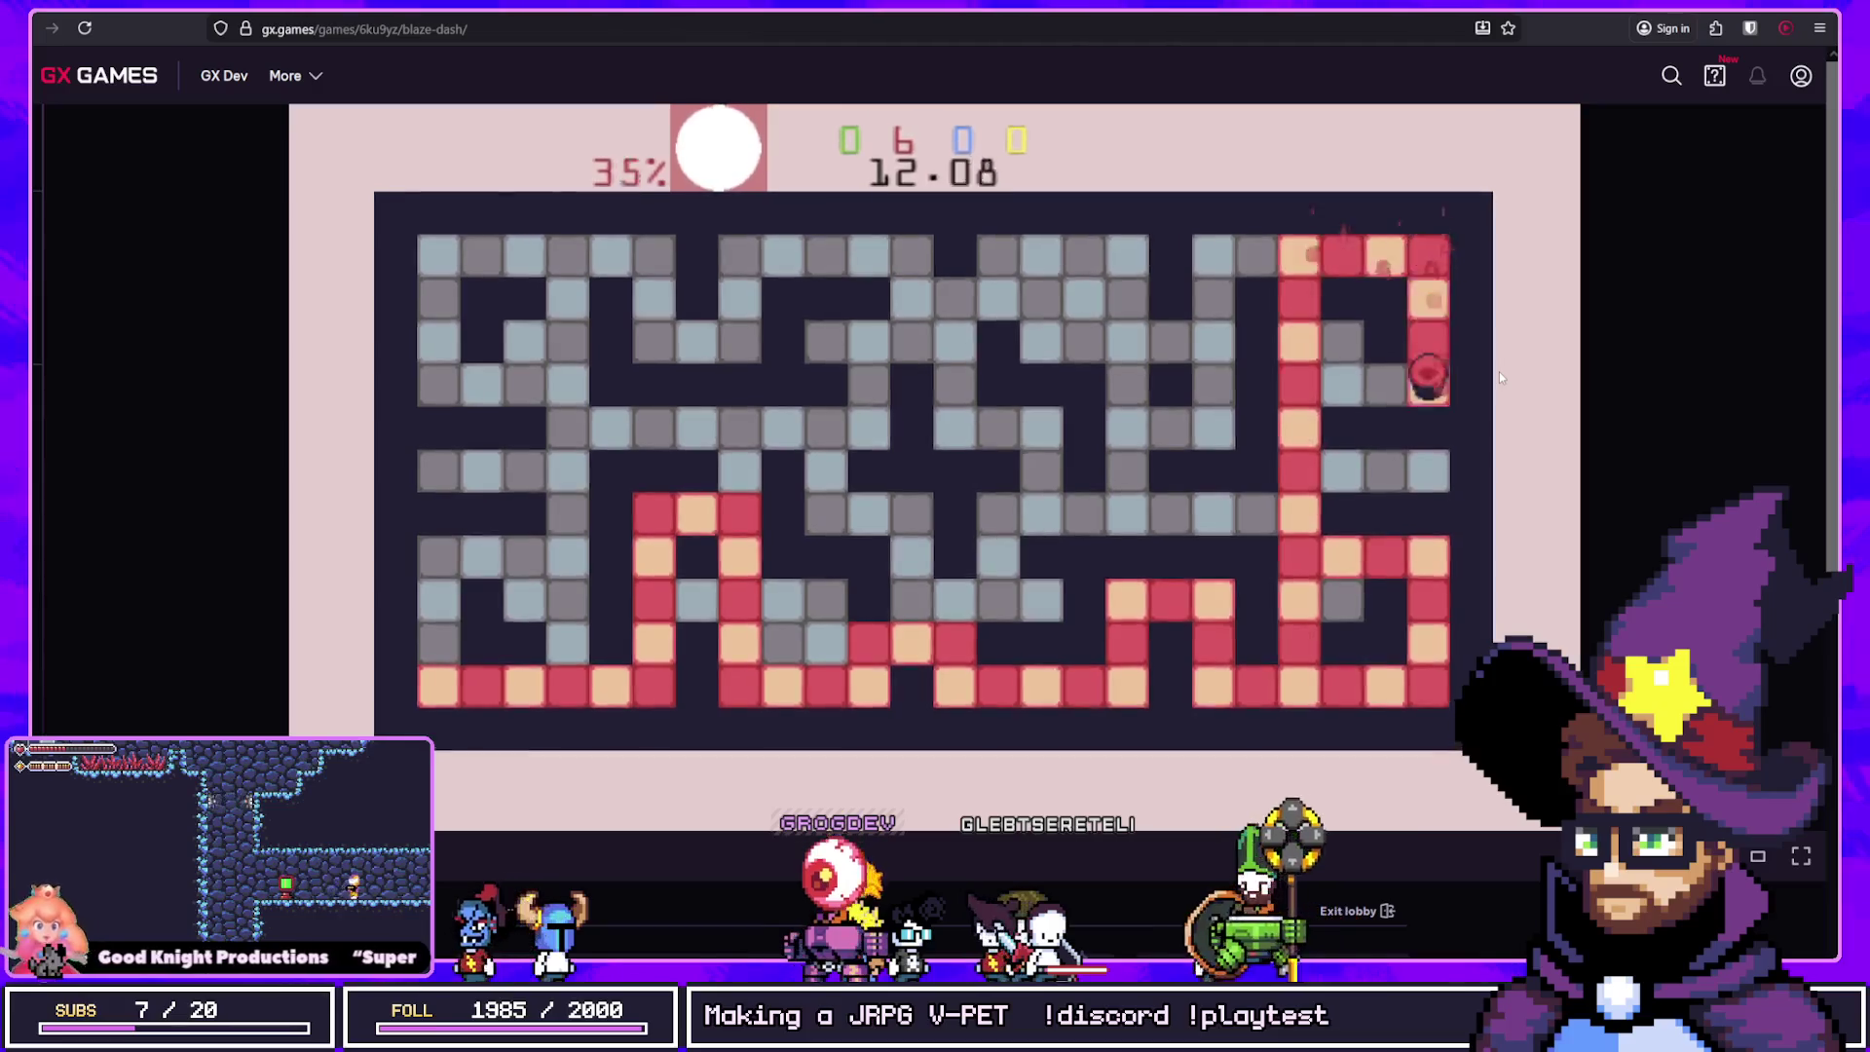
pyautogui.press('Left')
pyautogui.press('Down')
pyautogui.press('Left')
pyautogui.press('Up')
pyautogui.press('Left')
pyautogui.press('Down')
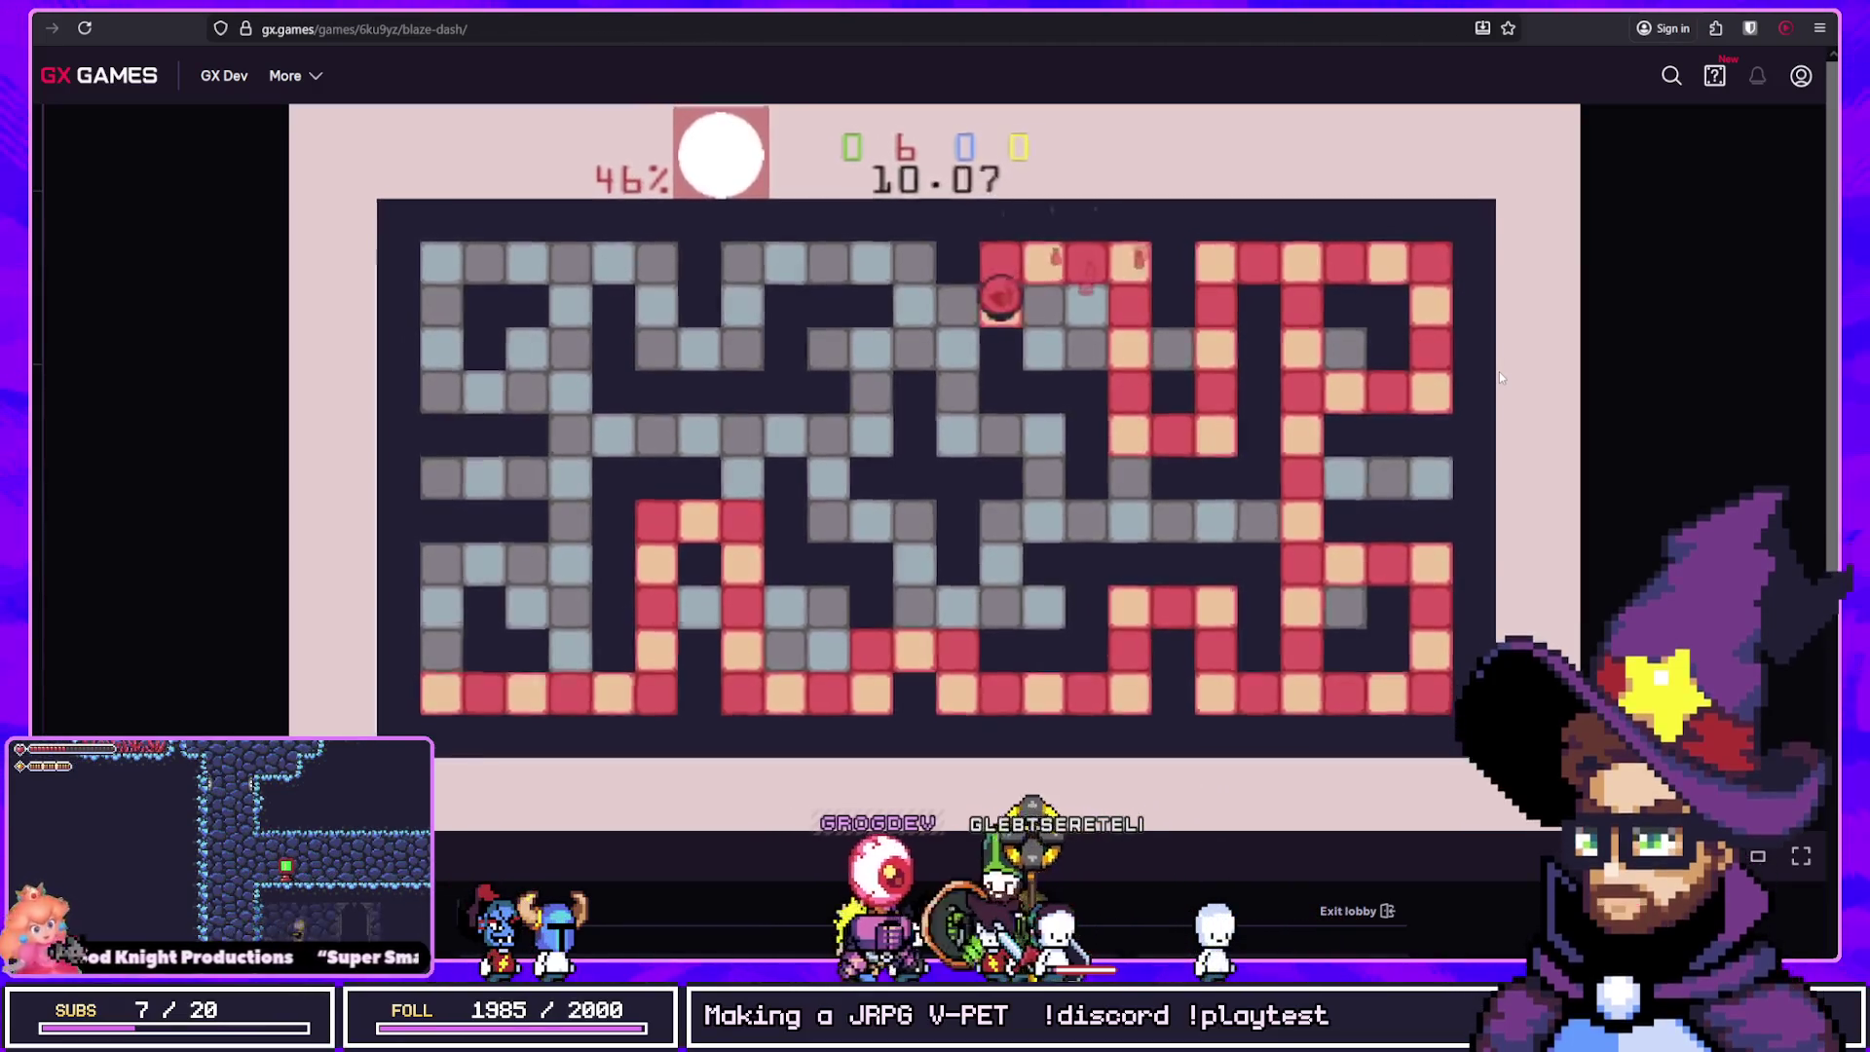
pyautogui.press('Left')
pyautogui.press('Up')
pyautogui.press('Left')
pyautogui.press('Down')
pyautogui.press('Left')
pyautogui.press('Down')
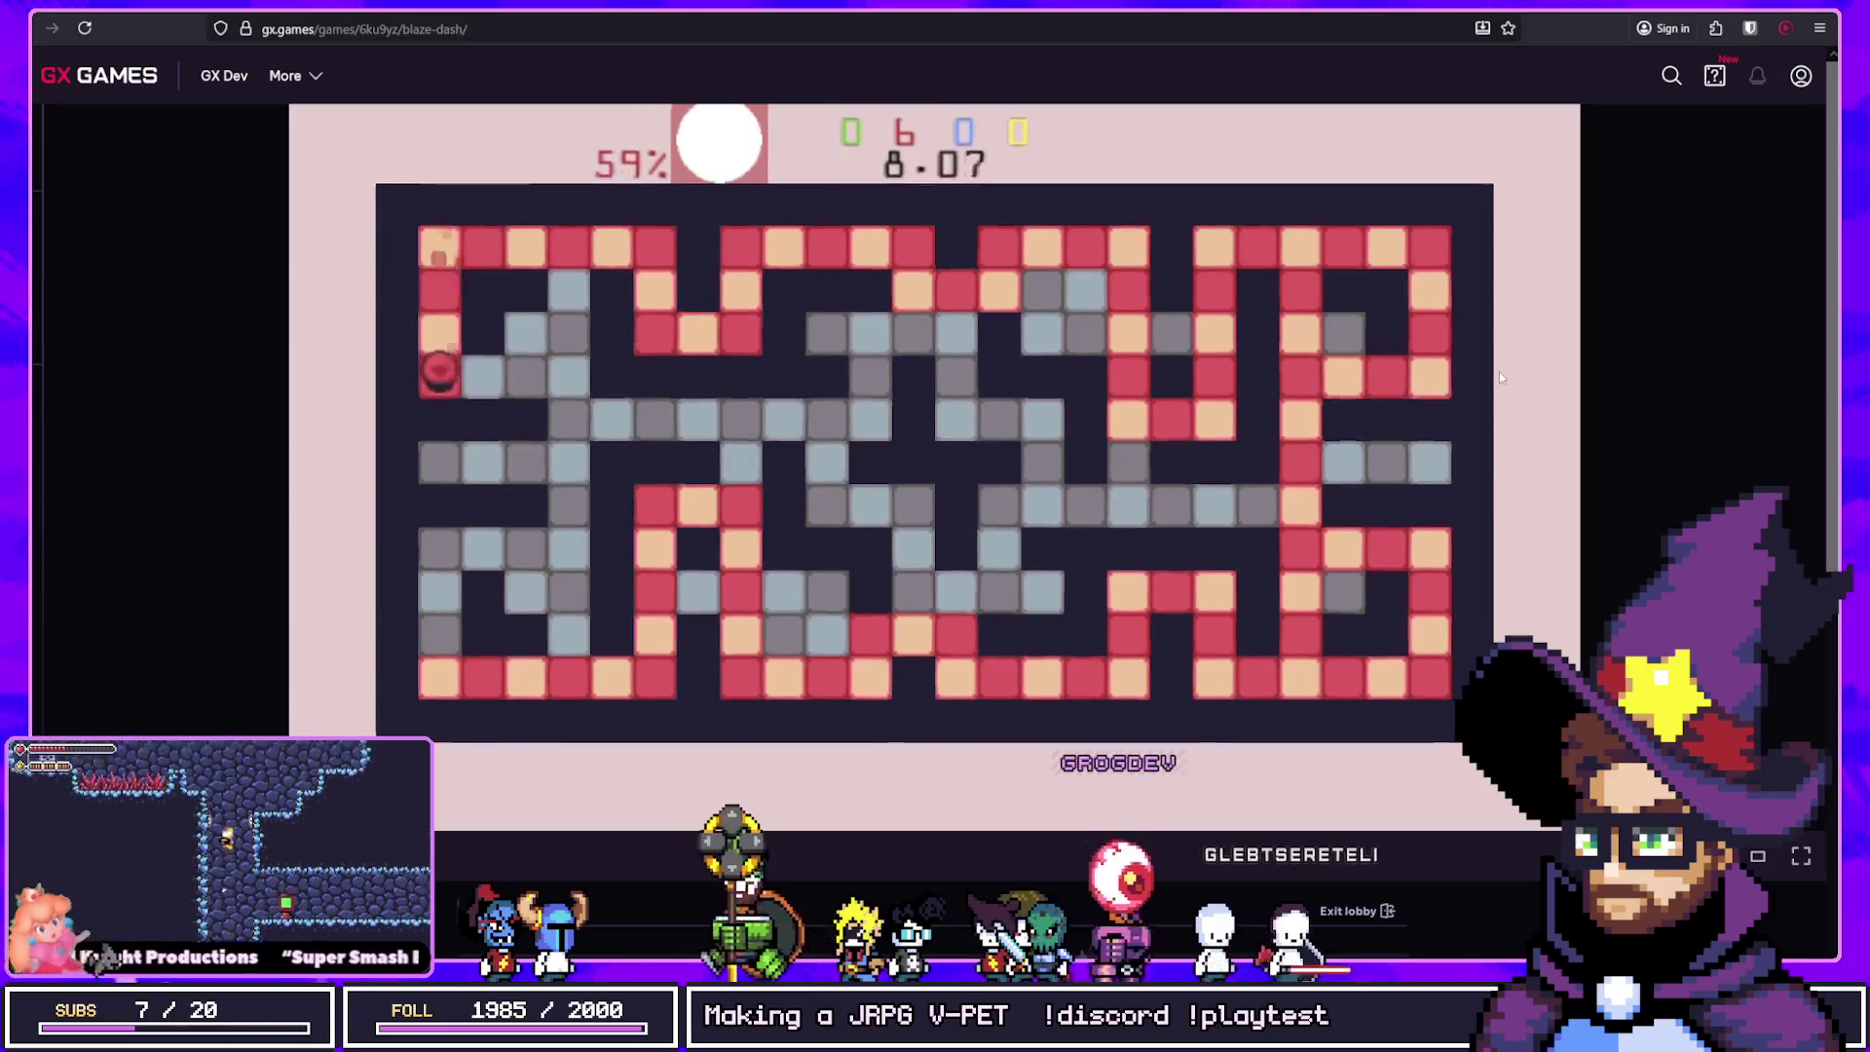
pyautogui.press('Right')
pyautogui.press('Down')
pyautogui.press('Left')
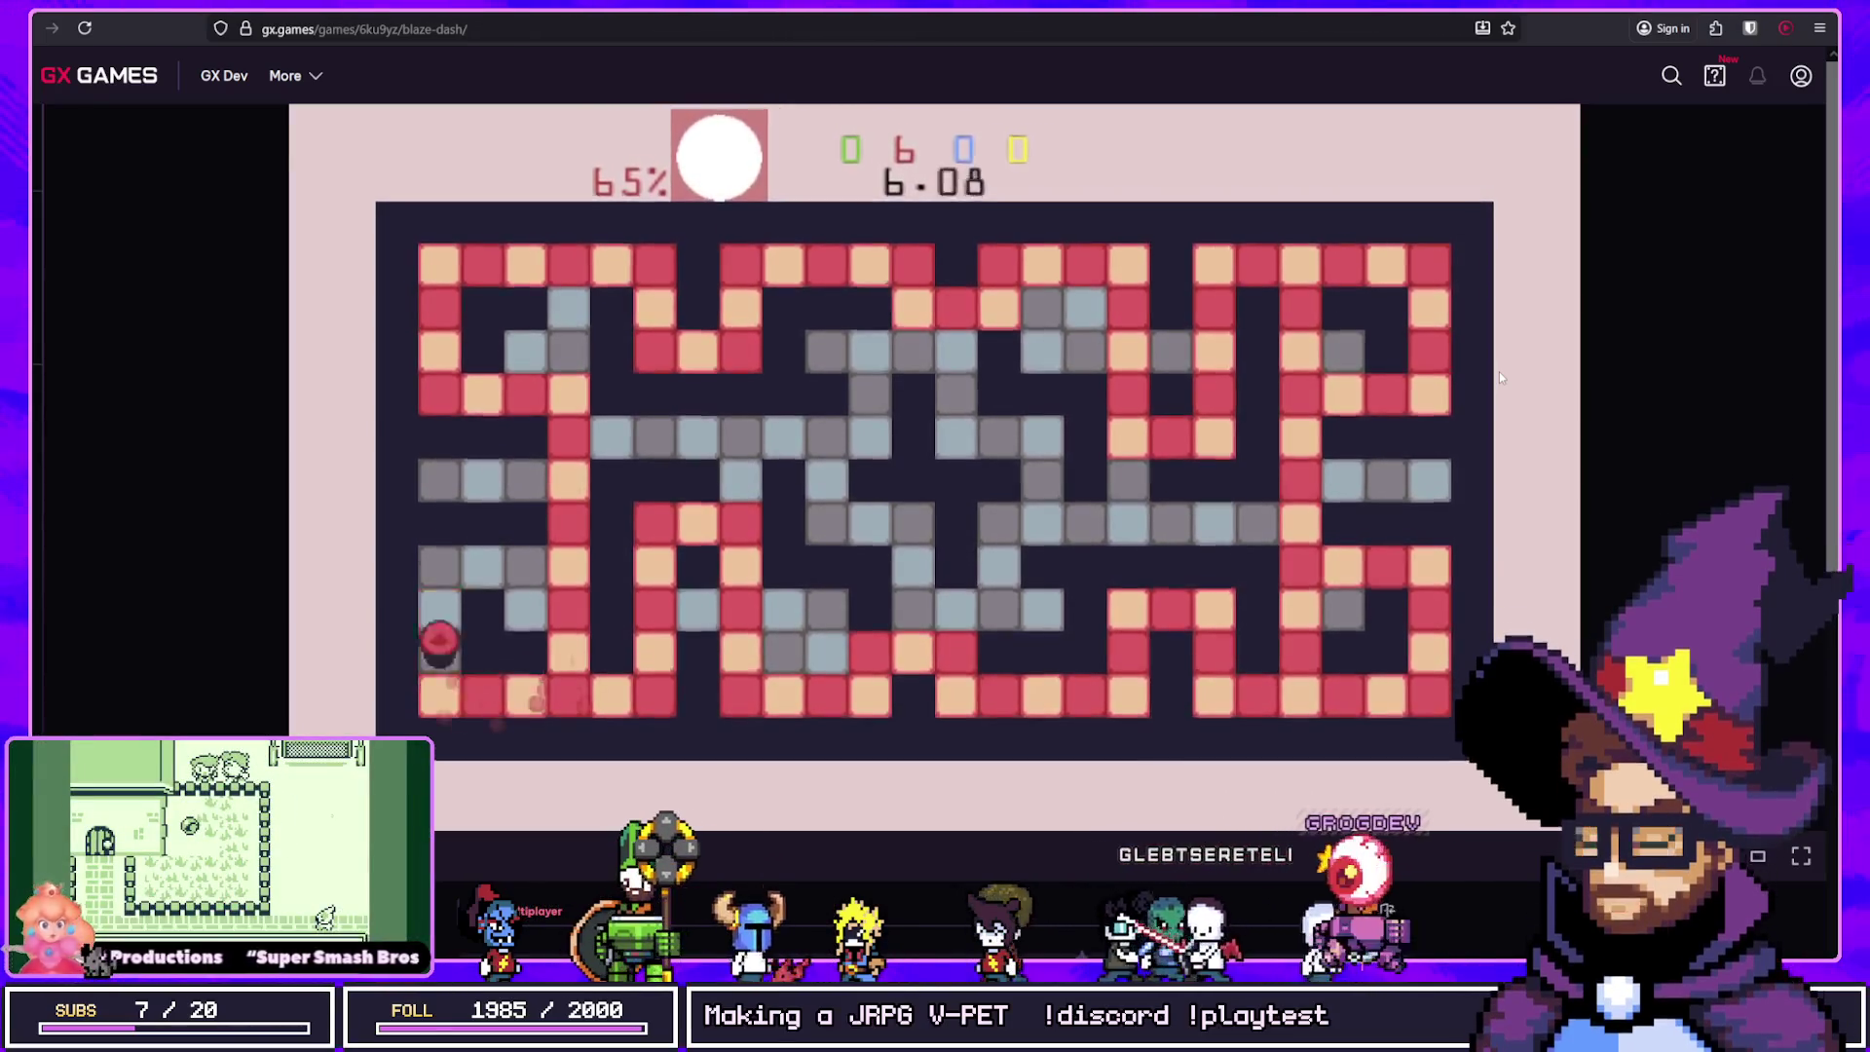
pyautogui.press('Up')
pyautogui.press('Right')
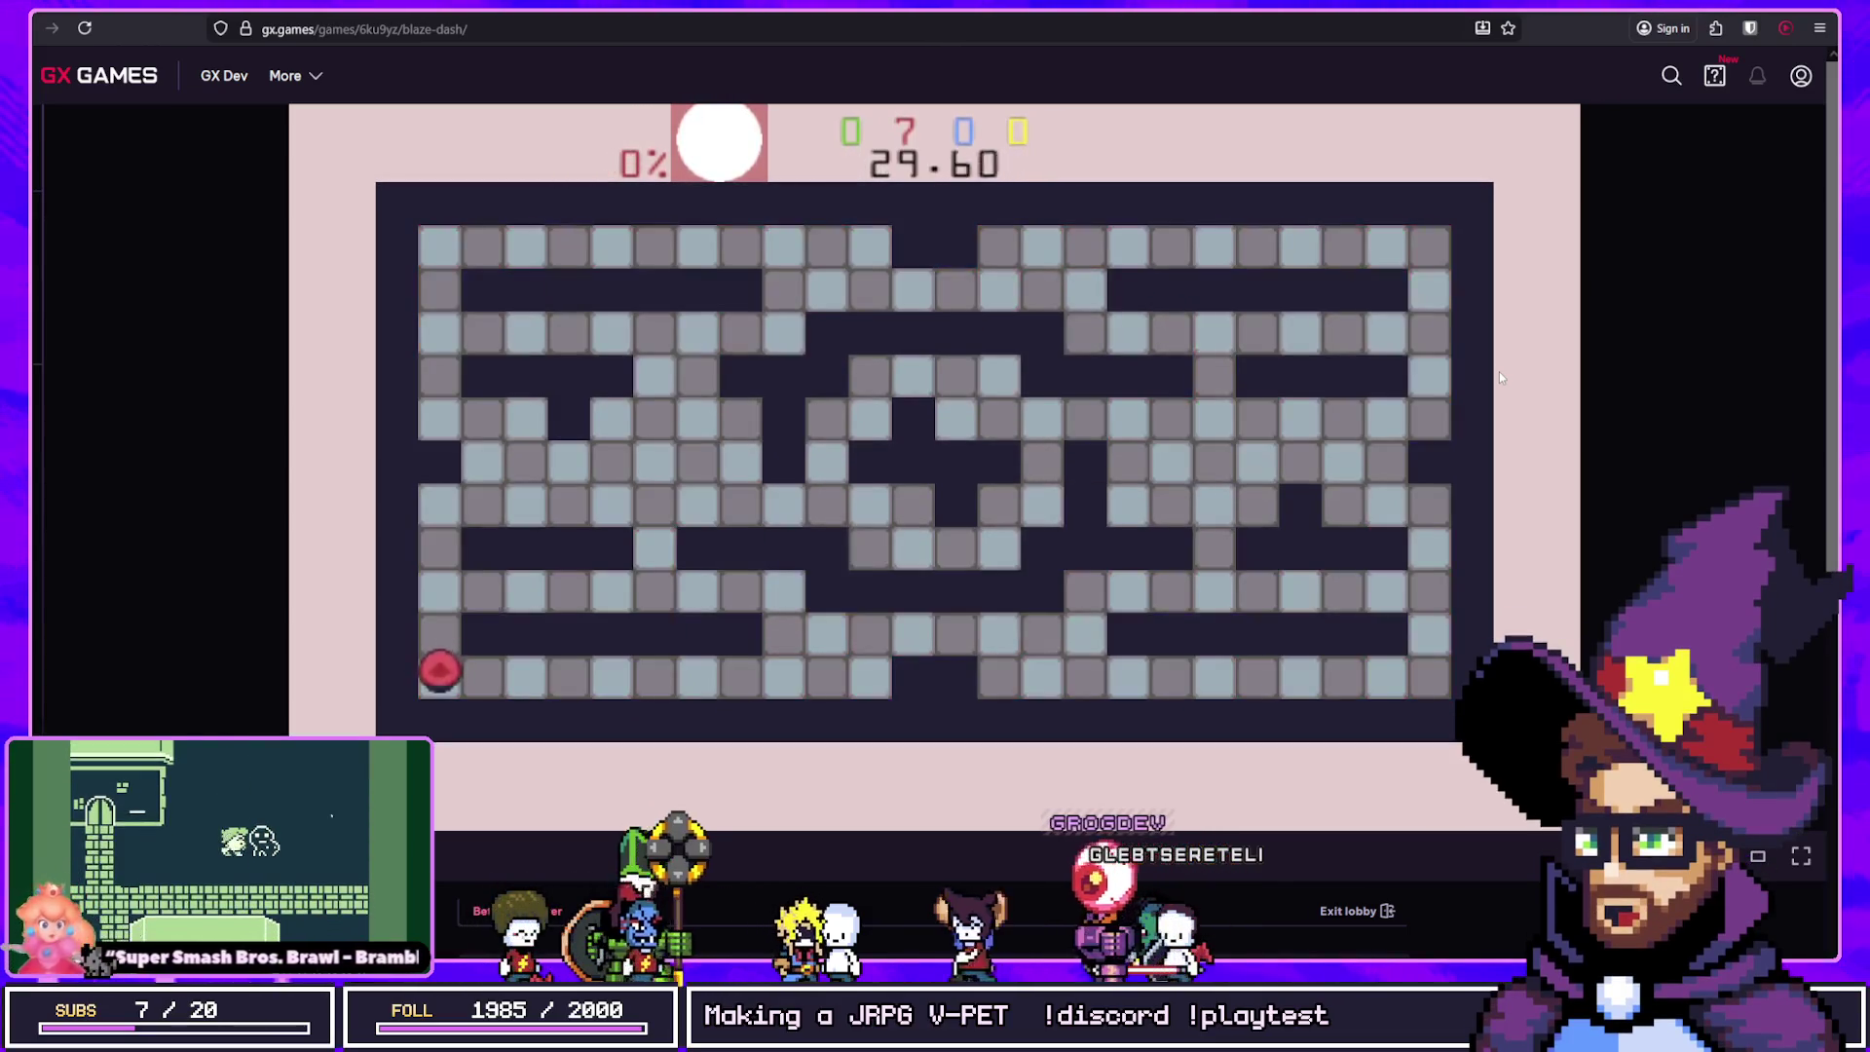
# Step: Paint the right wall, top row and left column of the maze red
pyautogui.press('Up')
pyautogui.press('Right')
pyautogui.press('Down')
pyautogui.press('Left')
pyautogui.press('Up')
pyautogui.press('Right')
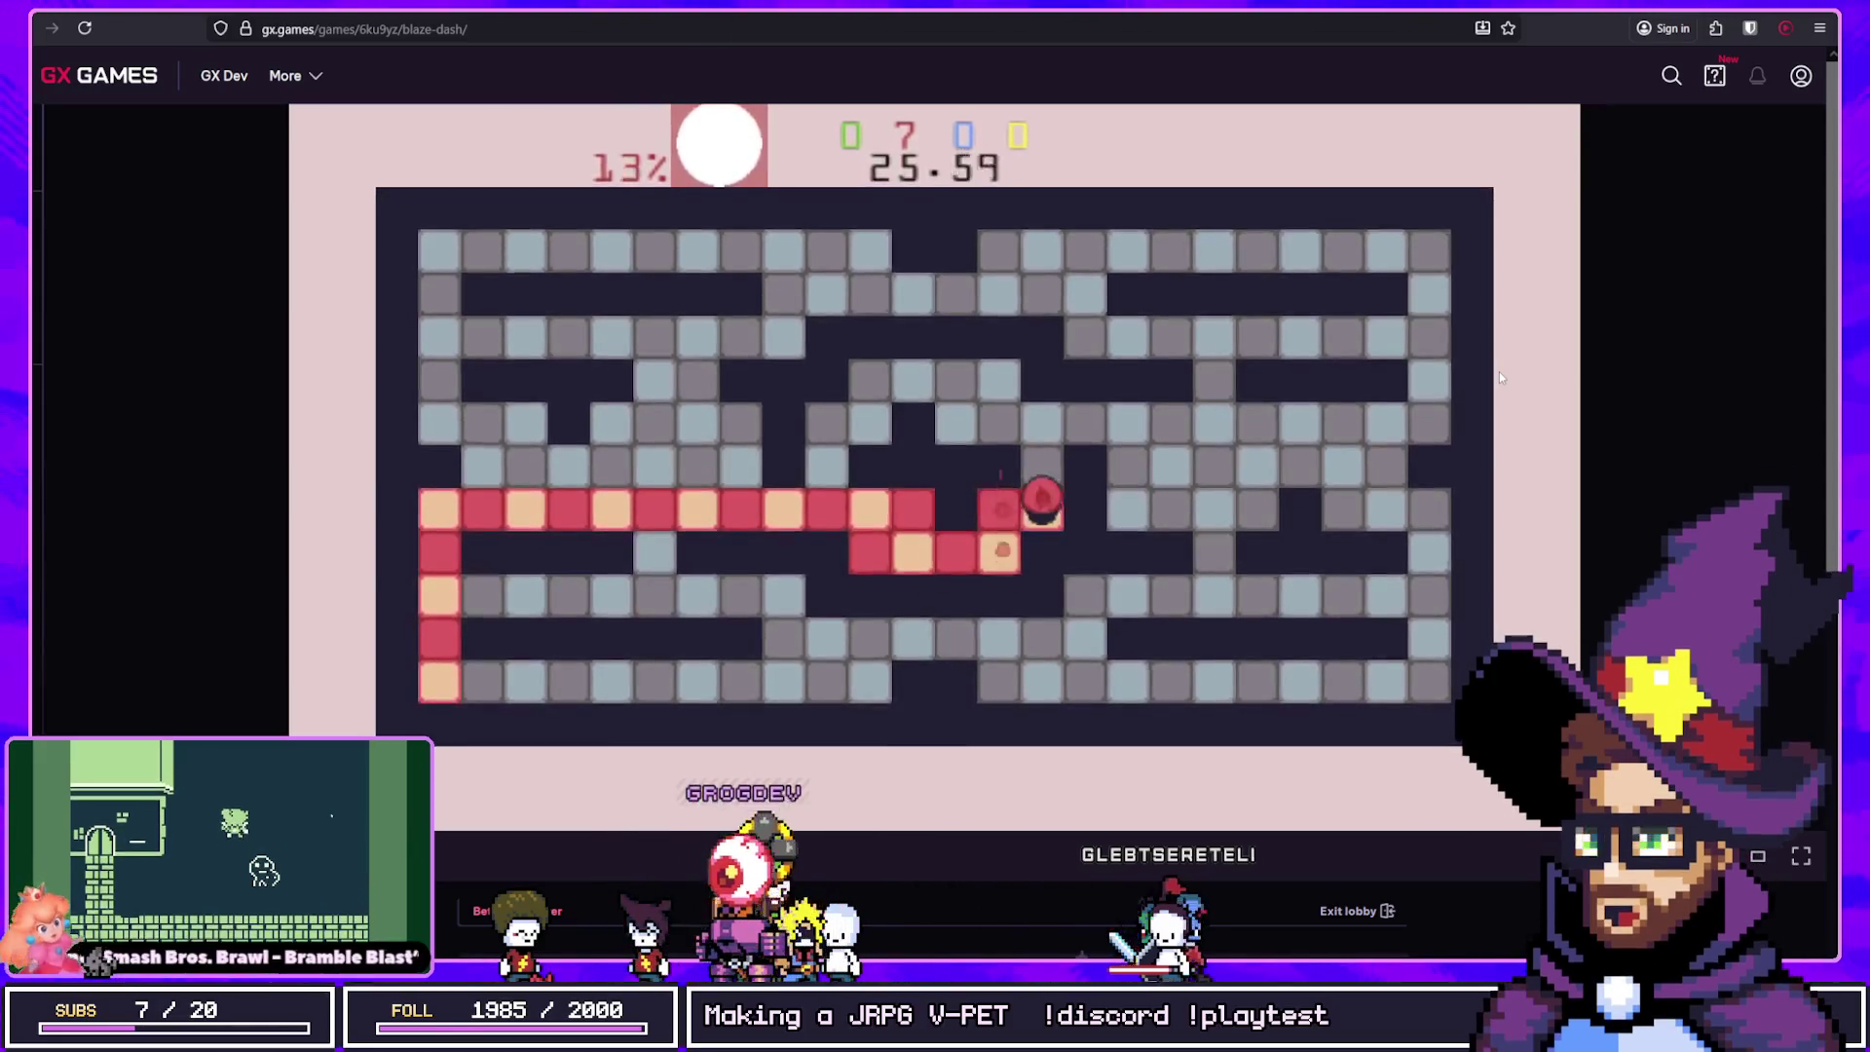
pyautogui.press('Up')
pyautogui.press('Right')
pyautogui.press('Up')
pyautogui.press('Left')
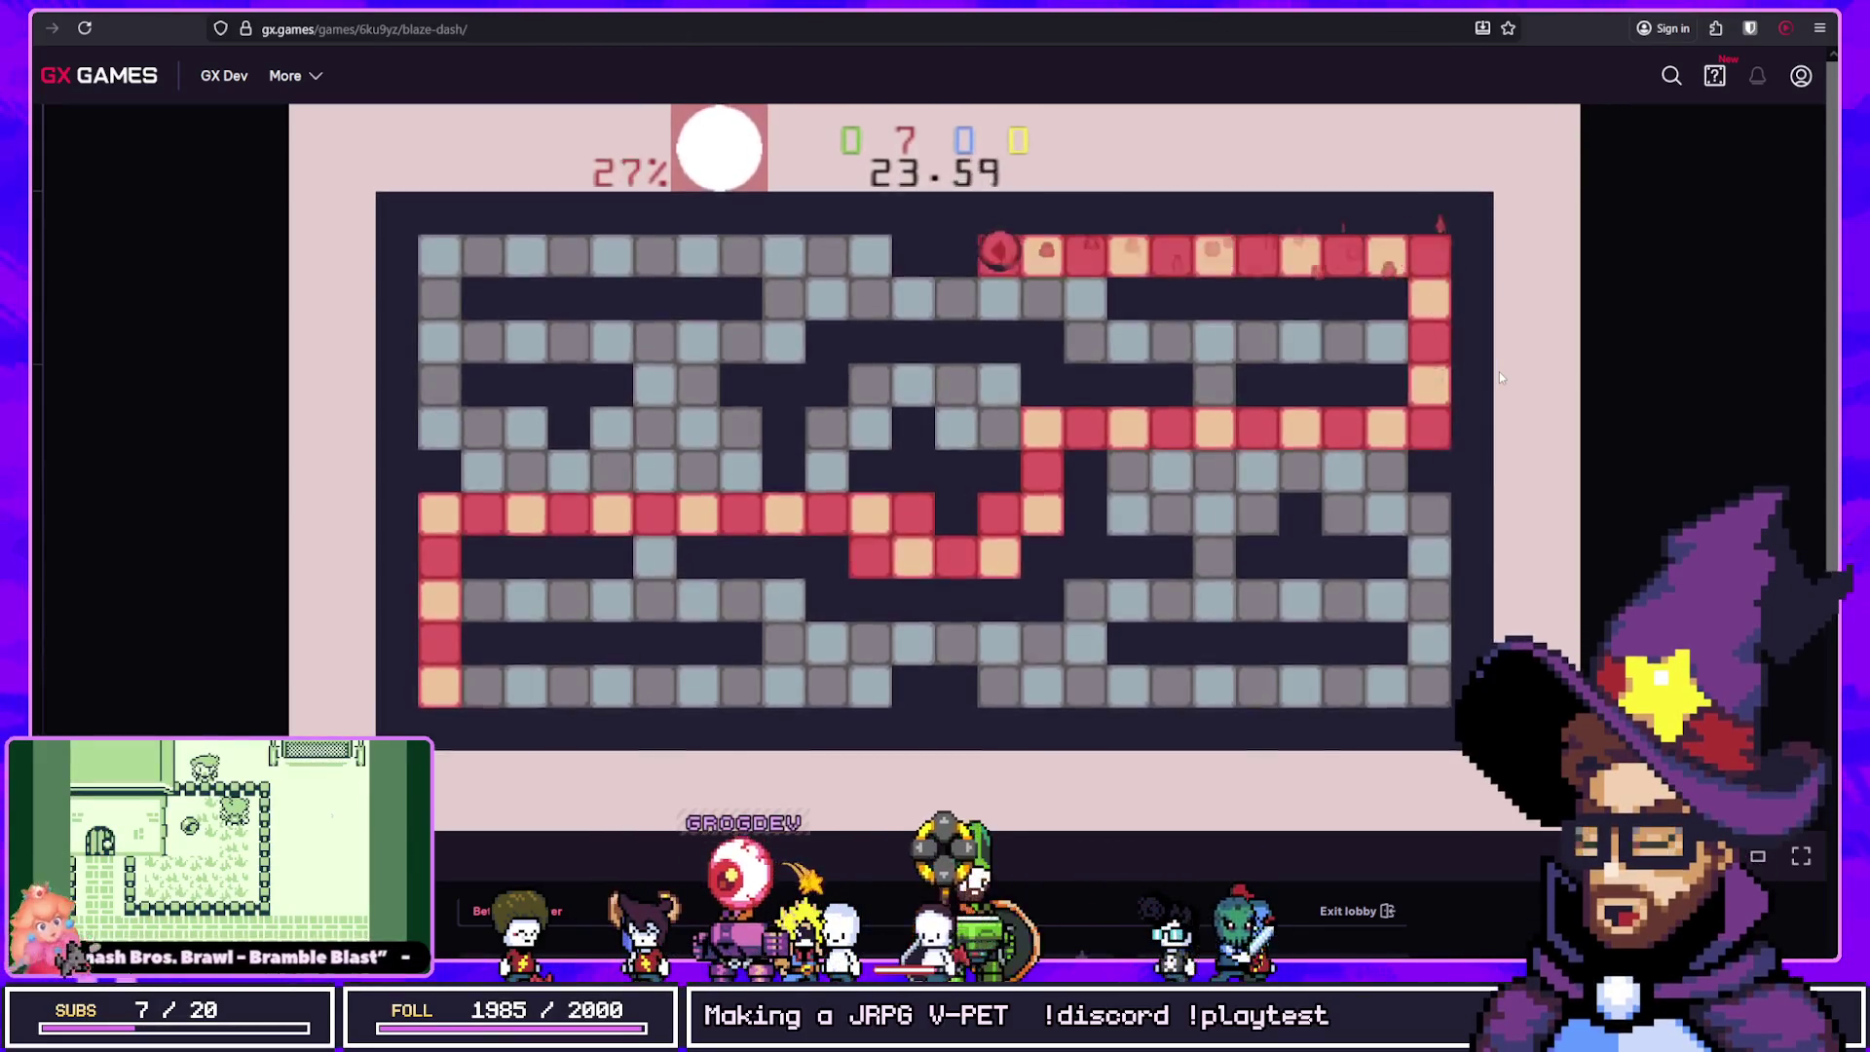
pyautogui.press('Down')
pyautogui.press('Left')
pyautogui.press('Up')
pyautogui.press('Left')
pyautogui.press('Down')
pyautogui.press('Right')
pyautogui.press('Down')
pyautogui.press('Left')
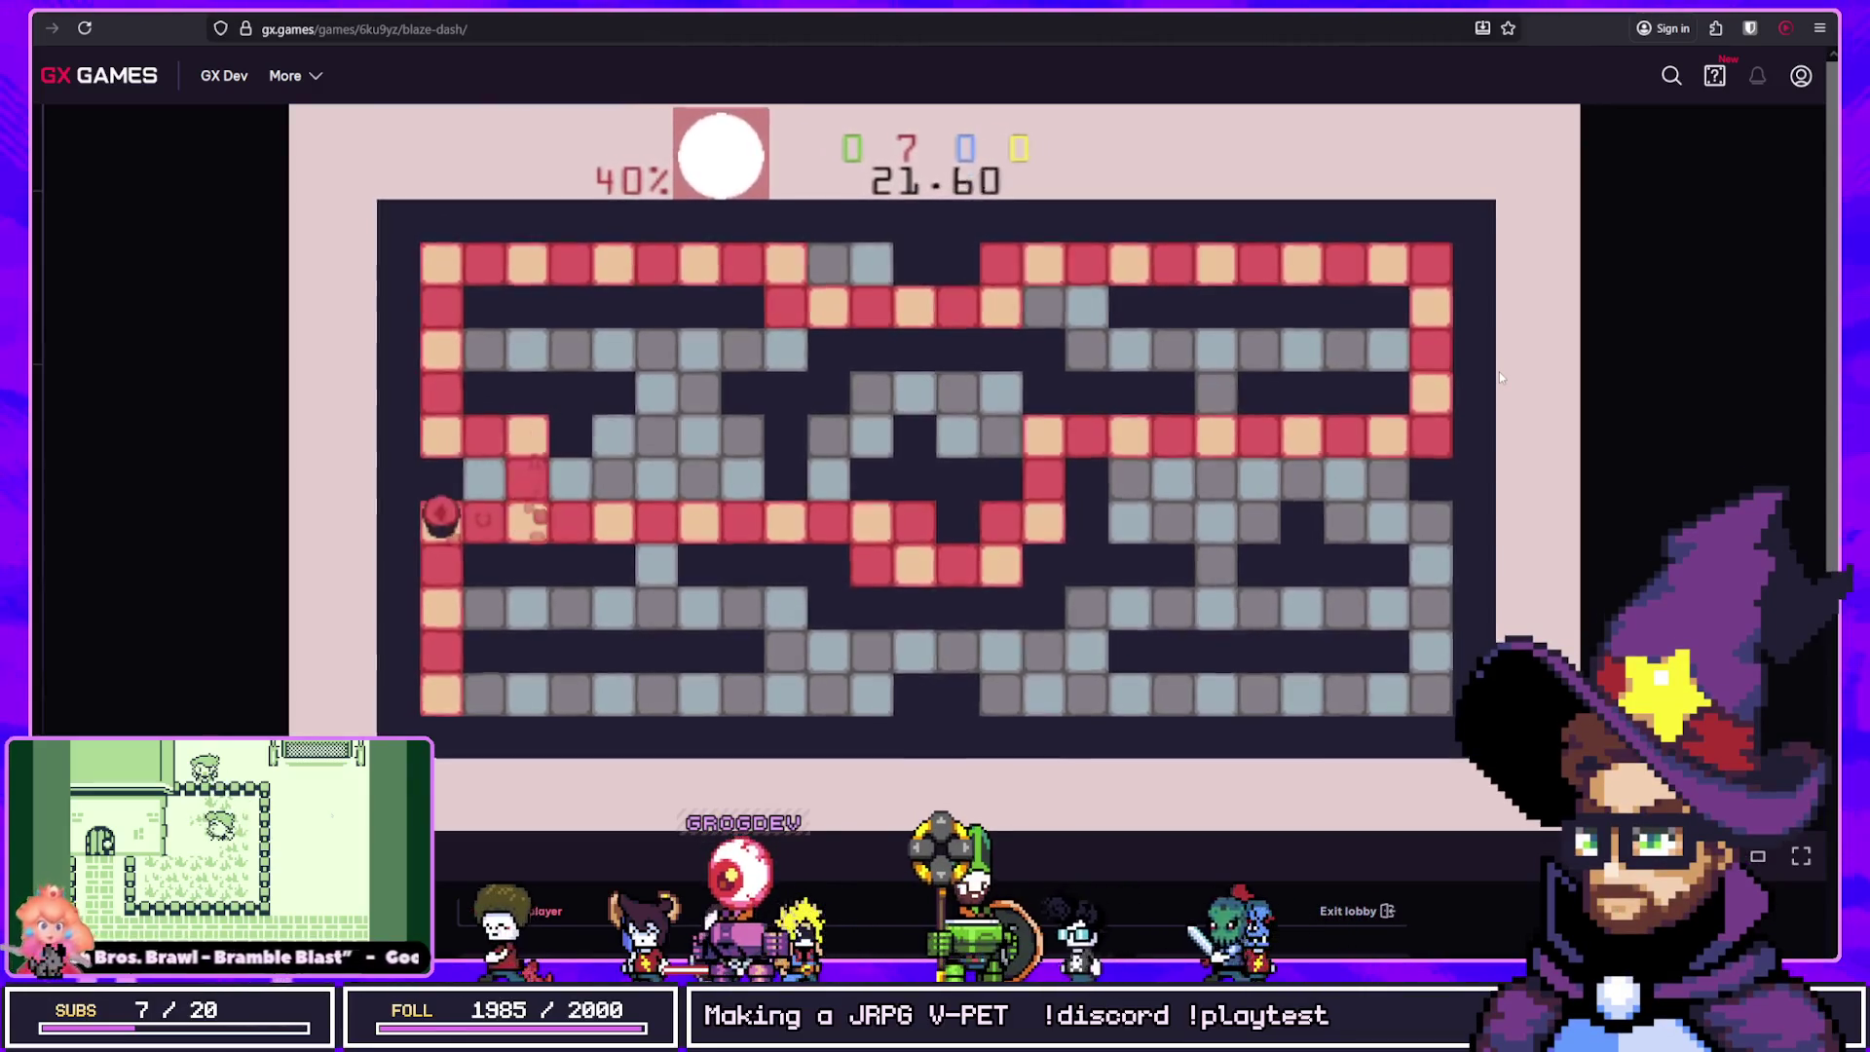
pyautogui.press('Down')
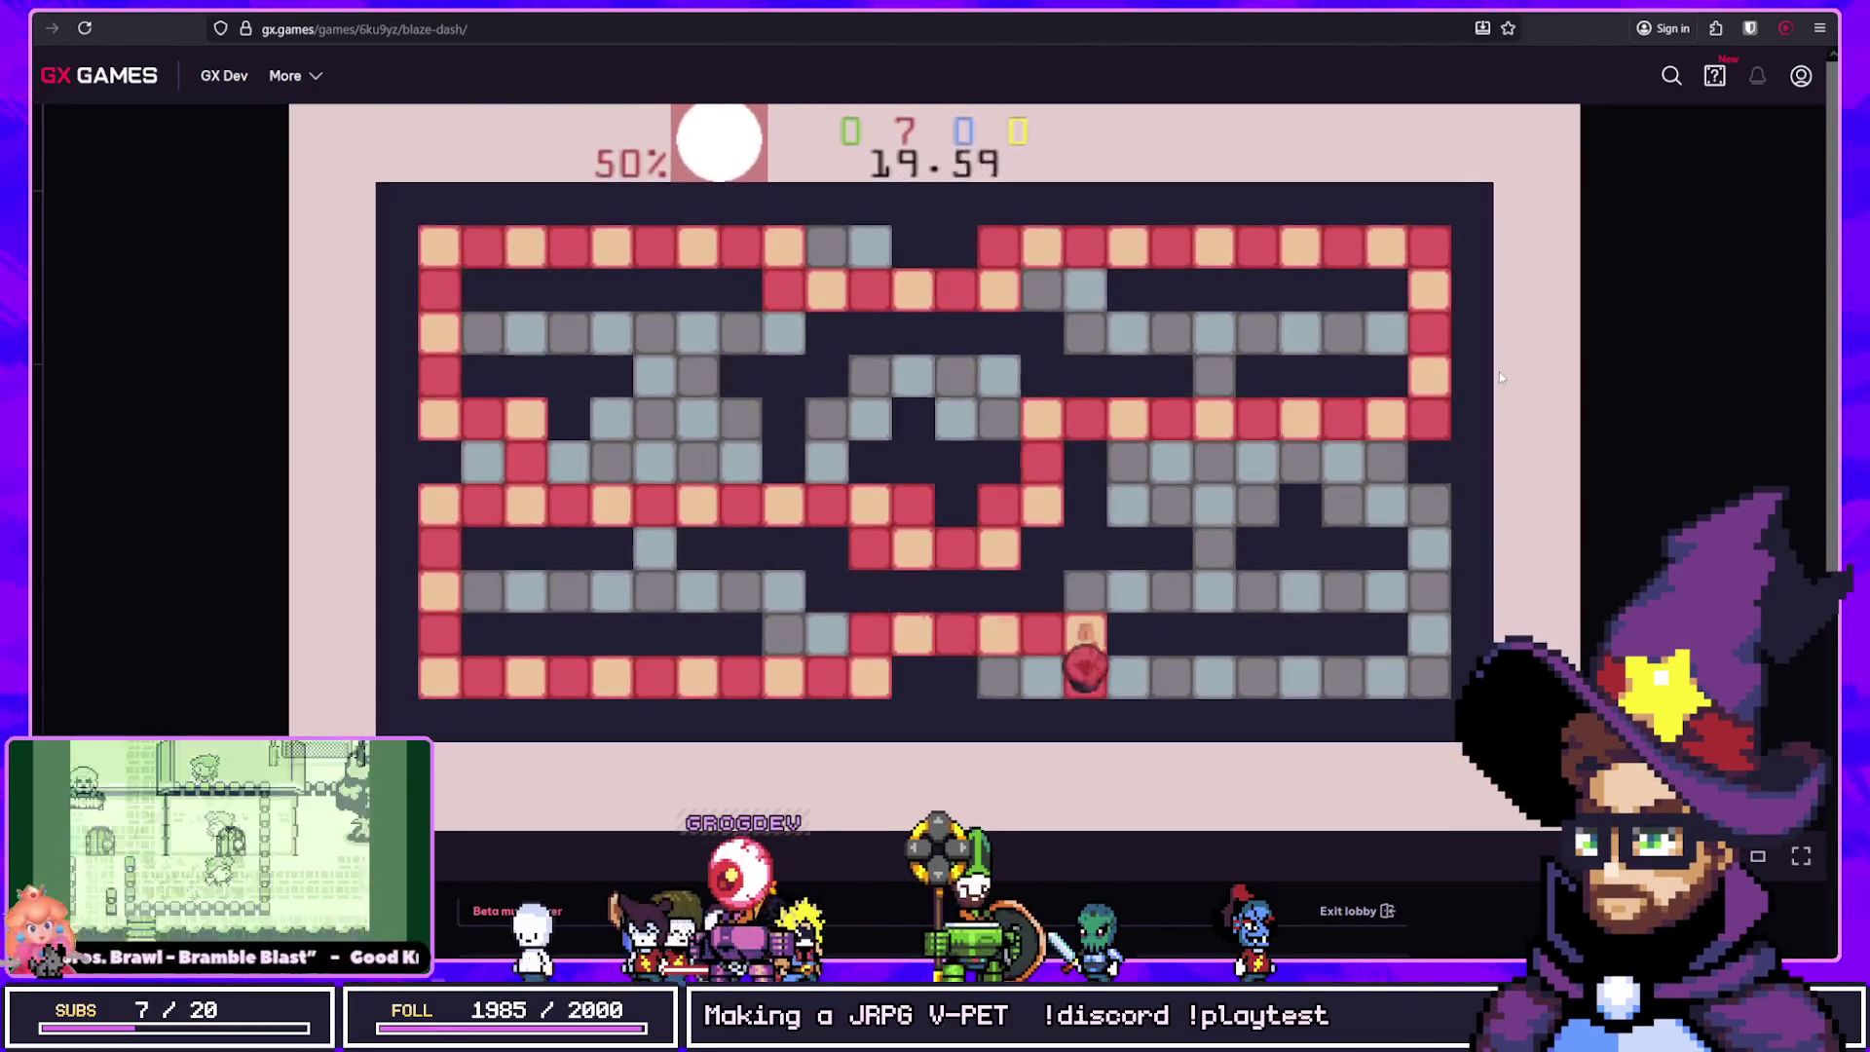
# Step: Paint rows 7, 5, 3 and 2 and the top row, then descend the right column
pyautogui.press('Up')
pyautogui.press('Left')
pyautogui.press('Up')
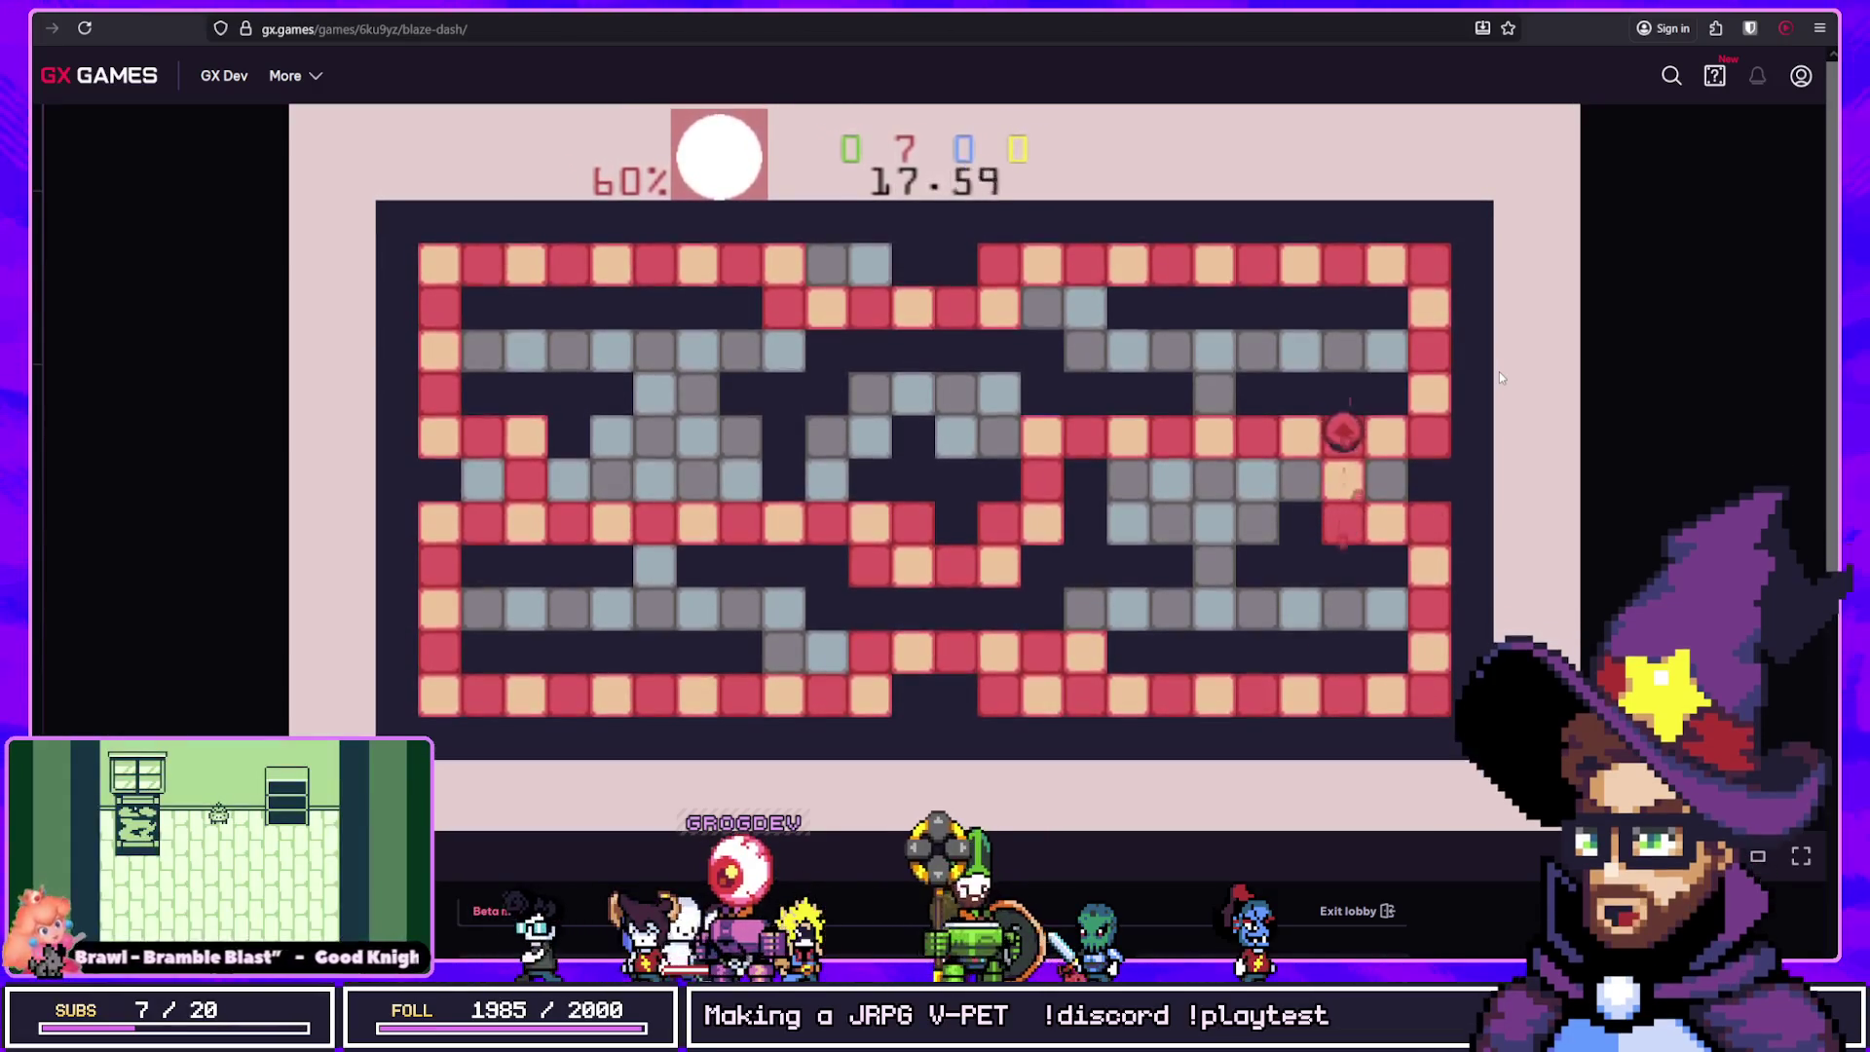
pyautogui.press('Left')
pyautogui.press('Up')
pyautogui.press('Left')
pyautogui.press('Down')
pyautogui.press('Left')
pyautogui.press('Down')
pyautogui.press('Left')
pyautogui.press('Right')
pyautogui.press('Up')
pyautogui.press('Right')
pyautogui.press('Left')
pyautogui.press('Up')
pyautogui.press('Right')
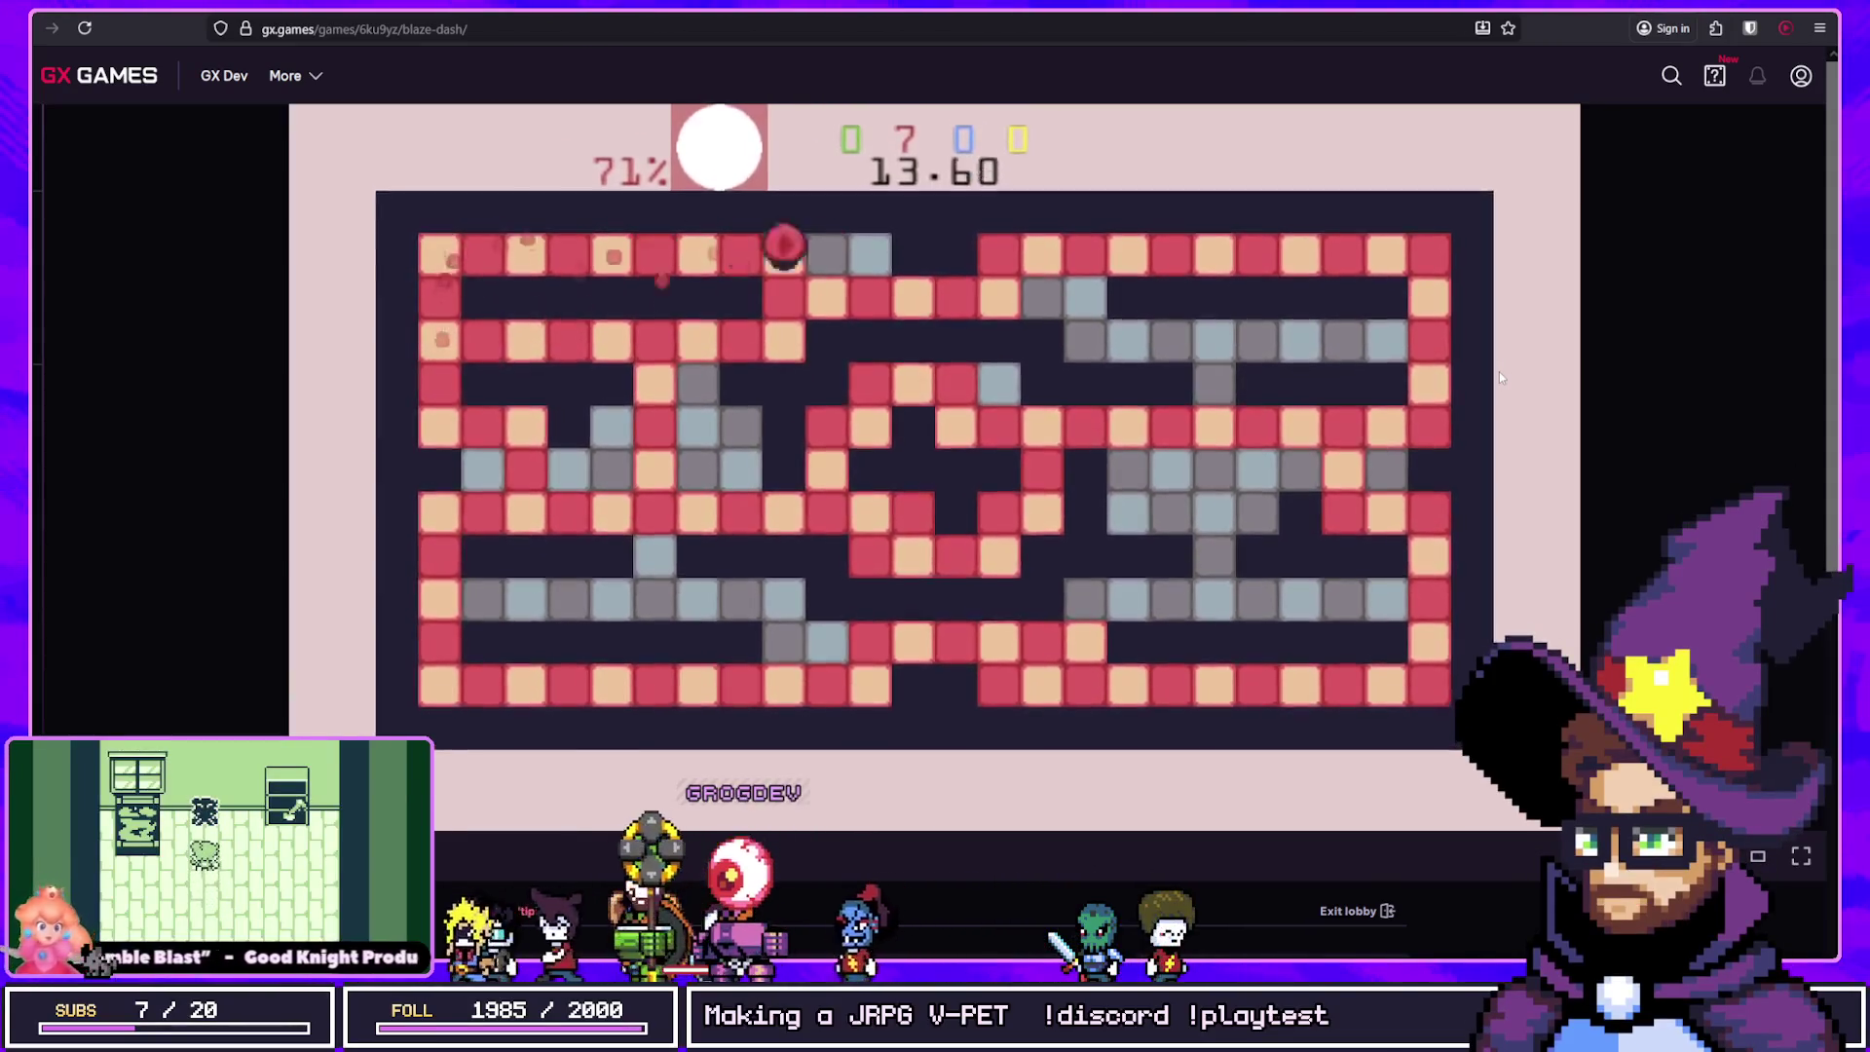
pyautogui.press('Right')
pyautogui.press('Down')
pyautogui.press('Right')
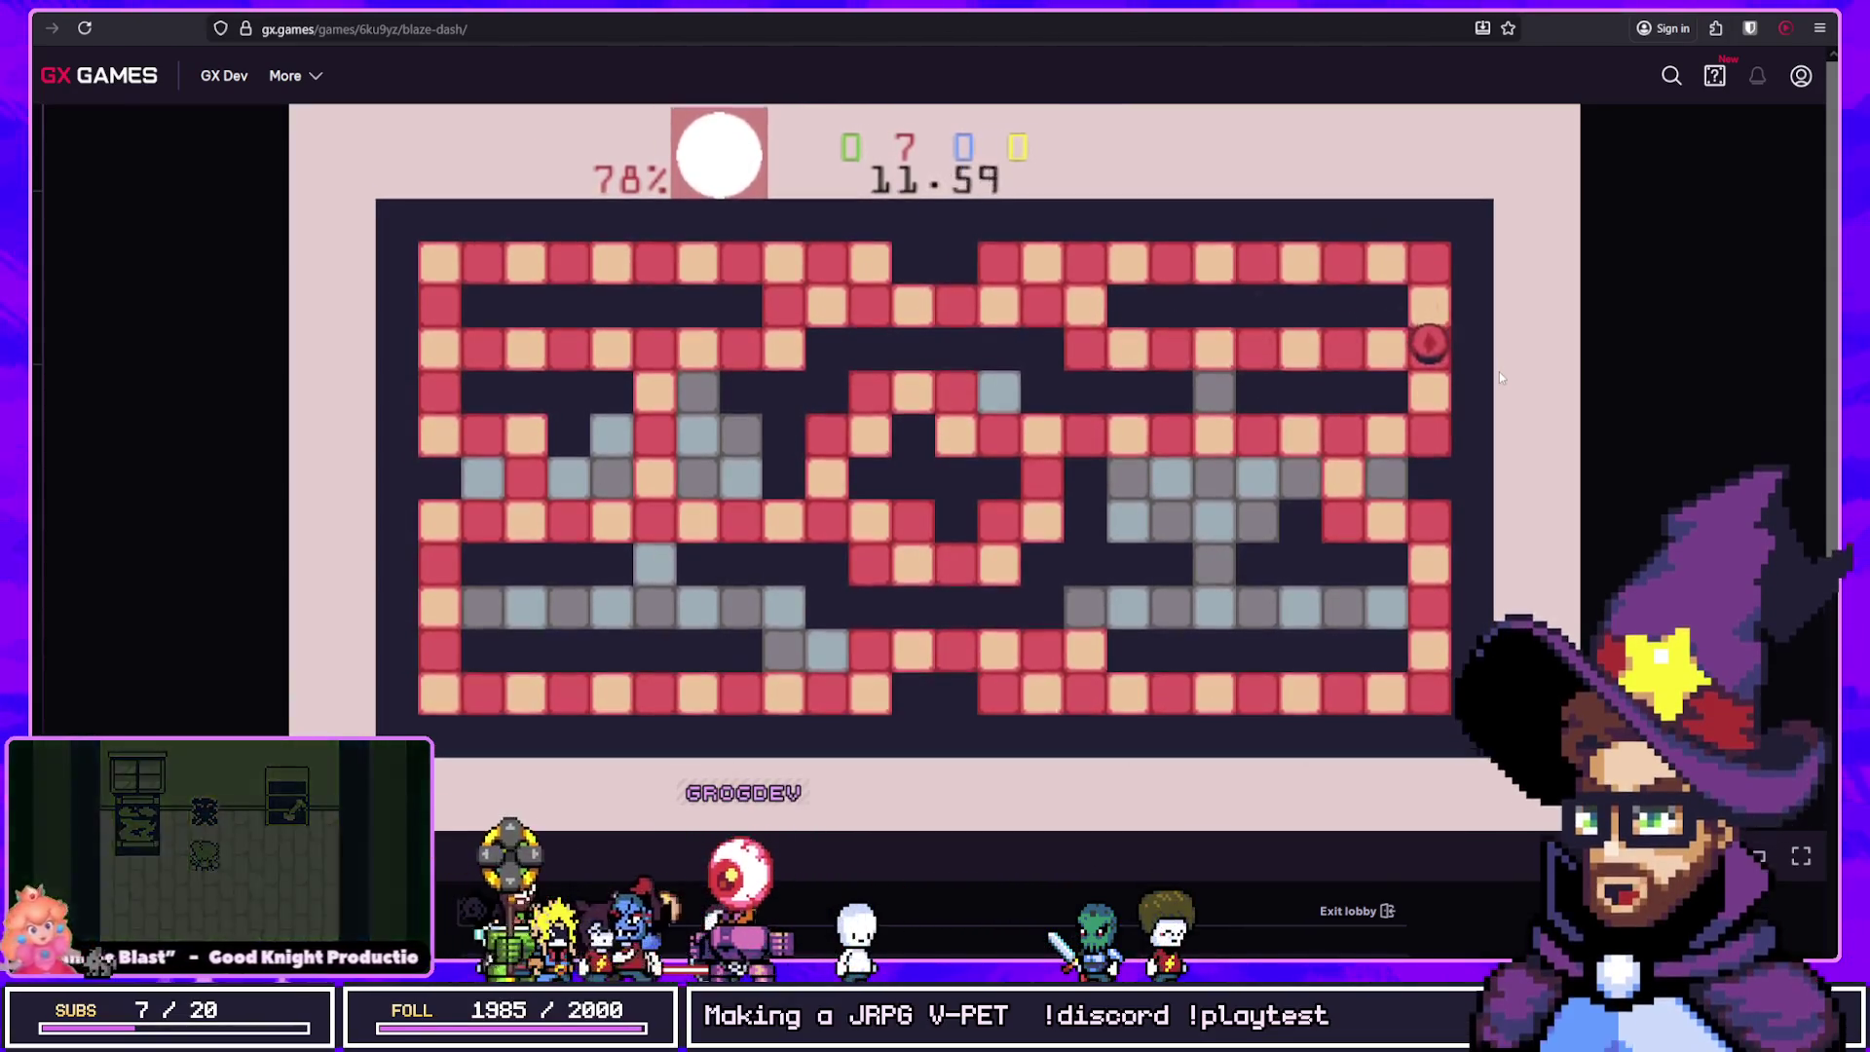
pyautogui.press('Down')
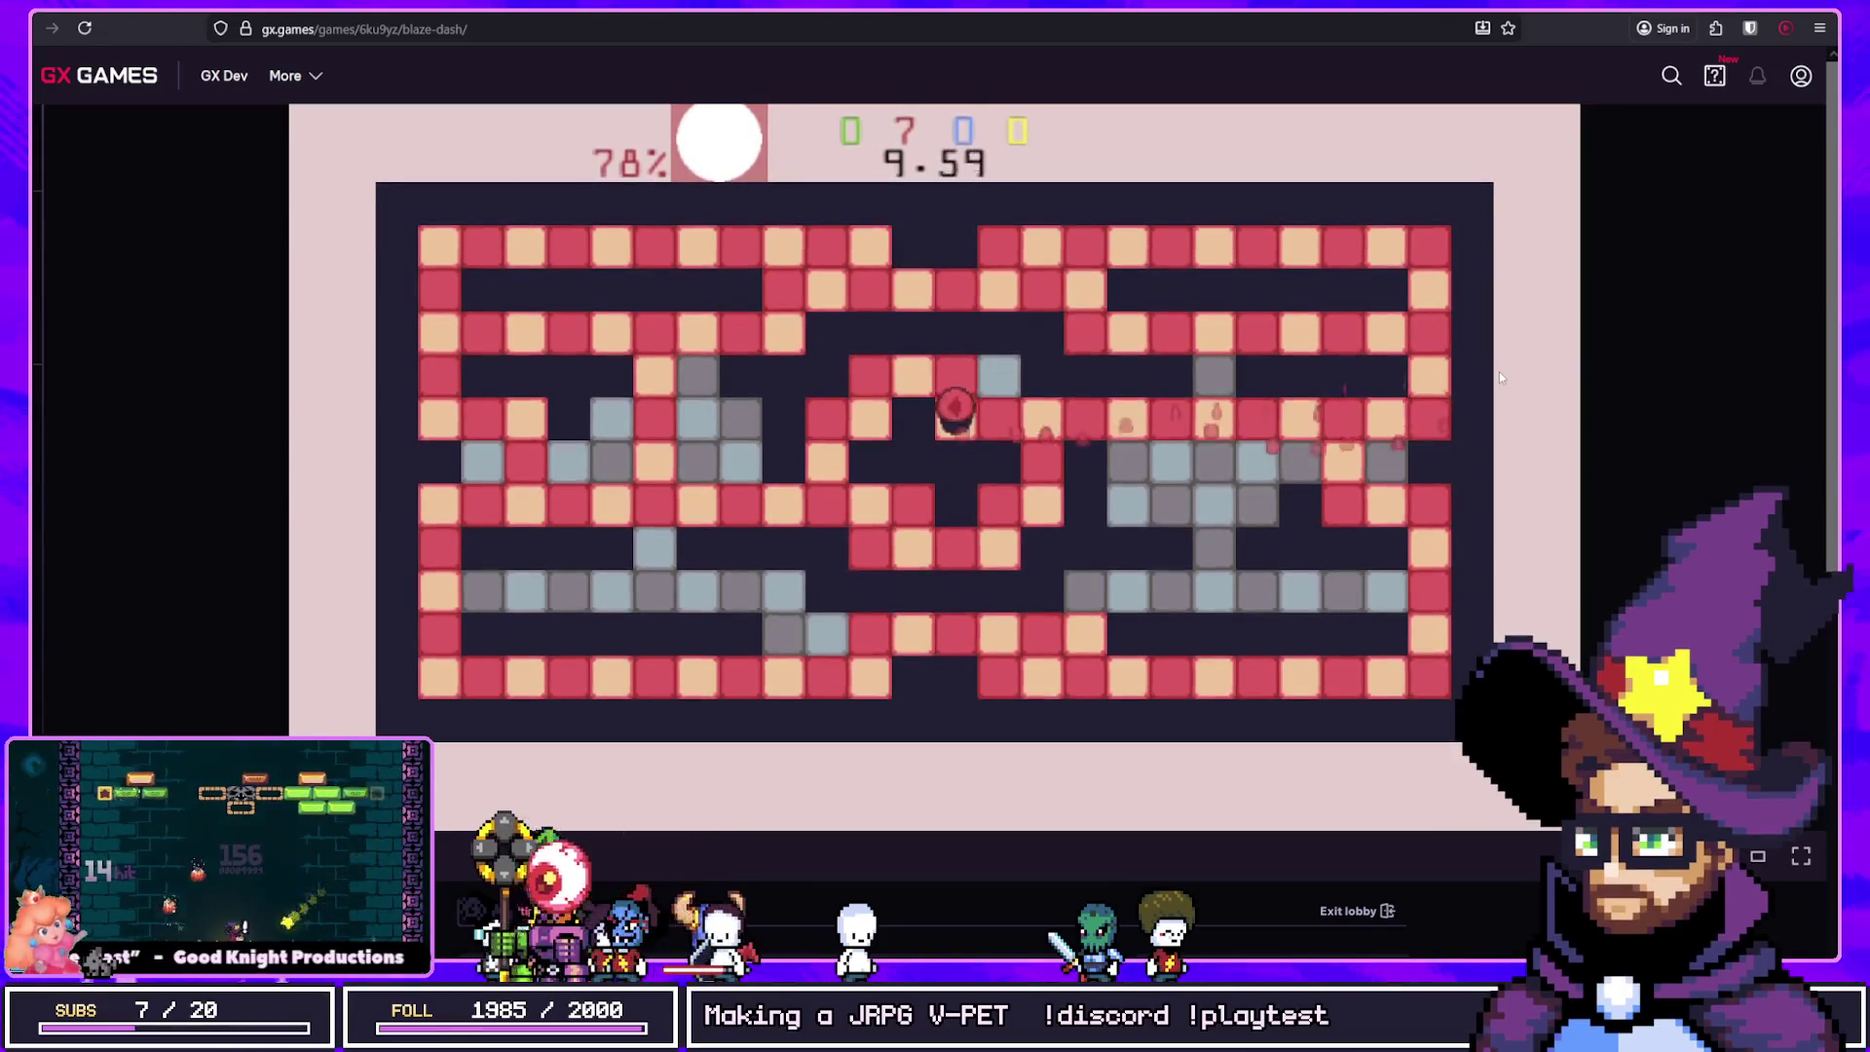
# Step: Finish rows 6, 7, 9 and 10 so Red wins at 94% painted
pyautogui.press('Right')
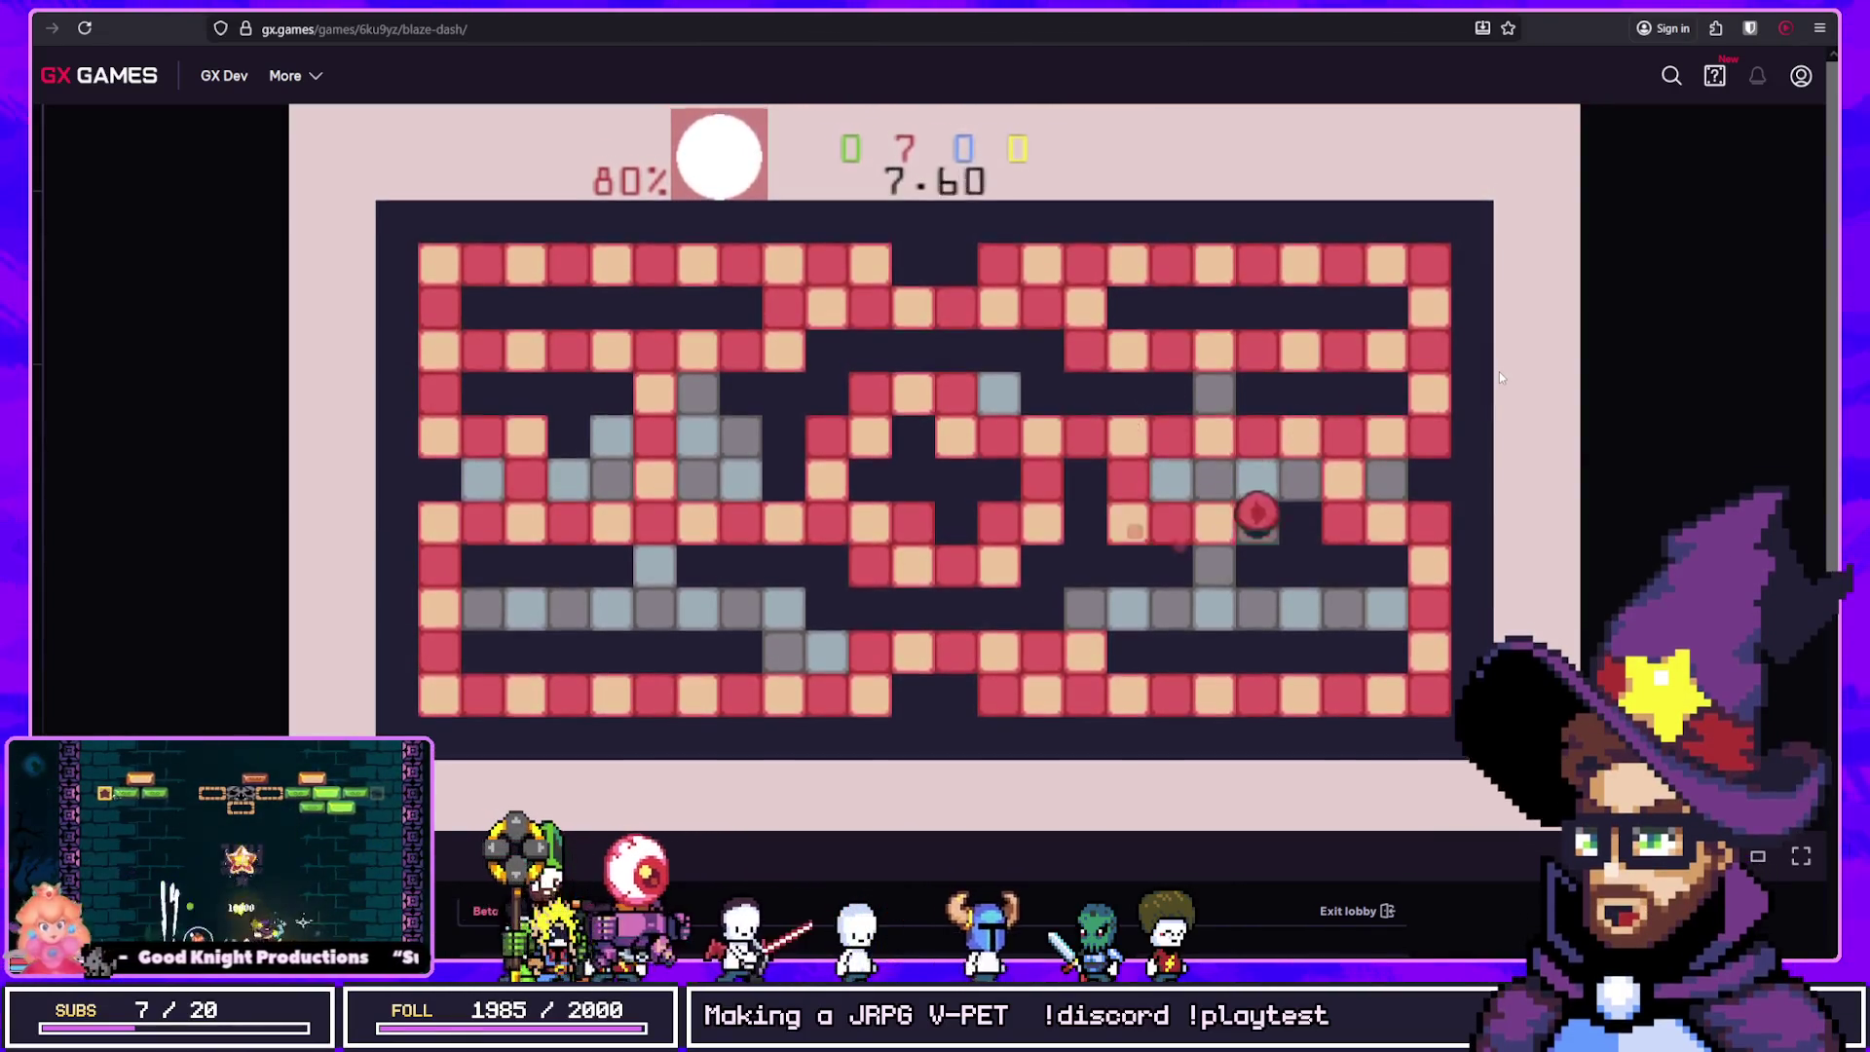
pyautogui.press('Up')
pyautogui.press('Down')
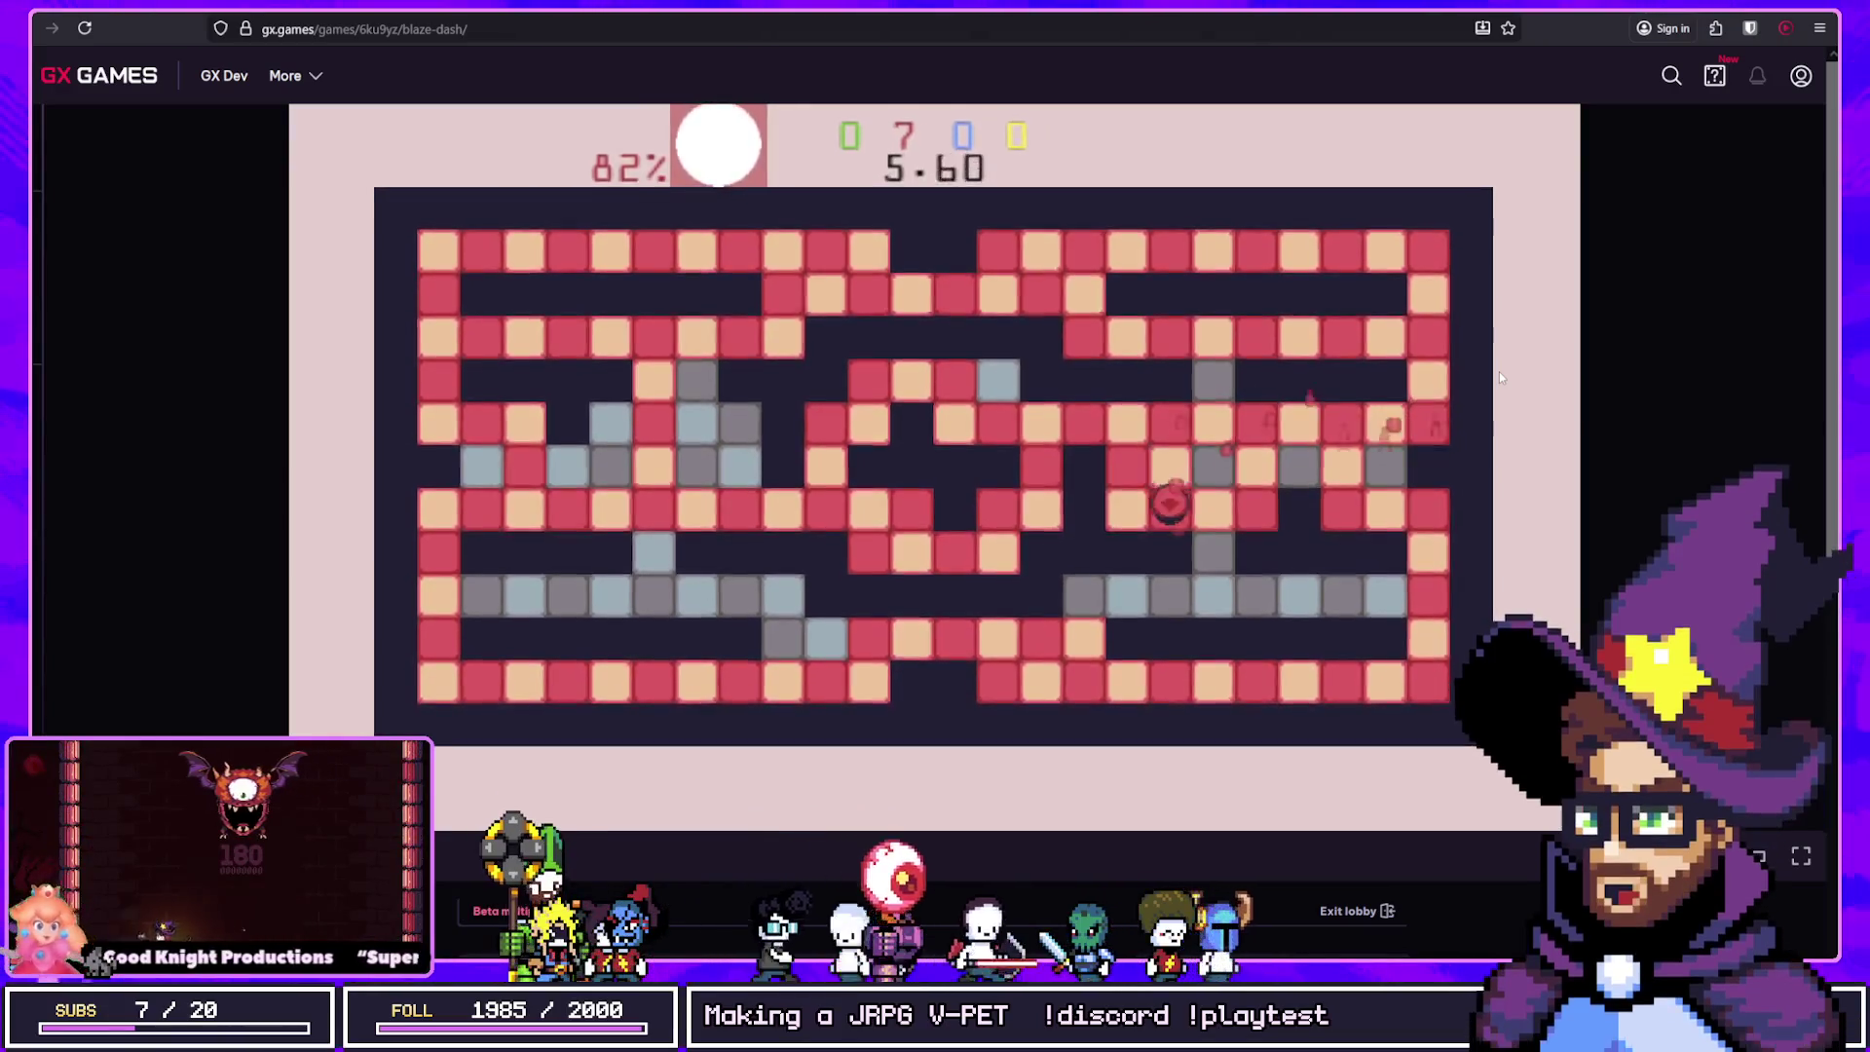
pyautogui.press('Left')
pyautogui.press('Down')
pyautogui.press('Right')
pyautogui.press('Left')
pyautogui.press('Down')
pyautogui.press('Left')
pyautogui.press('Up')
pyautogui.press('Left')
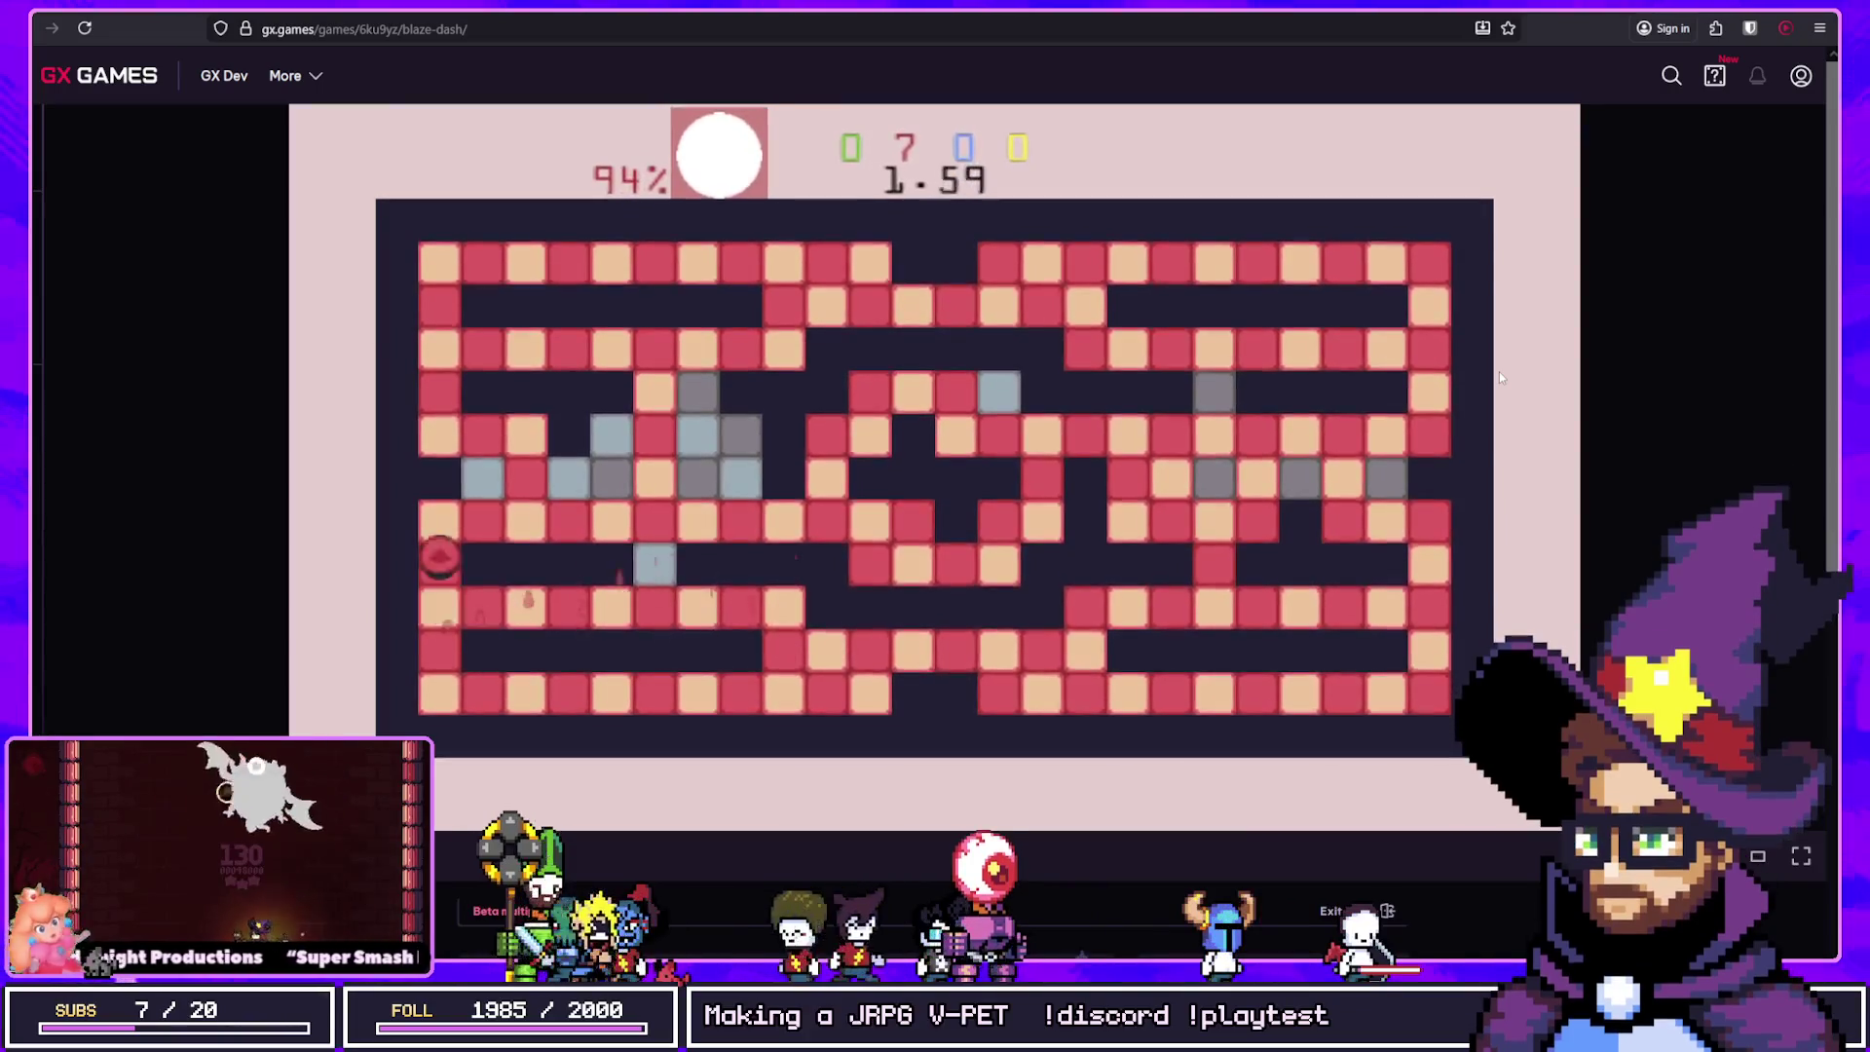
pyautogui.press('Up')
pyautogui.press('Right')
pyautogui.press('Left')
pyautogui.press('Right')
pyautogui.press('Up')
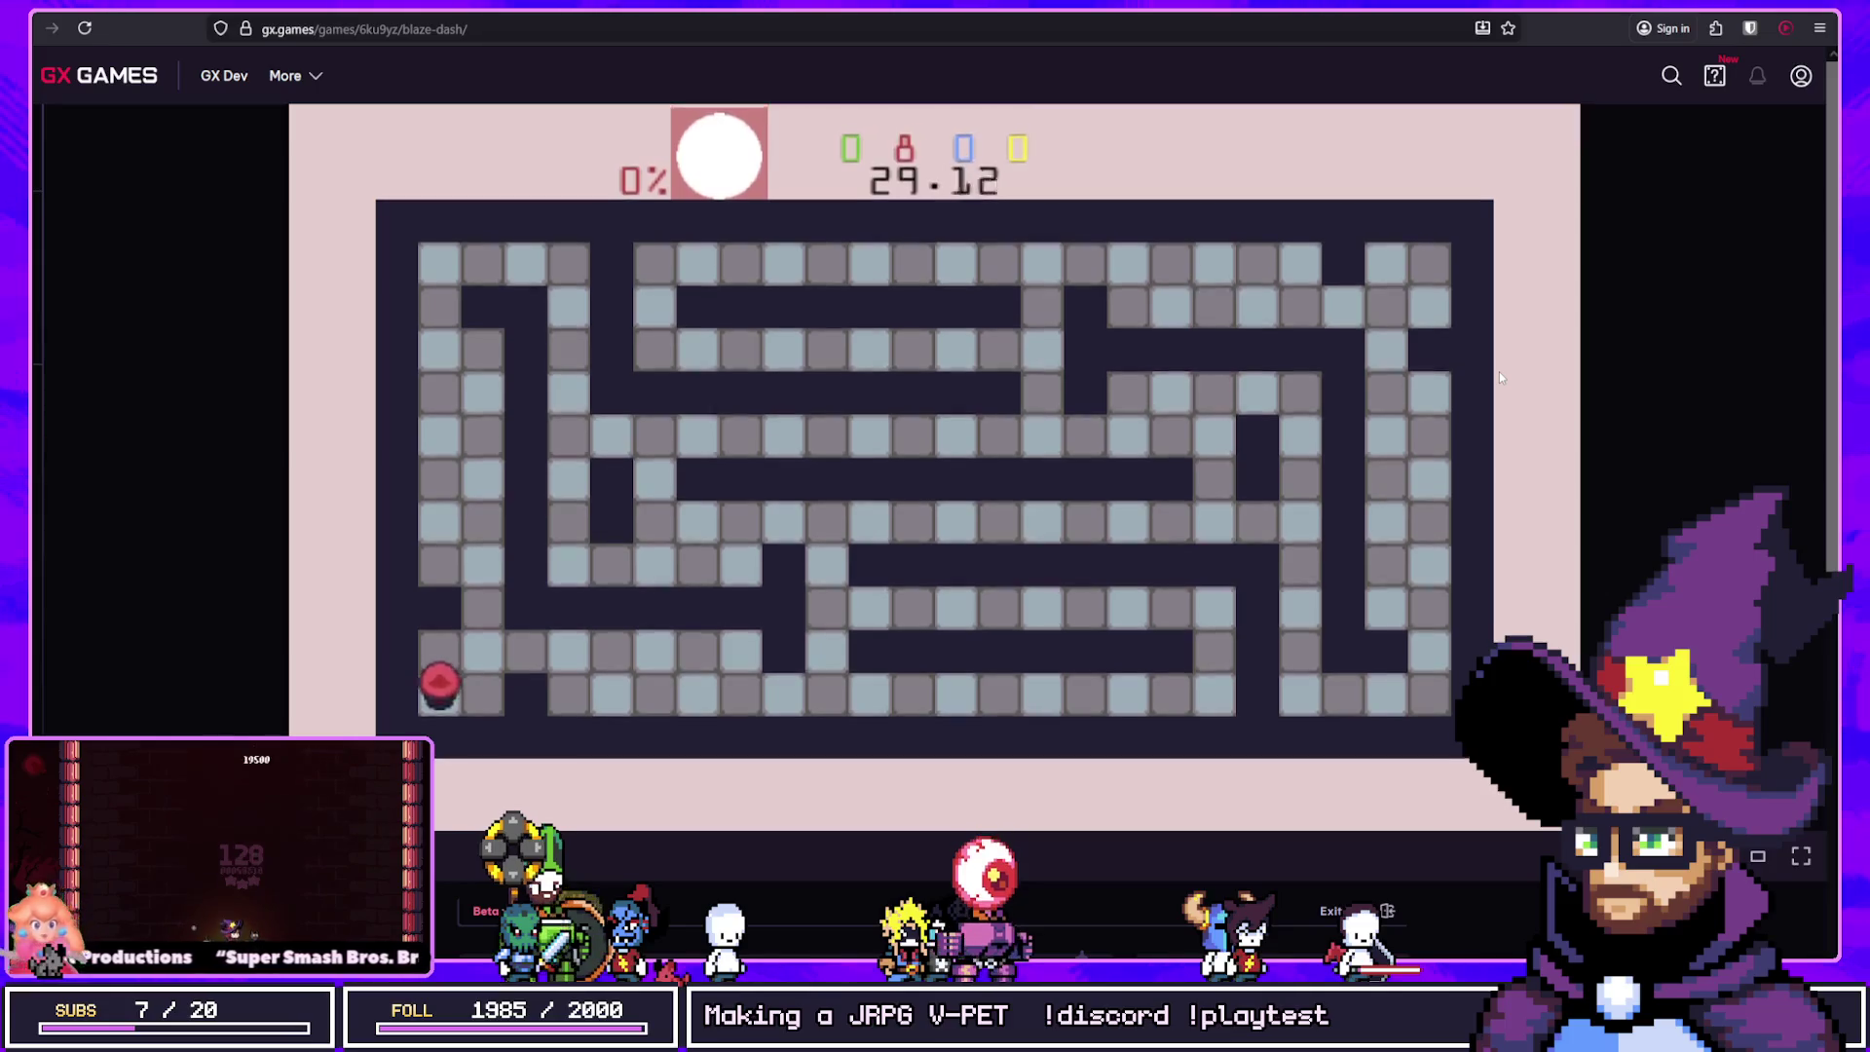
# Step: Paint the new maze's left column and upper-left tiles, then switch to GameMaker's Loadout script
pyautogui.press('Right')
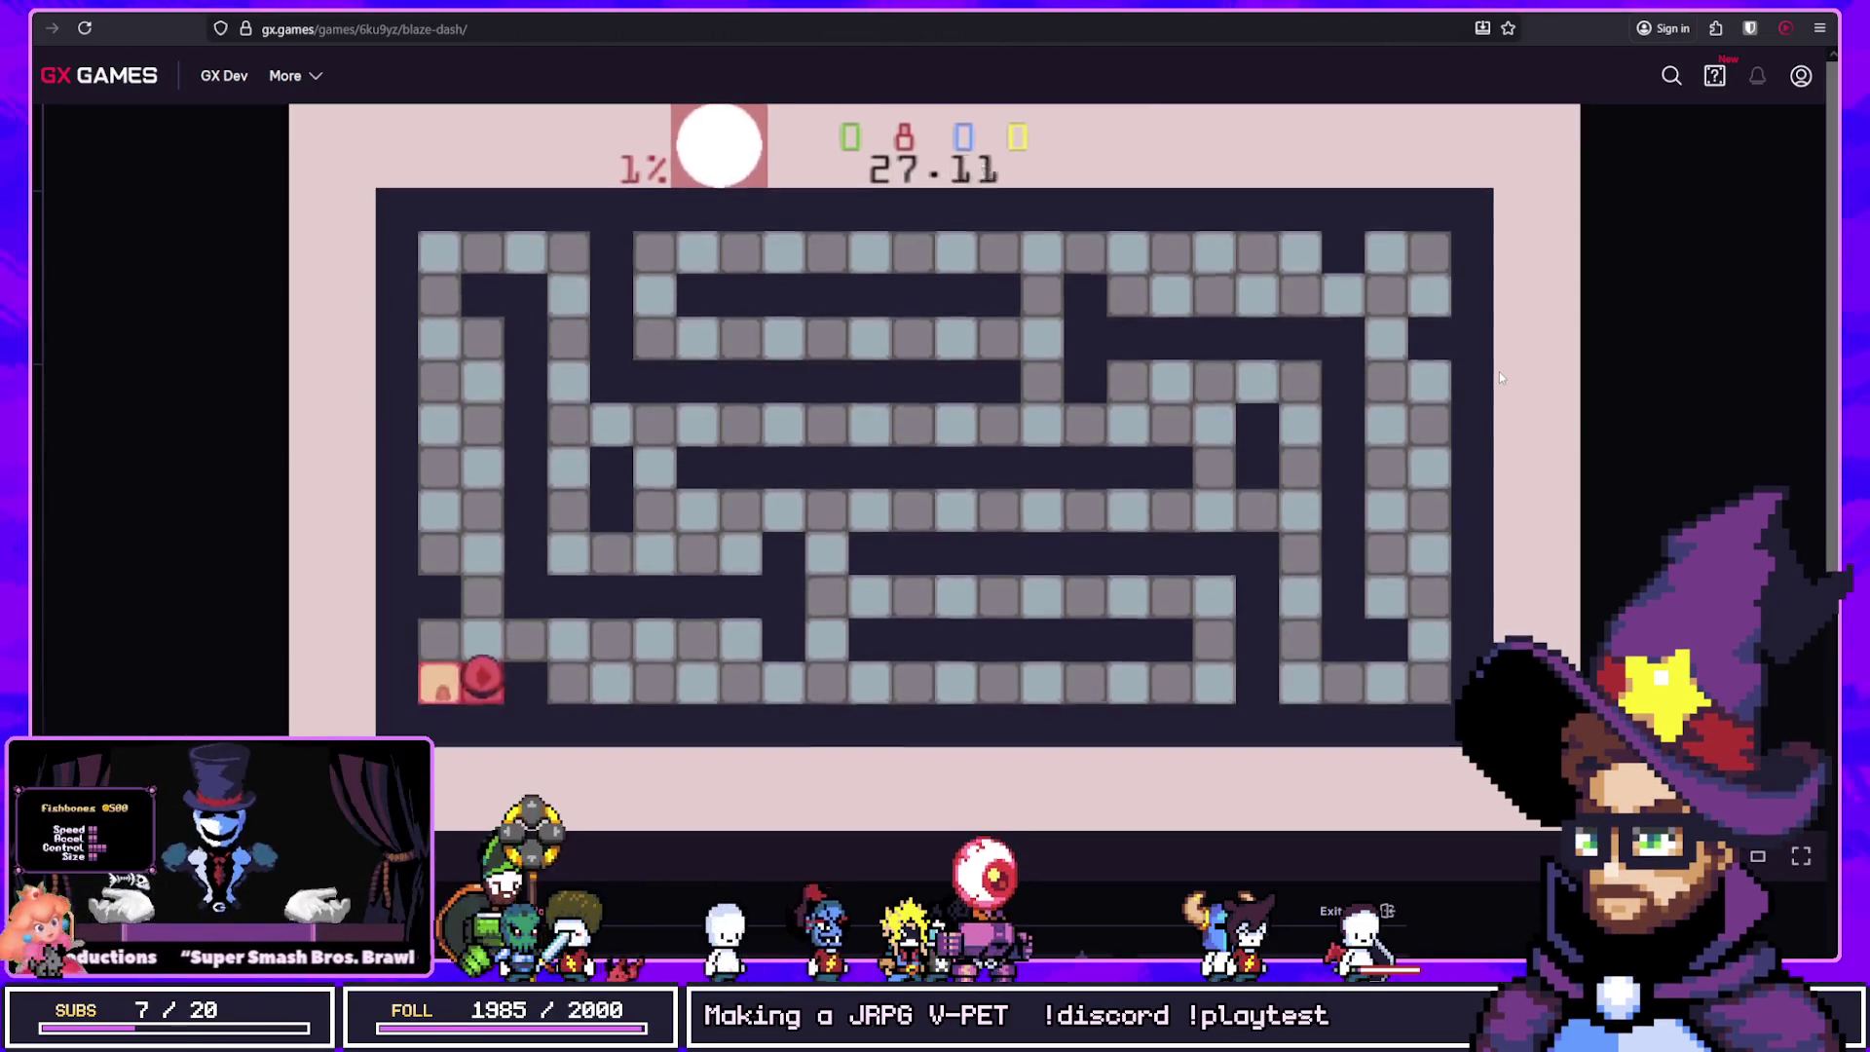
pyautogui.press('Up')
pyautogui.press('Left')
pyautogui.press('Up')
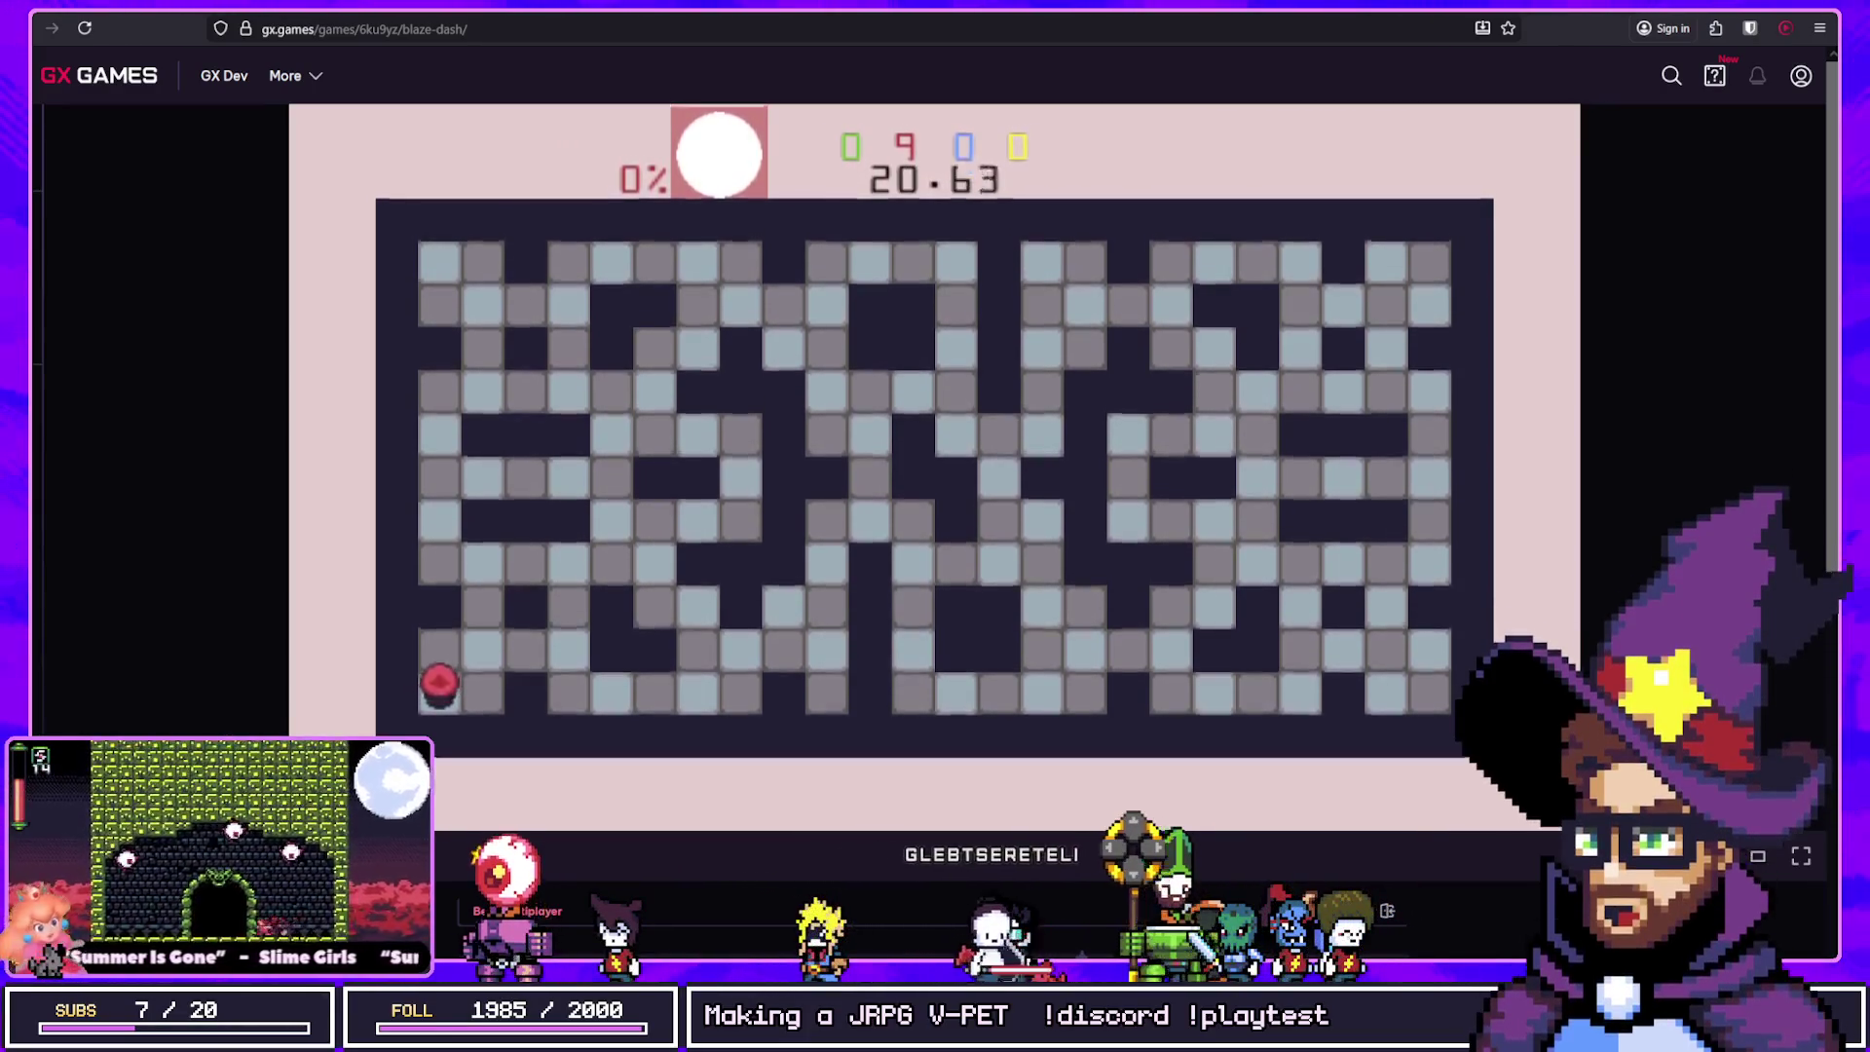
pyautogui.hotkey('alt', 'Tab')
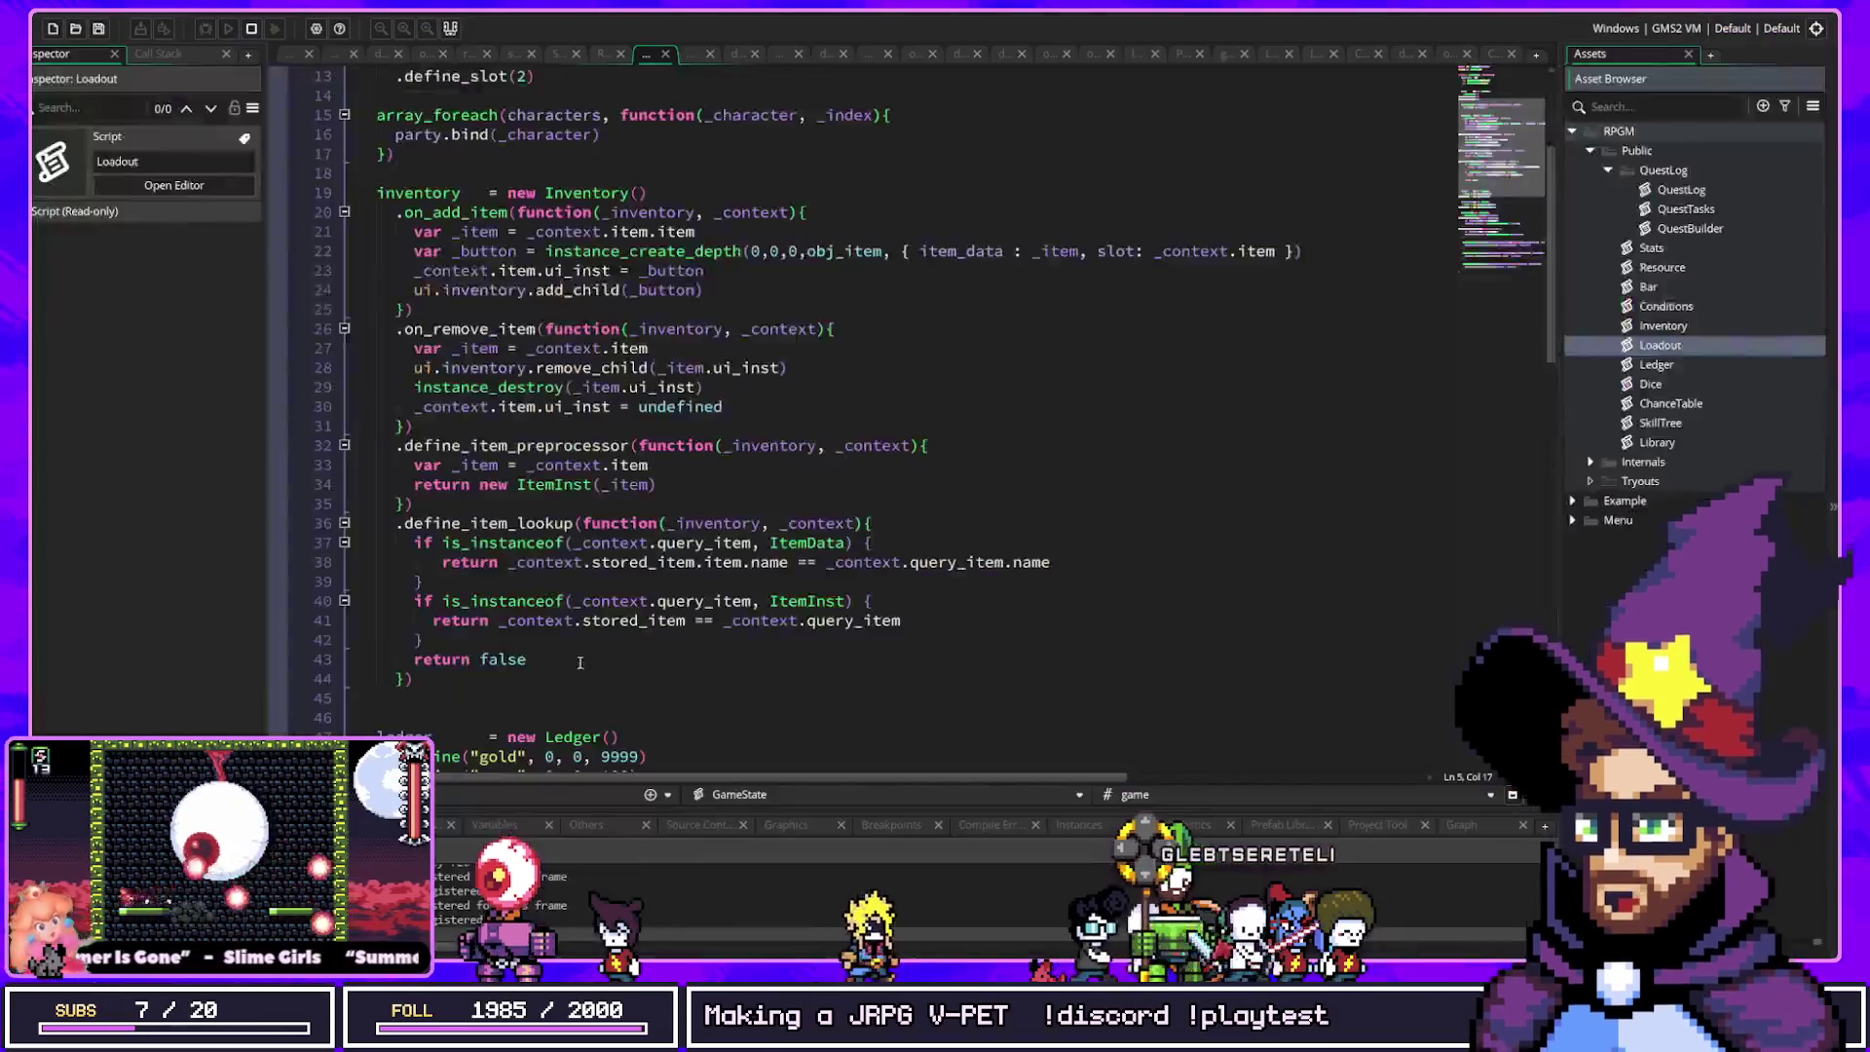
# Step: Add a new line 81 at the end of the Loadout script reading 'new = h'
pyautogui.click(672, 504)
pyautogui.scroll(-10, 682, 546)
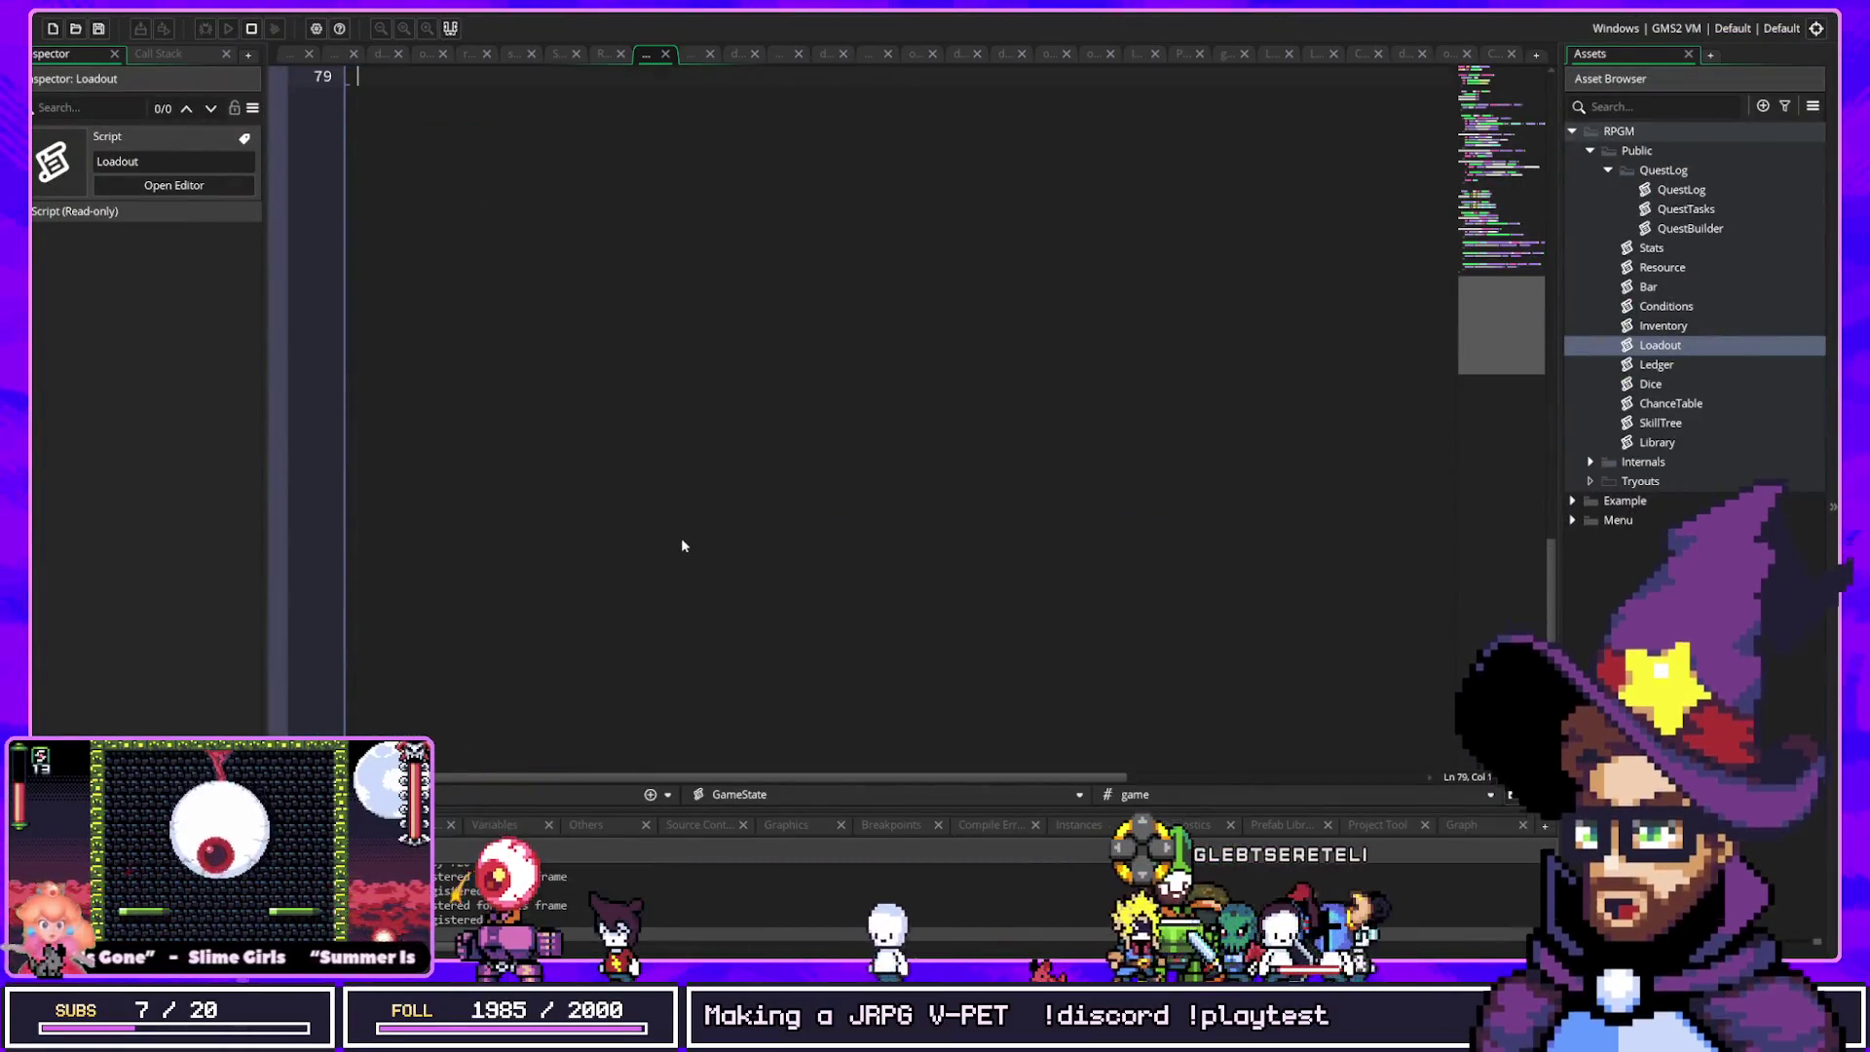
pyautogui.write('new ')
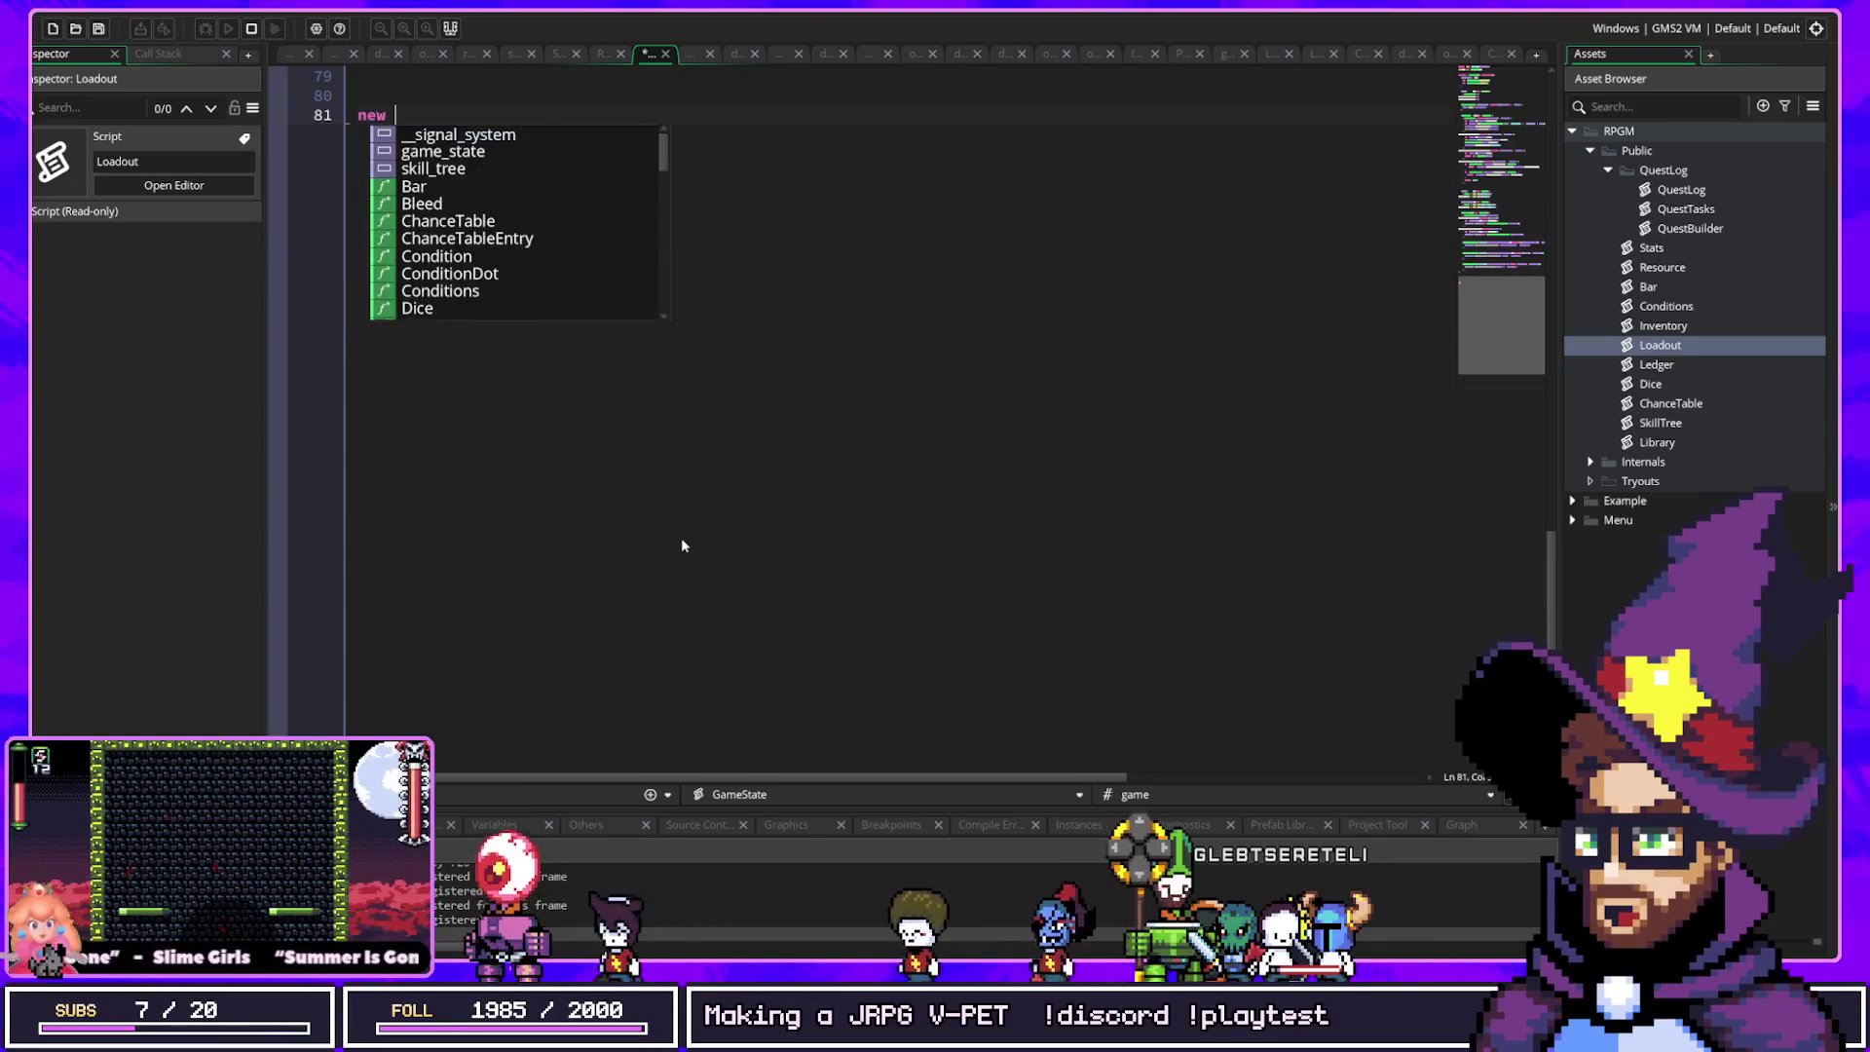
pyautogui.write('= j')
pyautogui.press('BackSpace')
pyautogui.write('h')
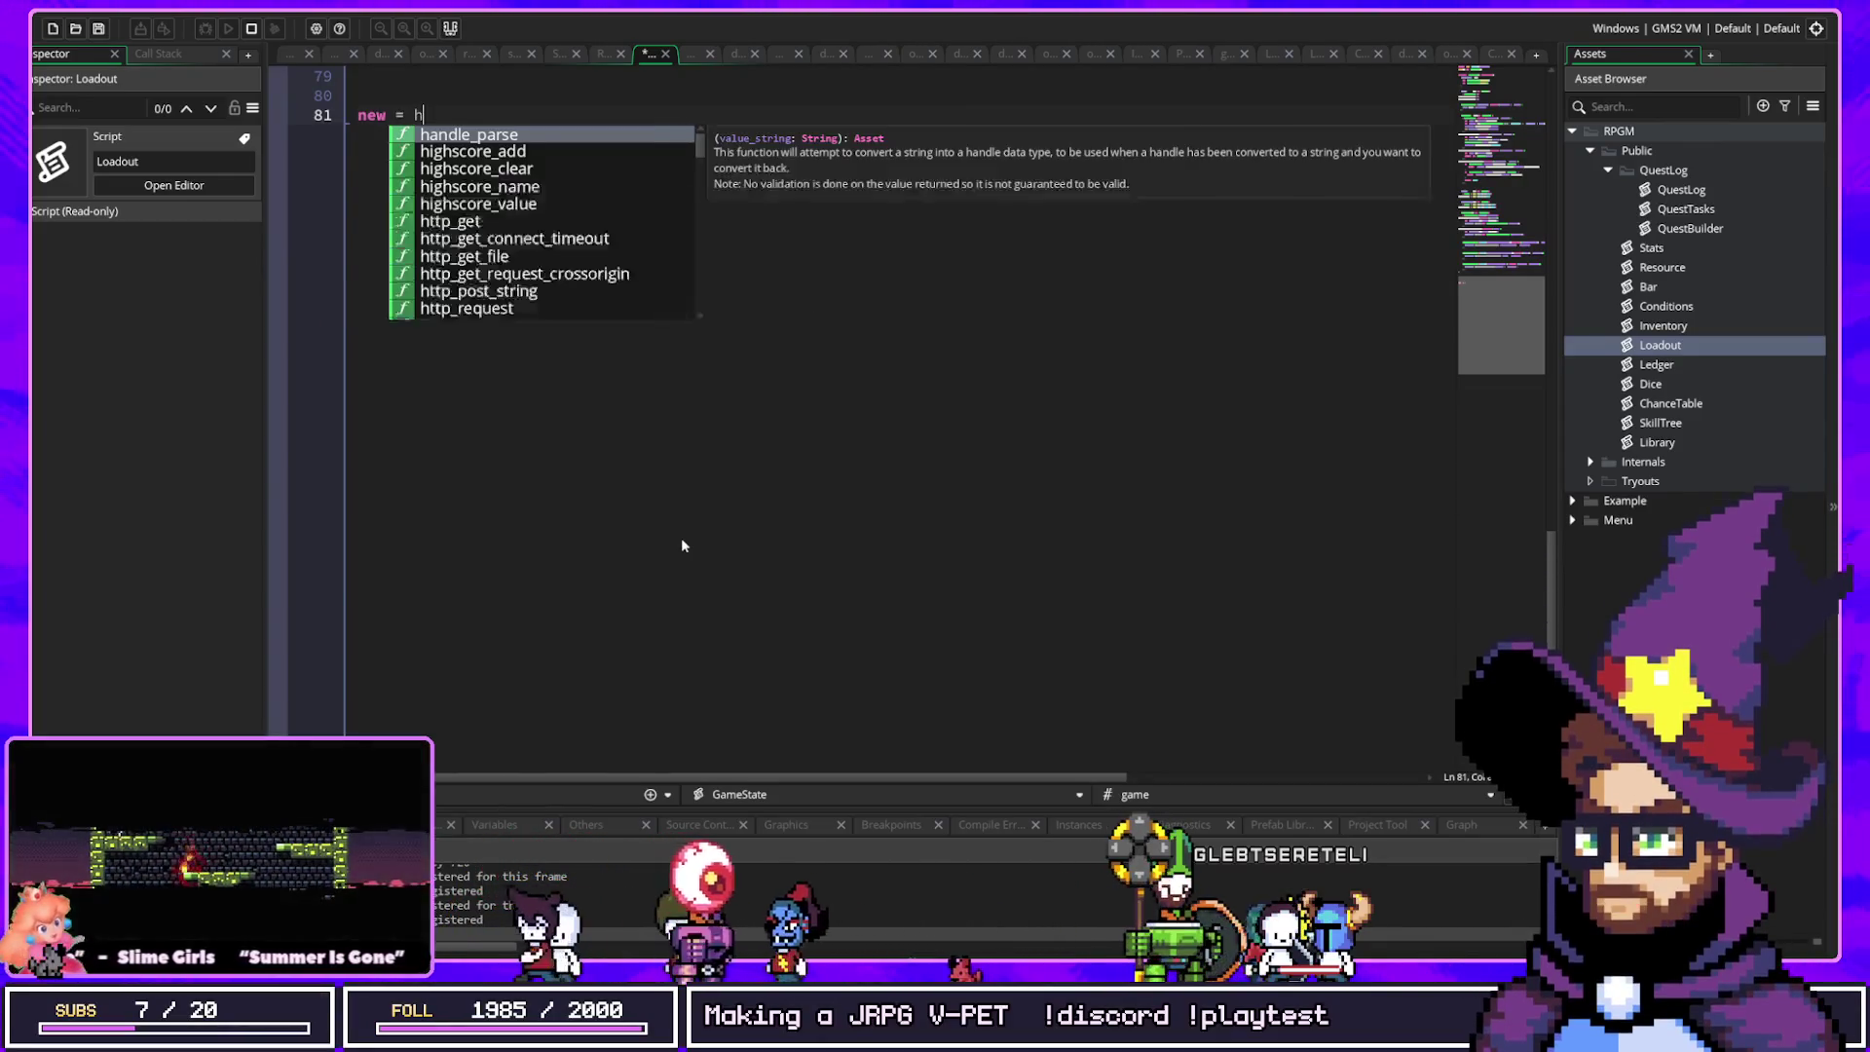
pyautogui.press('BackSpace')
pyautogui.press('BackSpace')
pyautogui.press('BackSpace')
pyautogui.press('BackSpace')
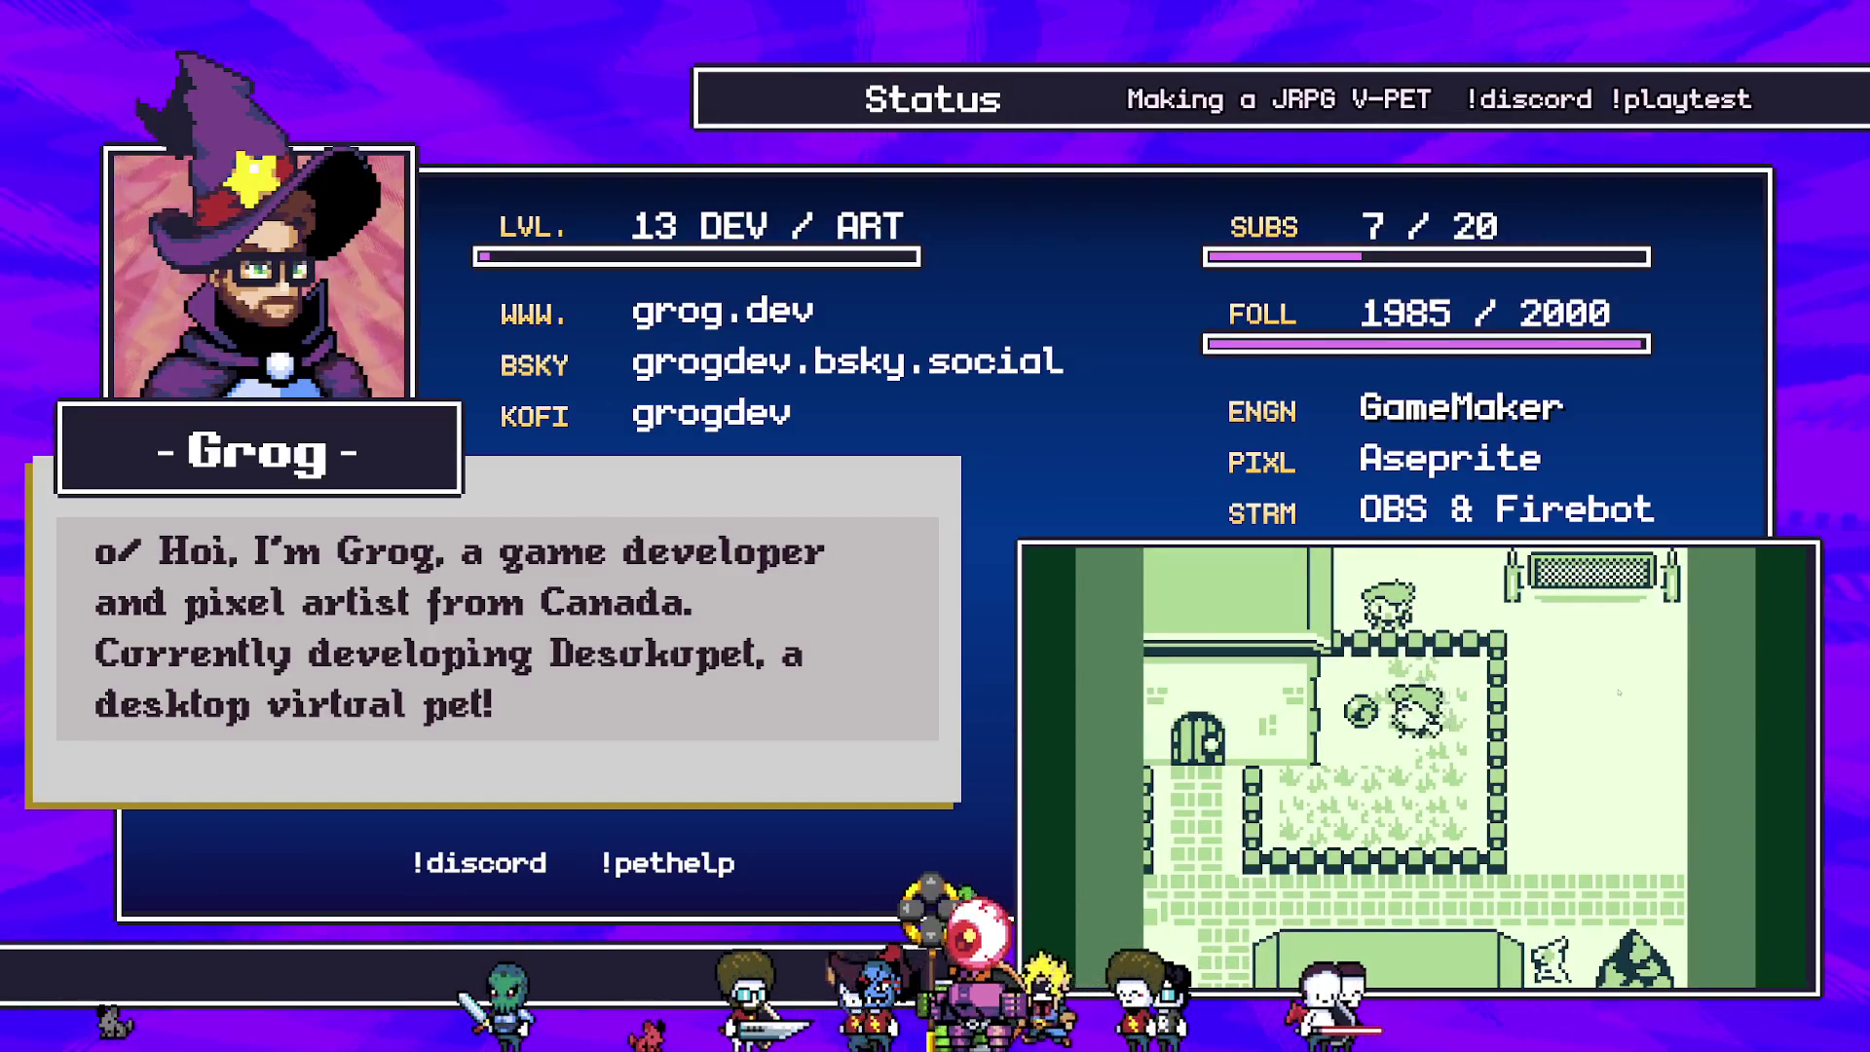
# Step: Scroll down the GUnit repository README on GitHub
pyautogui.scroll(-5, 888, 679)
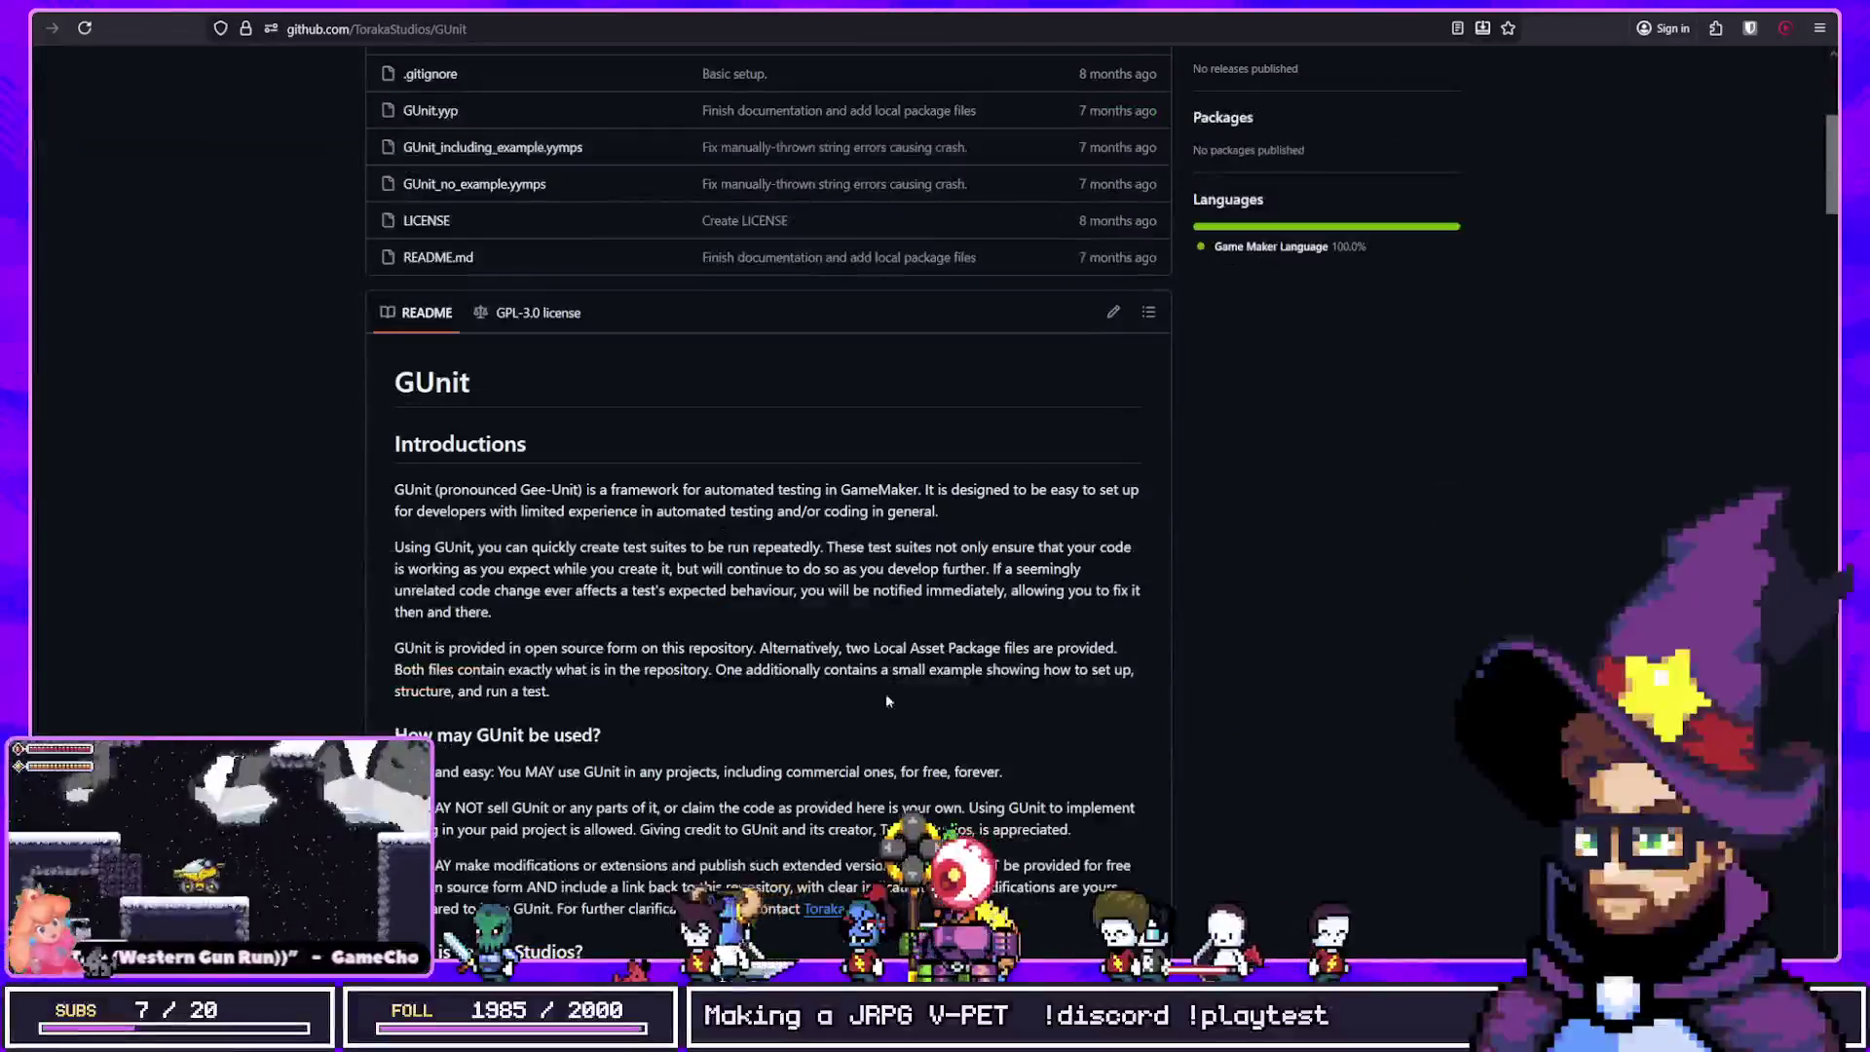
# Step: Scroll the GUnit README past Assurance/Guarantee, then back up to the repository file list
pyautogui.scroll(-15, 888, 679)
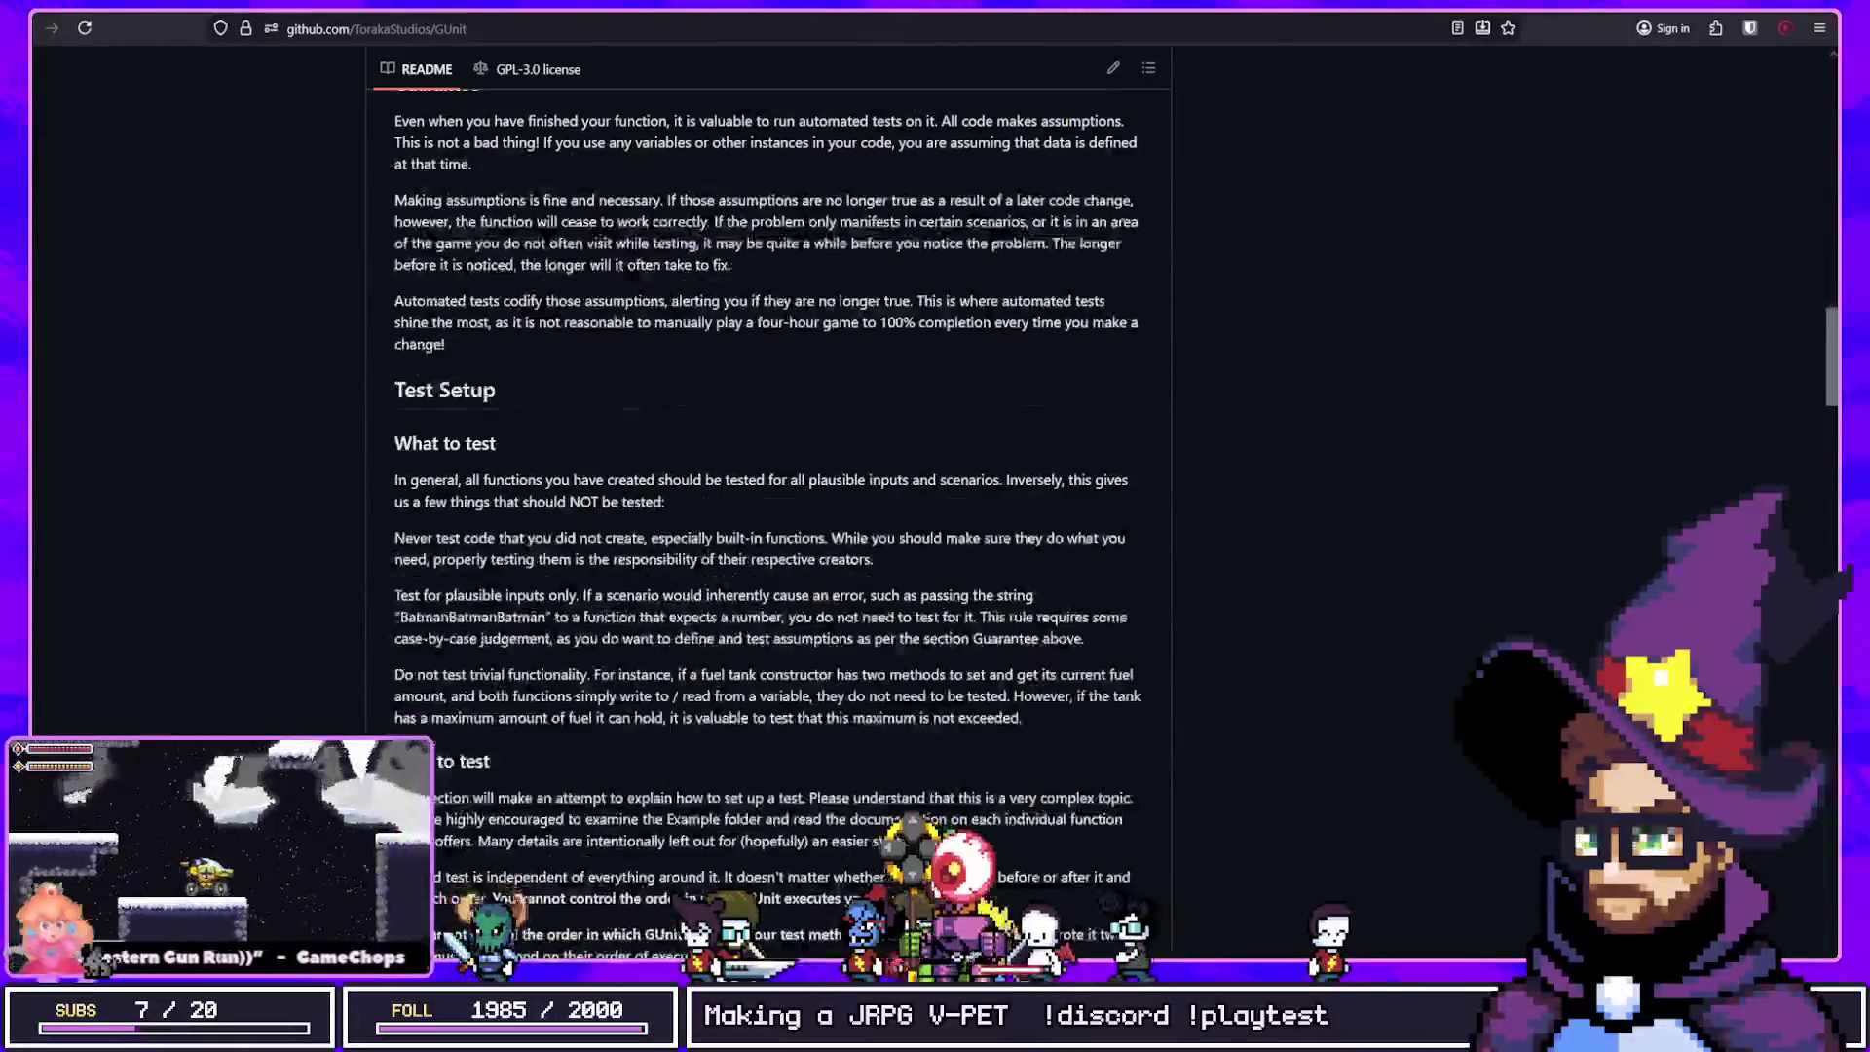
pyautogui.scroll(-10, 884, 866)
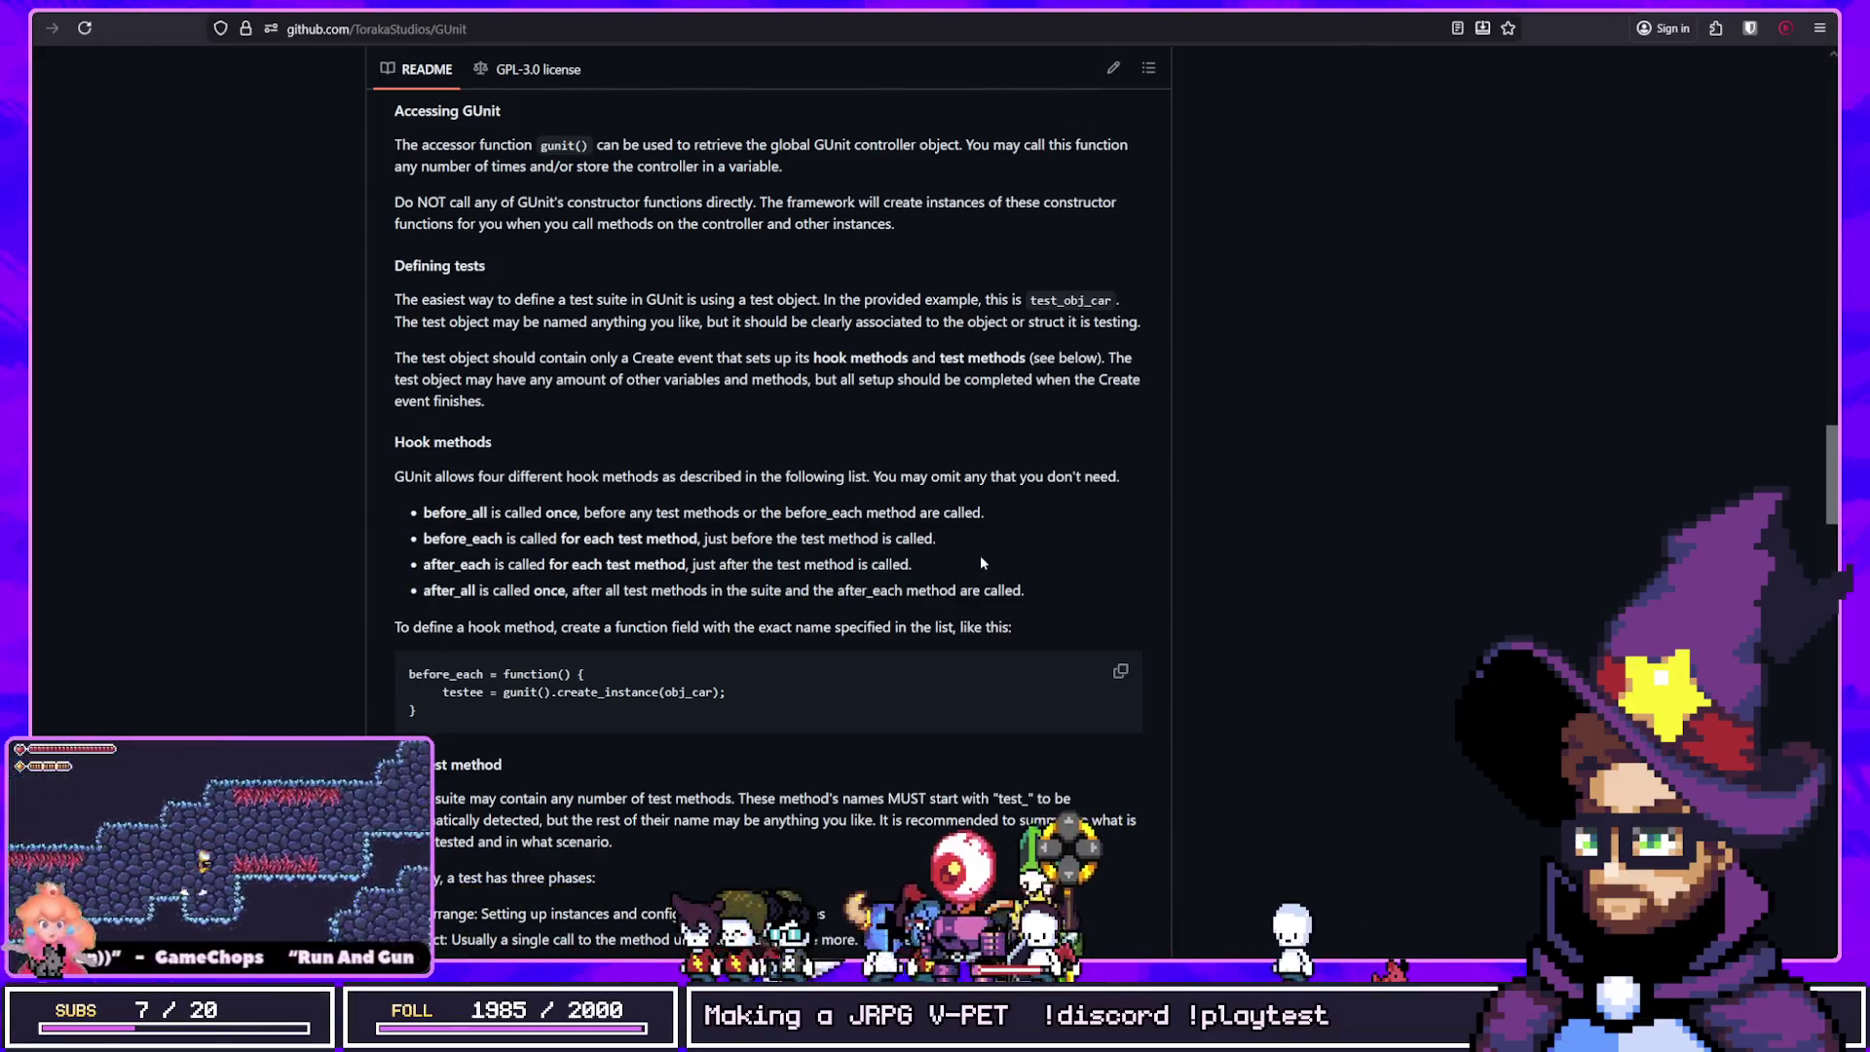
pyautogui.scroll(-5, 981, 561)
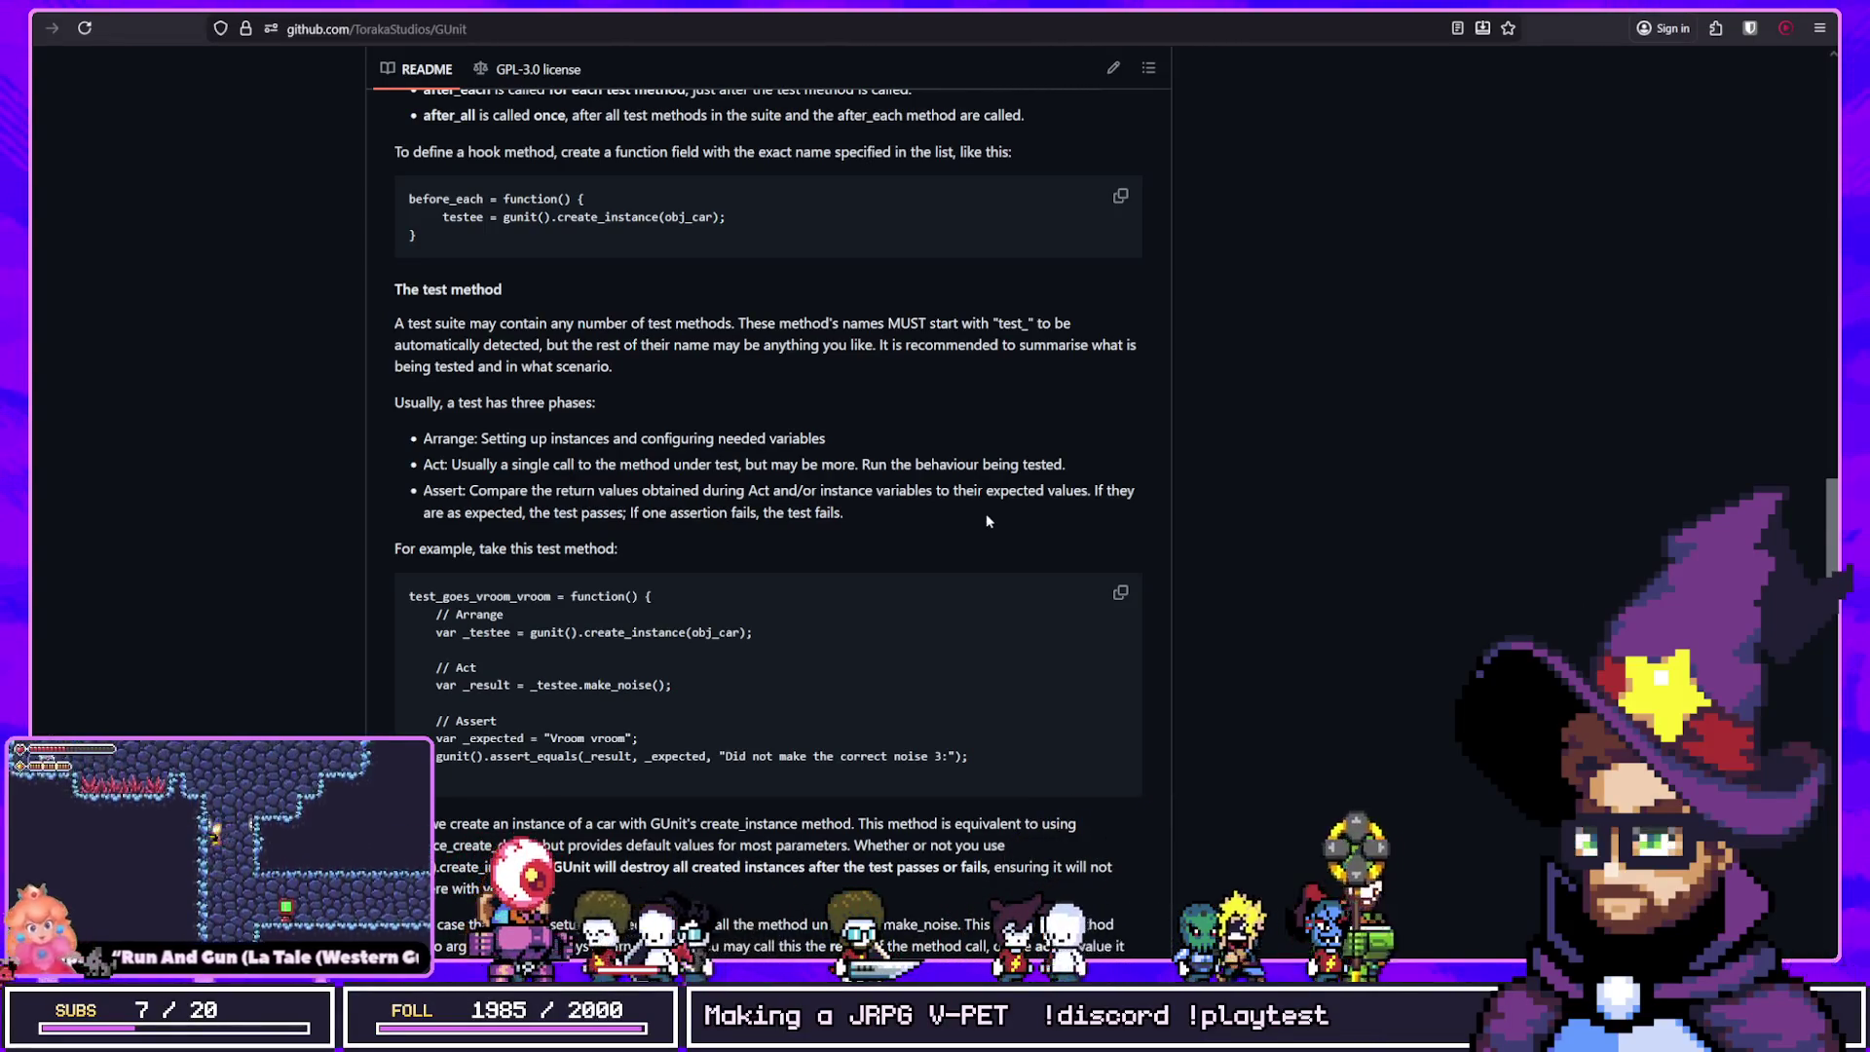
pyautogui.scroll(5, 986, 521)
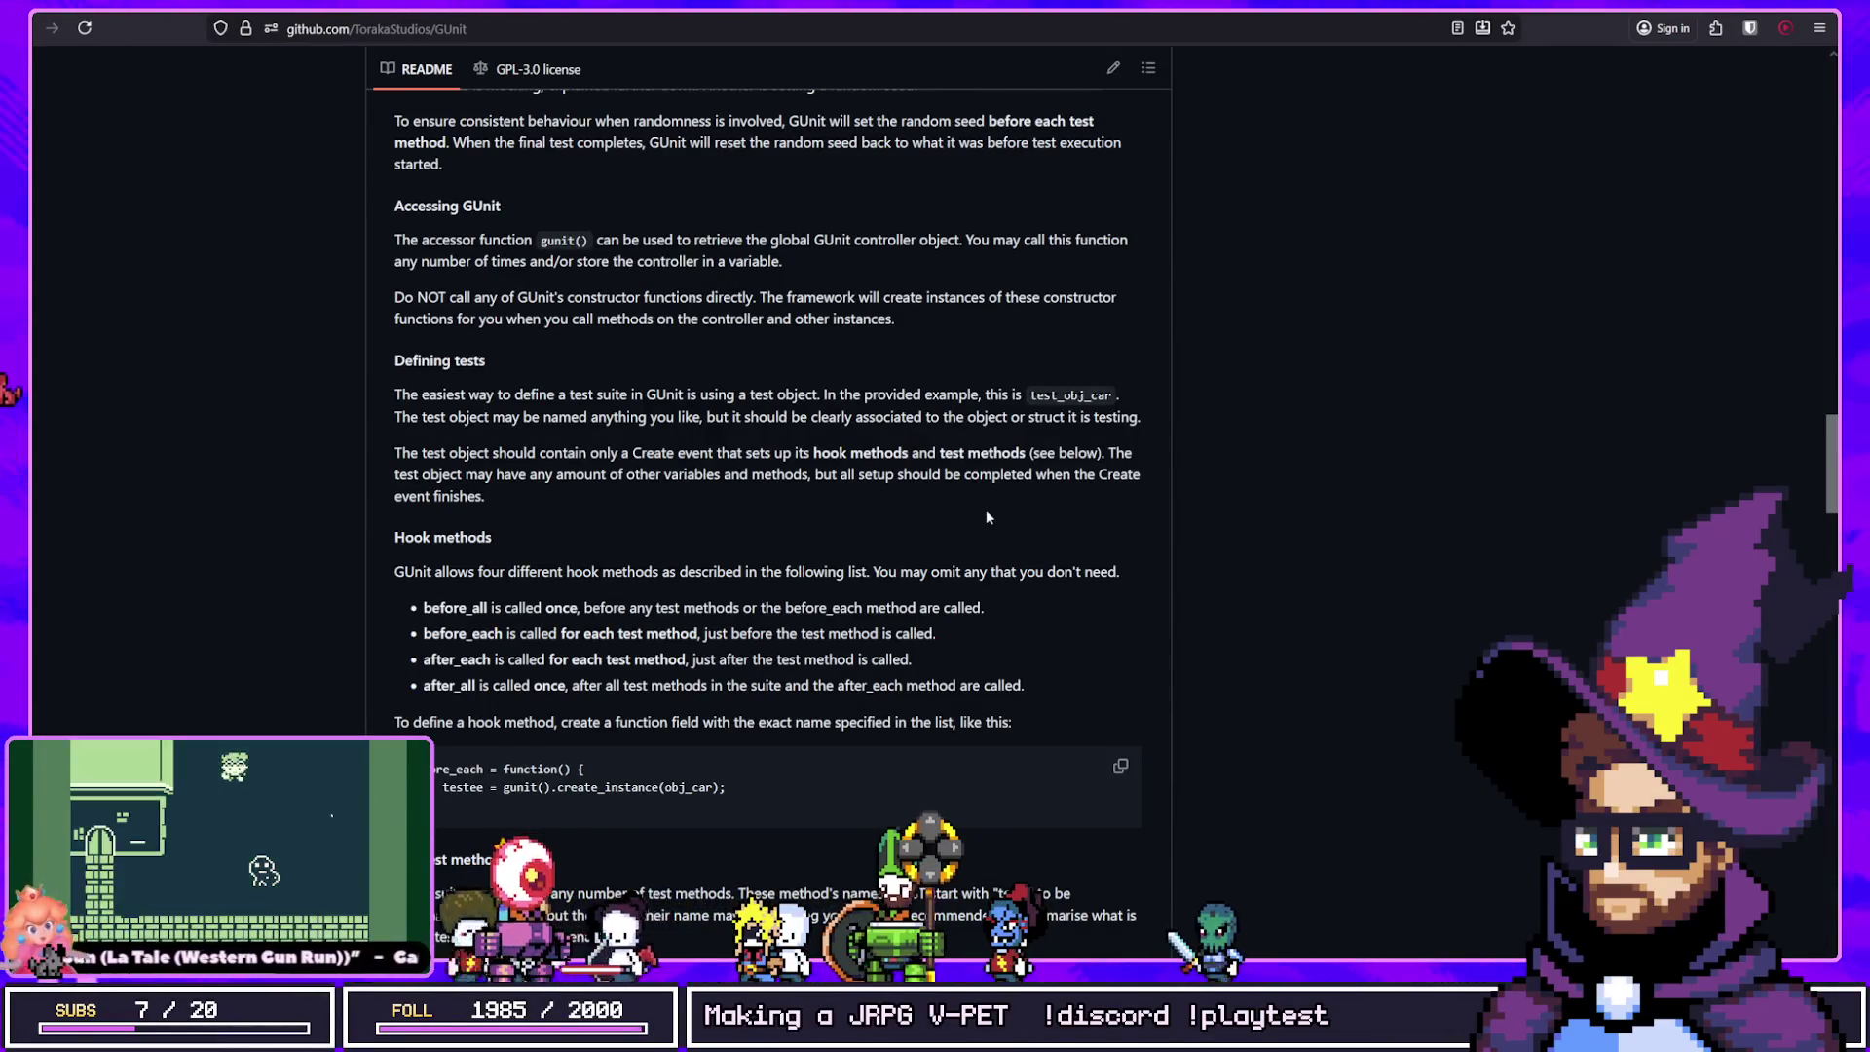
pyautogui.scroll(6, 987, 517)
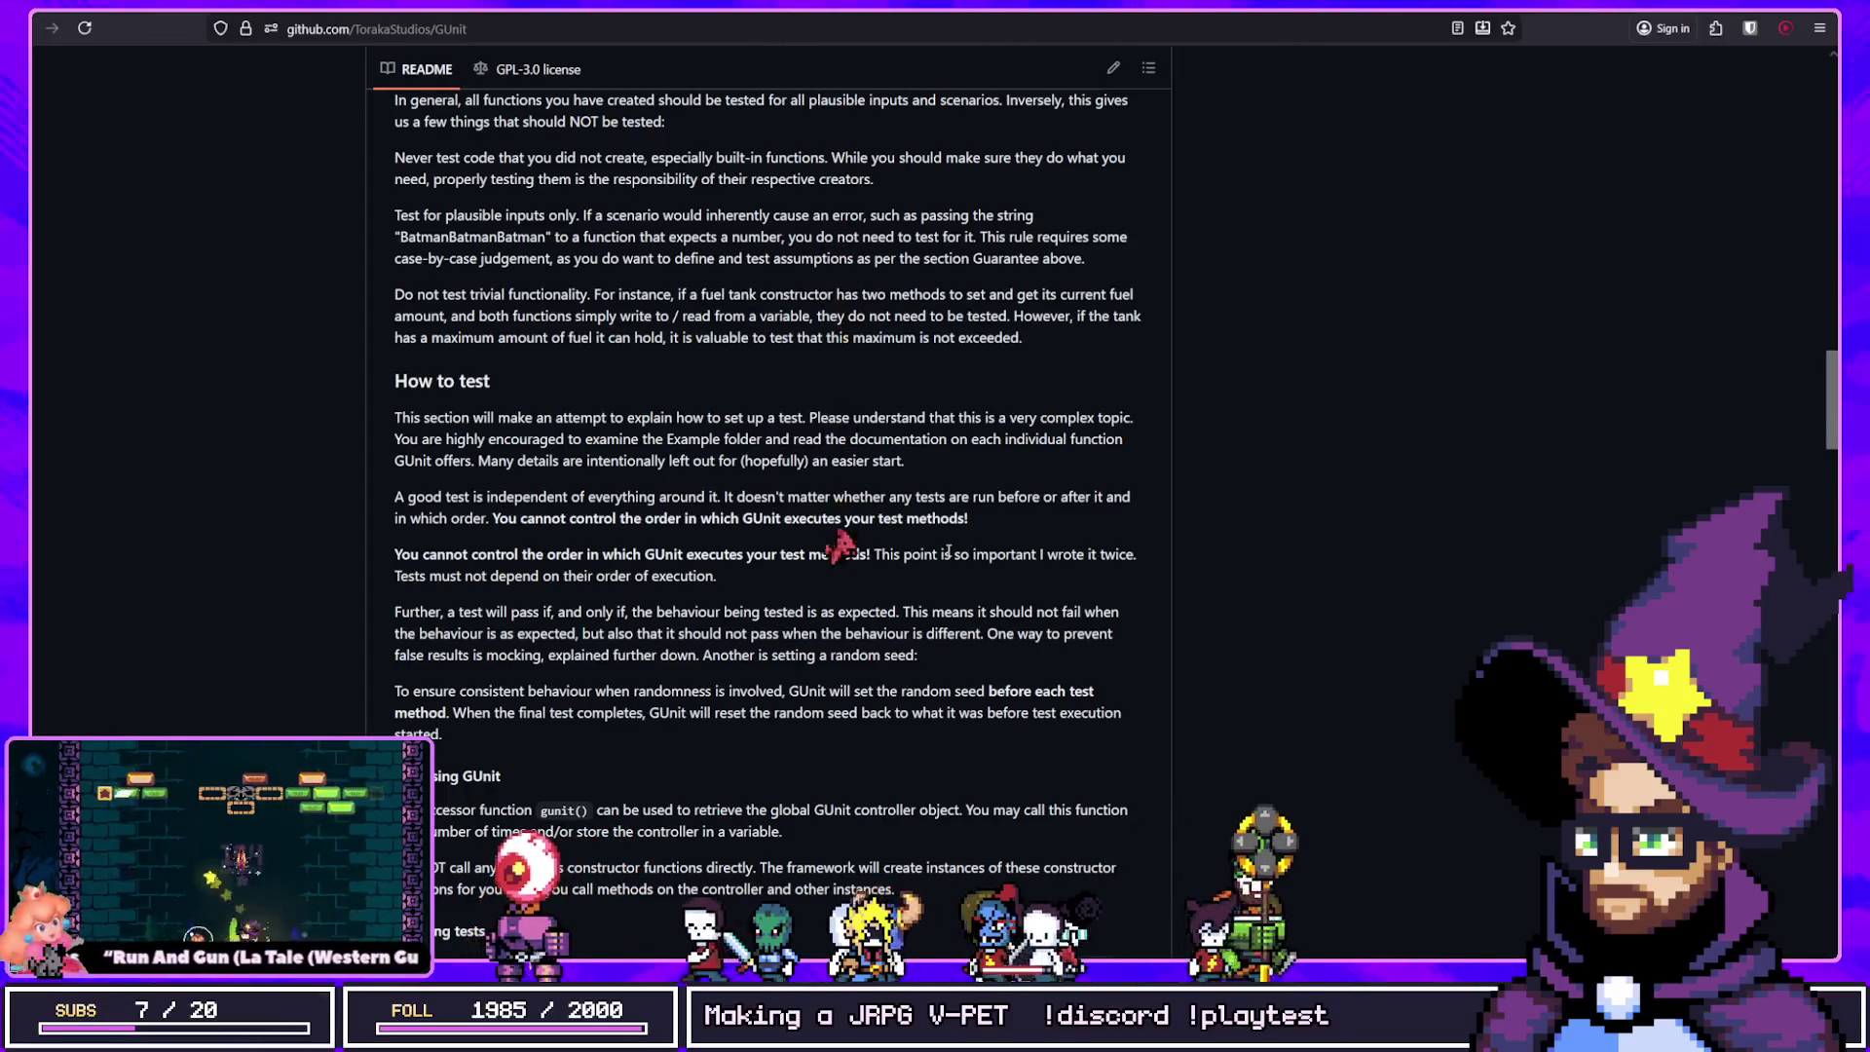
pyautogui.scroll(8, 518, 581)
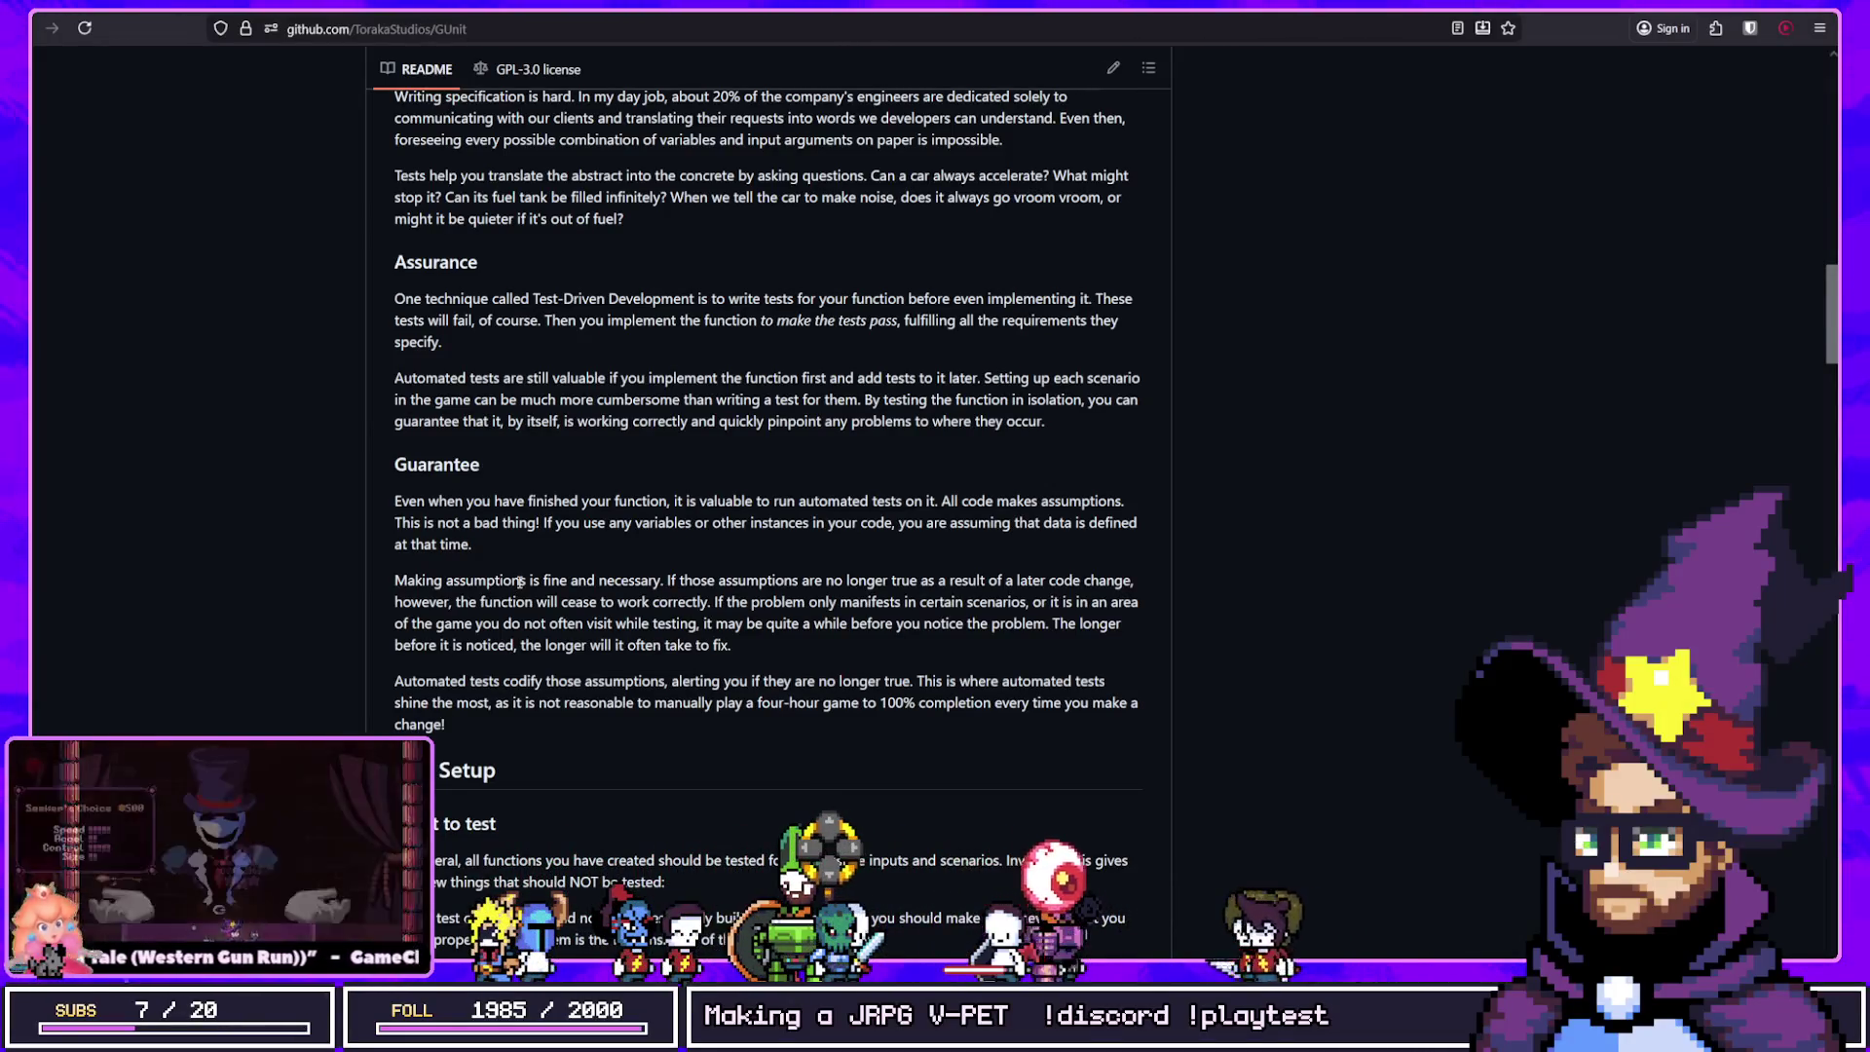
pyautogui.scroll(3, 519, 582)
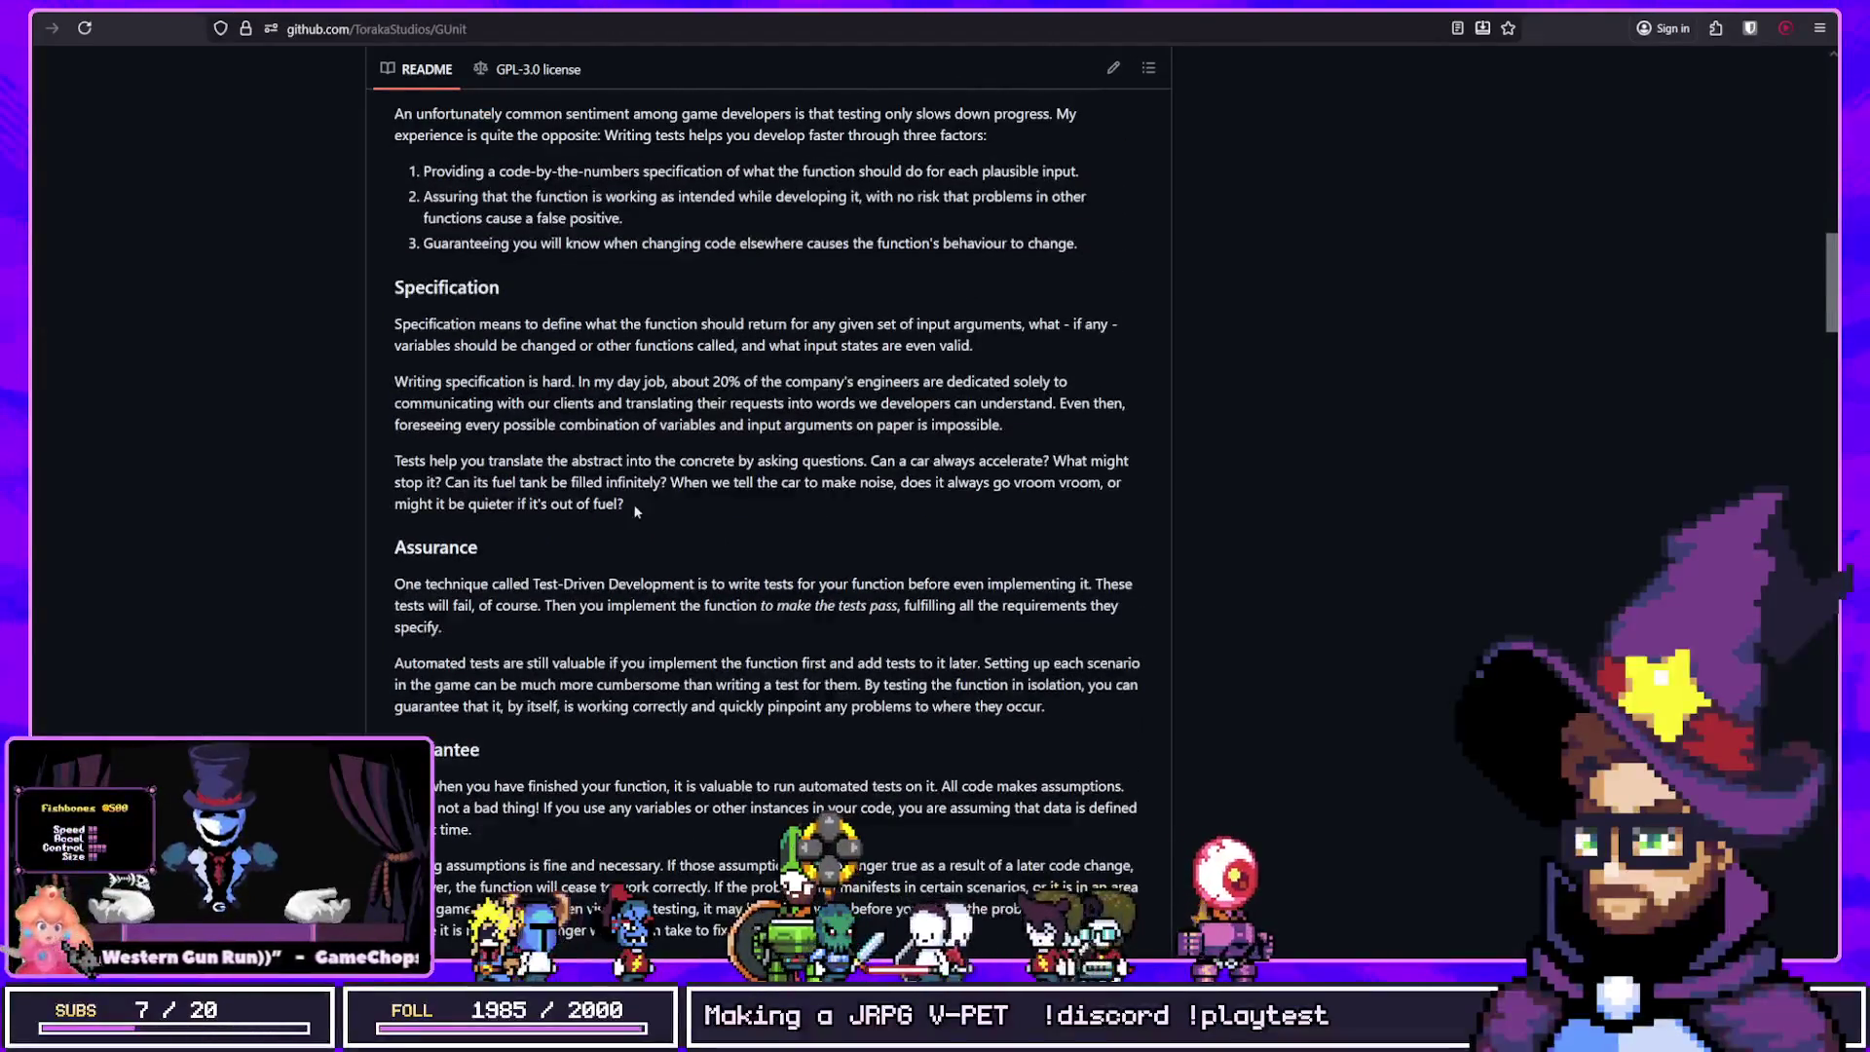
pyautogui.scroll(15, 682, 487)
pyautogui.scroll(4, 717, 467)
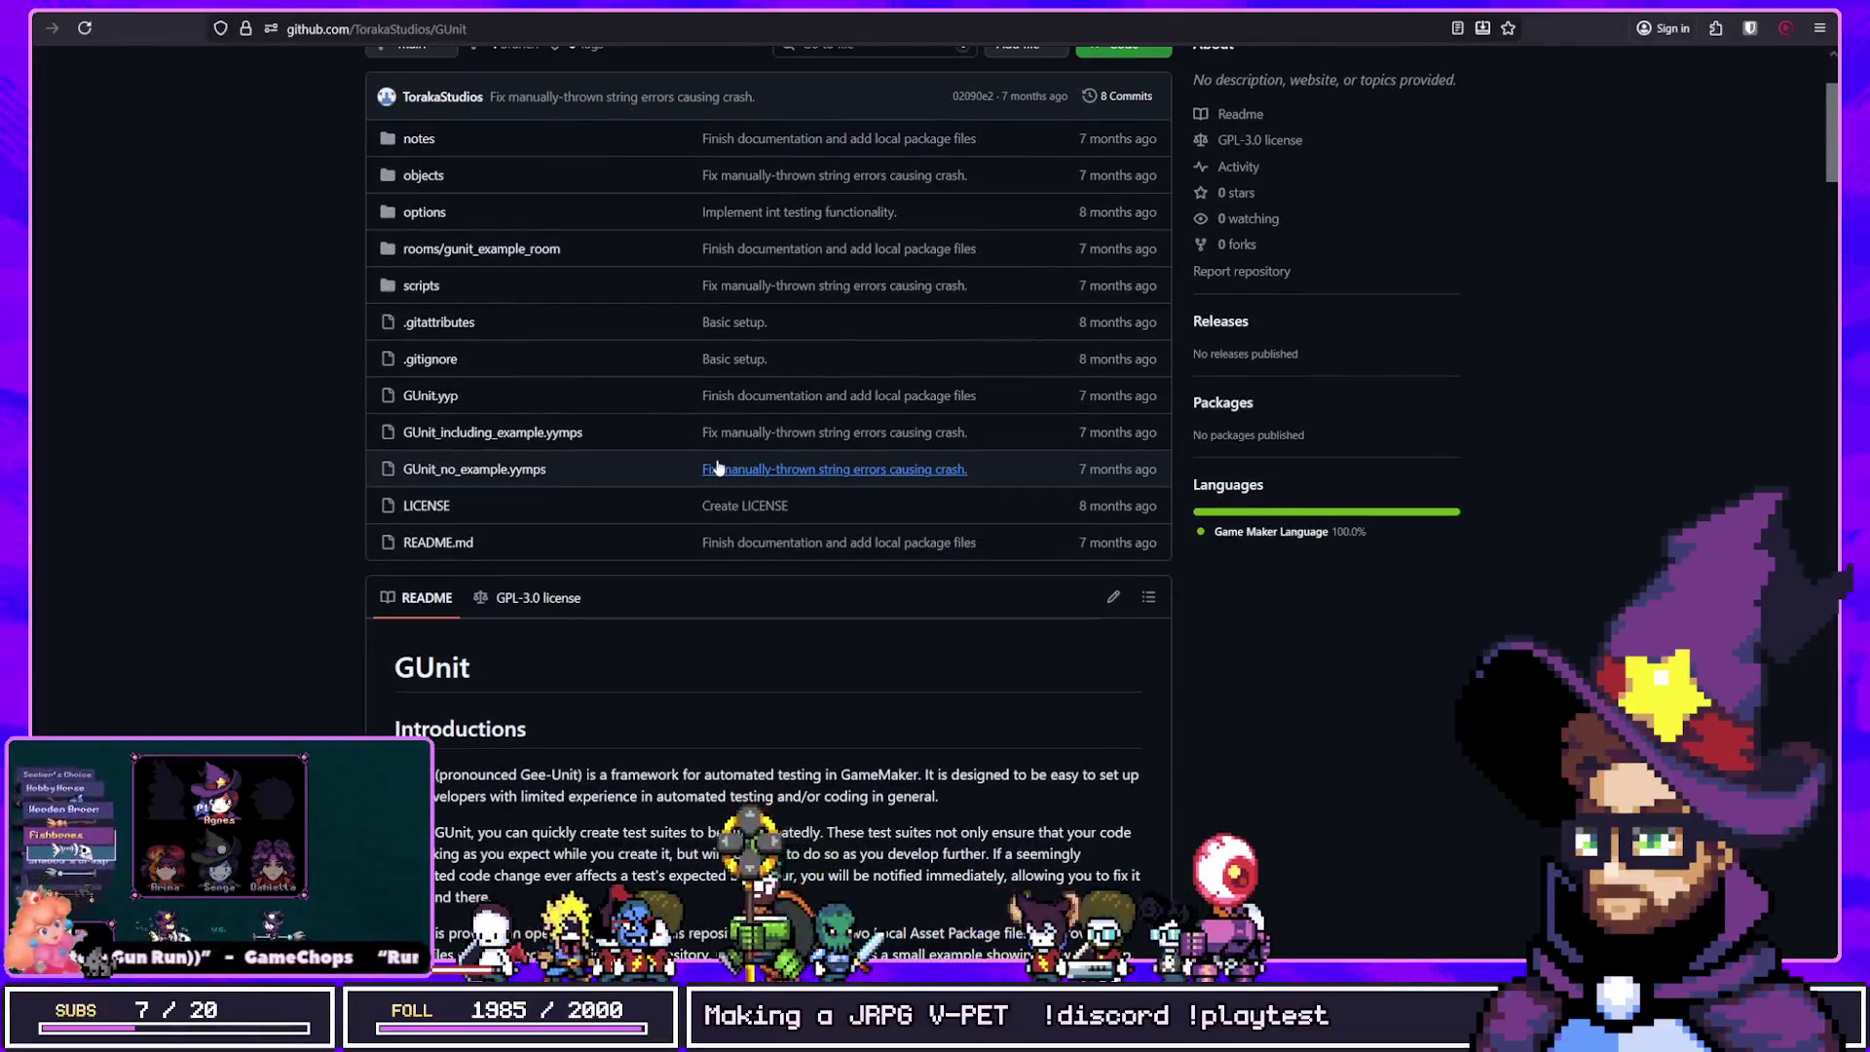
# Step: Scroll down to the Hook methods and The test method sections with the test_goes_vroom_vroom example
pyautogui.scroll(-15, 718, 467)
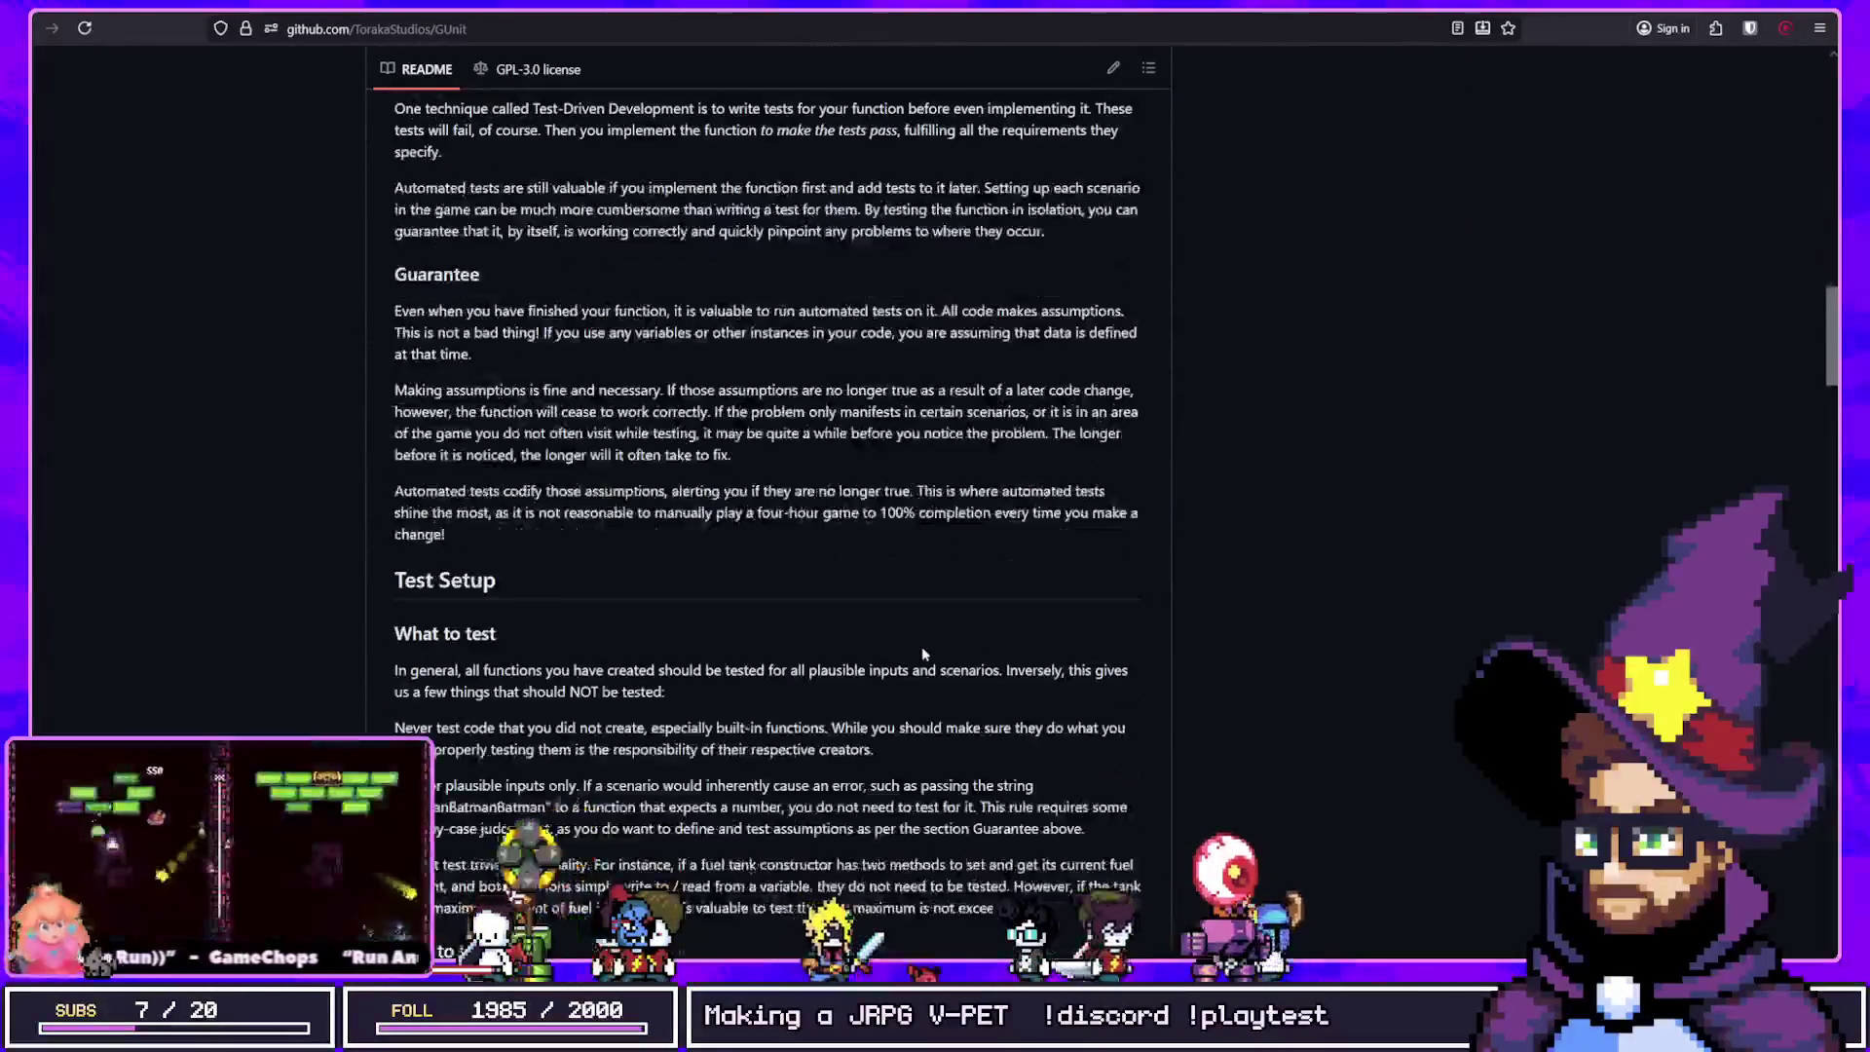
pyautogui.scroll(-9, 923, 654)
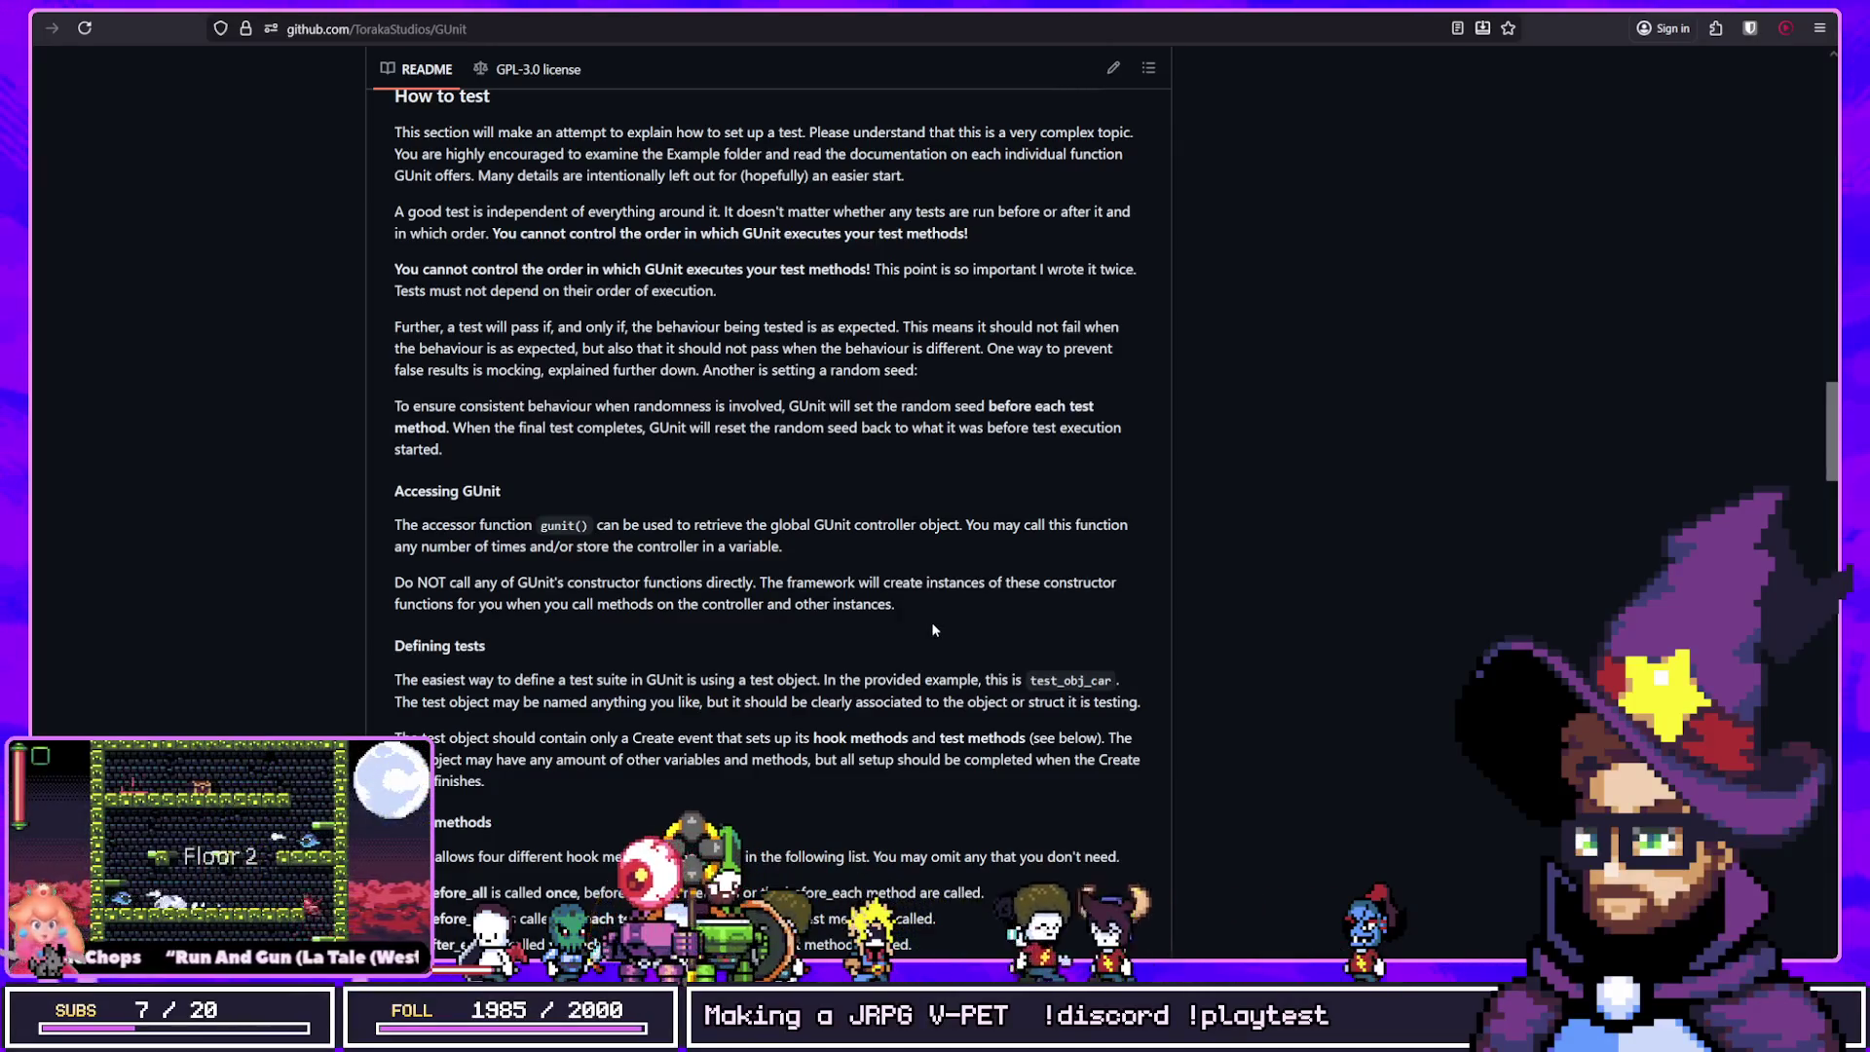
pyautogui.scroll(-5, 932, 629)
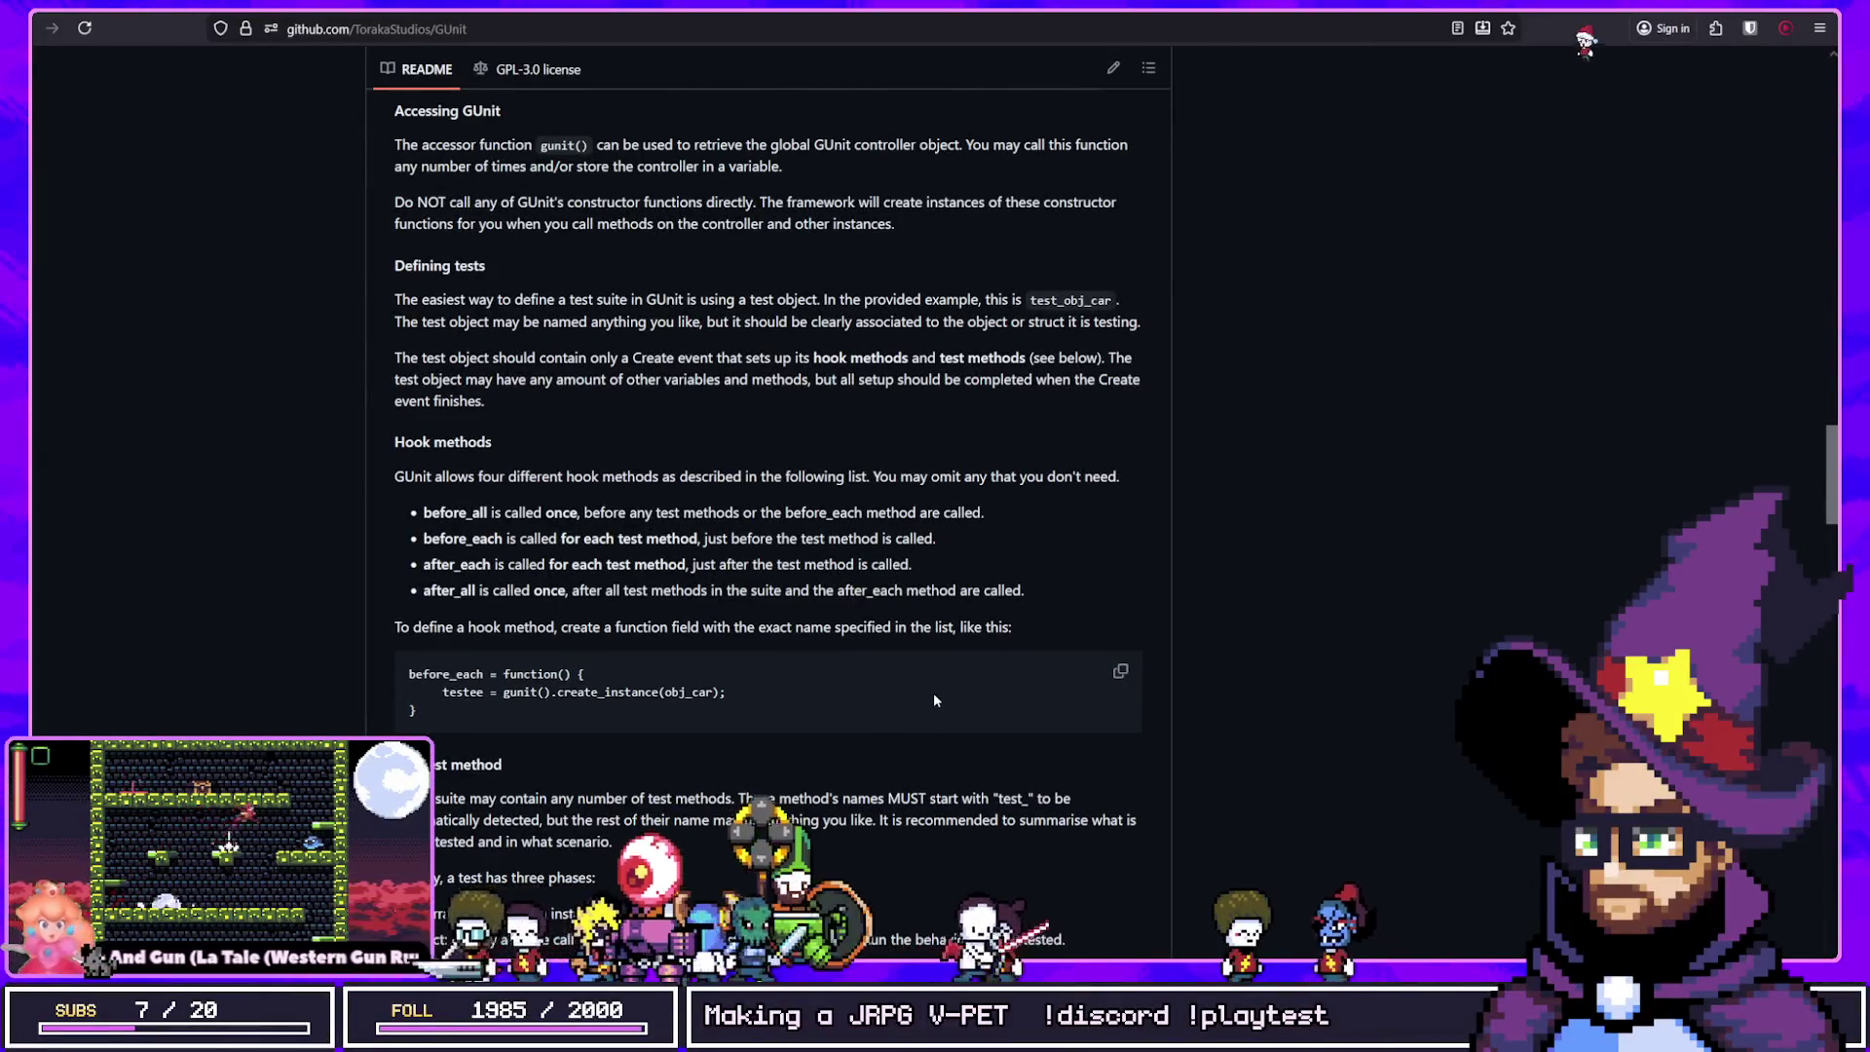
pyautogui.scroll(-3, 865, 735)
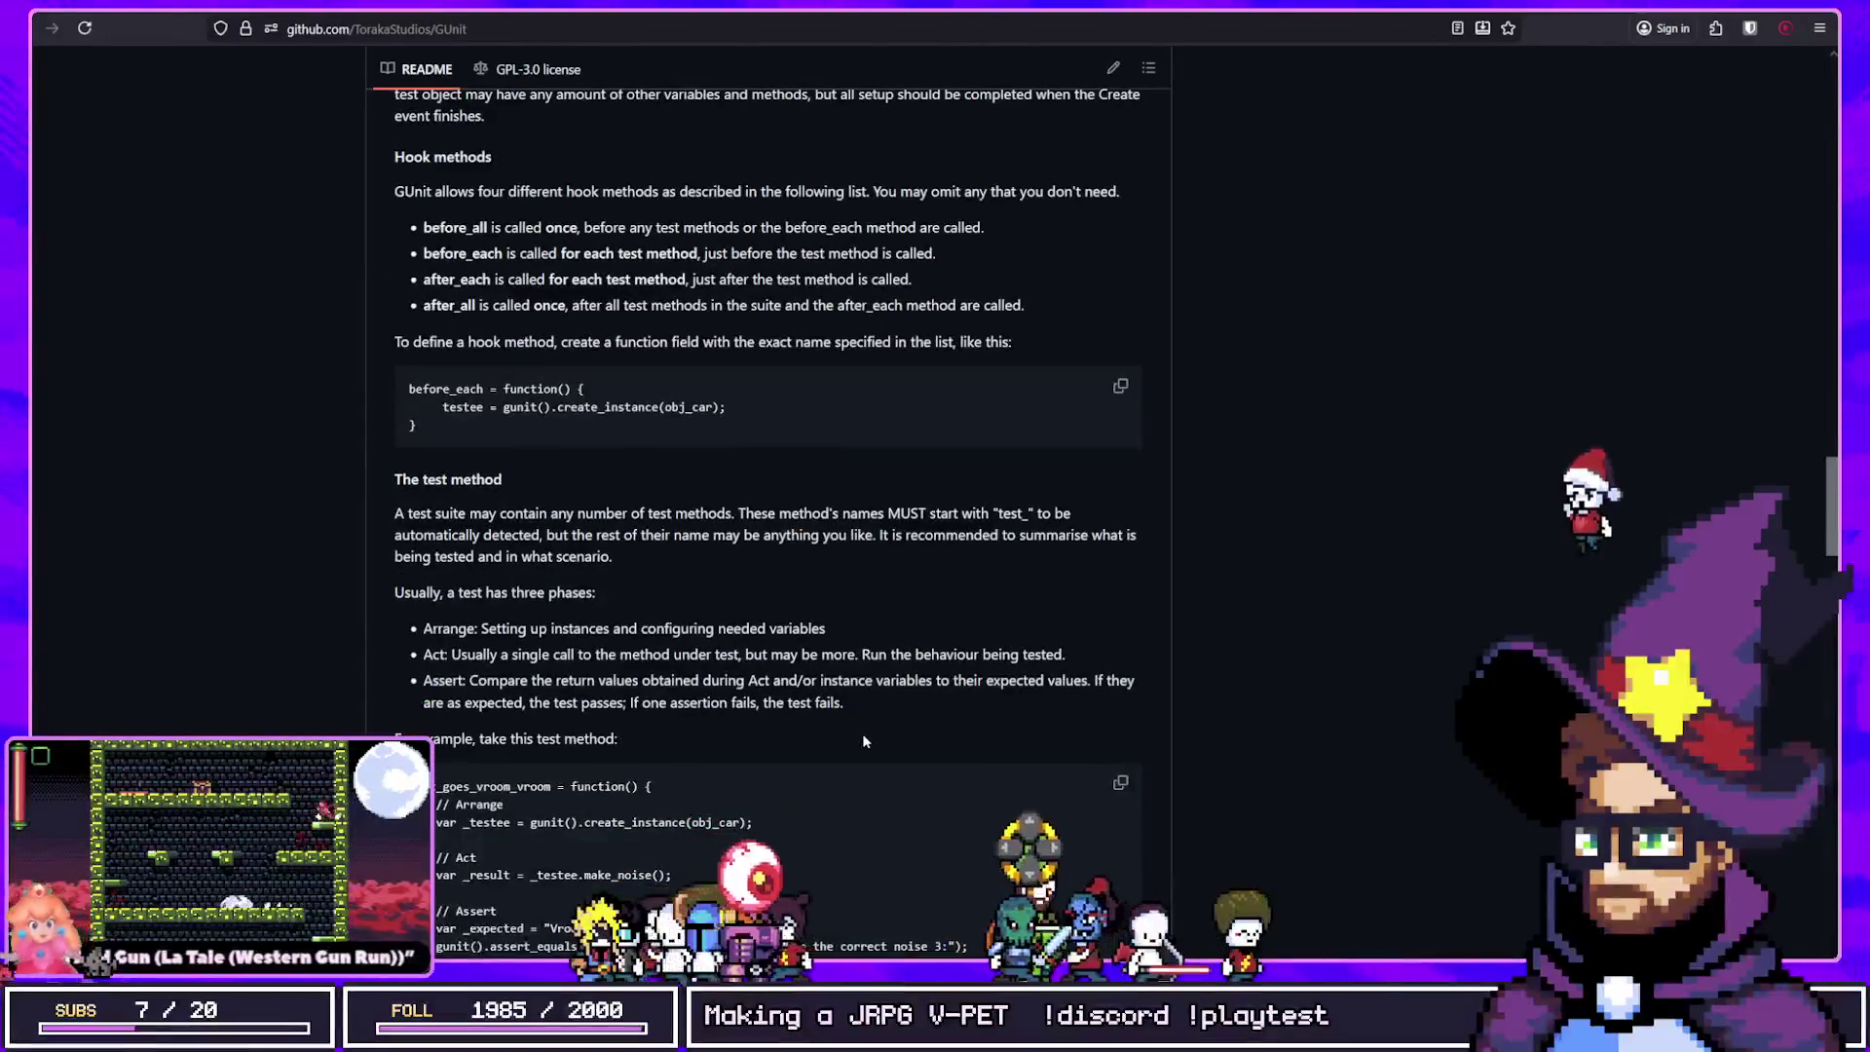
pyautogui.scroll(-2, 866, 726)
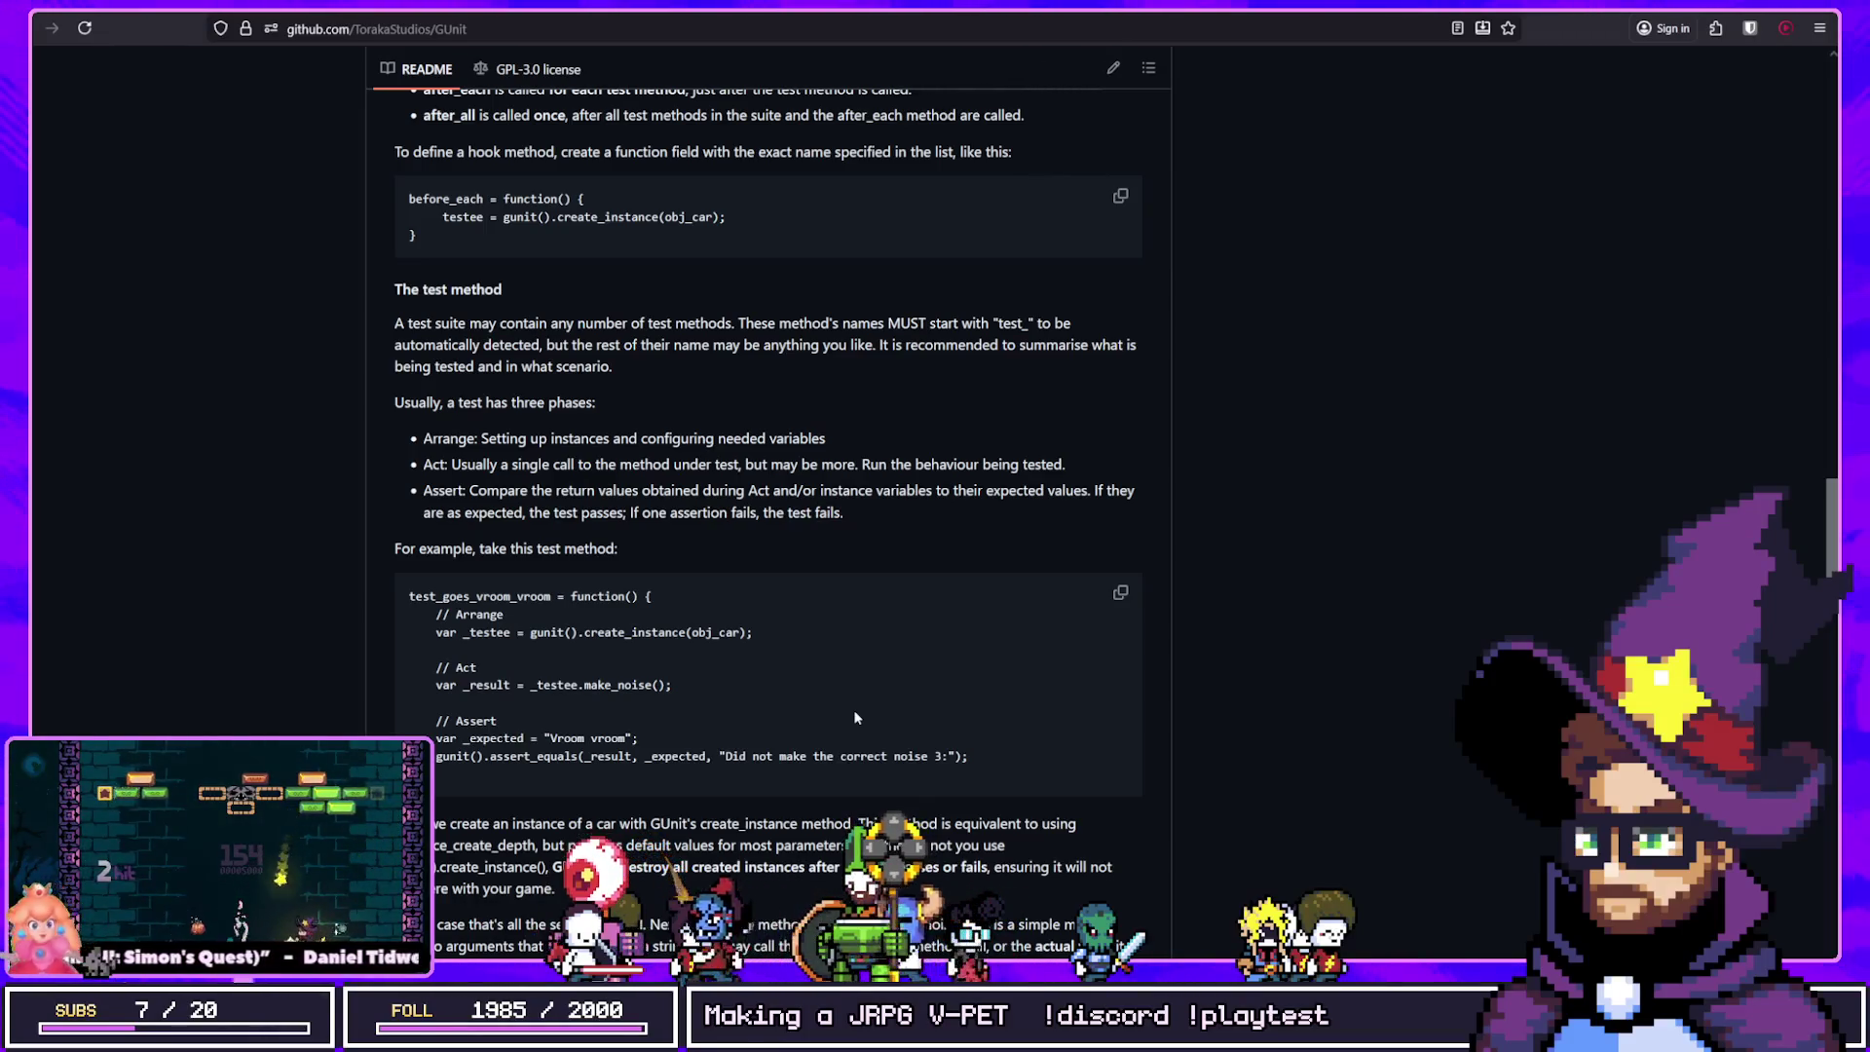
# Step: Skim ahead to Alternative setup and Mocking, then settle back on the How to test section
pyautogui.scroll(-10, 467, 601)
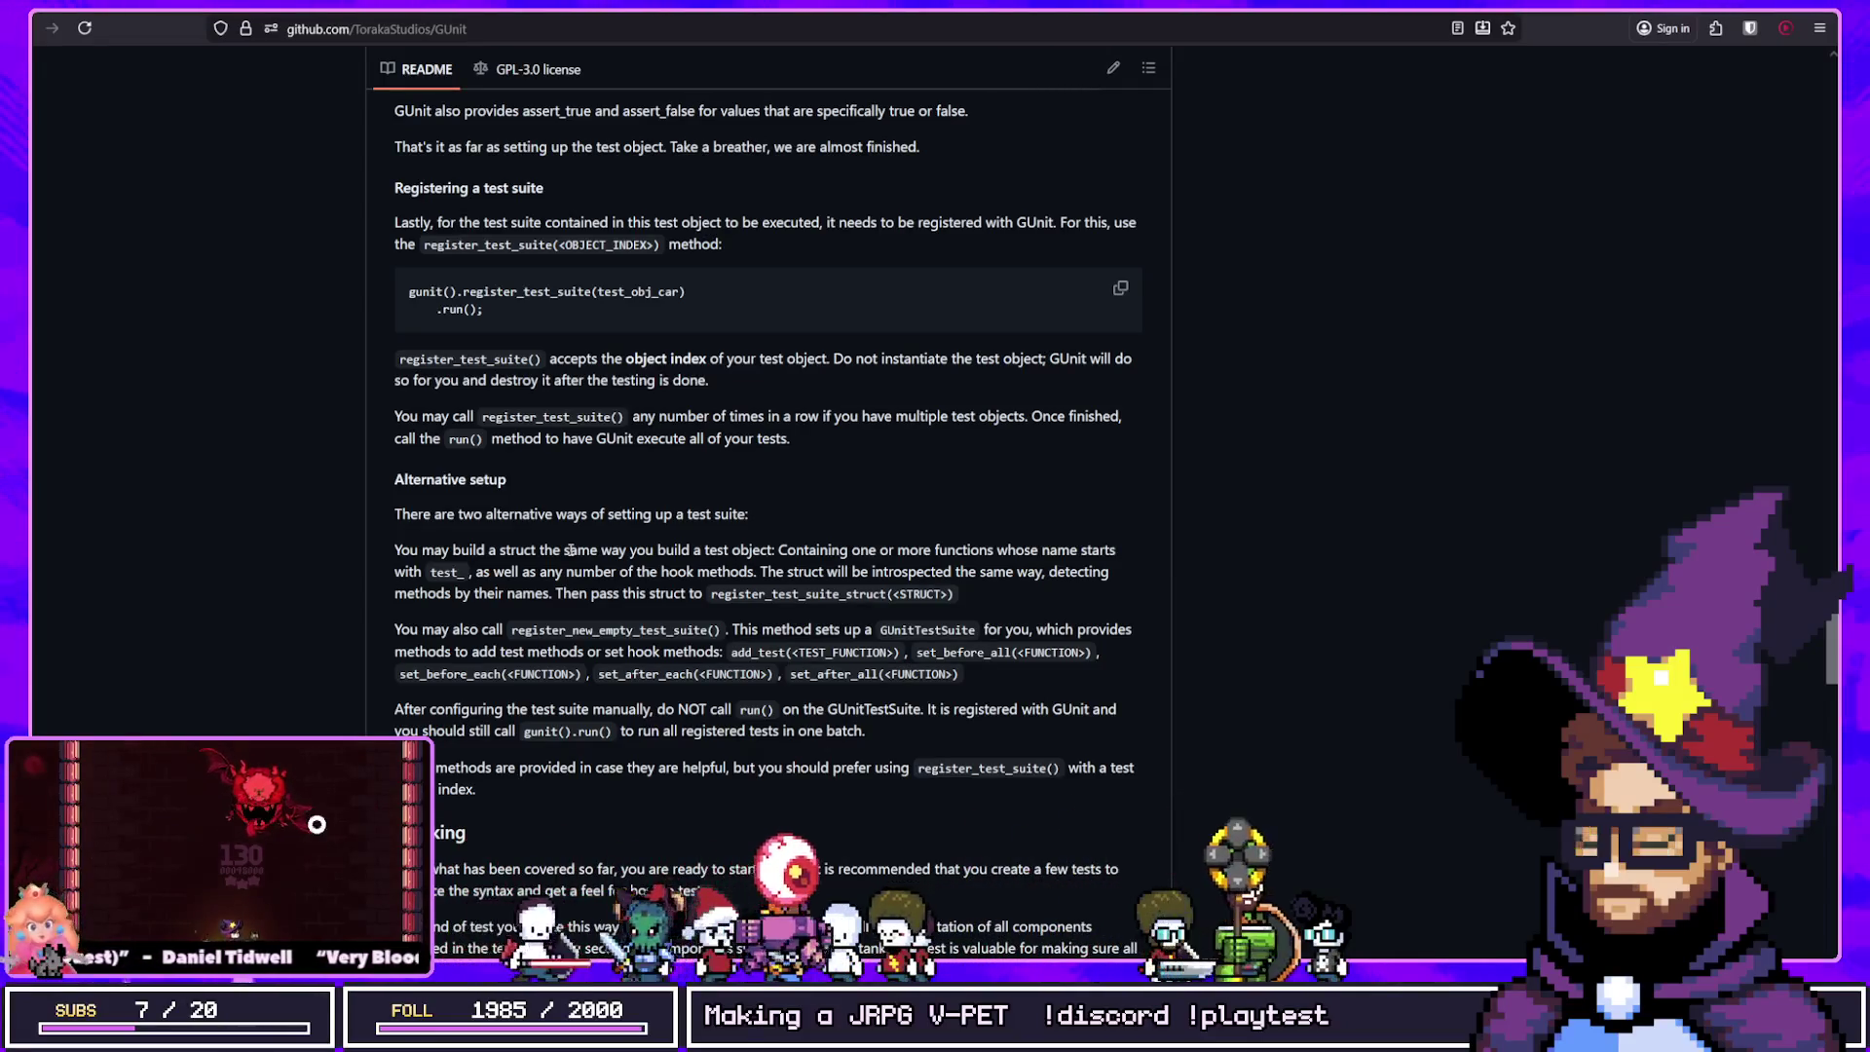
pyautogui.scroll(-3, 570, 551)
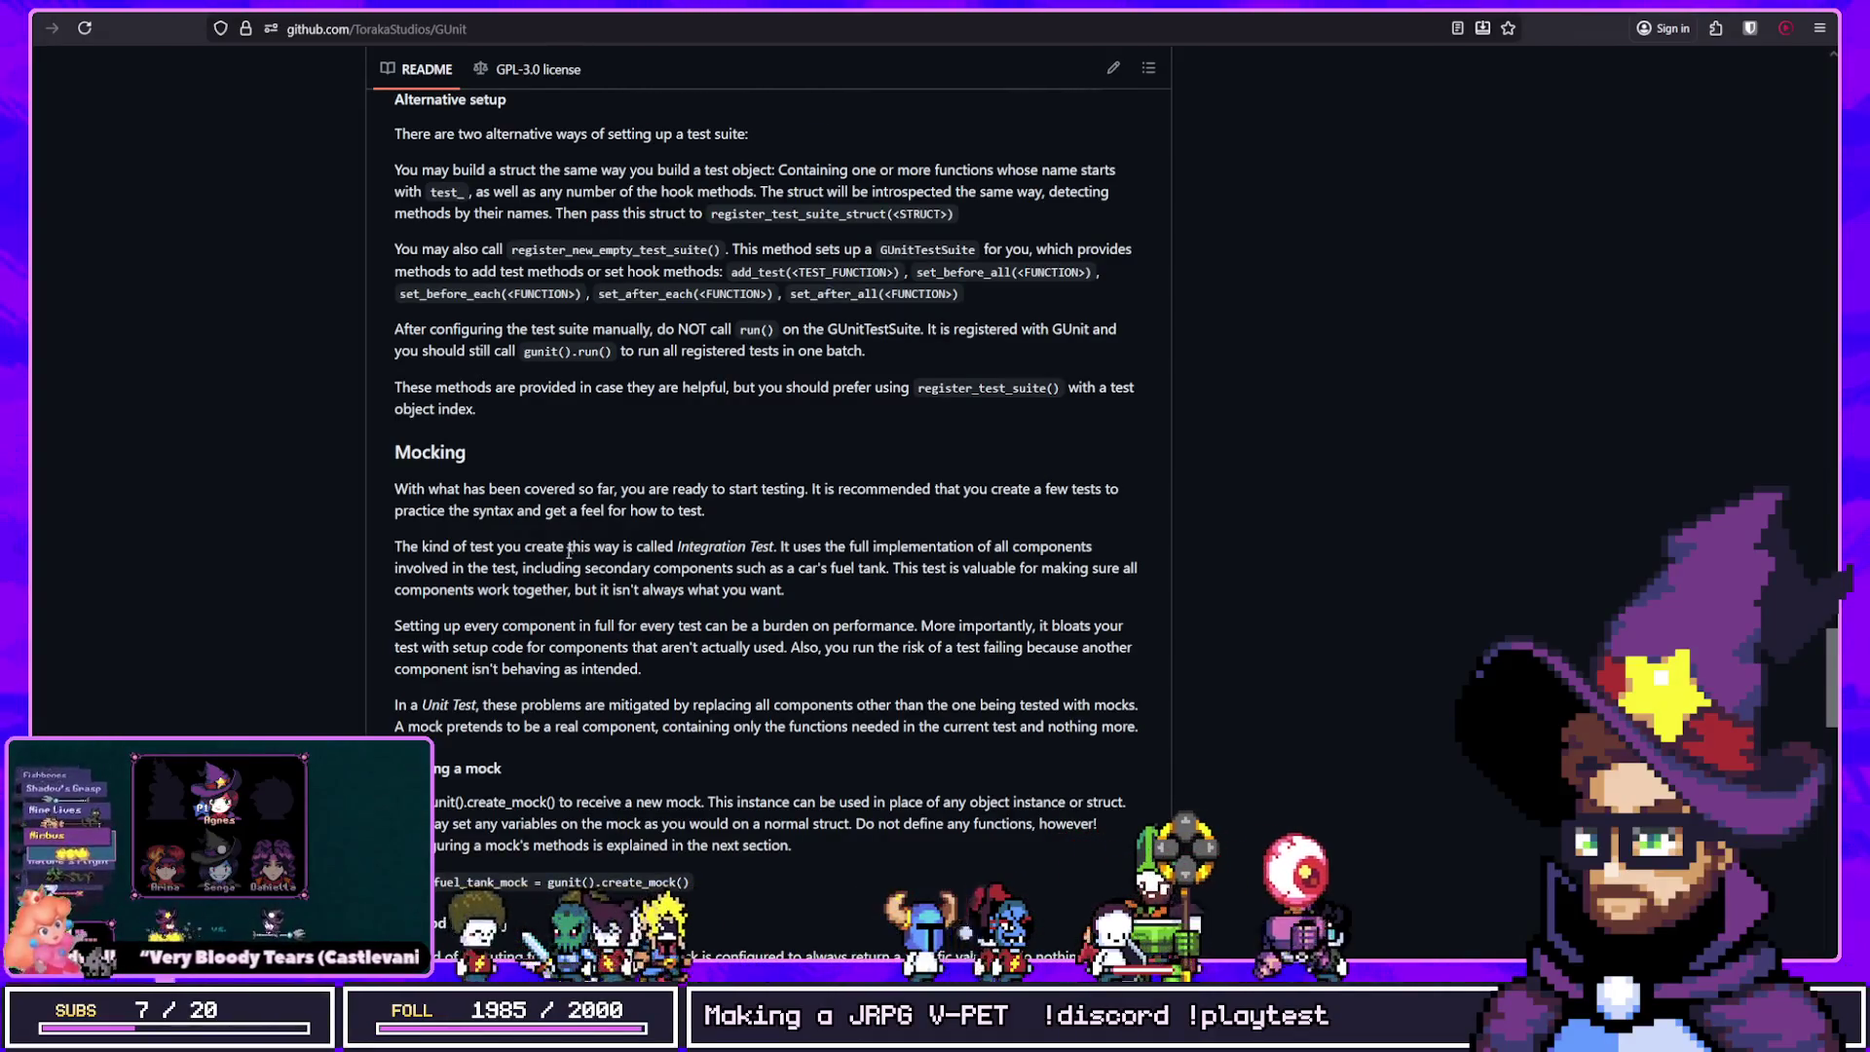
pyautogui.scroll(12, 573, 550)
pyautogui.scroll(15, 544, 581)
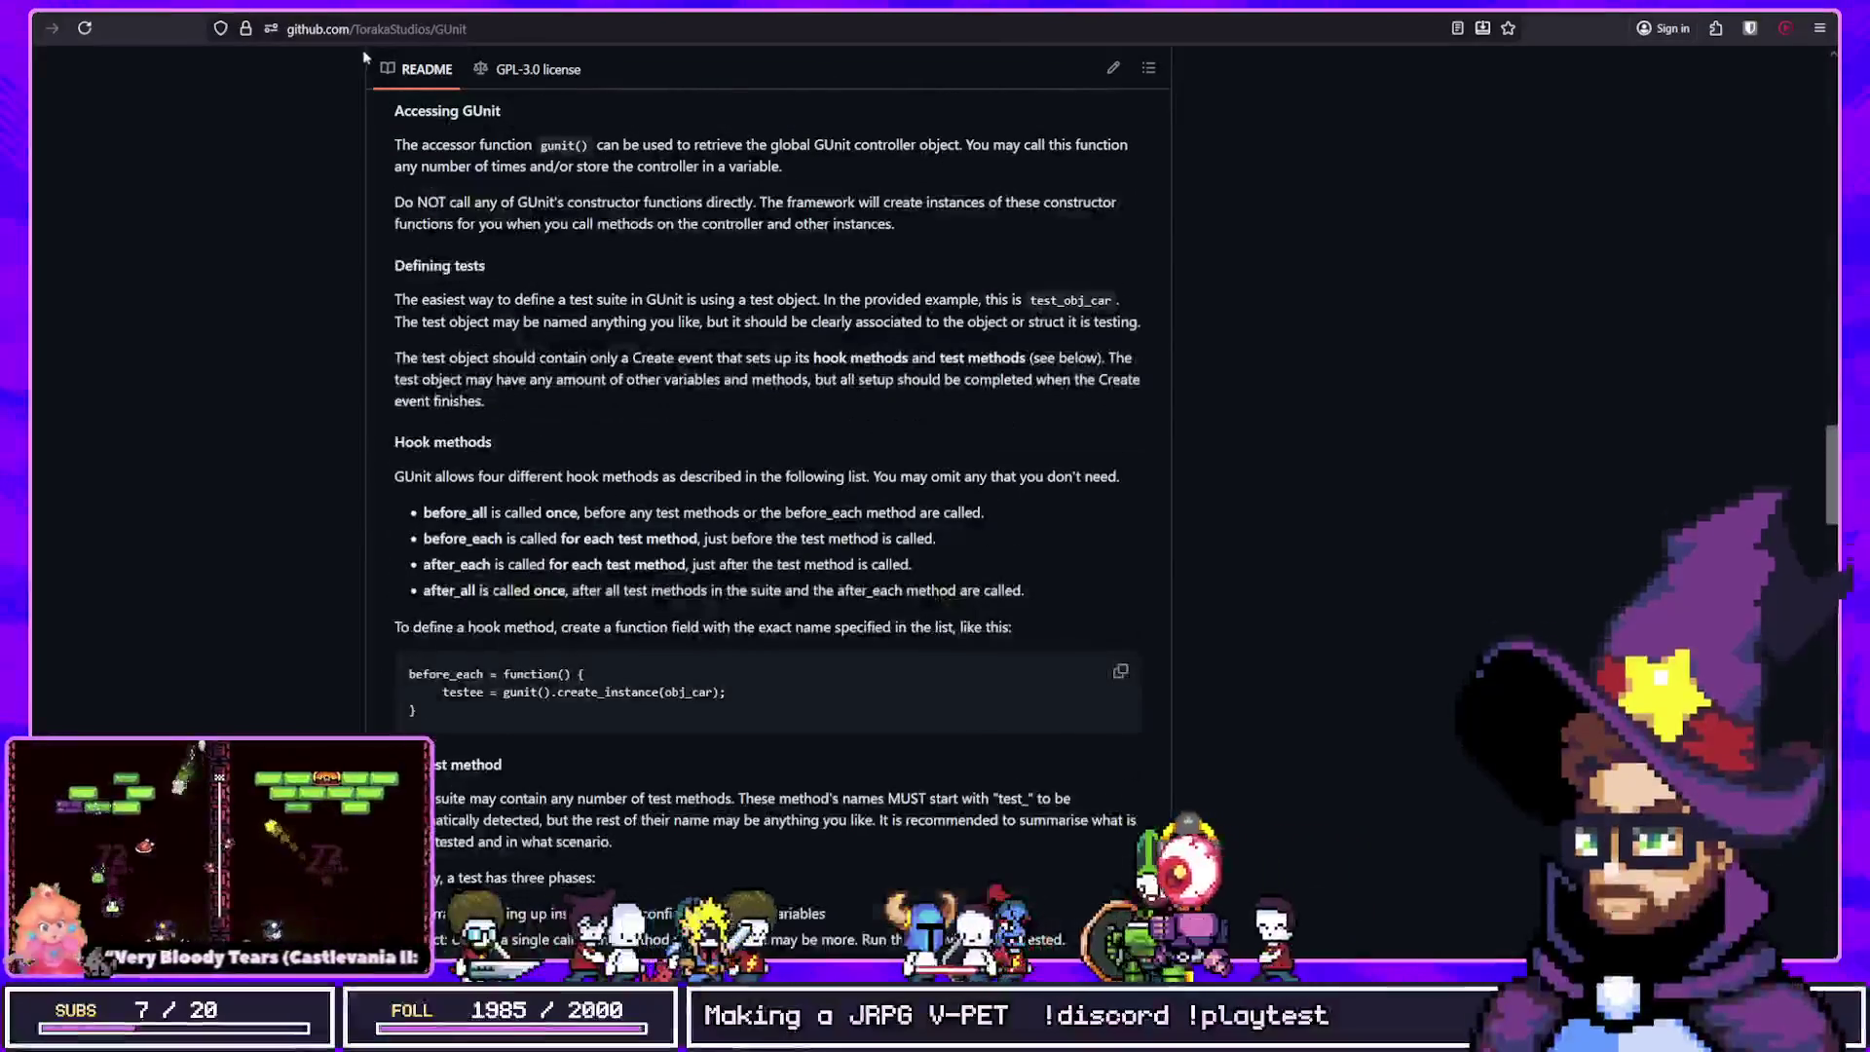
pyautogui.scroll(3, 476, 179)
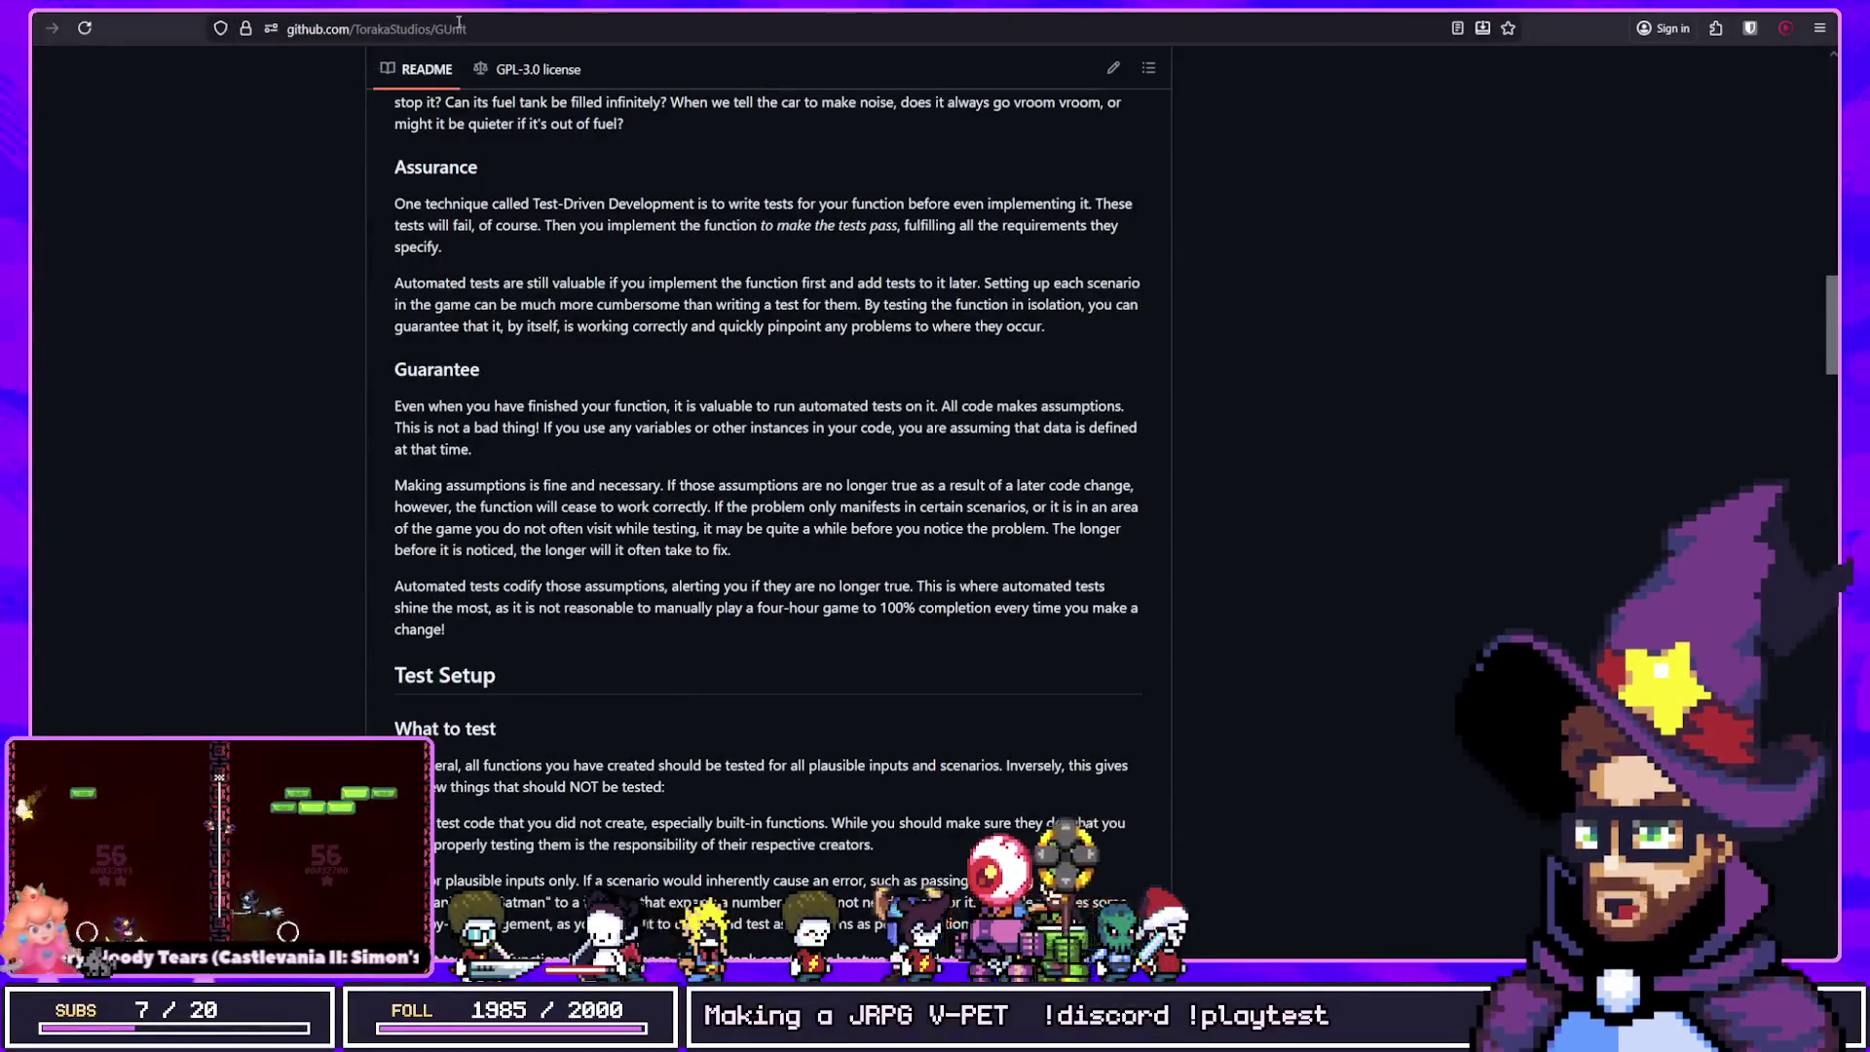
pyautogui.scroll(4, 508, 165)
pyautogui.scroll(-1, 508, 176)
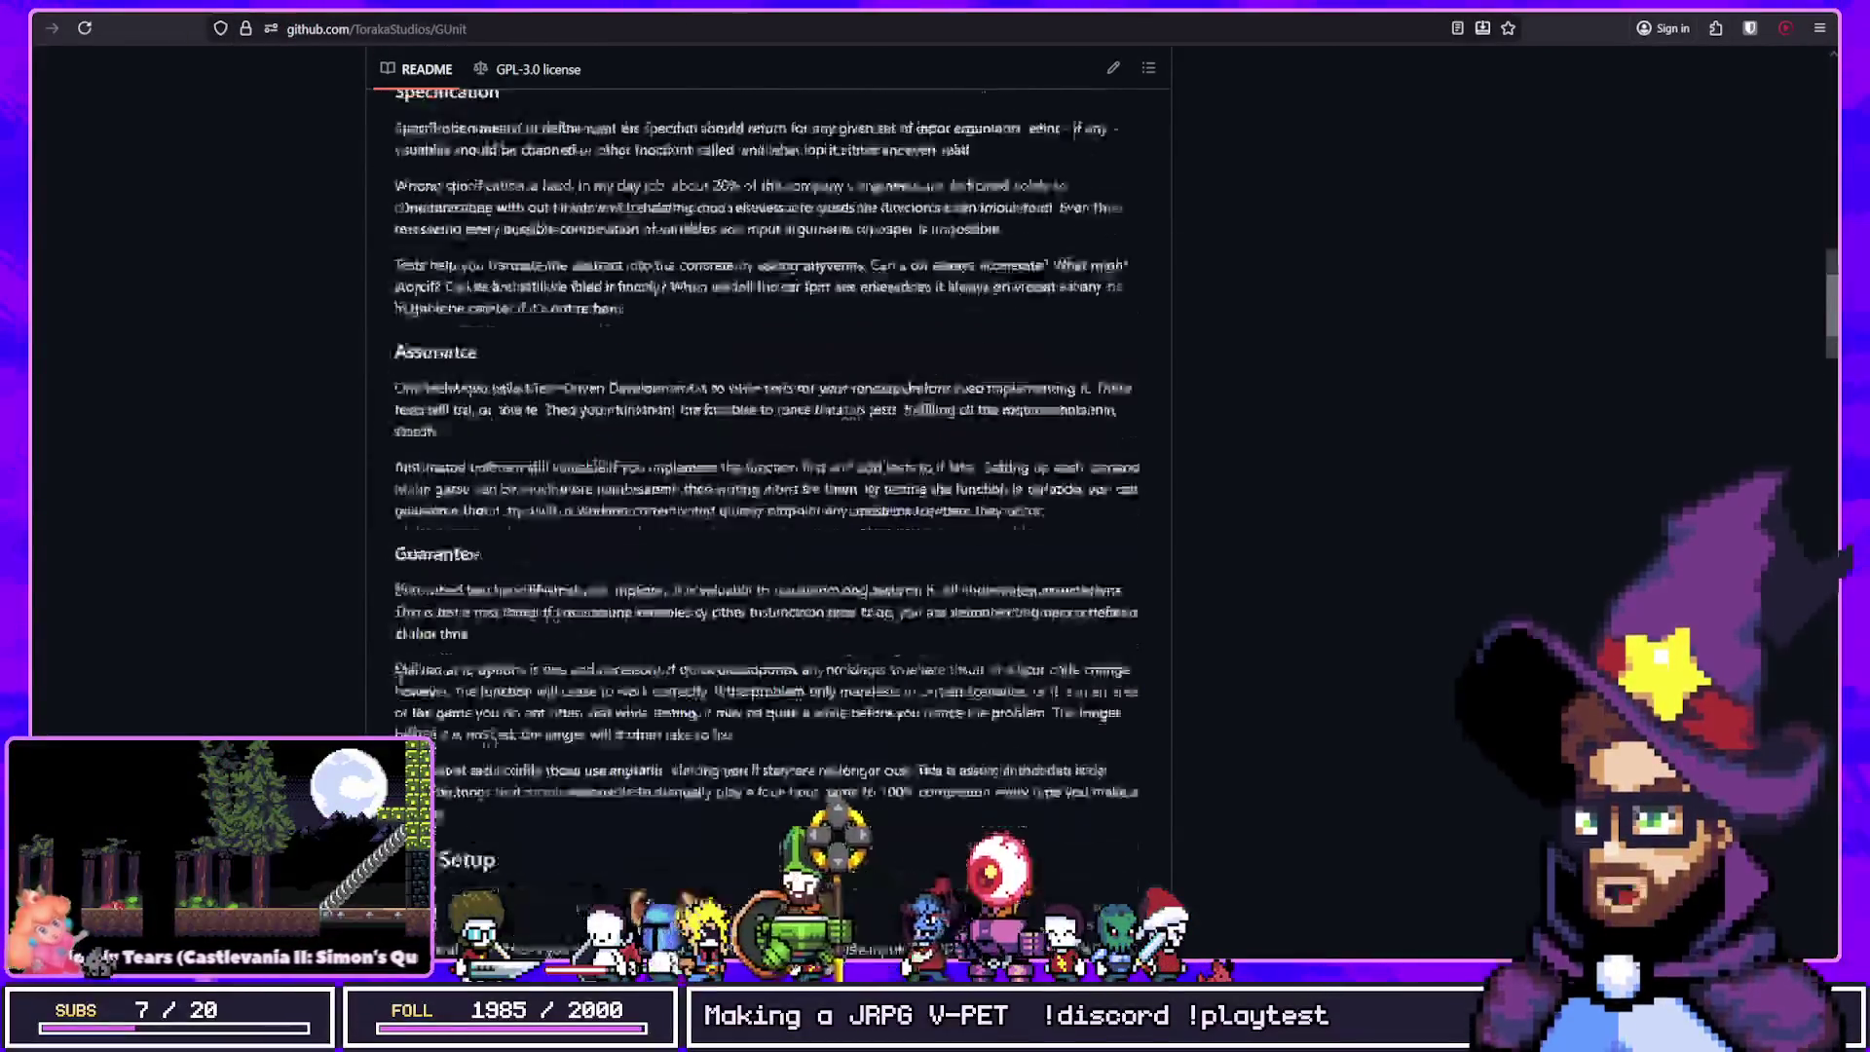
pyautogui.scroll(11, 509, 176)
pyautogui.scroll(-16, 617, 526)
pyautogui.scroll(-15, 617, 526)
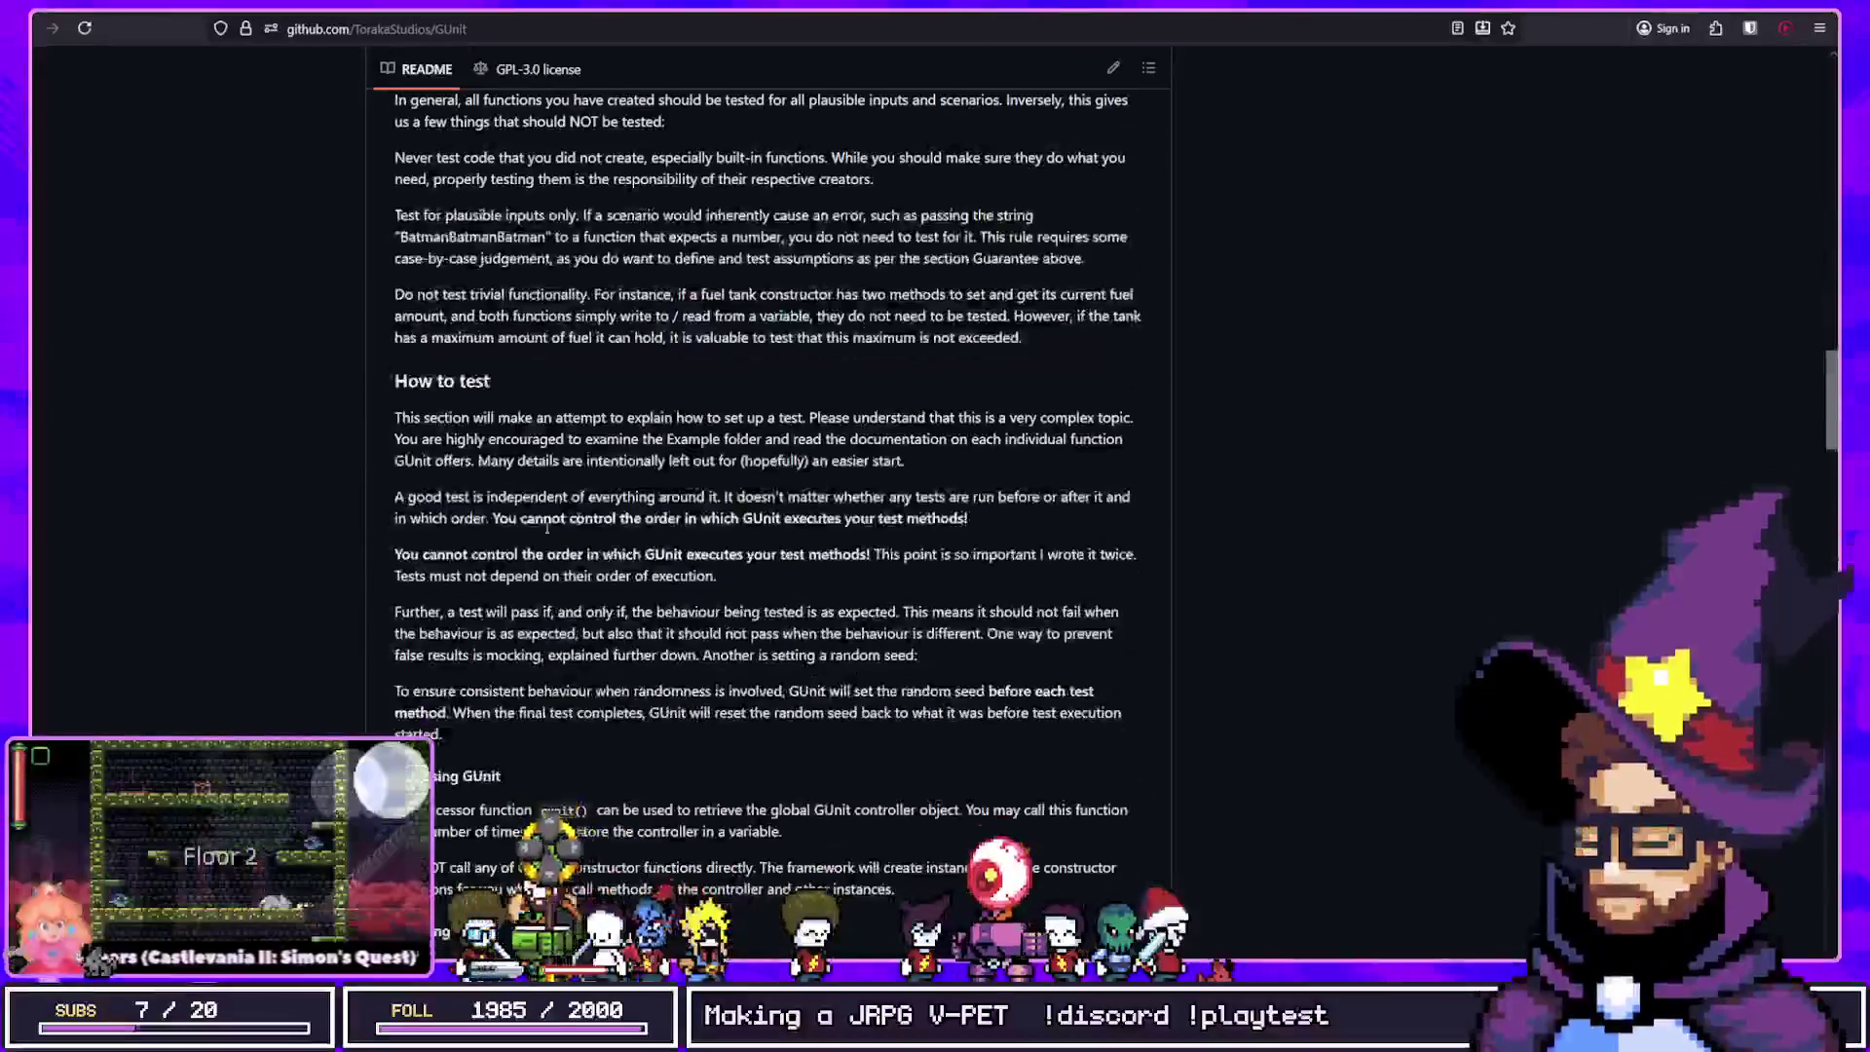
# Step: Highlight and read the example test method and nearby code blocks in the README
pyautogui.moveTo(638, 755)
pyautogui.mouseDown()
pyautogui.moveTo(331, 607)
pyautogui.moveTo(352, 533)
pyautogui.mouseUp()
pyautogui.click(677, 668)
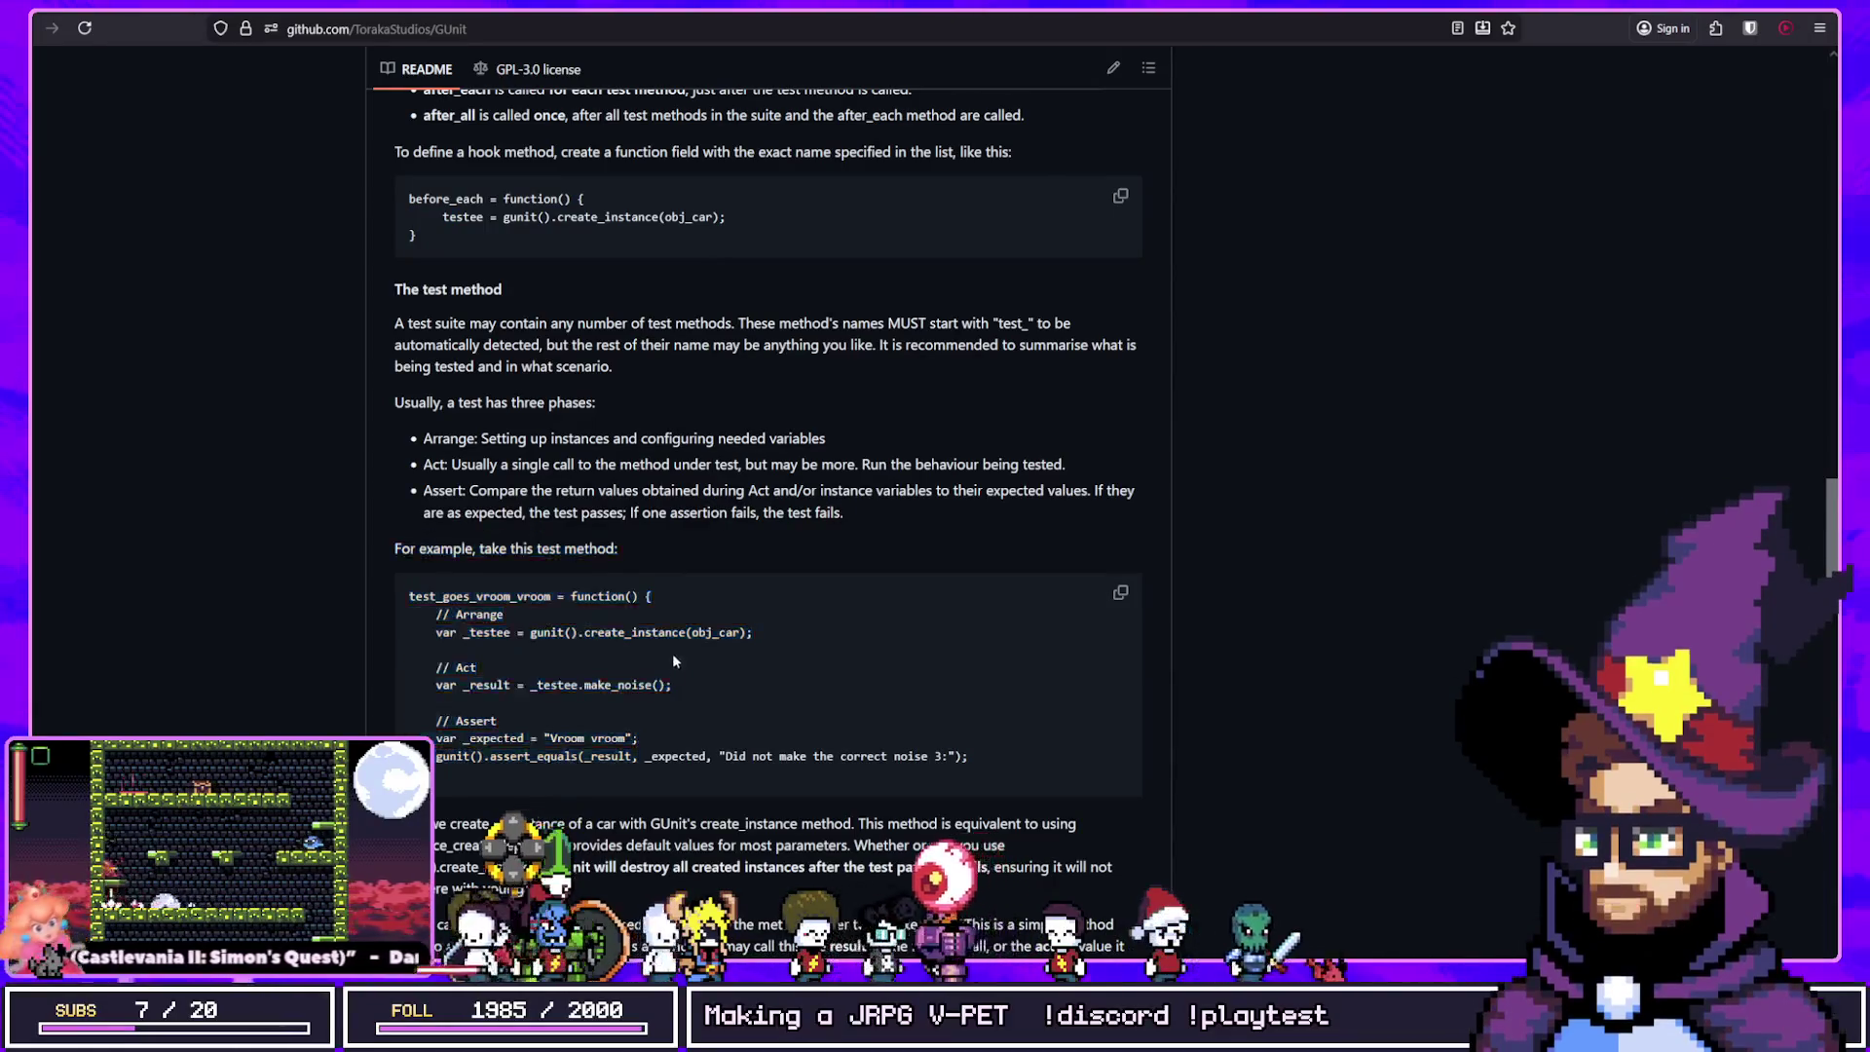
pyautogui.scroll(-1, 299, 609)
pyautogui.scroll(-6, 543, 539)
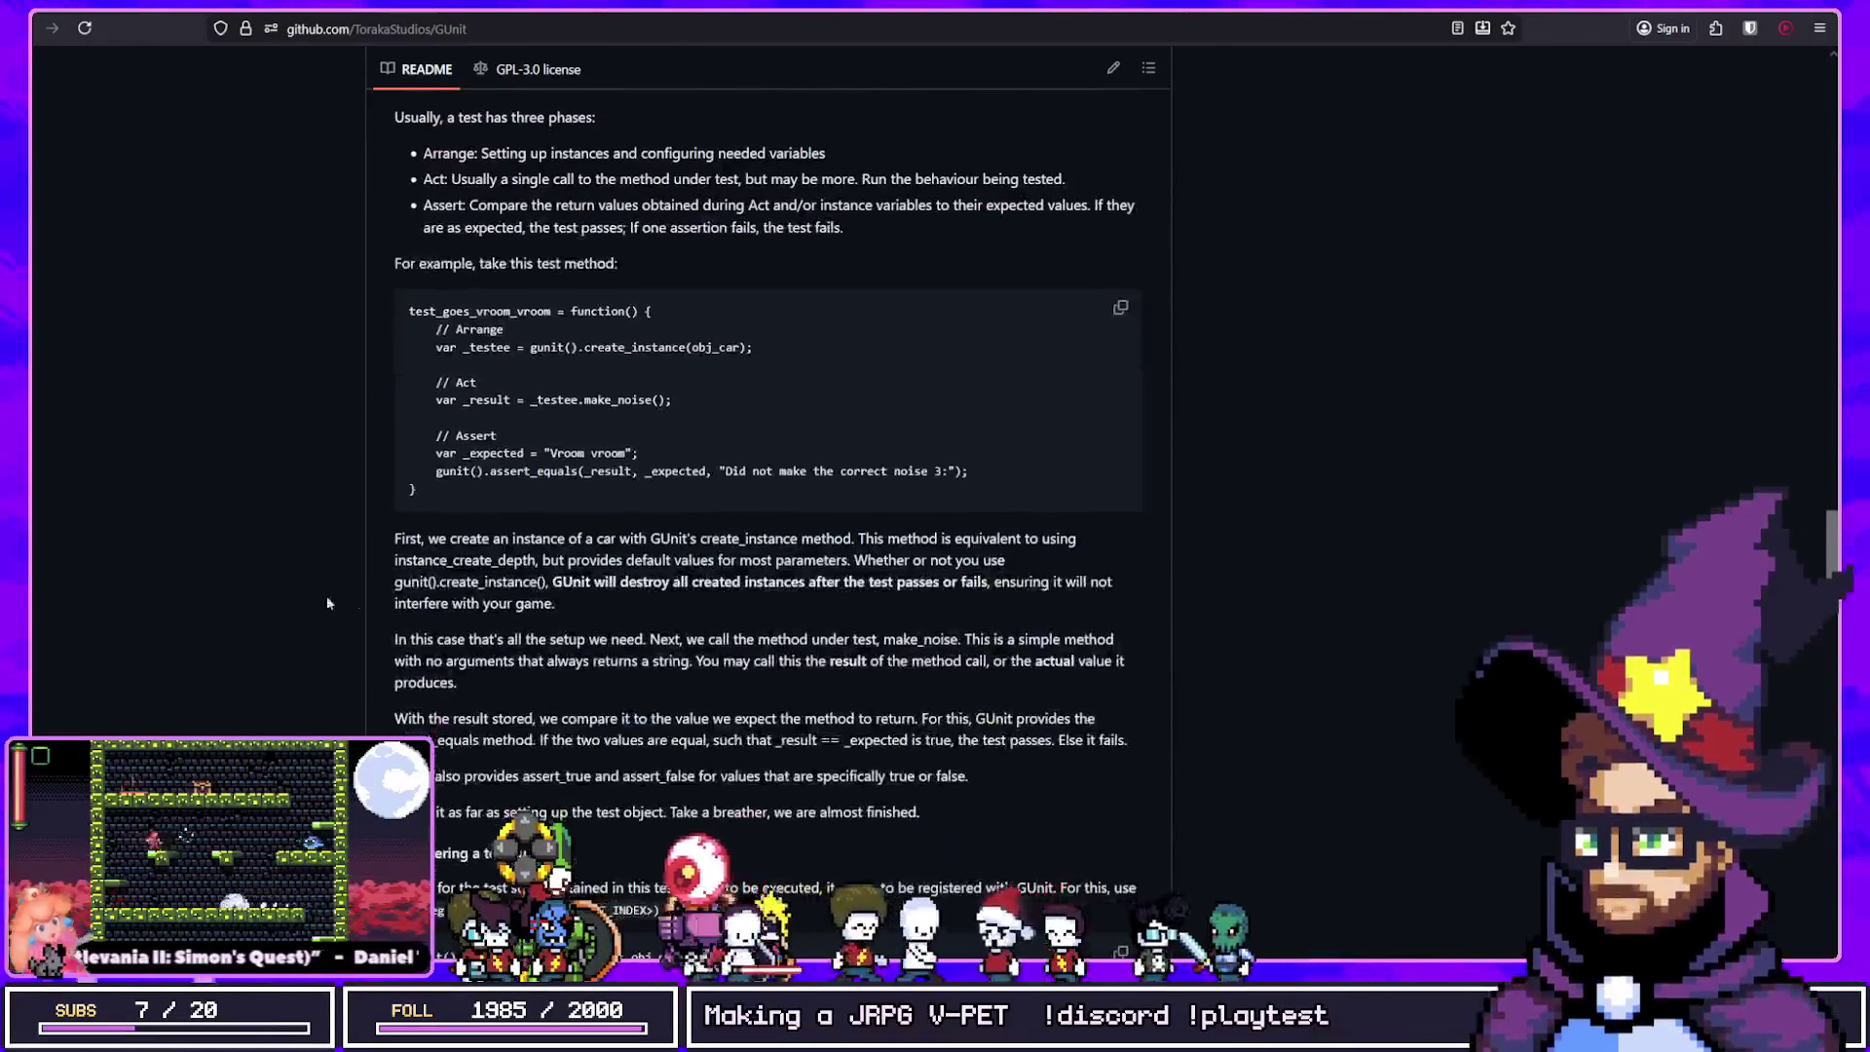
pyautogui.scroll(3, 543, 538)
pyautogui.moveTo(475, 311); pyautogui.dragTo(990, 559)
# Step: Read through Registering a test suite and Mocking, highlighting the _fuel_tank_mock method-mocking example
pyautogui.scroll(-3, 577, 687)
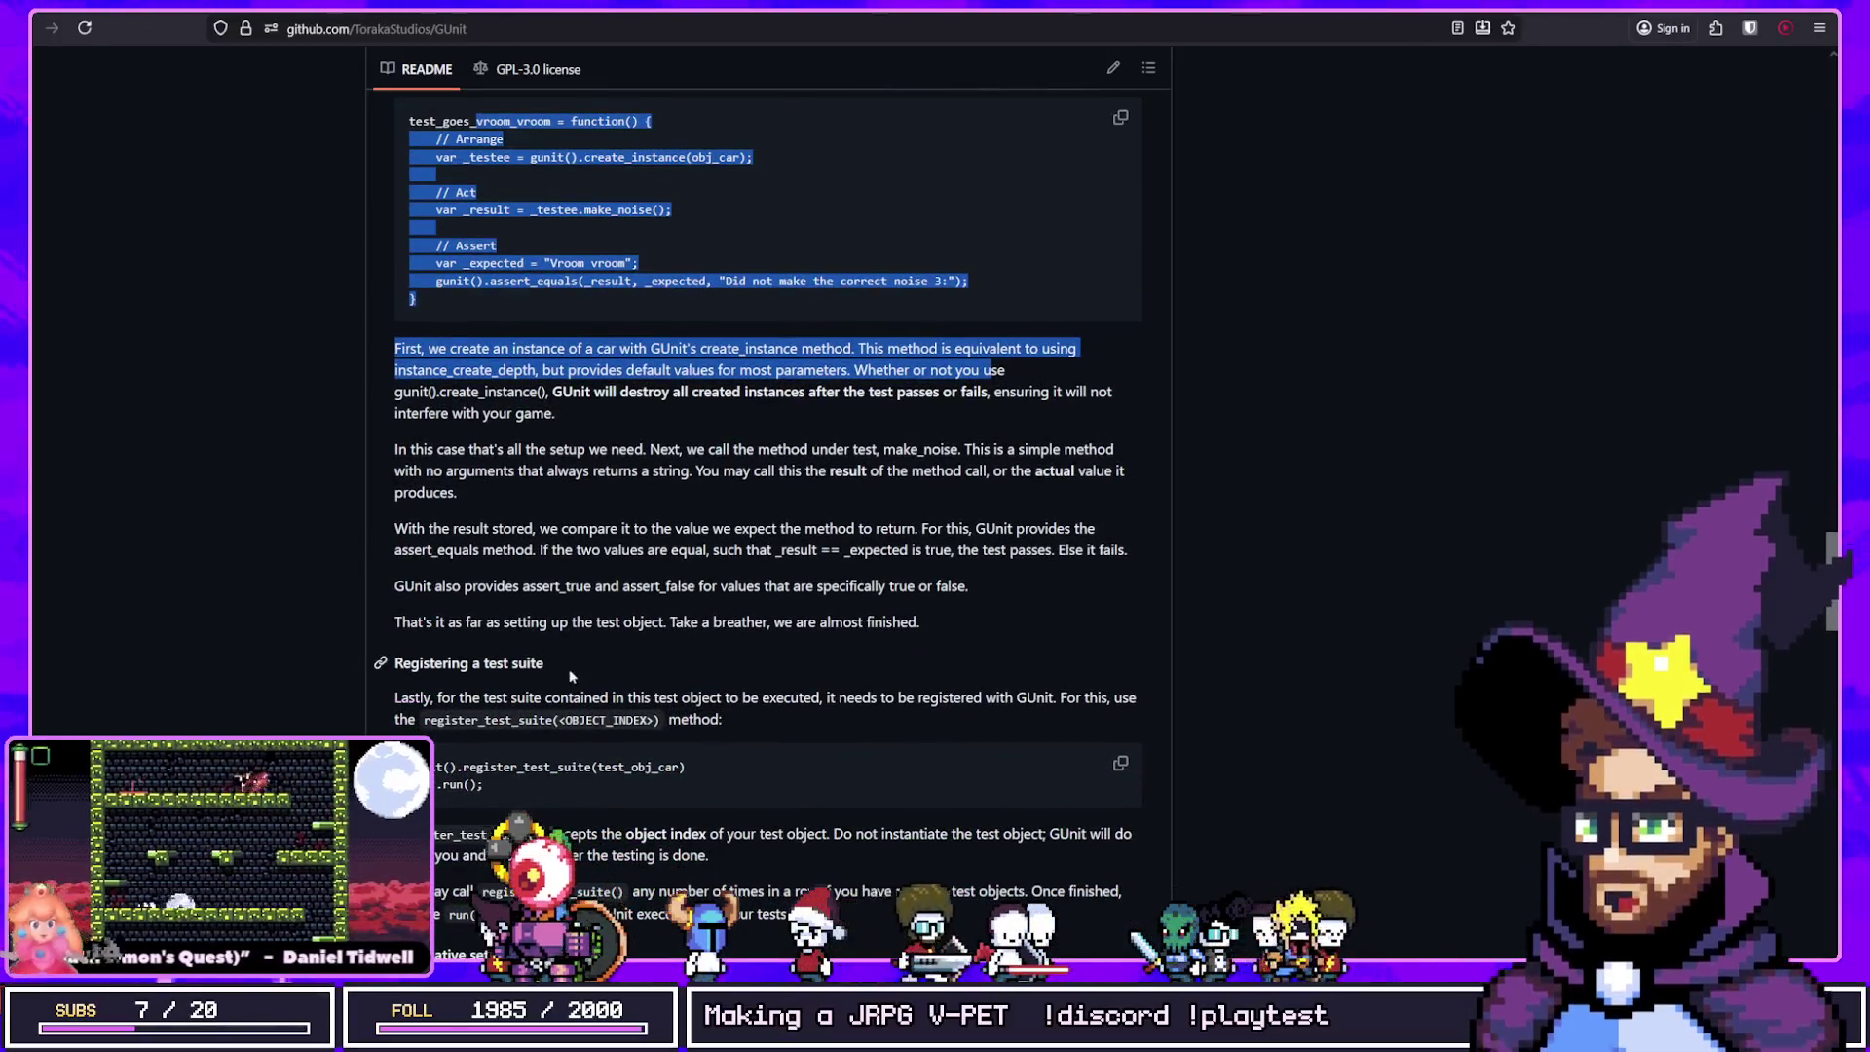
pyautogui.scroll(-6, 413, 633)
pyautogui.moveTo(485, 405)
pyautogui.mouseDown()
pyautogui.moveTo(465, 370)
pyautogui.moveTo(324, 371)
pyautogui.mouseUp()
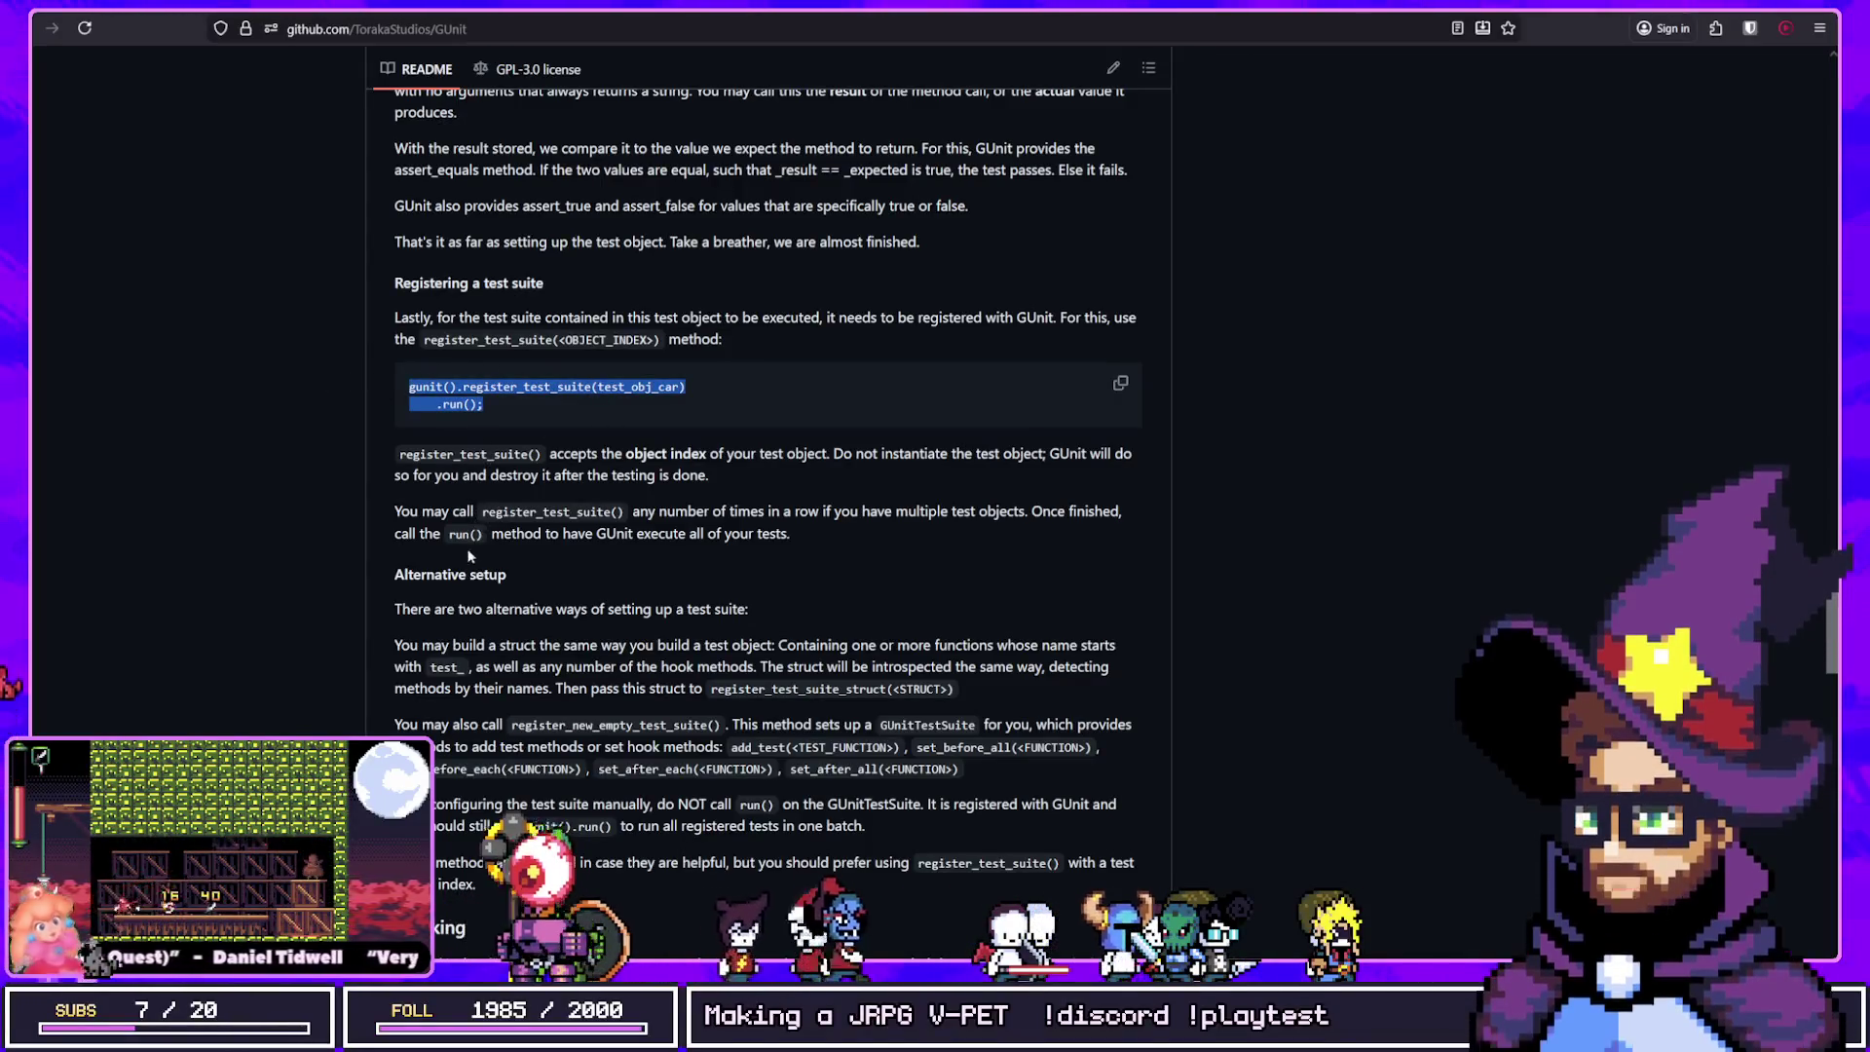
pyautogui.scroll(-7, 478, 577)
pyautogui.scroll(-7, 478, 576)
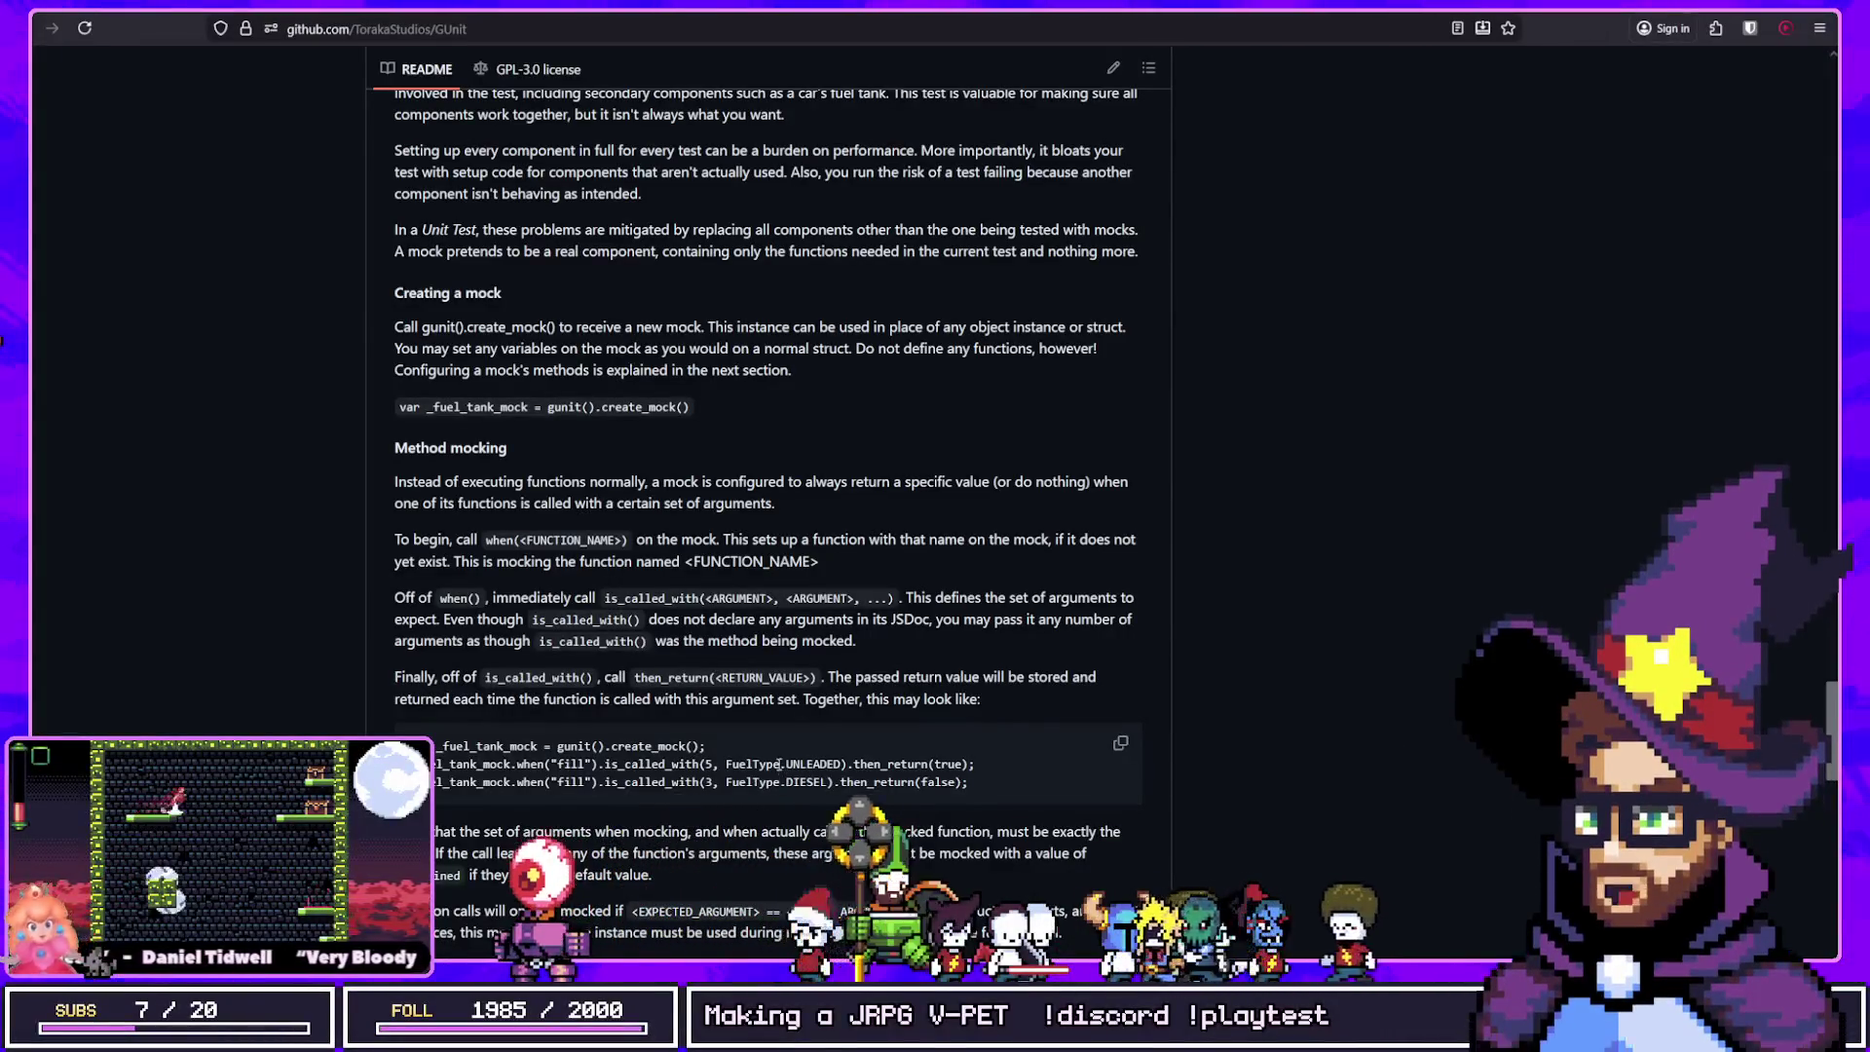
pyautogui.scroll(-5, 687, 753)
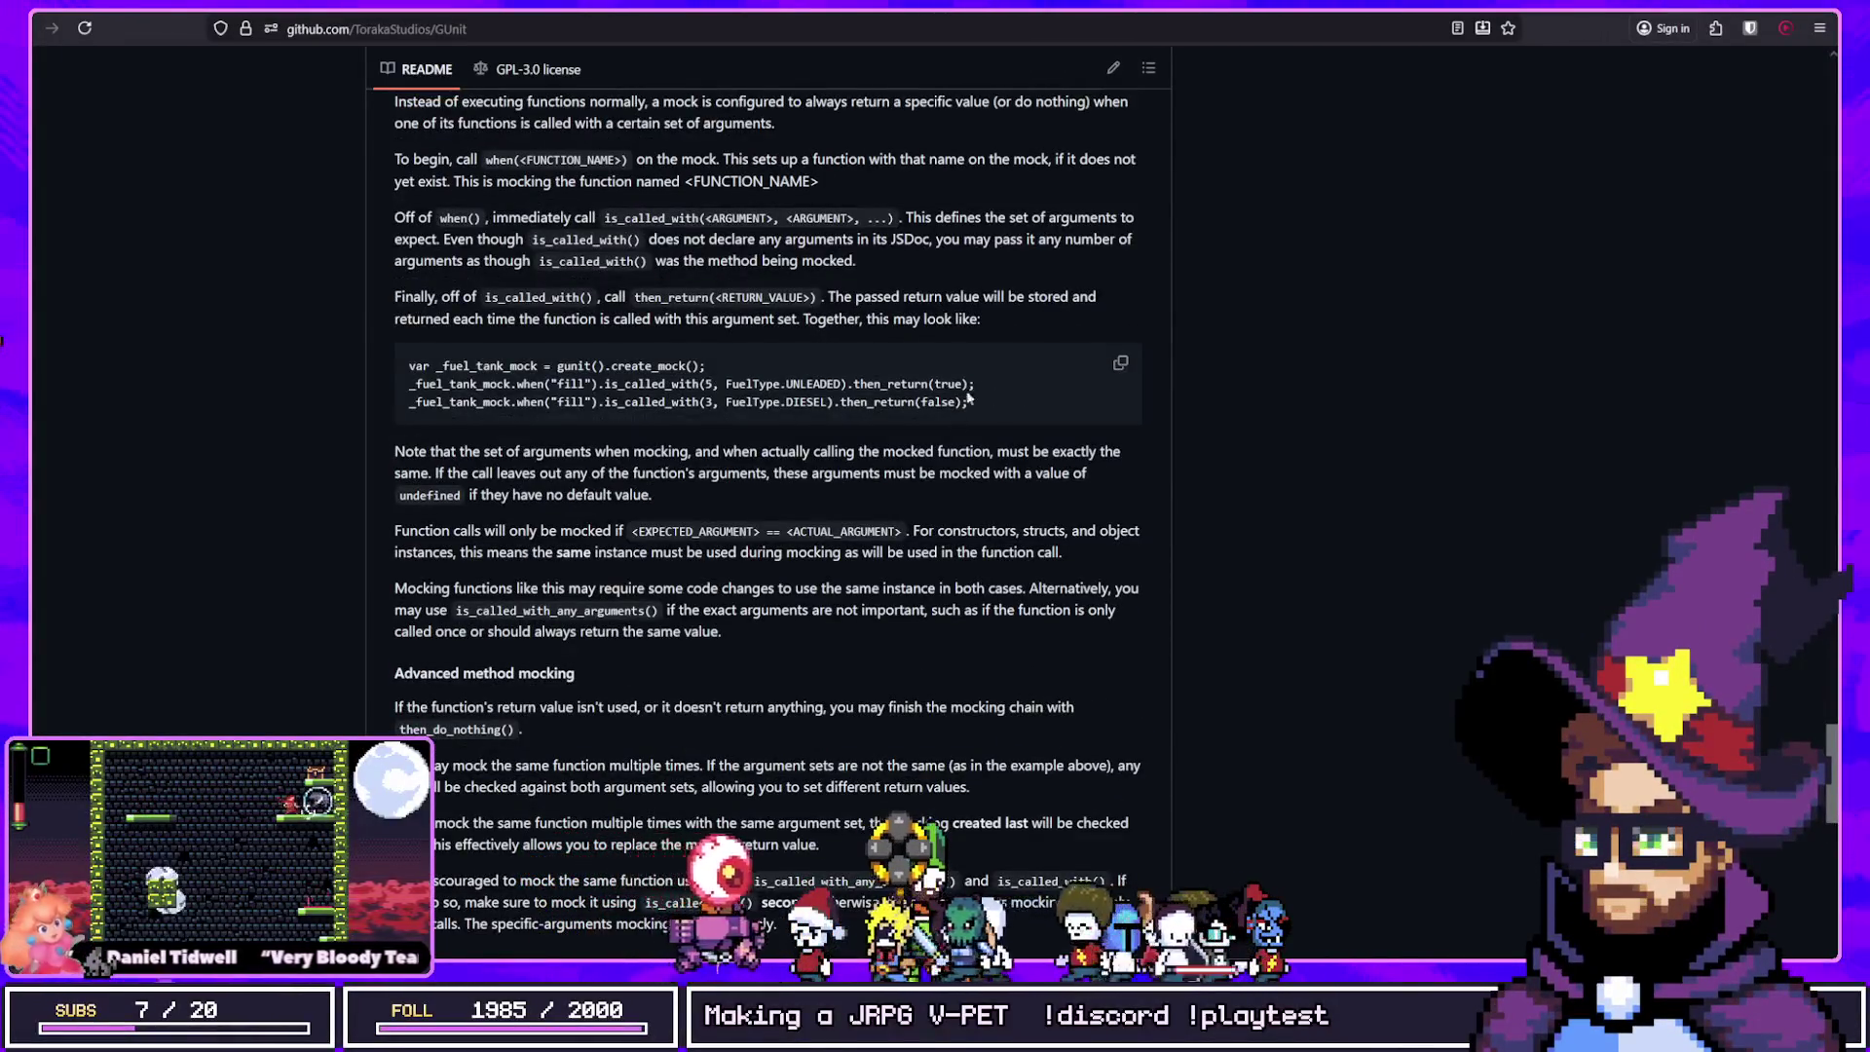
pyautogui.moveTo(985, 398); pyautogui.dragTo(409, 389)
pyautogui.click(657, 416)
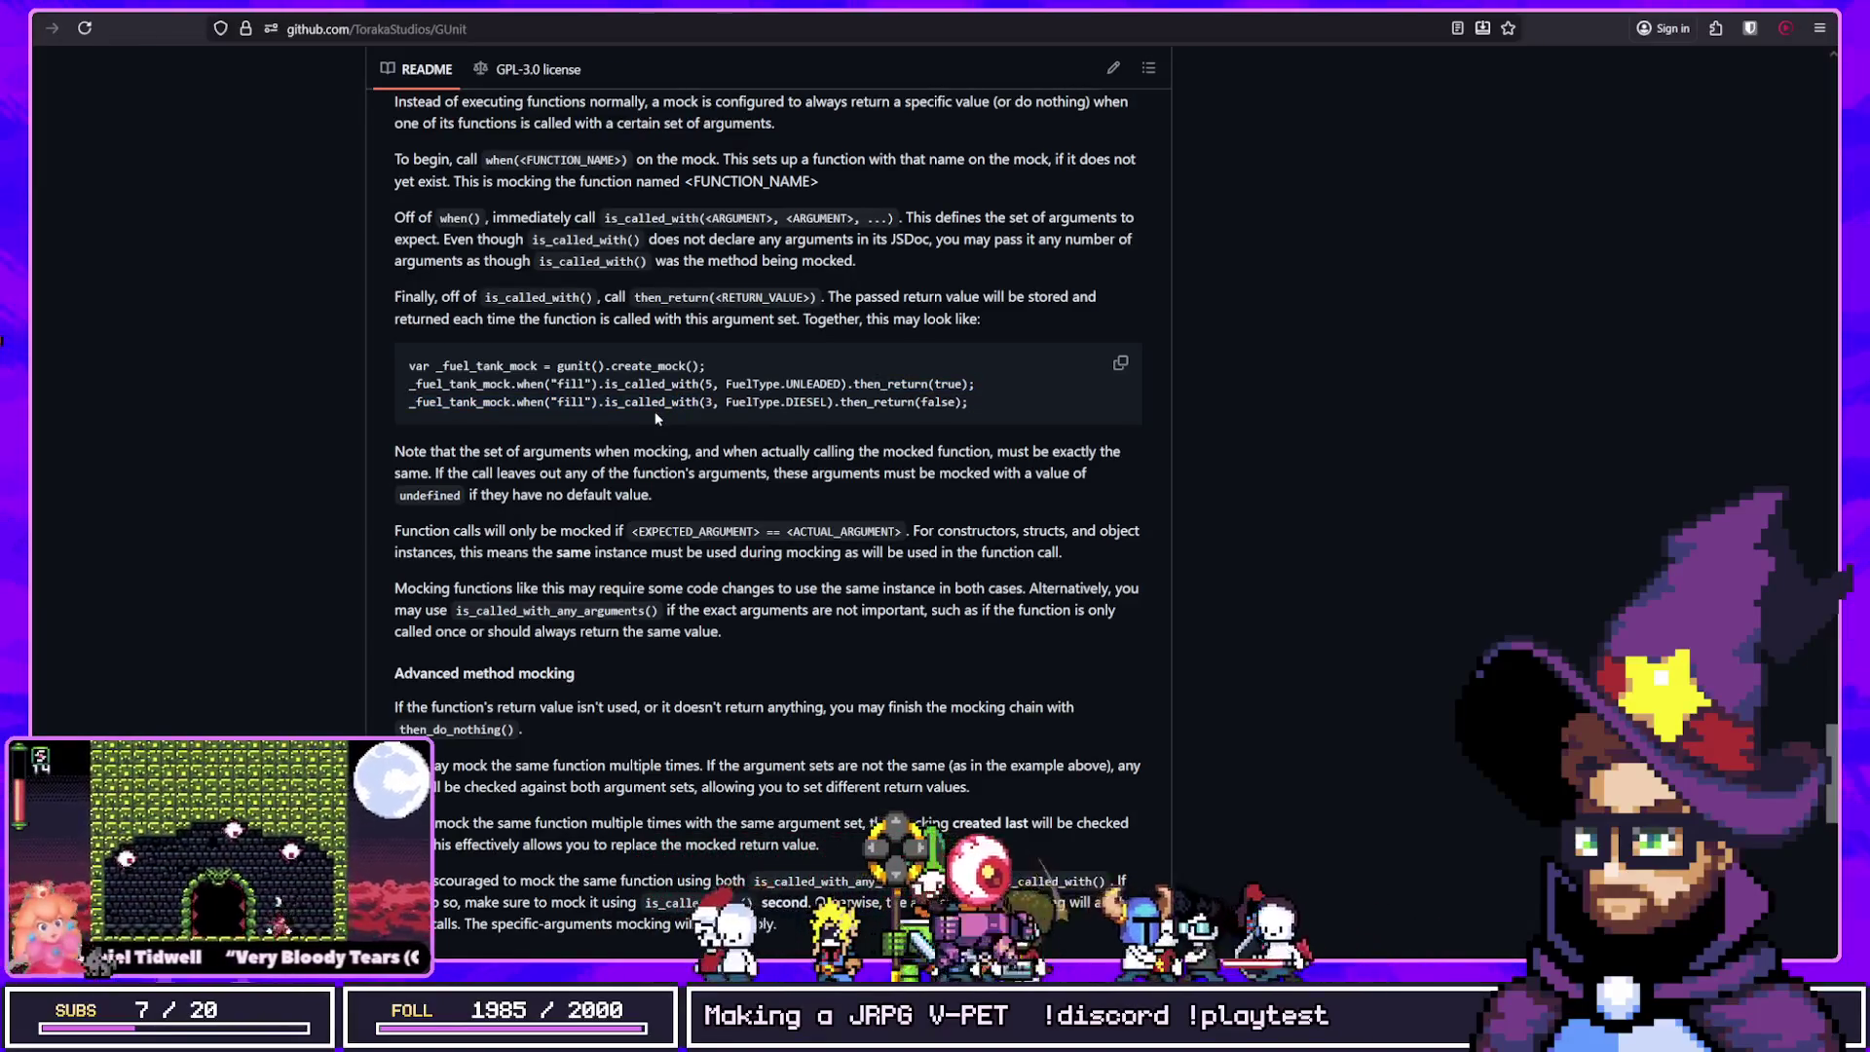